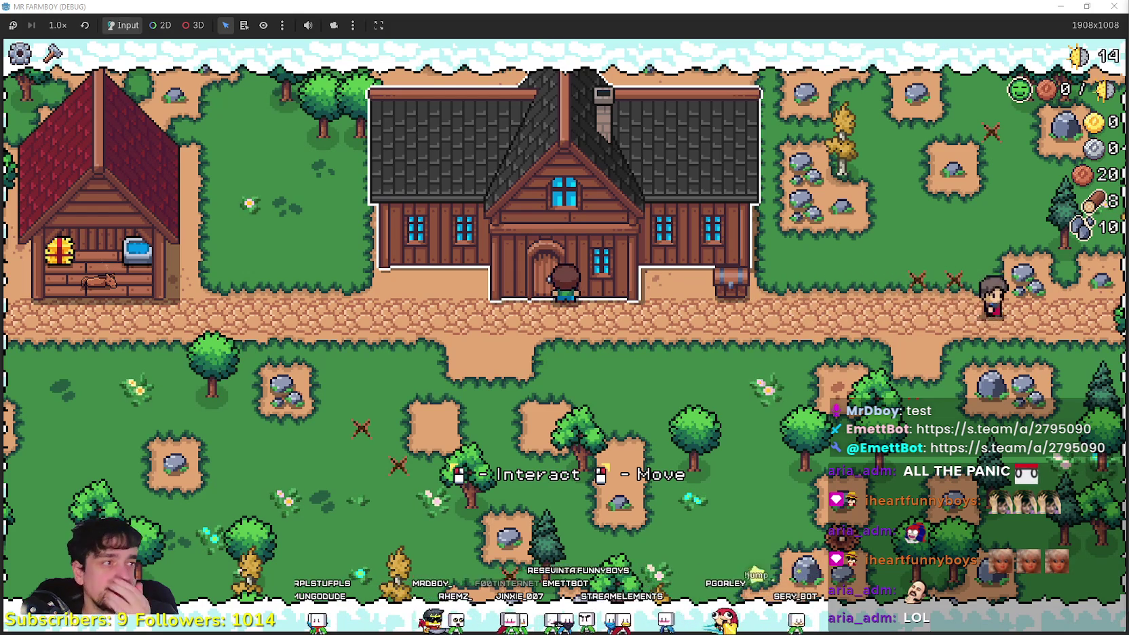
Step the farmer off the doorstep, open the Player House skill tree to check Market's cost, then close it
left_click(480, 447)
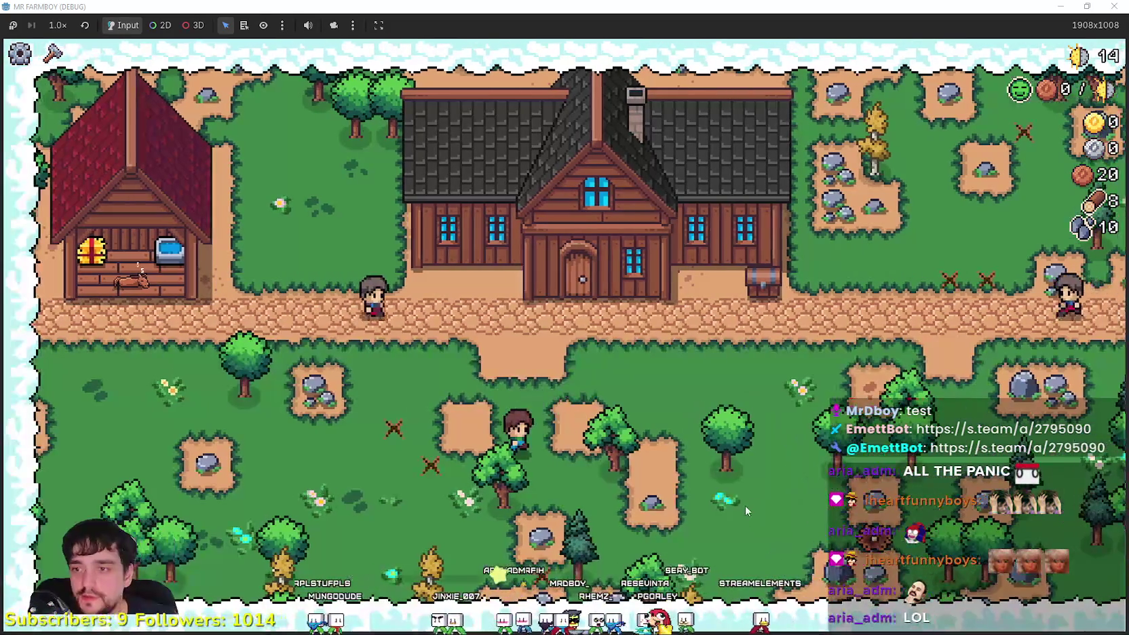
key("e")
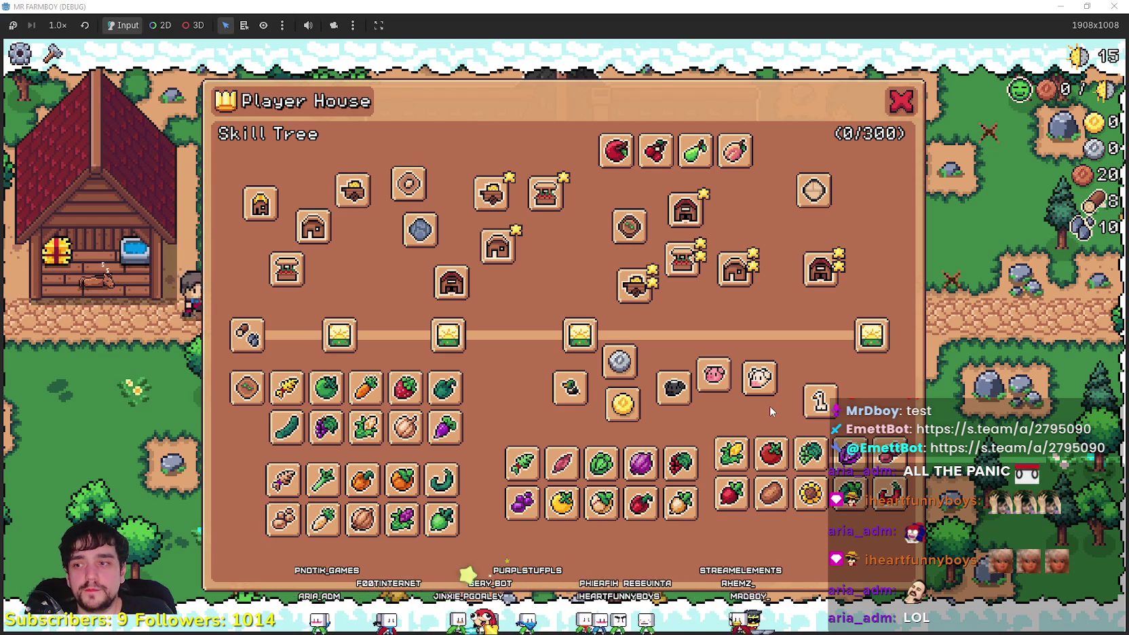
mouse_move(278, 270)
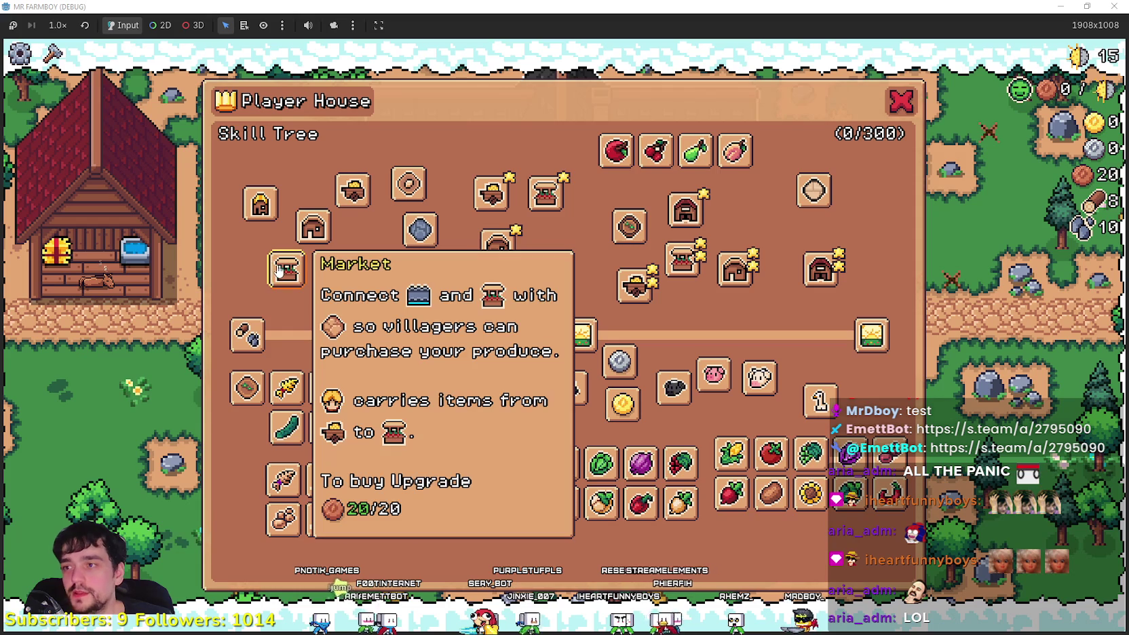
left_click(901, 100)
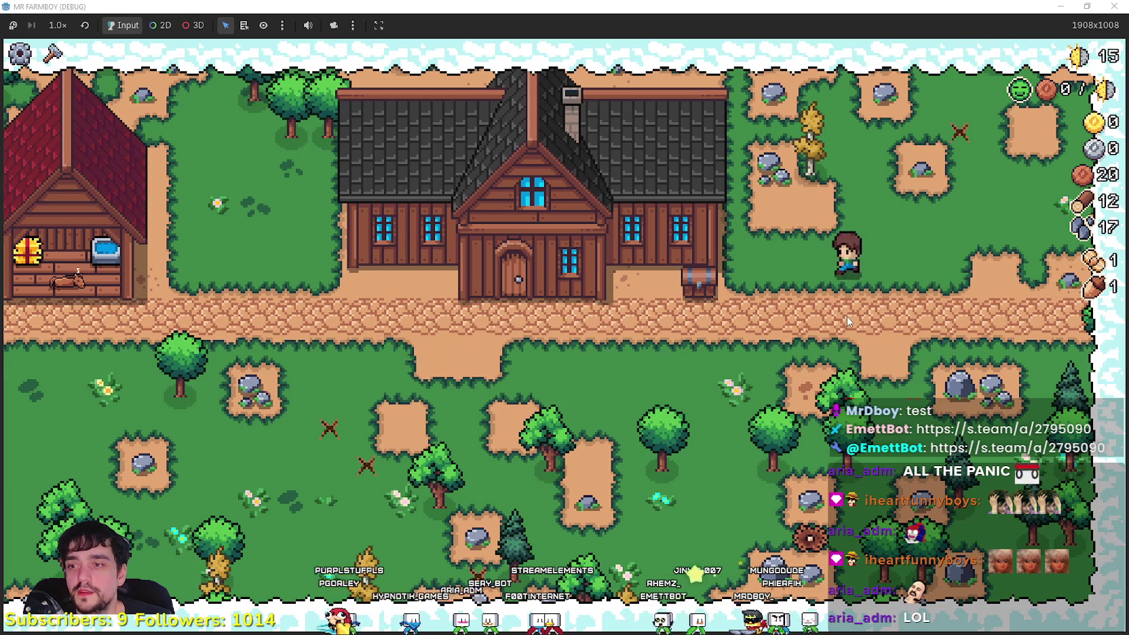
left_click(575, 289)
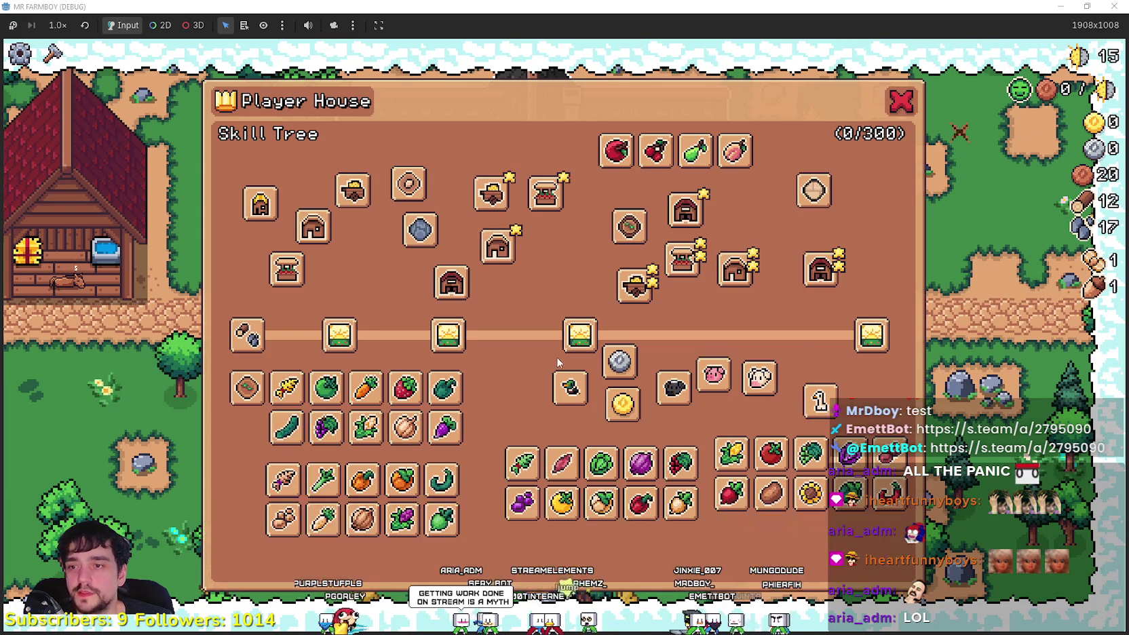
key("Escape")
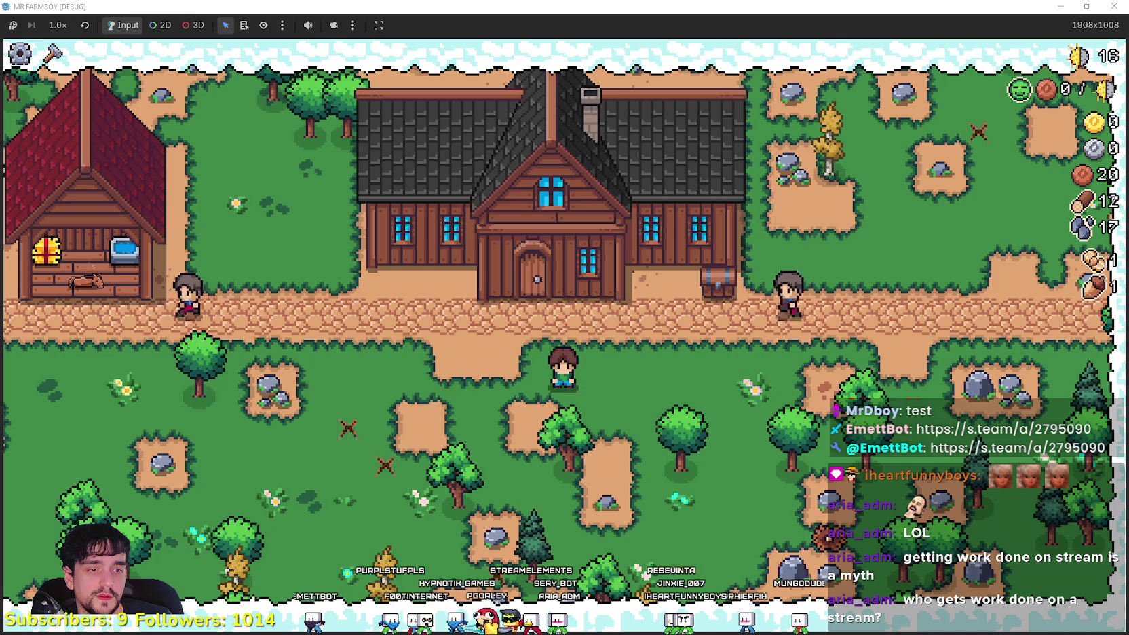
Reopen and close the Player House skill tree, then walk to the tree and chop it for wood
key("w")
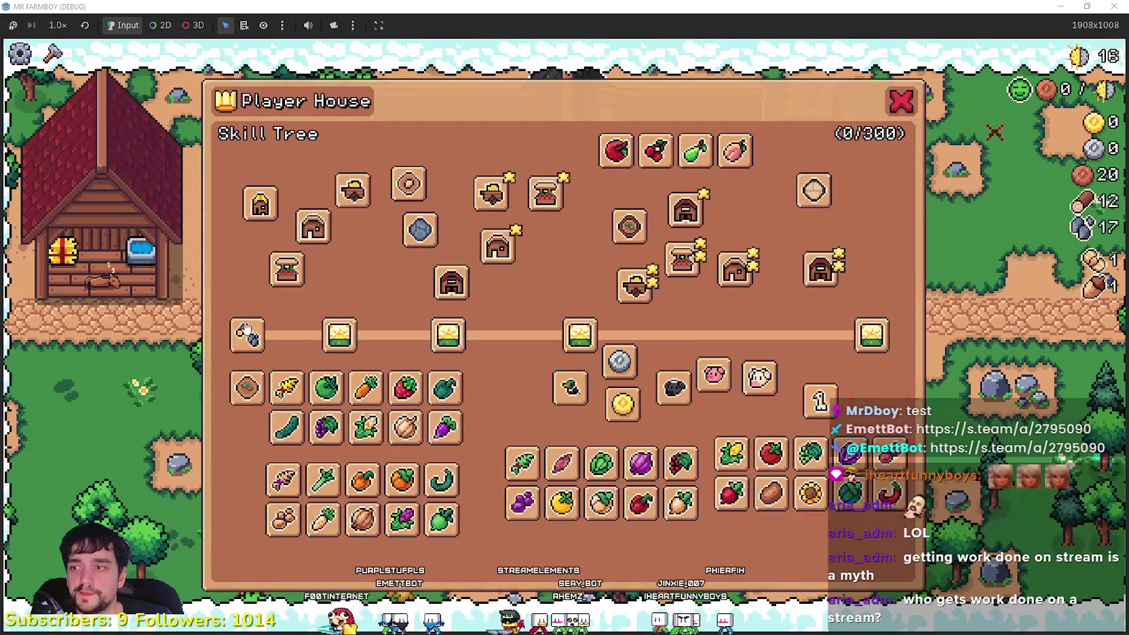
key("Escape")
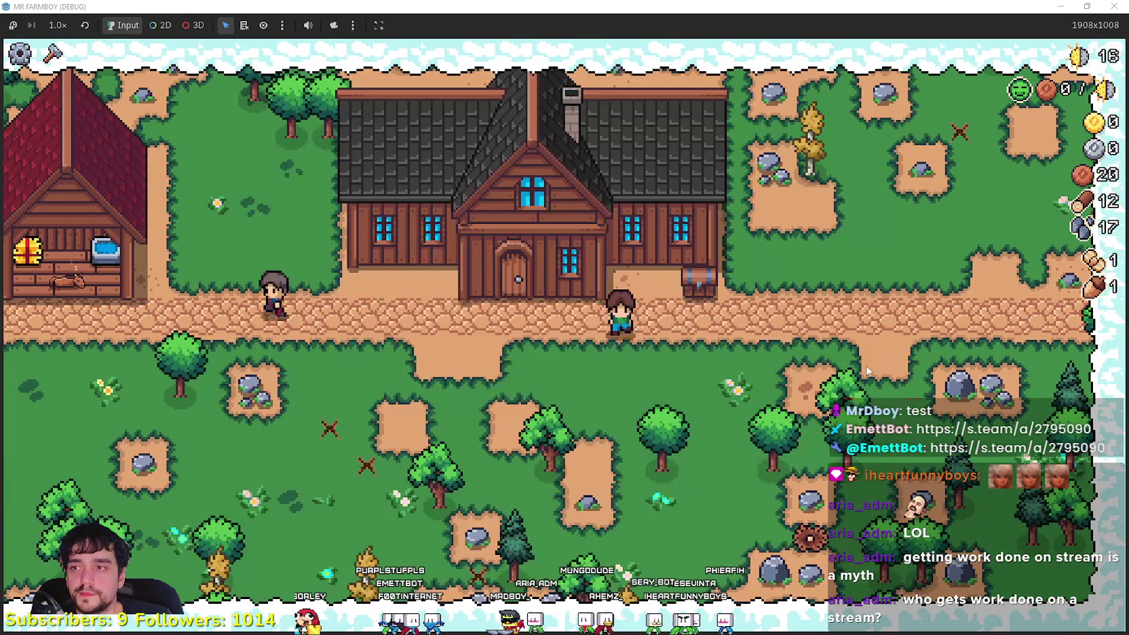
key("w")
mouse_move(274, 284)
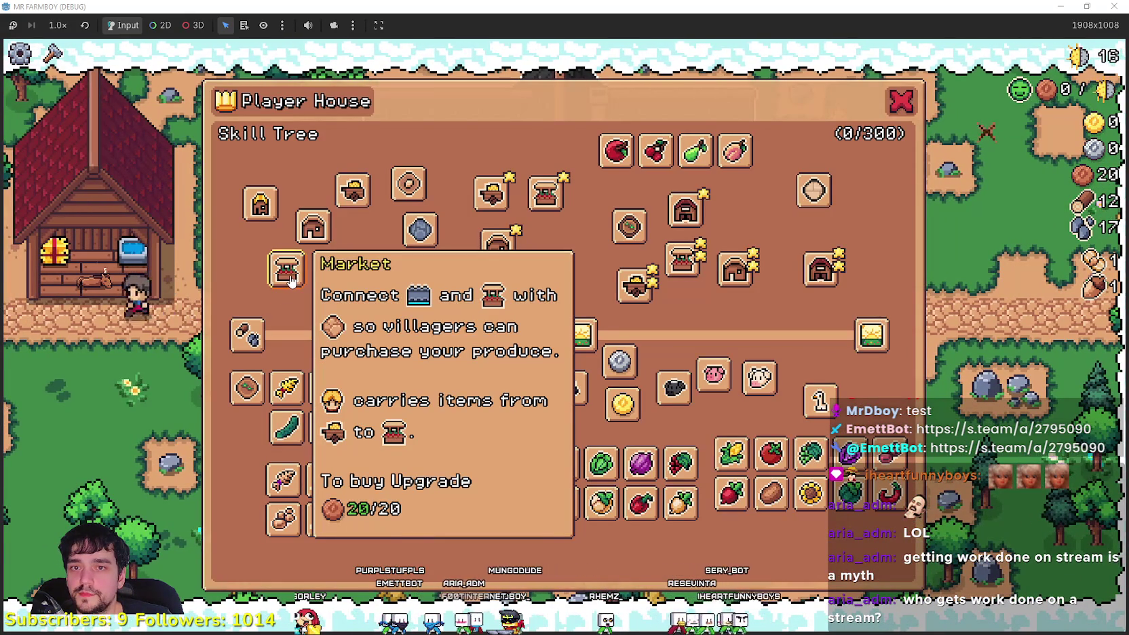
left_click(899, 105)
key("d")
key("w")
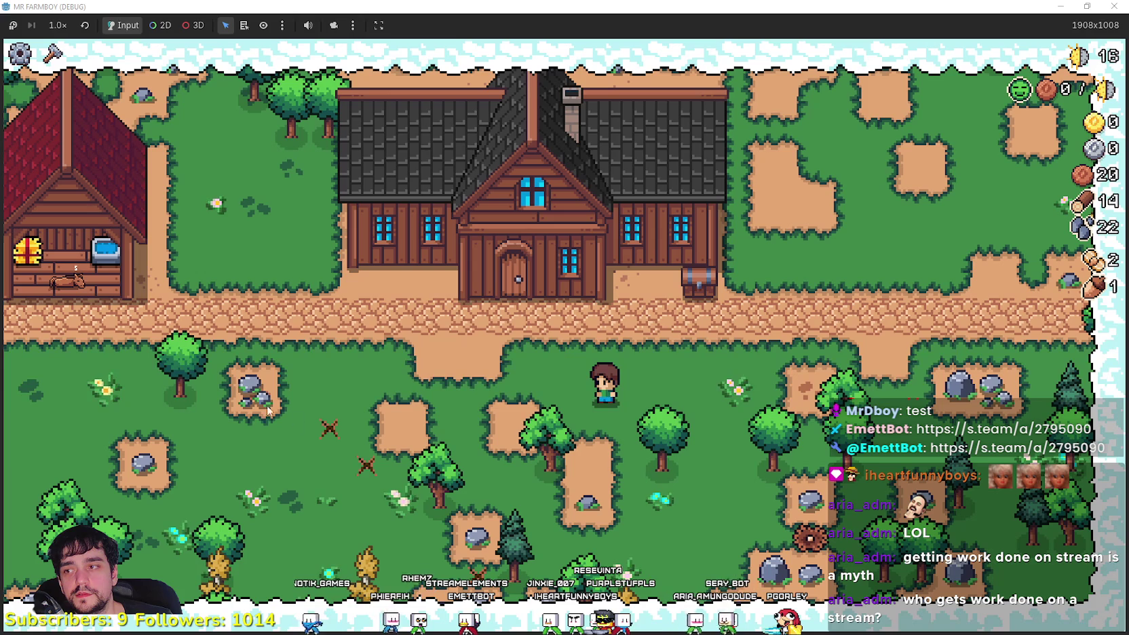
Open the skill tree once more to read Market's cost, close it, and restore the window to 1280x720
left_click(489, 257)
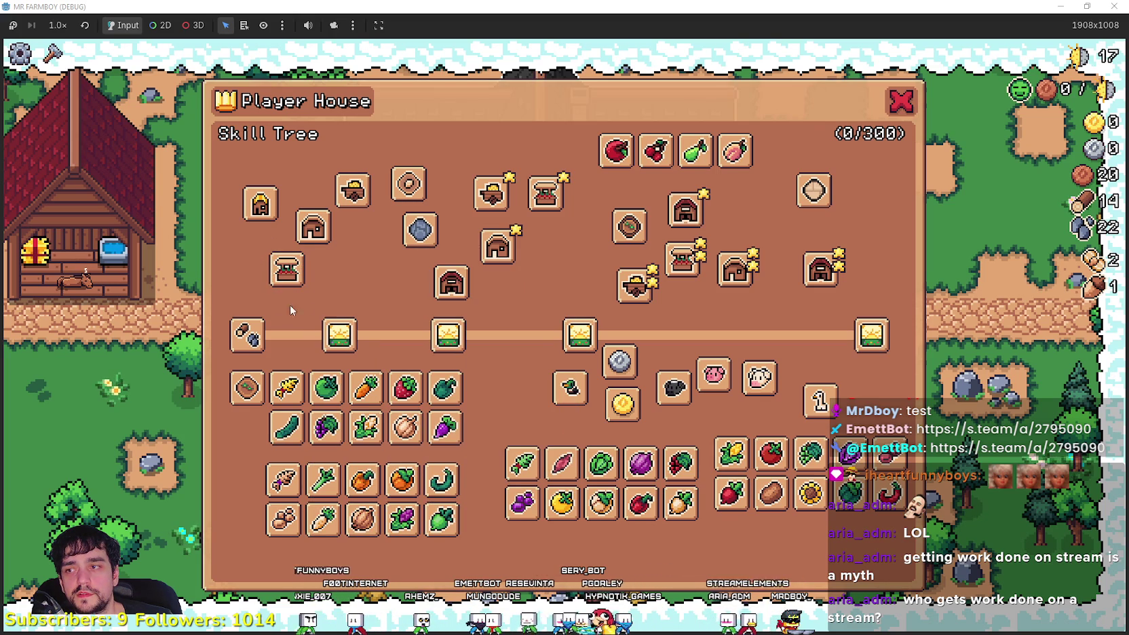
mouse_move(274, 272)
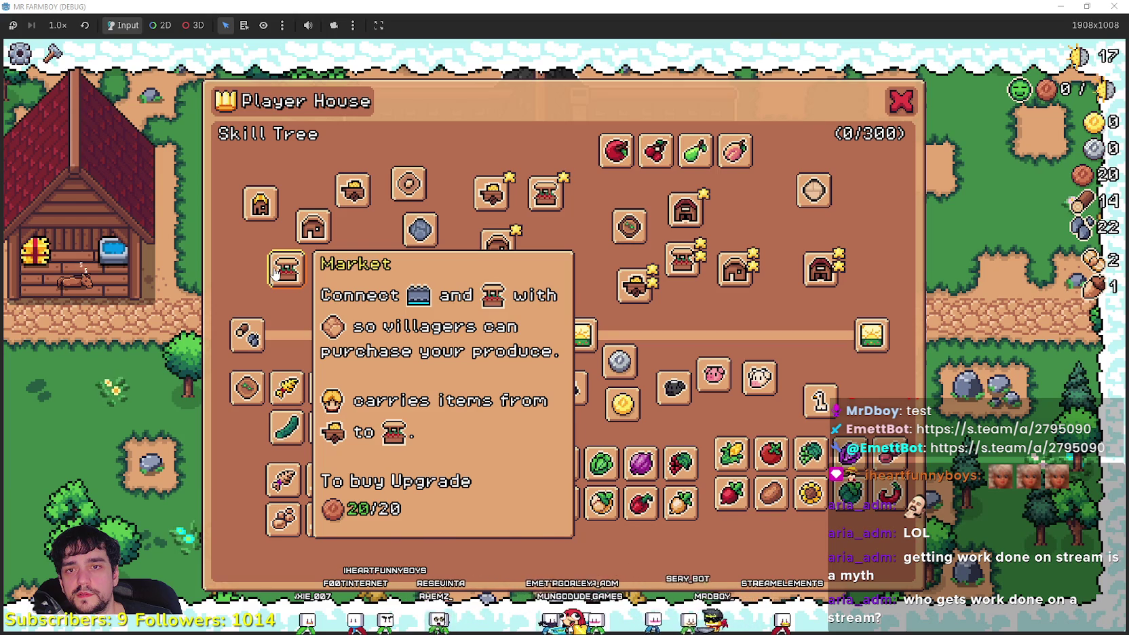
left_click(901, 101)
double_click(822, 7)
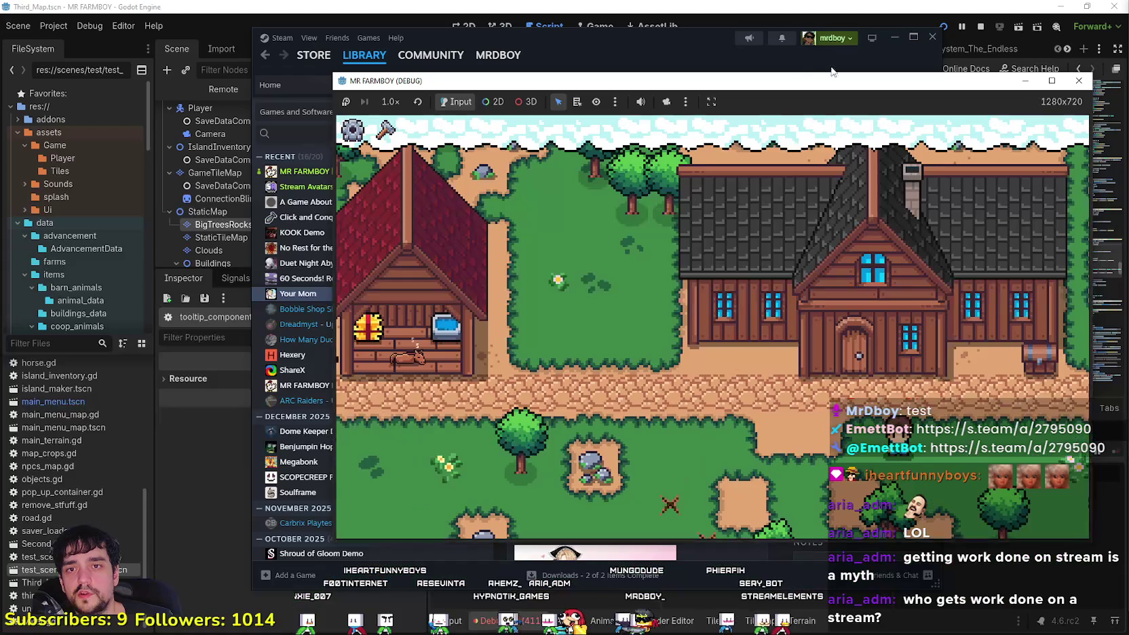
Stop the running game and open inventory_manager.gd by filtering FileSystem for 'inven'
left_click(979, 28)
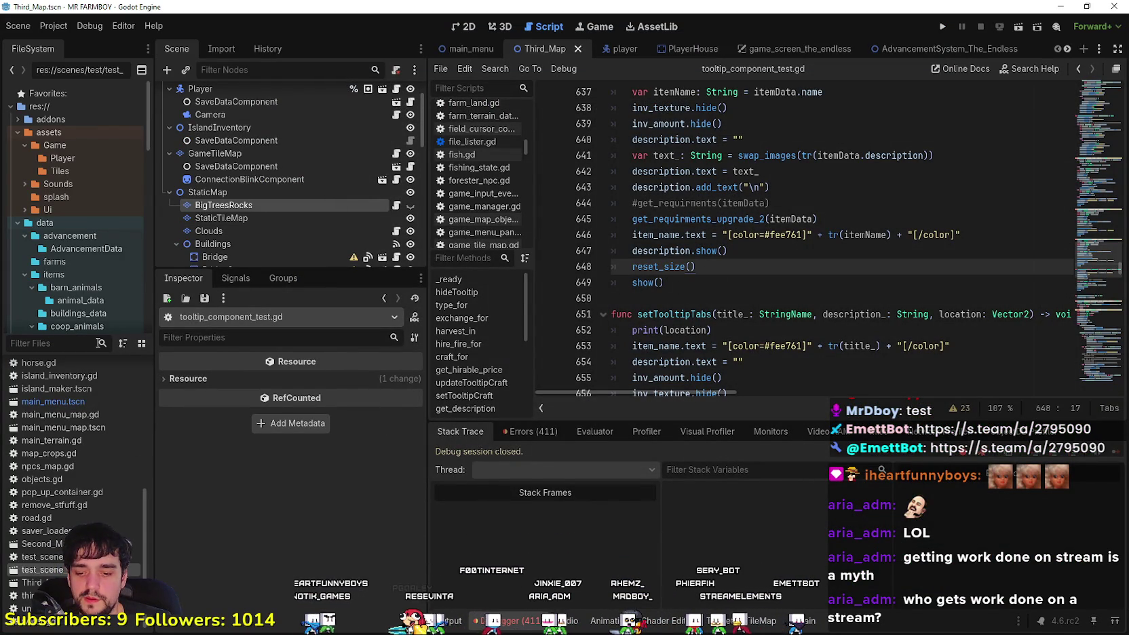
type("invento")
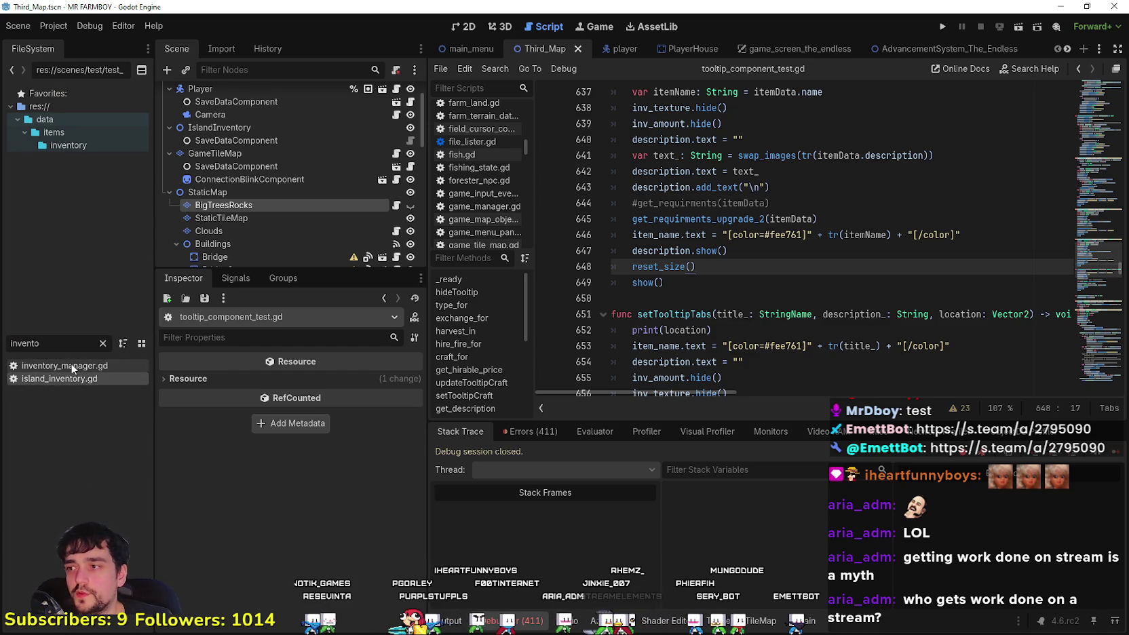
key("Return")
scroll("up", 3)
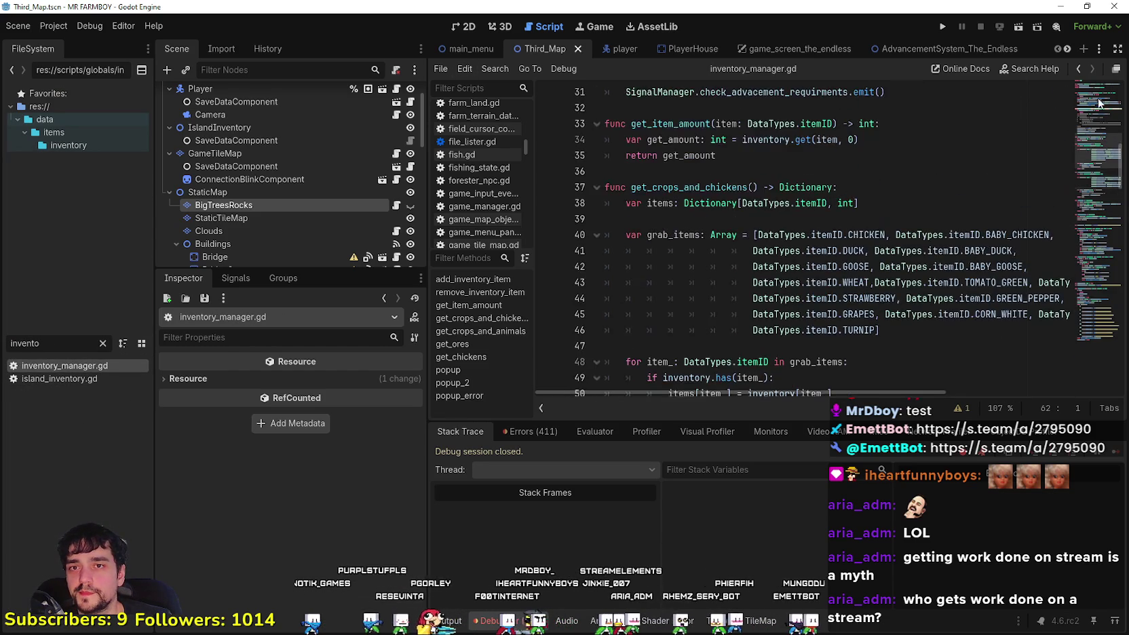
Change the starting COPPER amount on line 3 to 40 and save inventory_manager.gd
left_click(1024, 125)
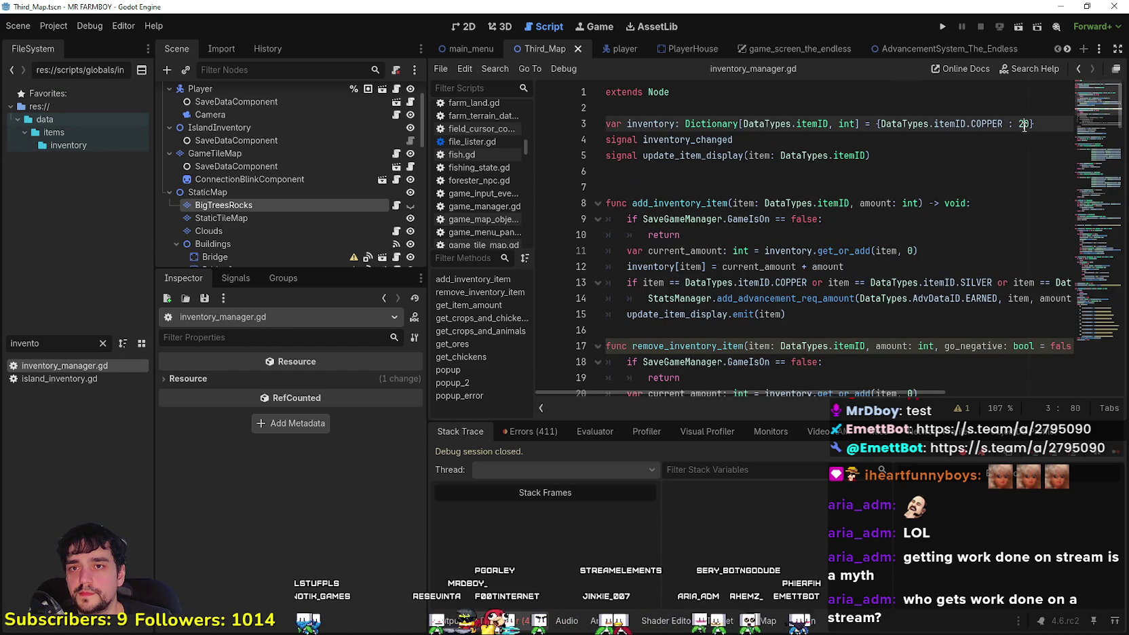
type("4")
left_click(1007, 143)
key("ctrl+s")
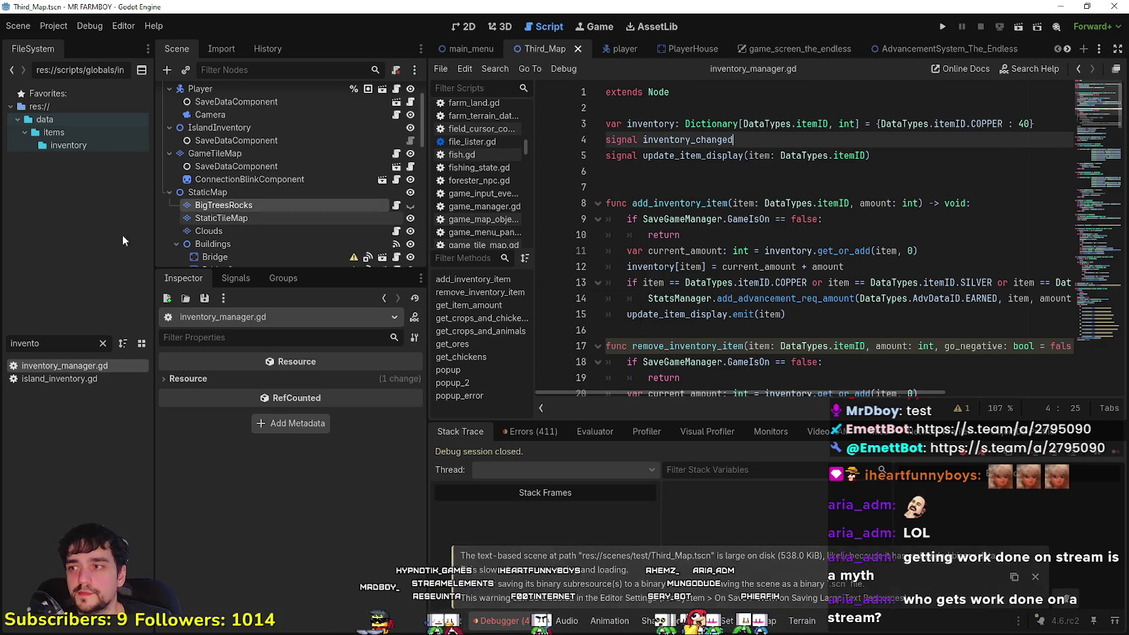
left_click(1068, 47)
left_click(1067, 47)
Switch to the player_house_panel scene and open PlayerUpgradeButton's attached script
left_click(946, 51)
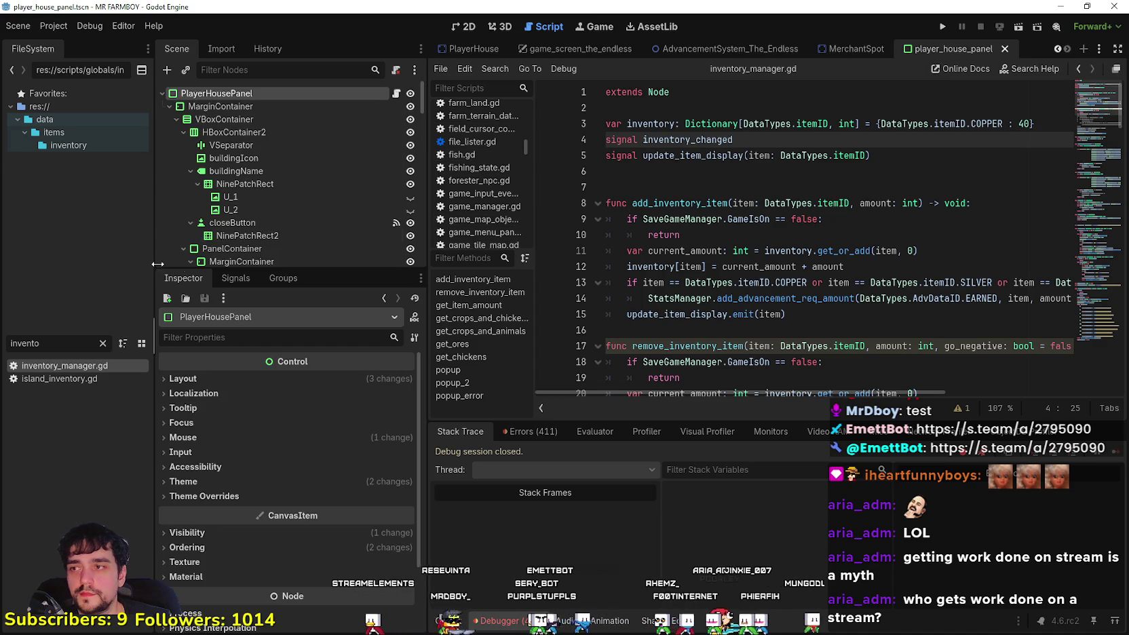
scroll("down", 3)
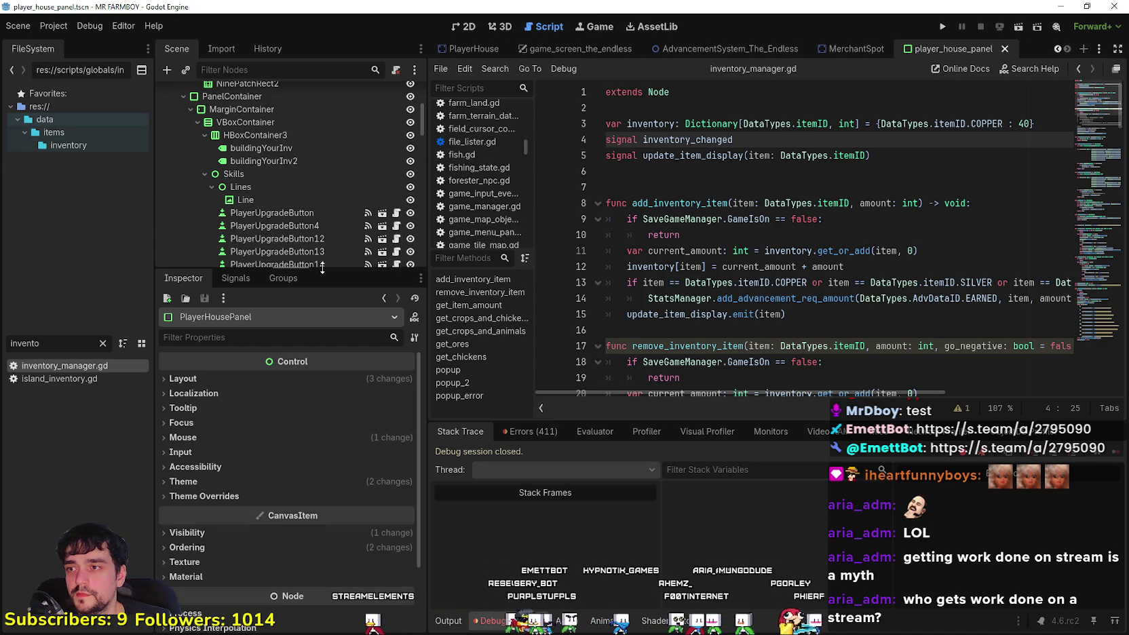
left_click_drag(323, 268, 322, 361)
scroll("down", 3)
left_click(398, 147)
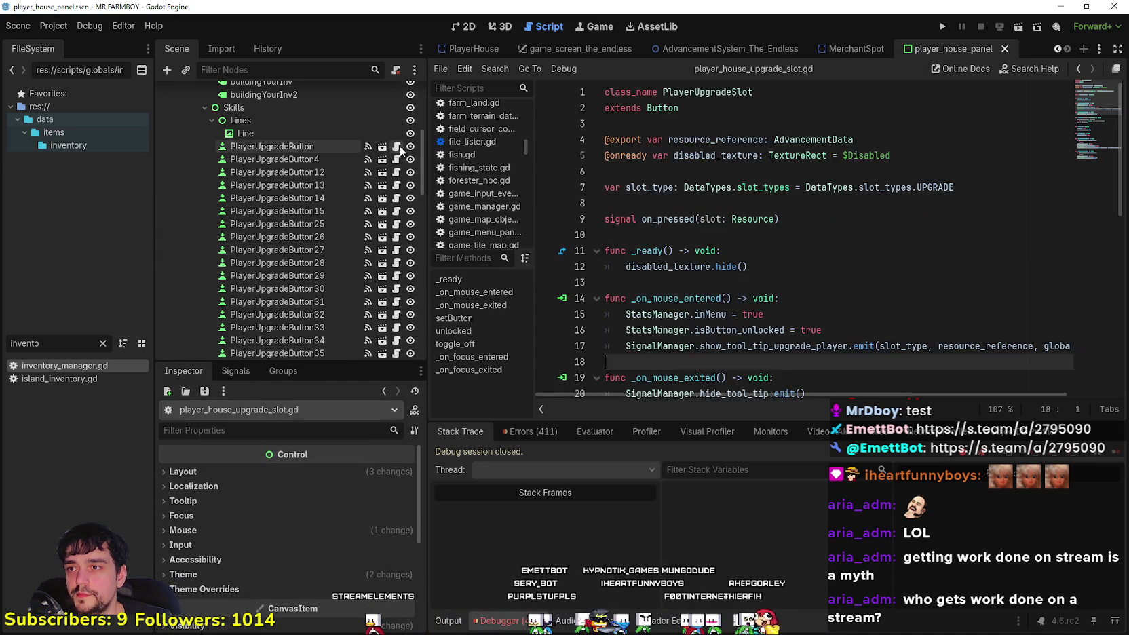
scroll("down", 3)
Browse the PlayerUpgradeSlot script, putting the caret on lines 12, 25, 33, 40 and 41
left_click(811, 188)
scroll("up", 3)
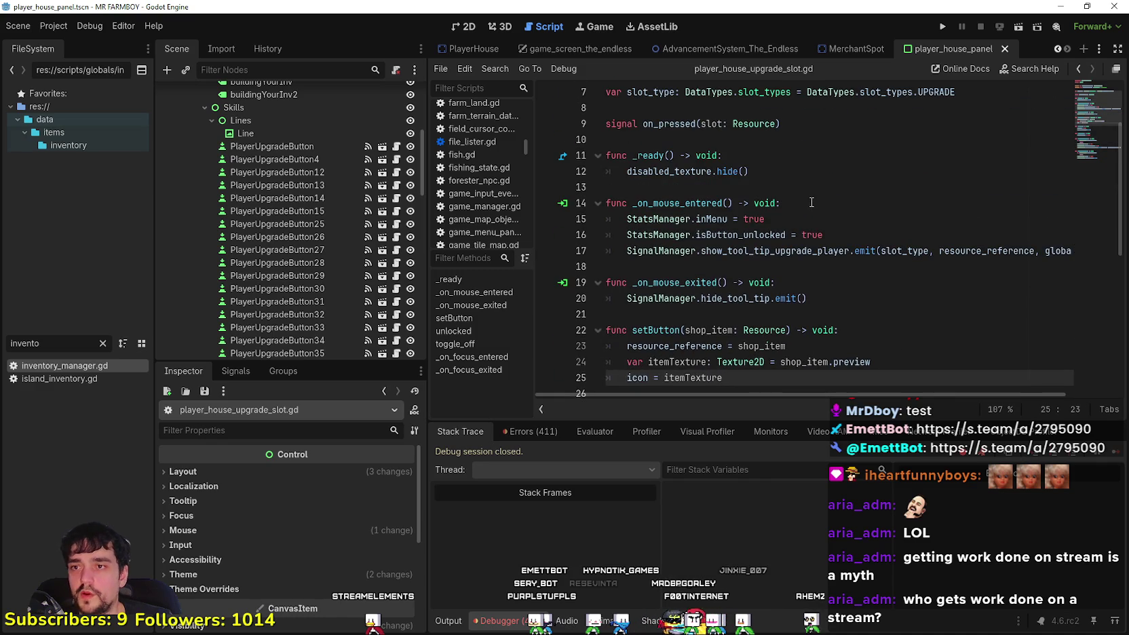
scroll("up", 3)
left_click(827, 267)
scroll("down", 3)
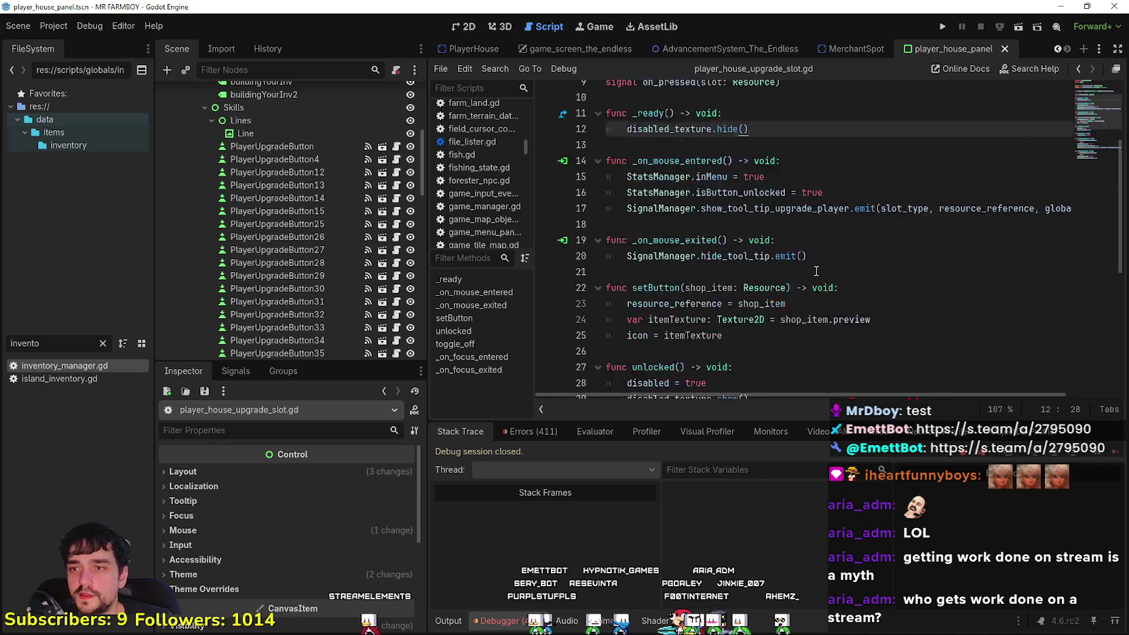
scroll("down", 3)
left_click(804, 261)
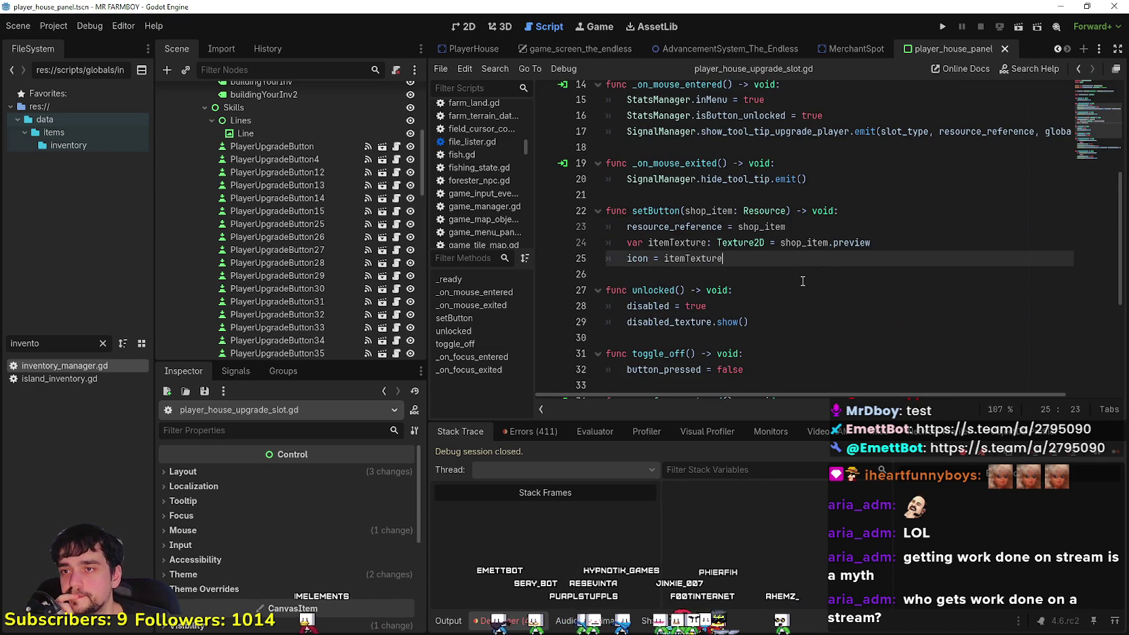
scroll("down", 3)
left_click(796, 249)
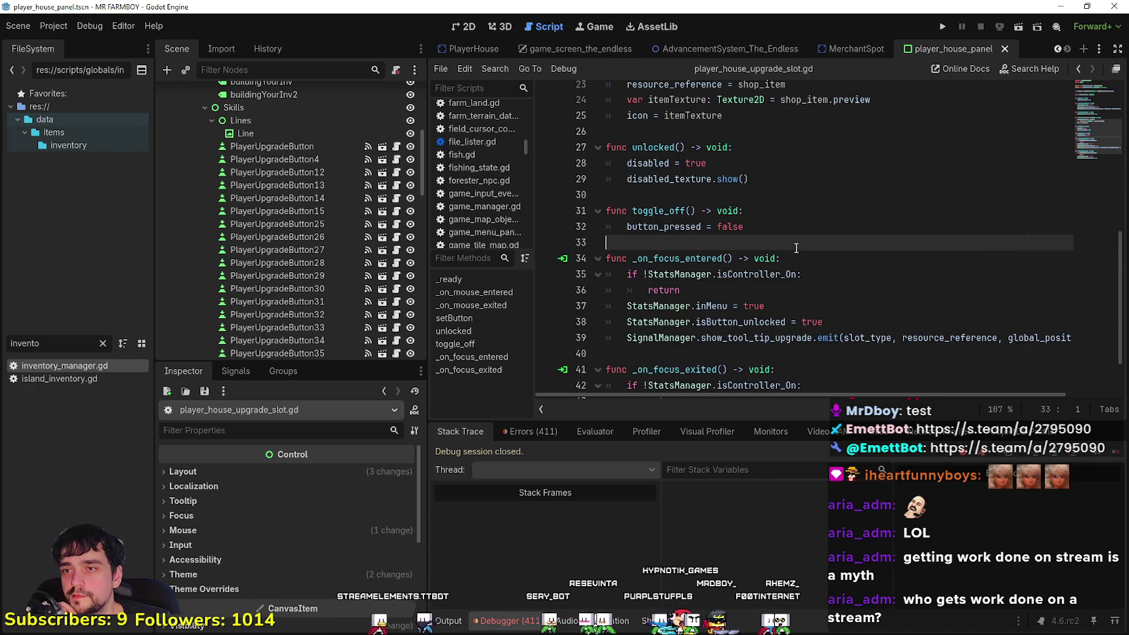
scroll("down", 3)
left_click(699, 301)
left_click(693, 284)
scroll("up", 3)
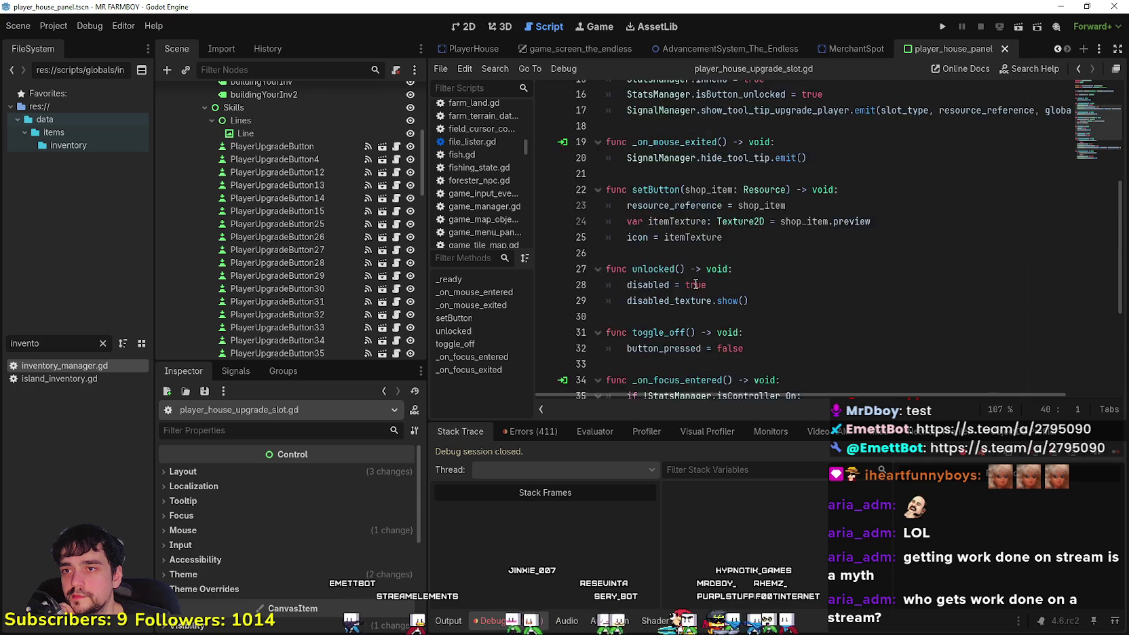
key("alt+Left")
Select the SignalManager and StatsManager references on lines 20 and 15
double_click(688, 252)
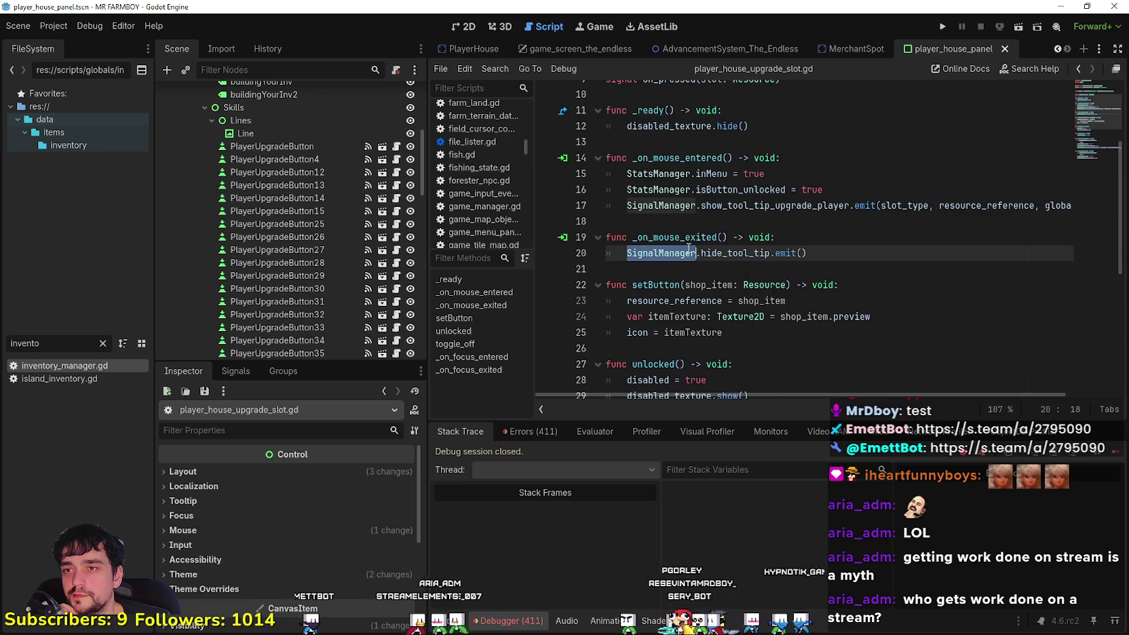
double_click(677, 174)
scroll("up", 3)
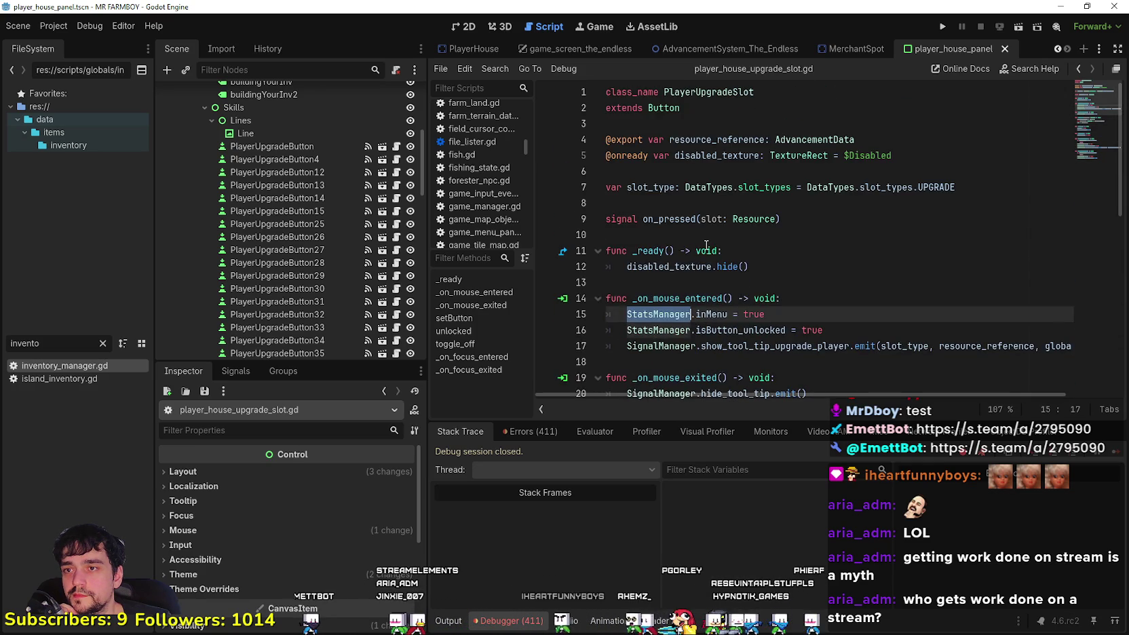
left_click(706, 215)
scroll("down", 3)
scroll("up", 3)
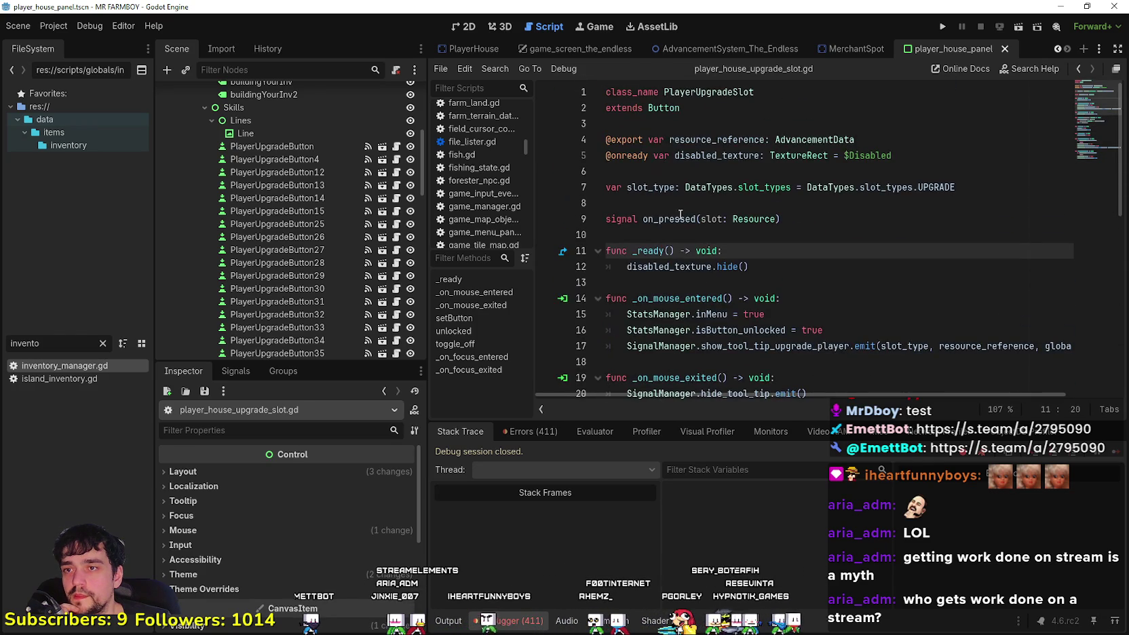
Select on_pressed on line 9, step through its matches with Ctrl+F, then close the find bar
double_click(680, 219)
key("ctrl+f")
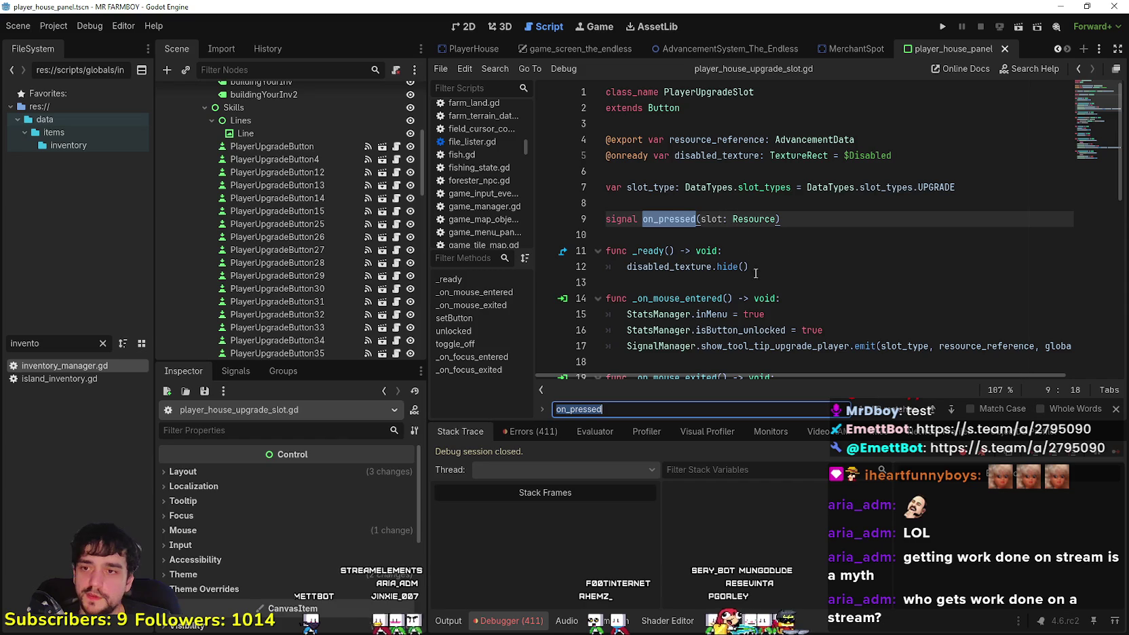
left_click(951, 409)
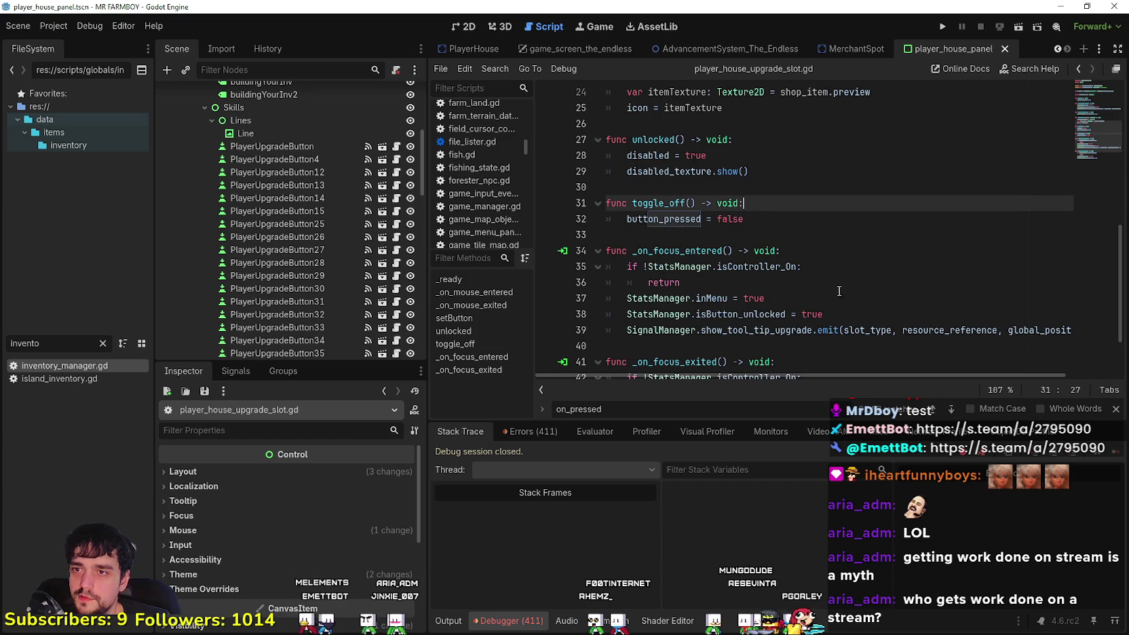
left_click(954, 409)
left_click(786, 234)
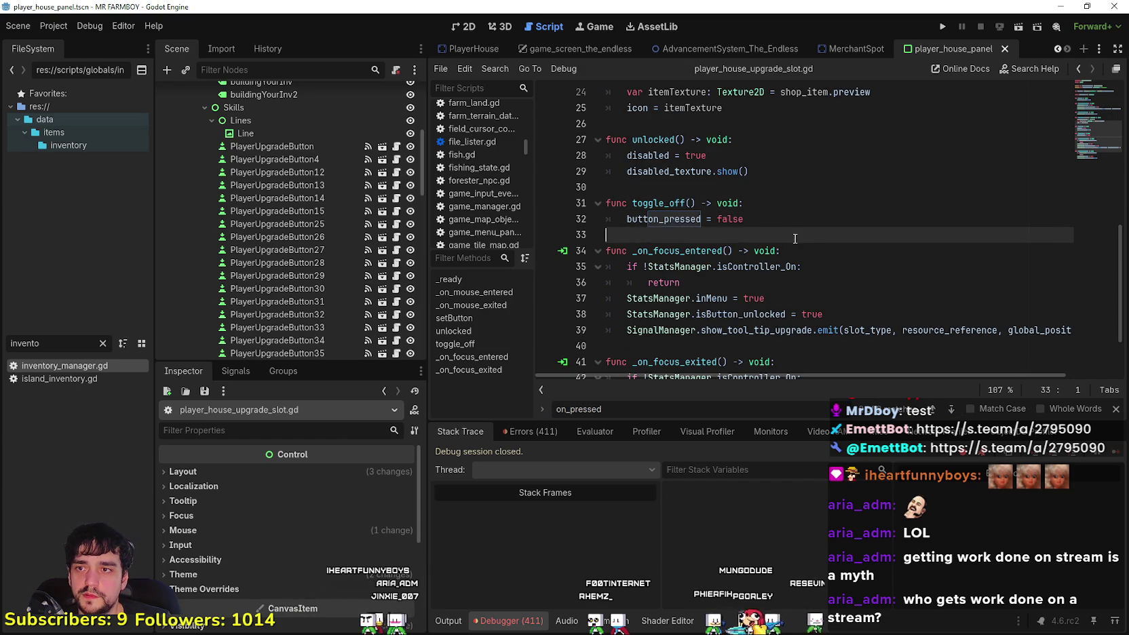
scroll("down", 3)
left_click(765, 263)
scroll("up", 3)
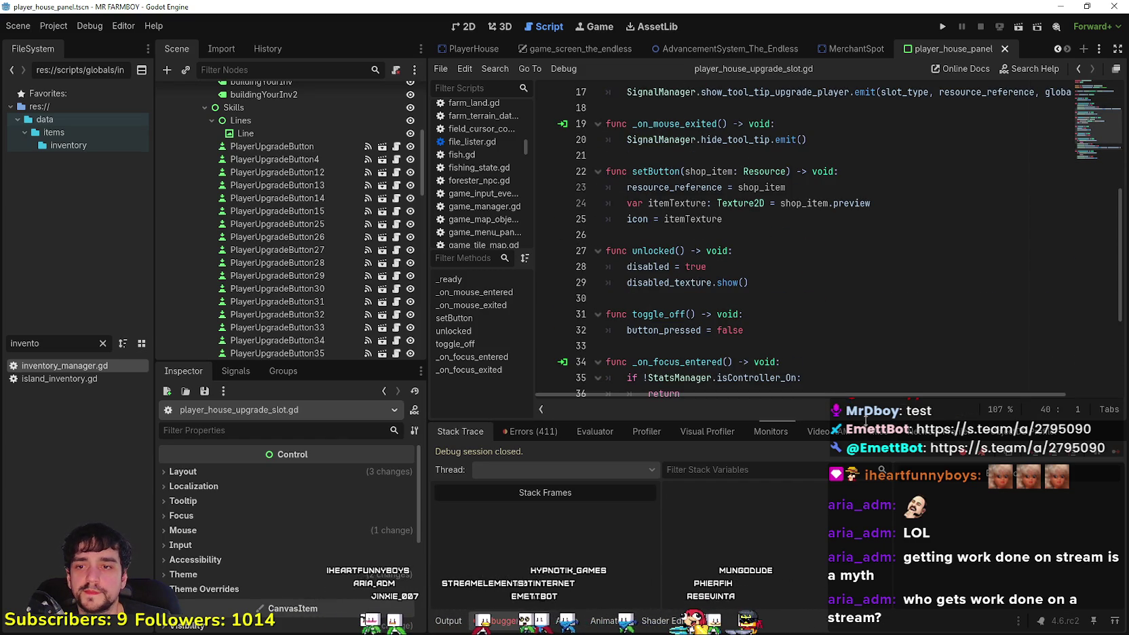
left_click(1115, 409)
Filter FileSystem for 'upgrade' and open upgrade_building.gd and upgrade_slot.gd
key("BackSpace")
key("BackSpace")
key("BackSpace")
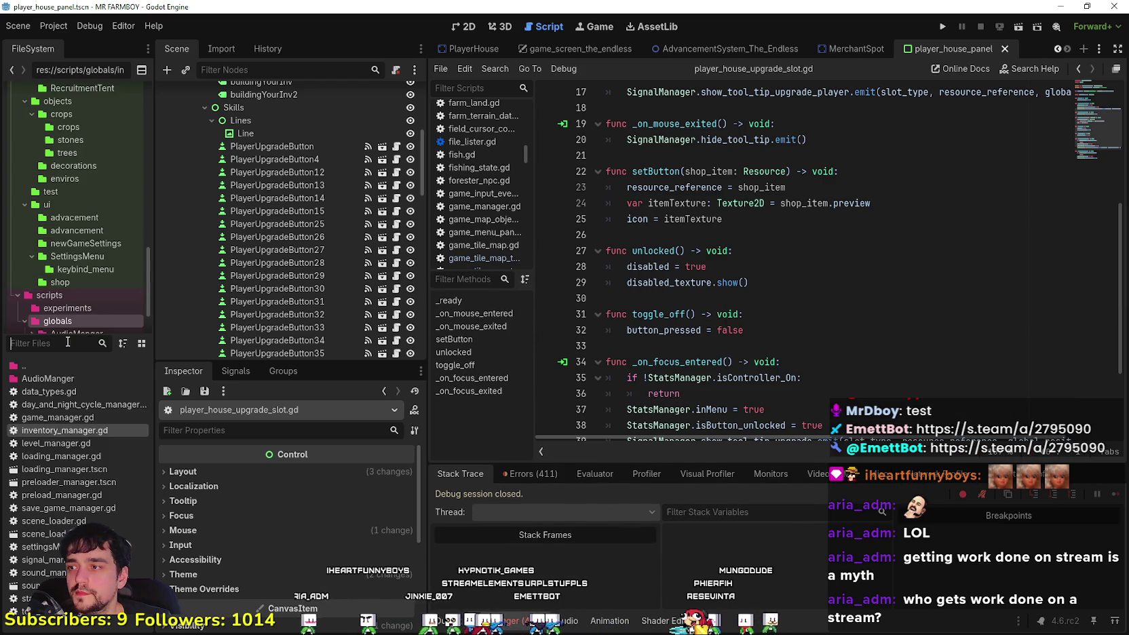
type("upgrad")
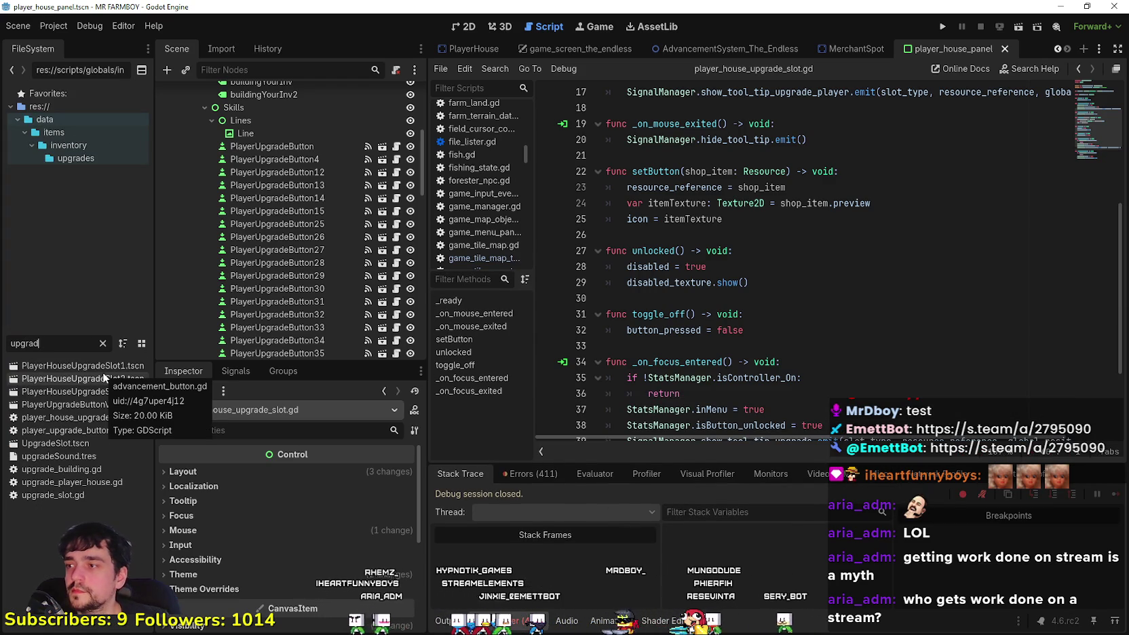
type("e")
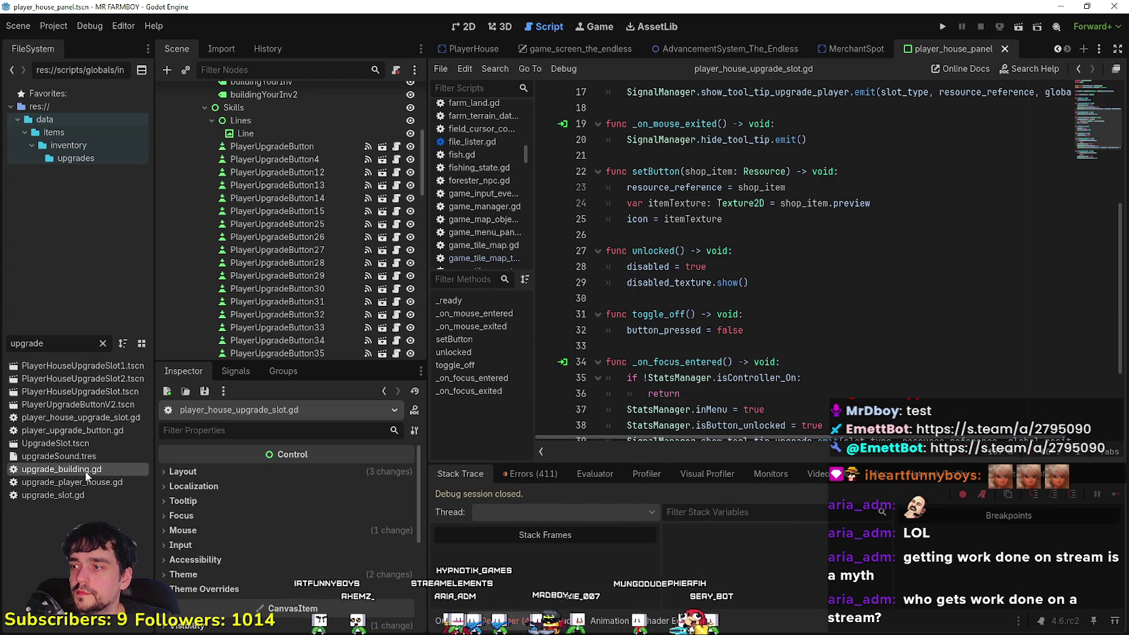
double_click(85, 468)
double_click(62, 495)
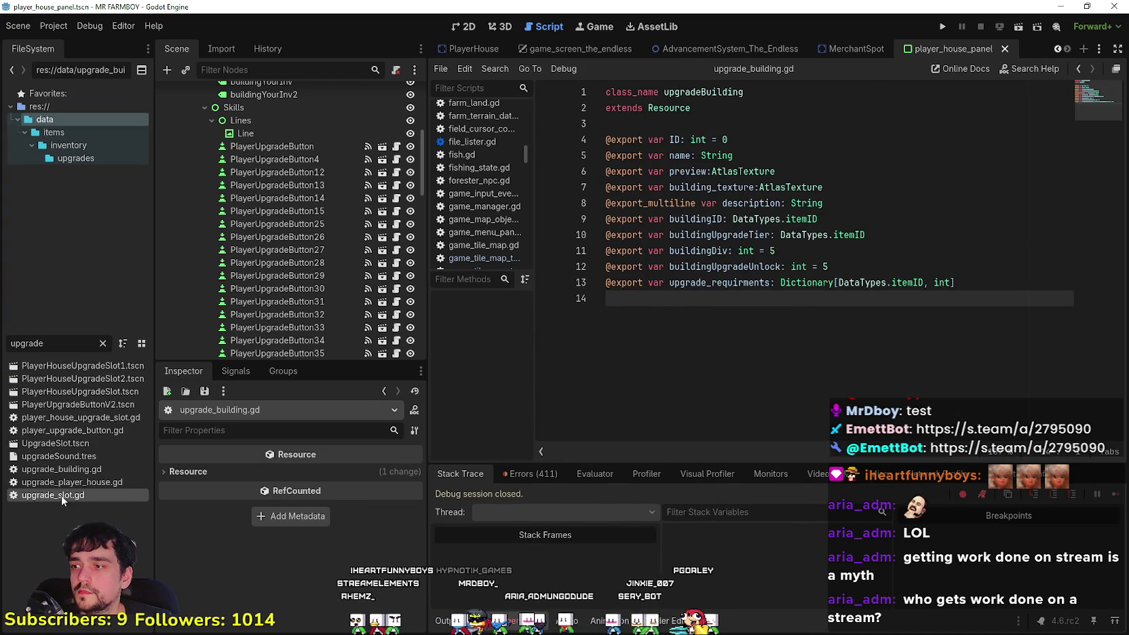
Inspect upgrade_slot.gd's on_pressed signal on line 11, then return to PlayerUpgradeButton's script
scroll("down", 3)
scroll("up", 3)
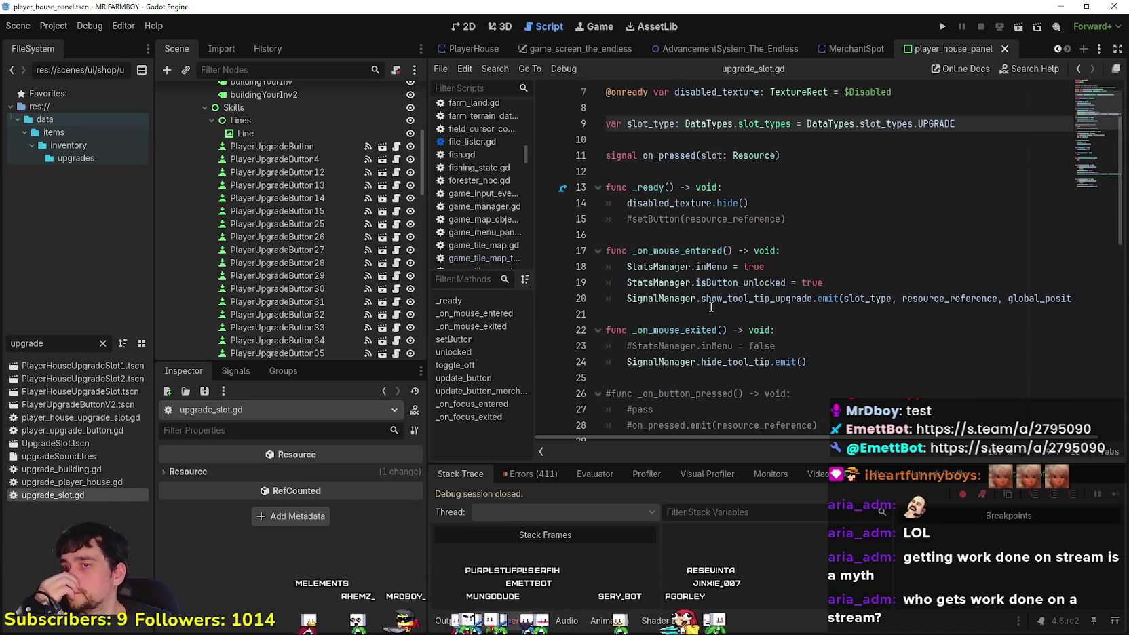
scroll("down", 3)
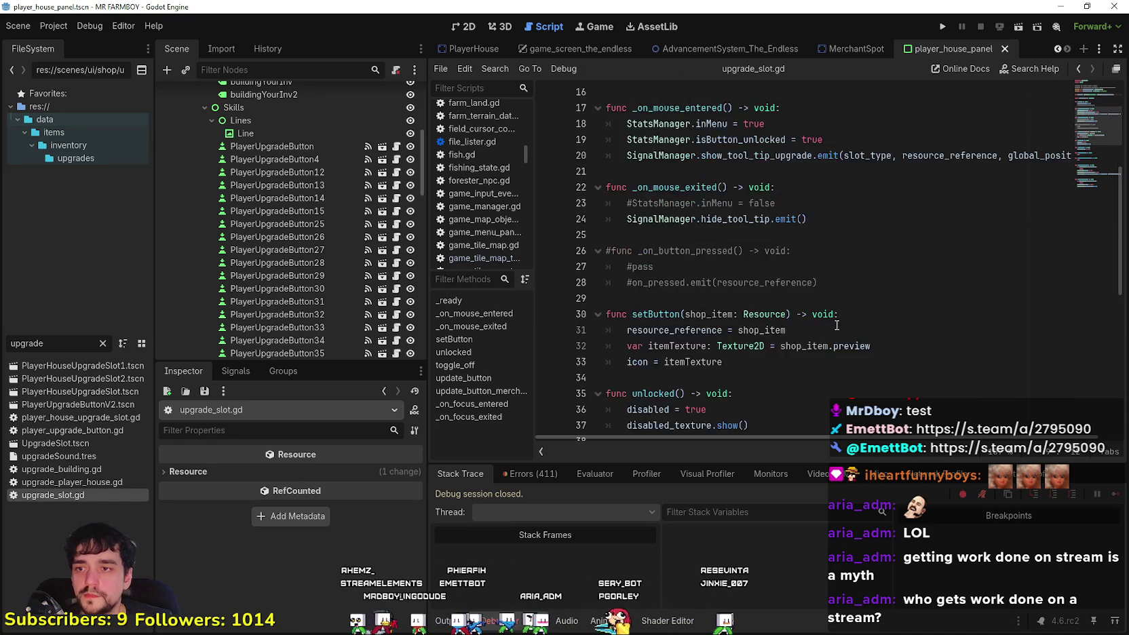
scroll("down", 3)
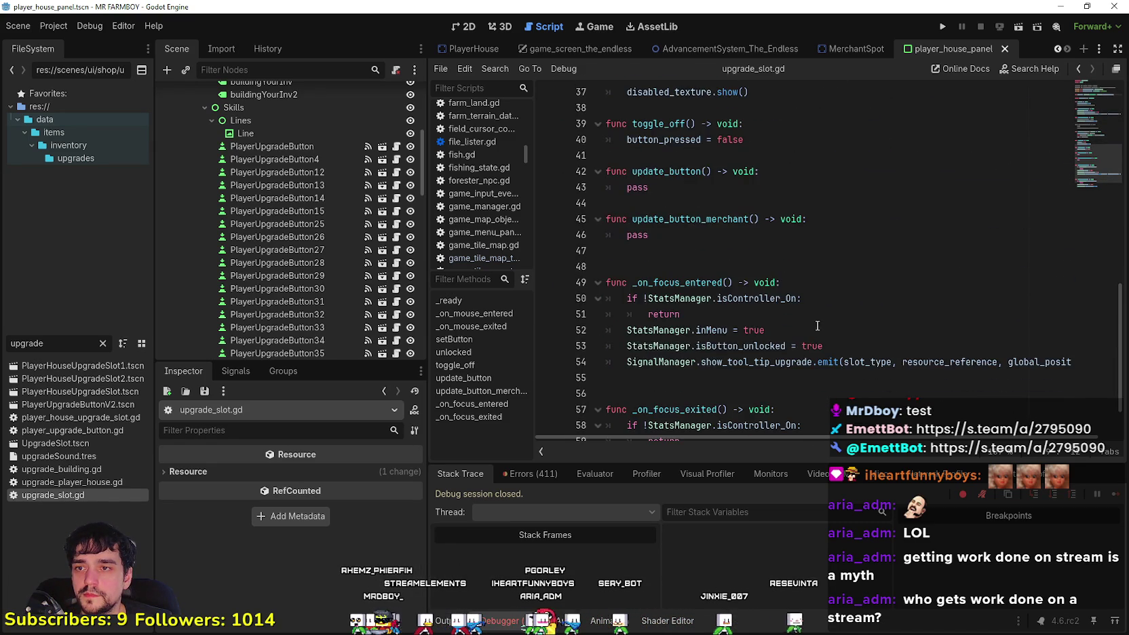
scroll("up", 3)
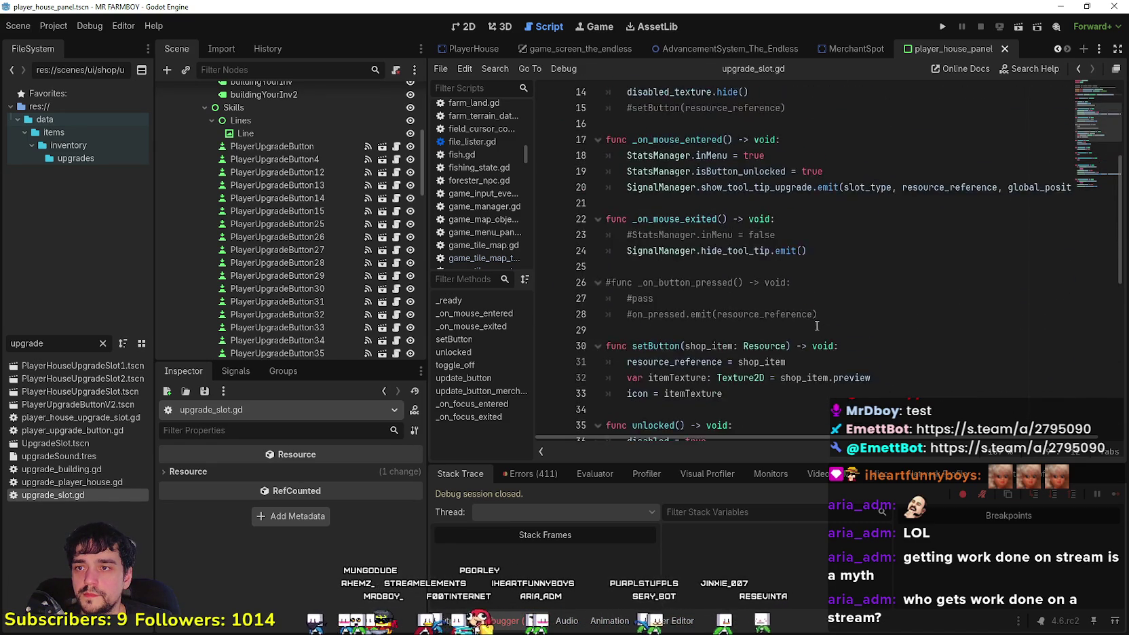
scroll("up", 3)
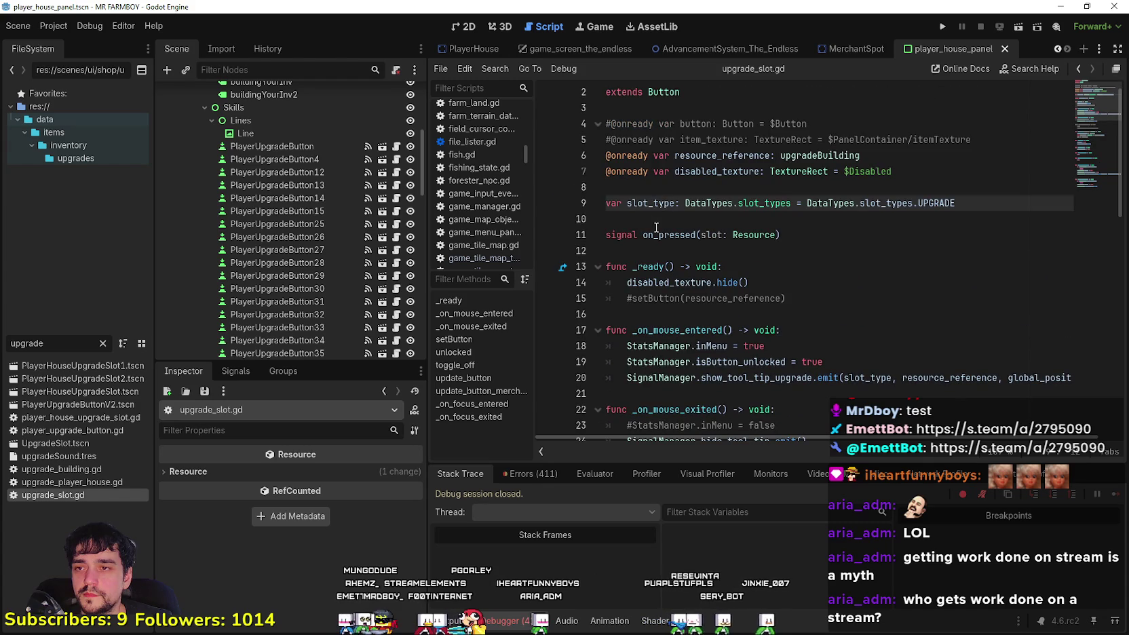
double_click(670, 233)
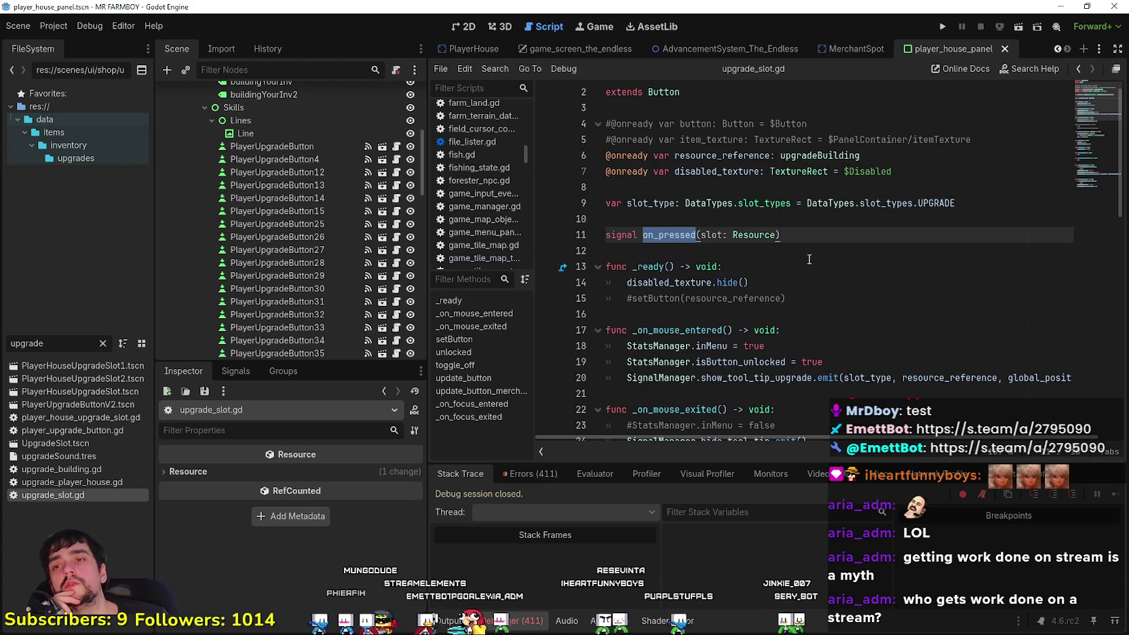
left_click(805, 247)
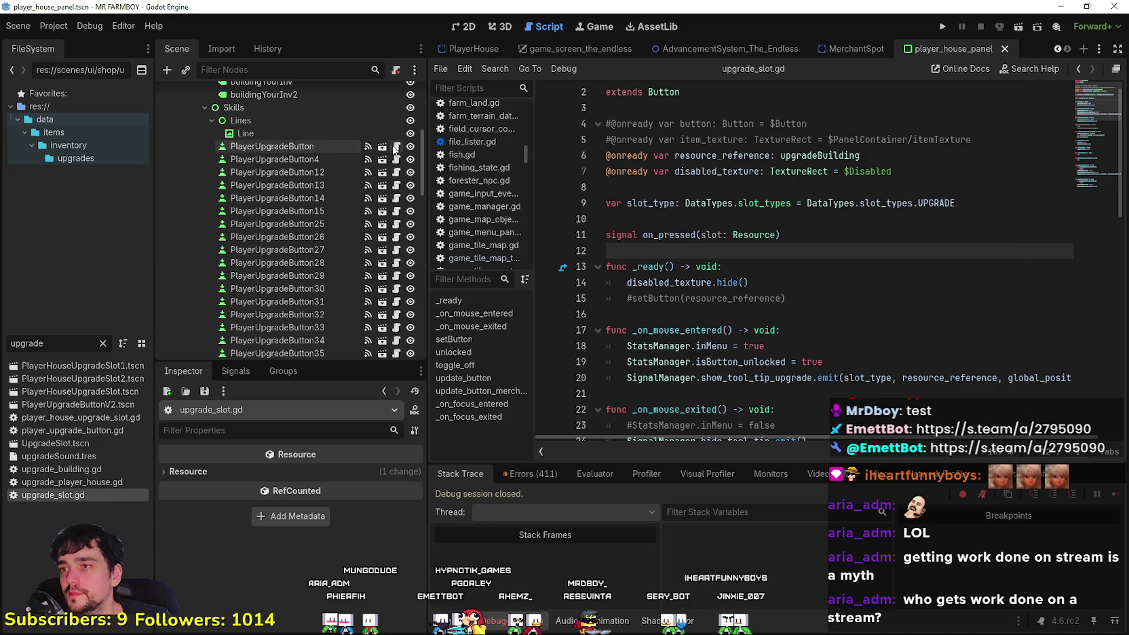
left_click(396, 146)
scroll("up", 3)
Delete the 'signal on_pressed(slot: Resource)' line and save the script
left_click_drag(781, 219, 600, 197)
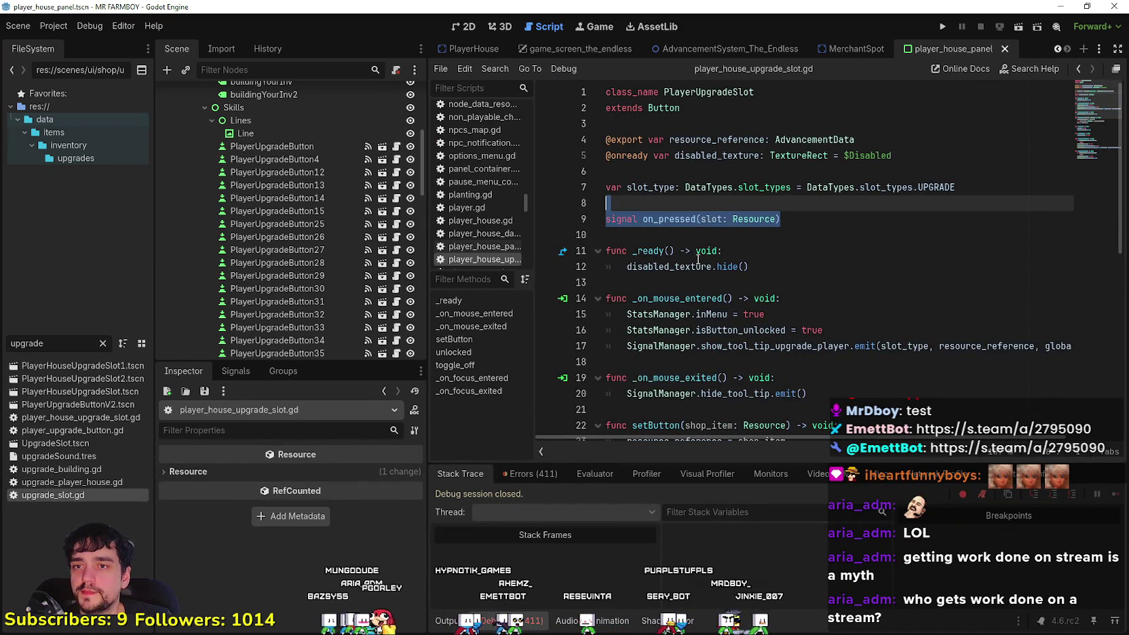
key("BackSpace")
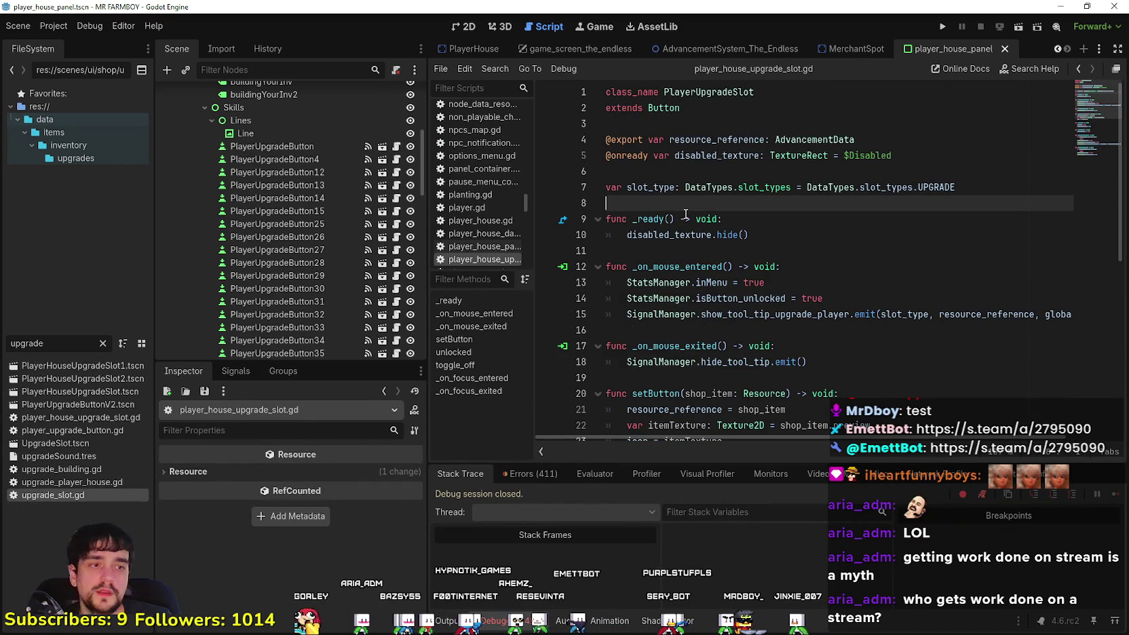
key("ctrl+s")
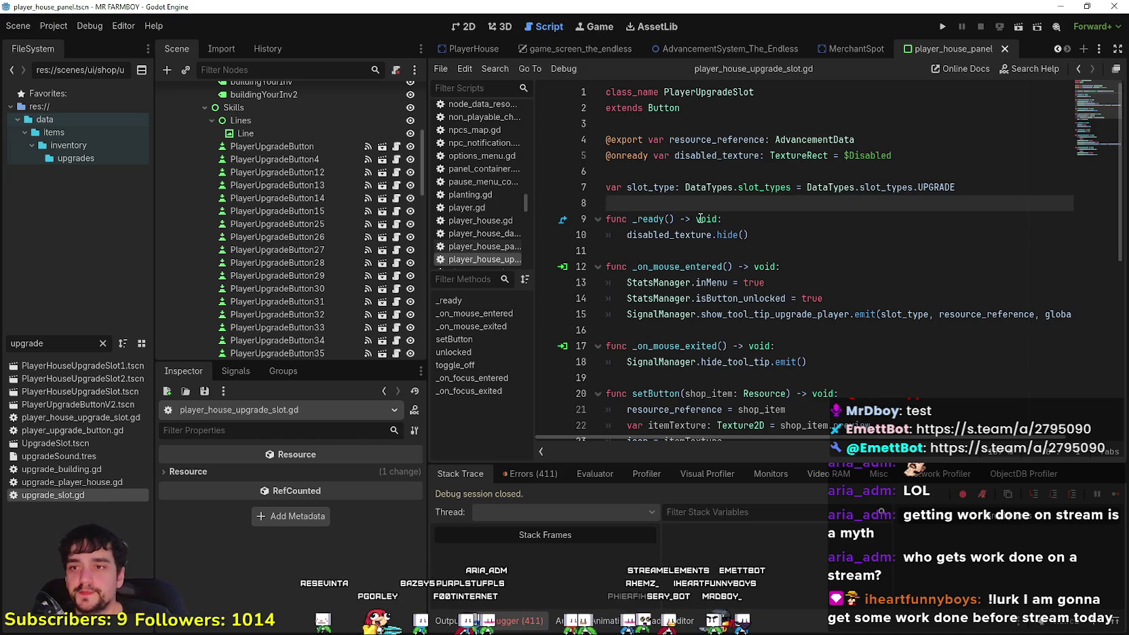
Click and scroll through the edited PlayerUpgradeSlot script
left_click(664, 166)
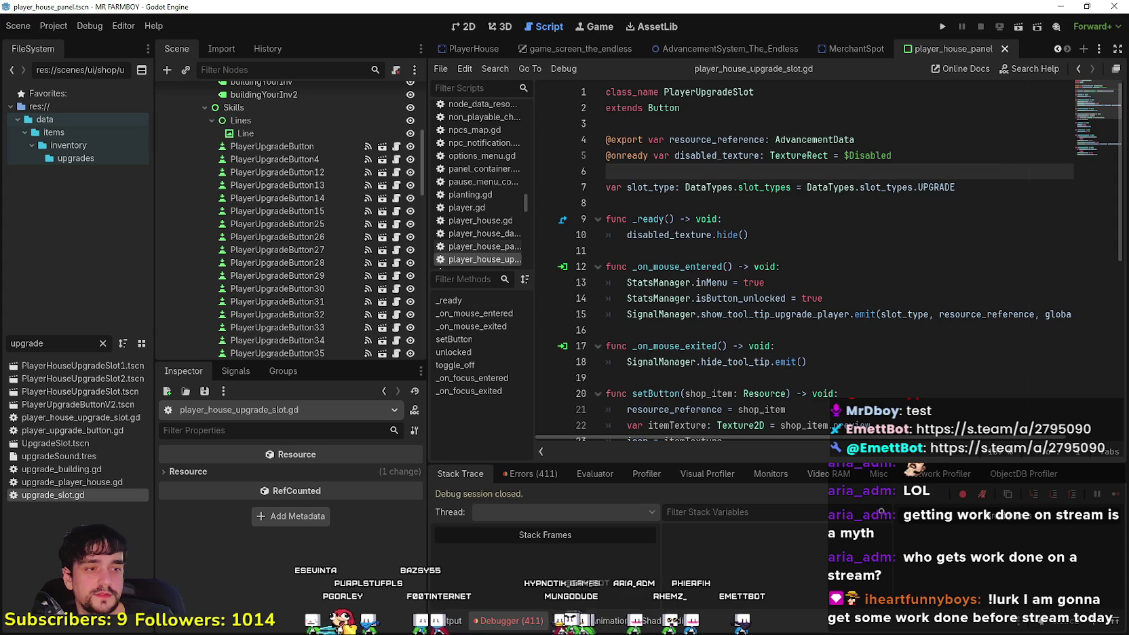
left_click(692, 328)
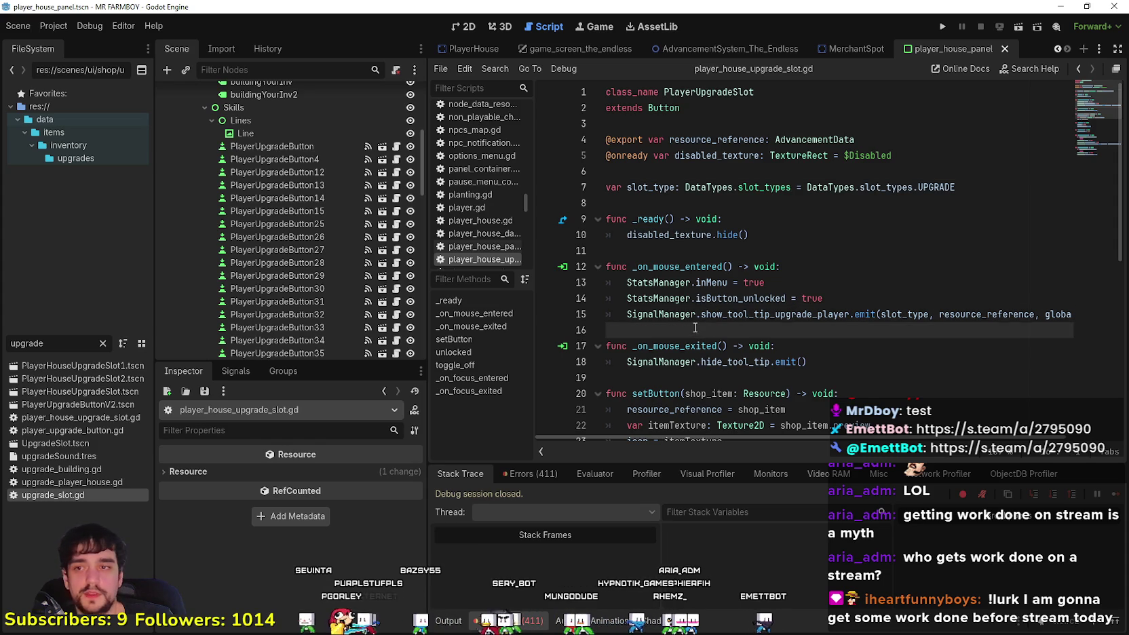
left_click(769, 236)
left_click(793, 246)
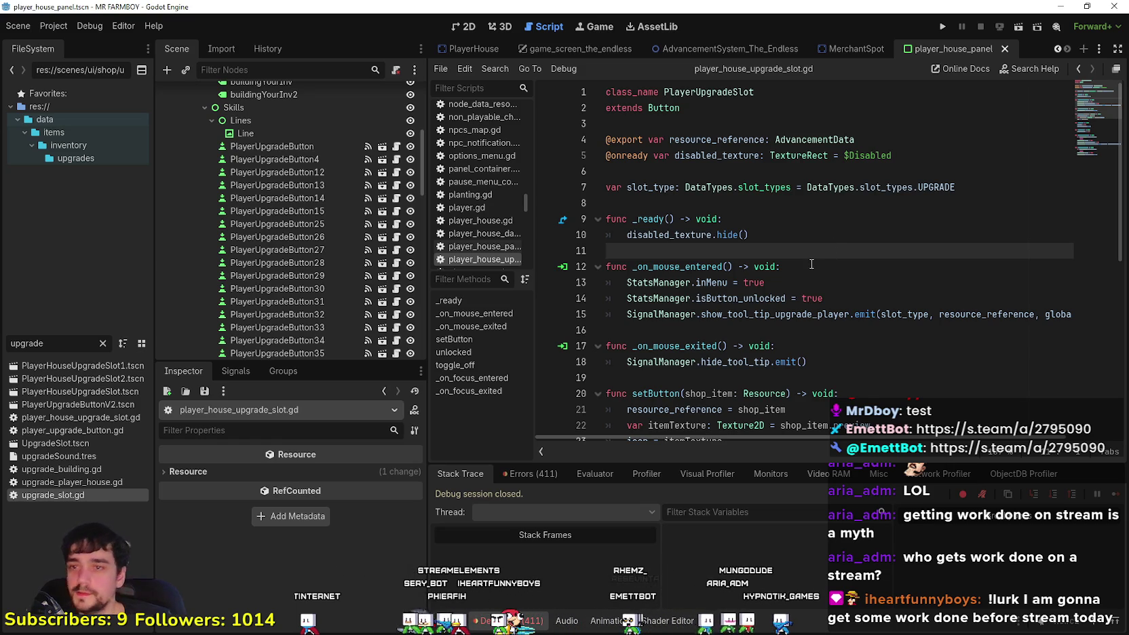
scroll("down", 3)
scroll("down", 3)
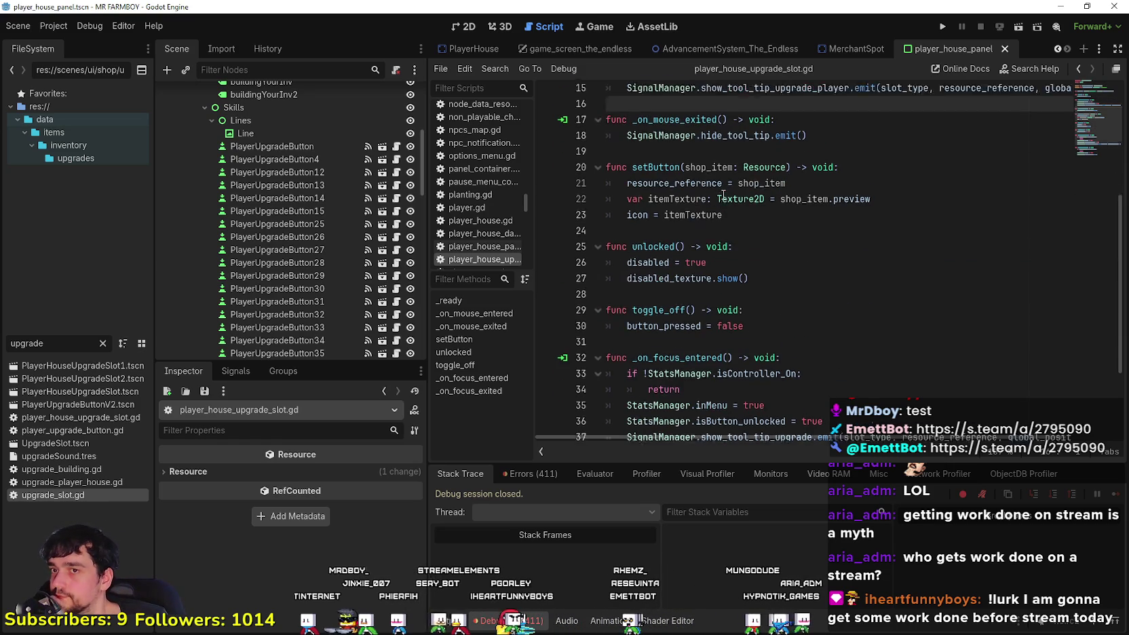
scroll("down", 3)
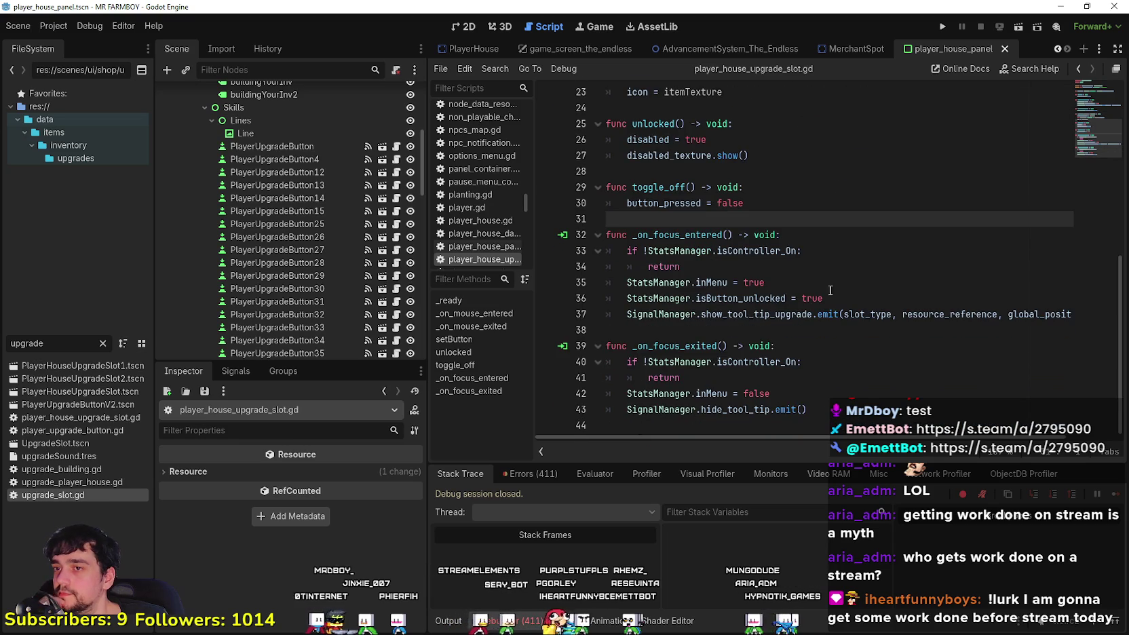
left_click(877, 330)
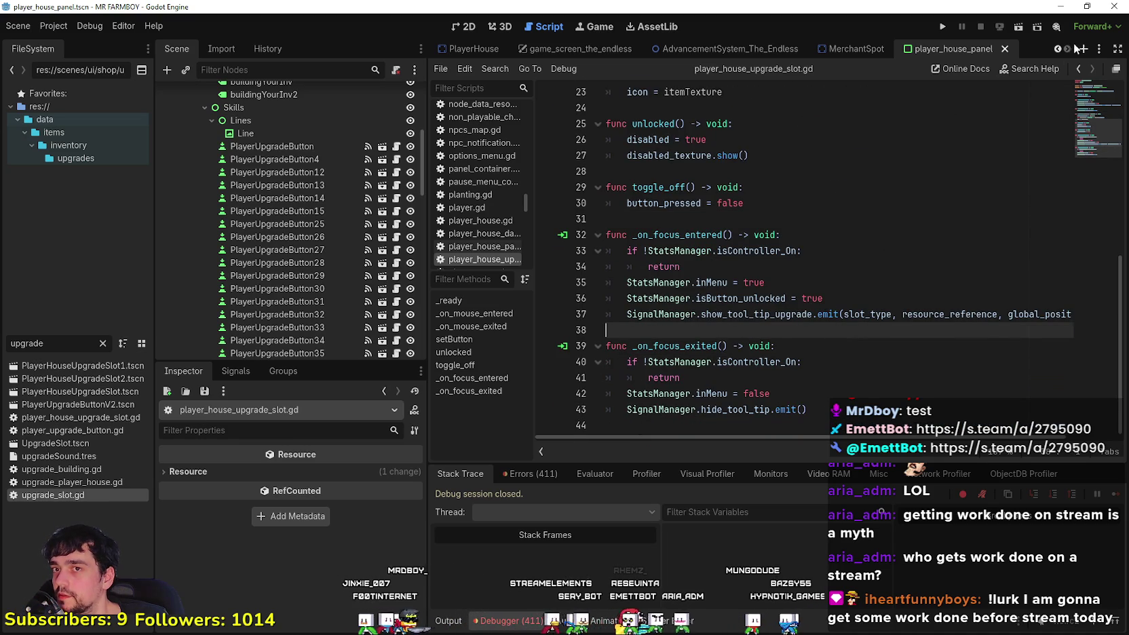
Open AdvancementSystem.tscn via the 'advancem' filter and view MarketAdvButton's advancement_button.gd script
type("advancem")
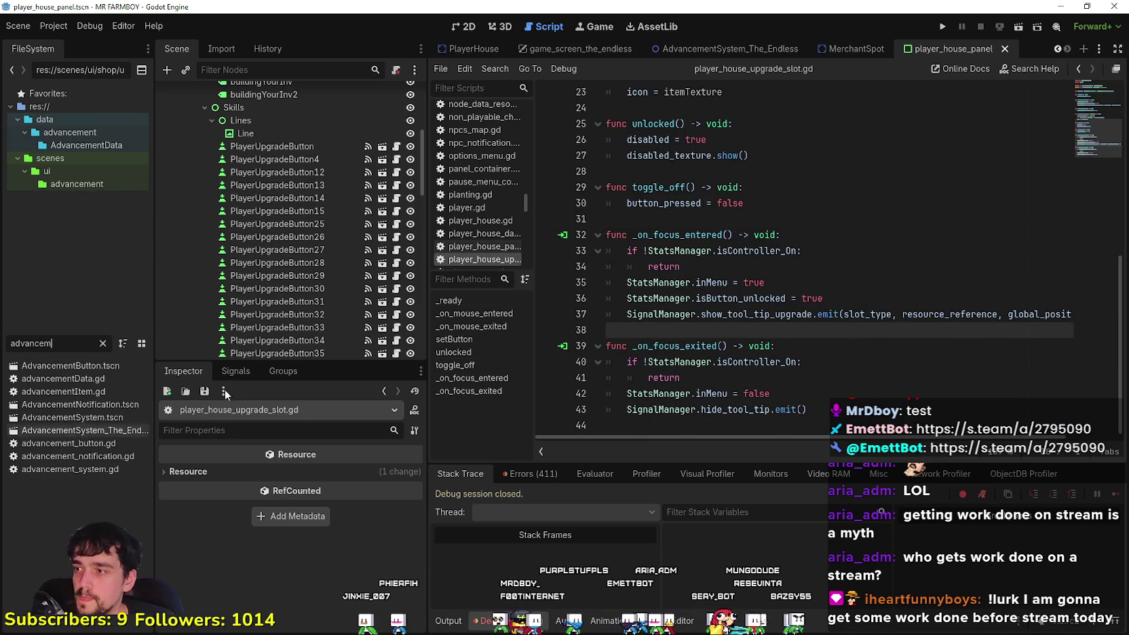
double_click(84, 418)
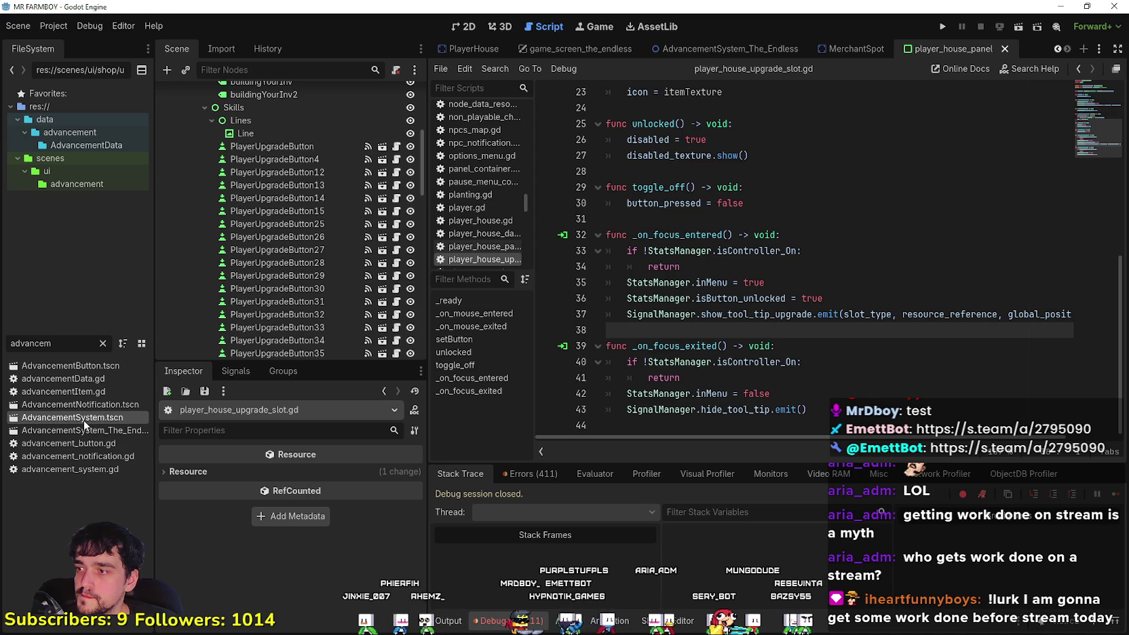
scroll("down", 3)
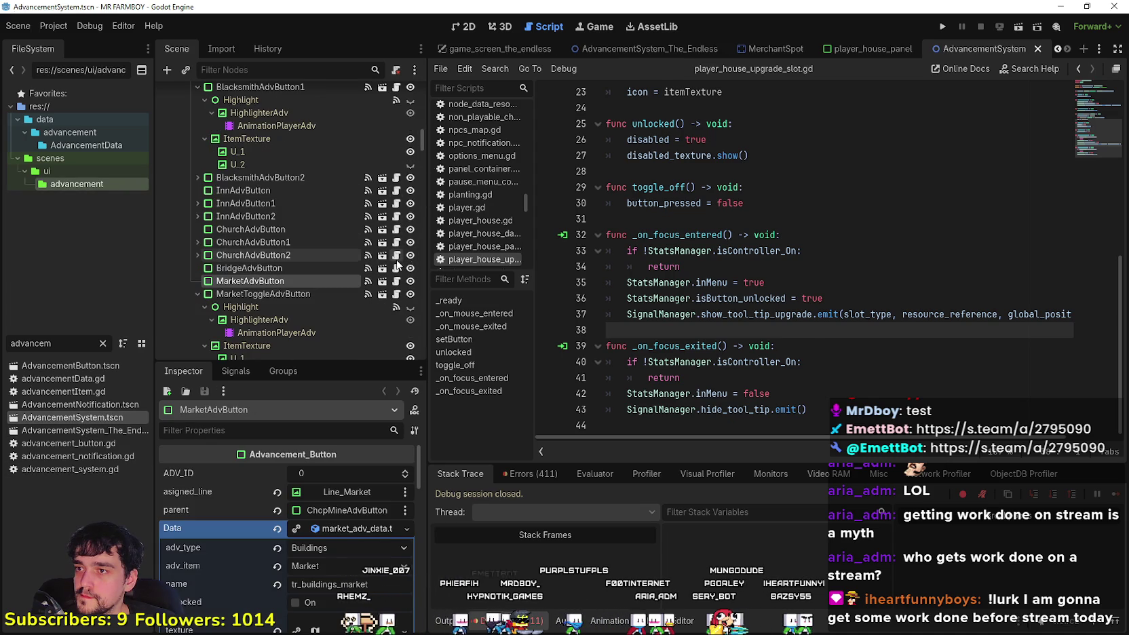
left_click(382, 281)
scroll("up", 3)
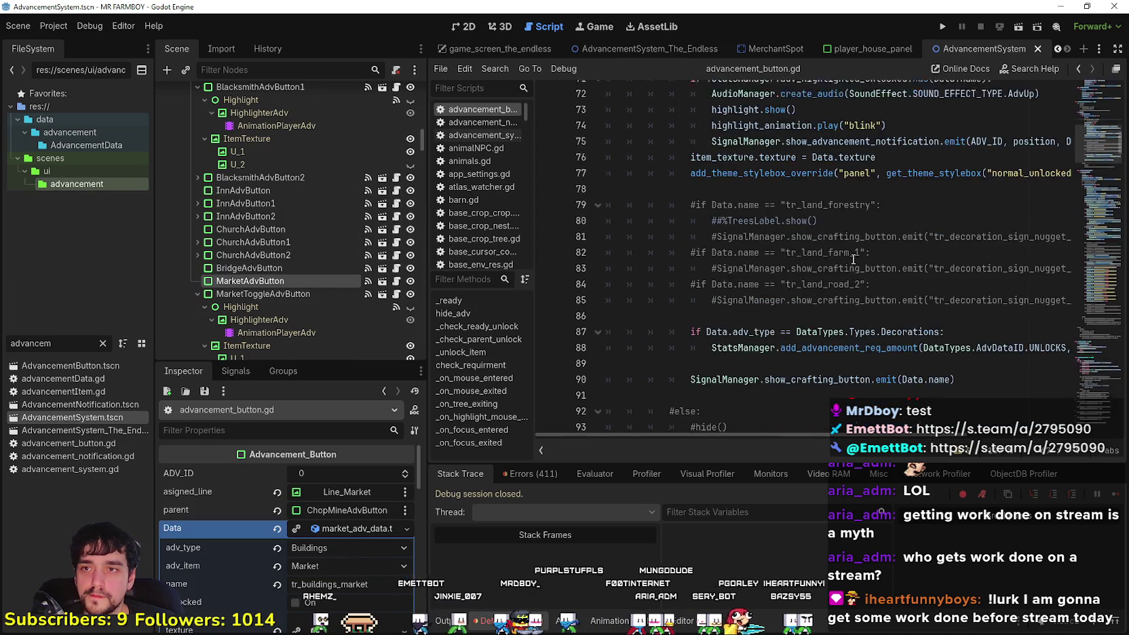
left_click_drag(1104, 150, 1084, 229)
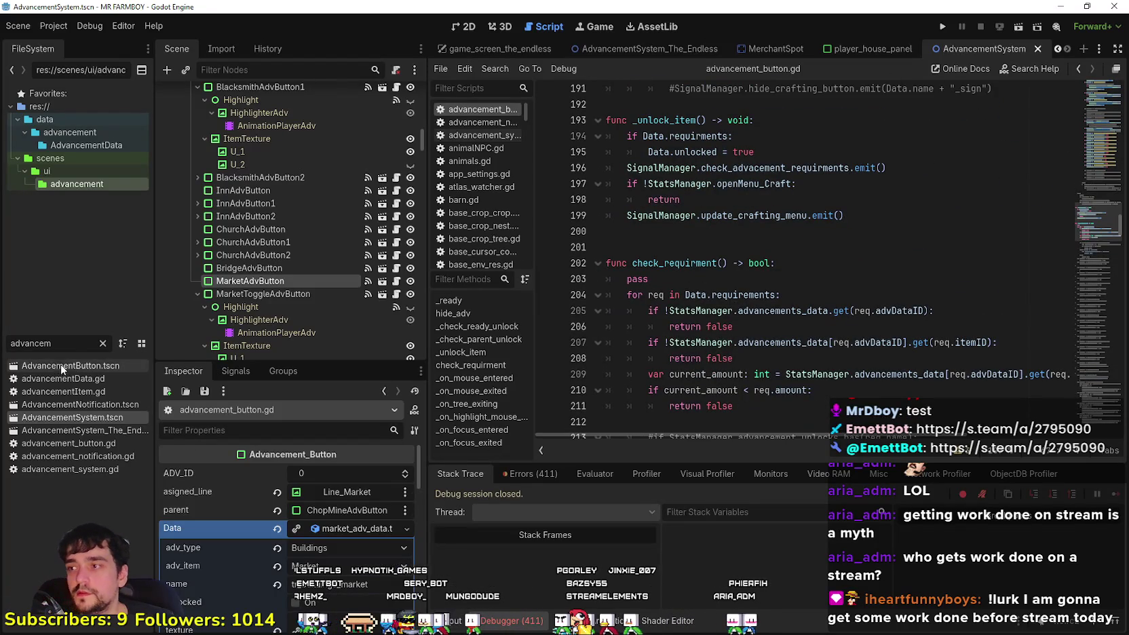
Refilter FileSystem for 'upgrade' and open the UpgradeSlot scene
left_click(34, 343)
type("upgrade")
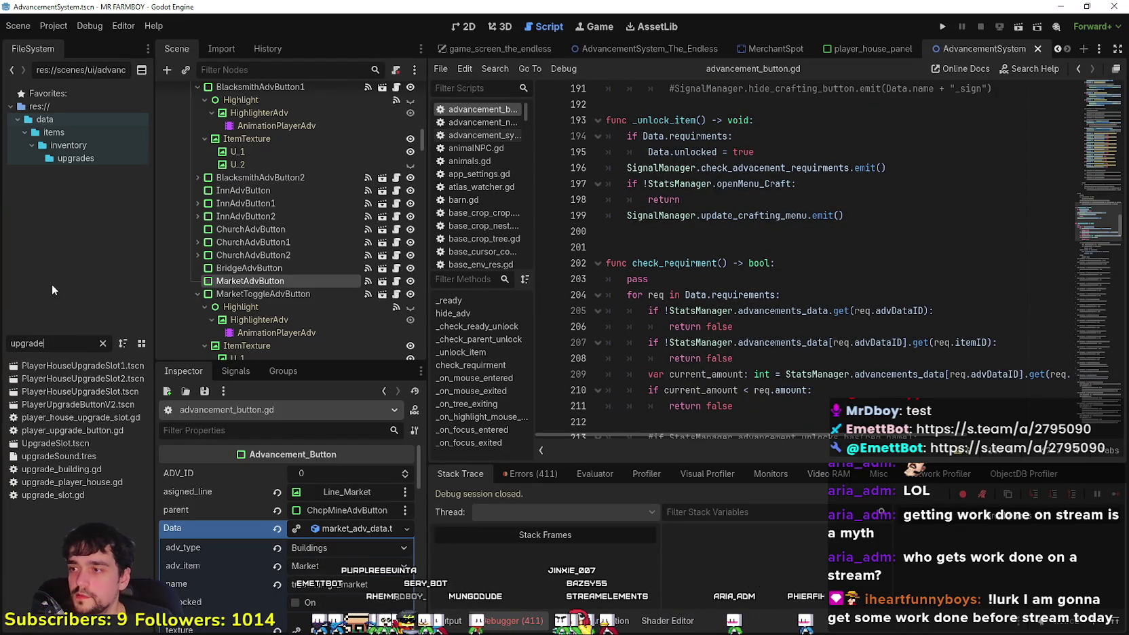
double_click(92, 446)
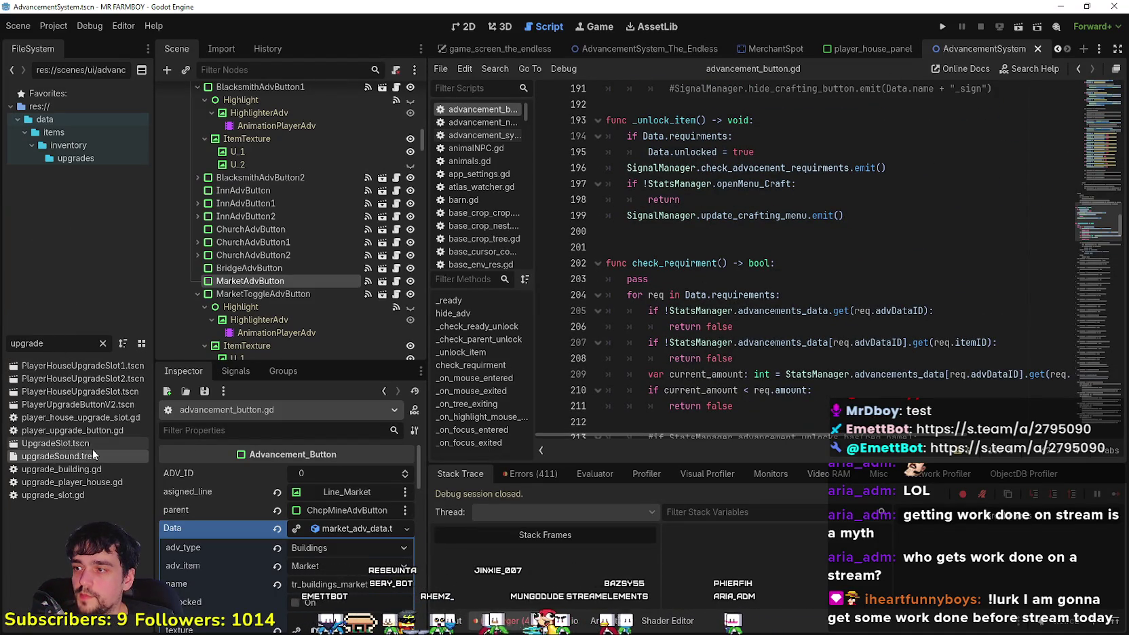
Open upgradeButton's upgrade_slot.gd script and list the button's signals
left_click(401, 92)
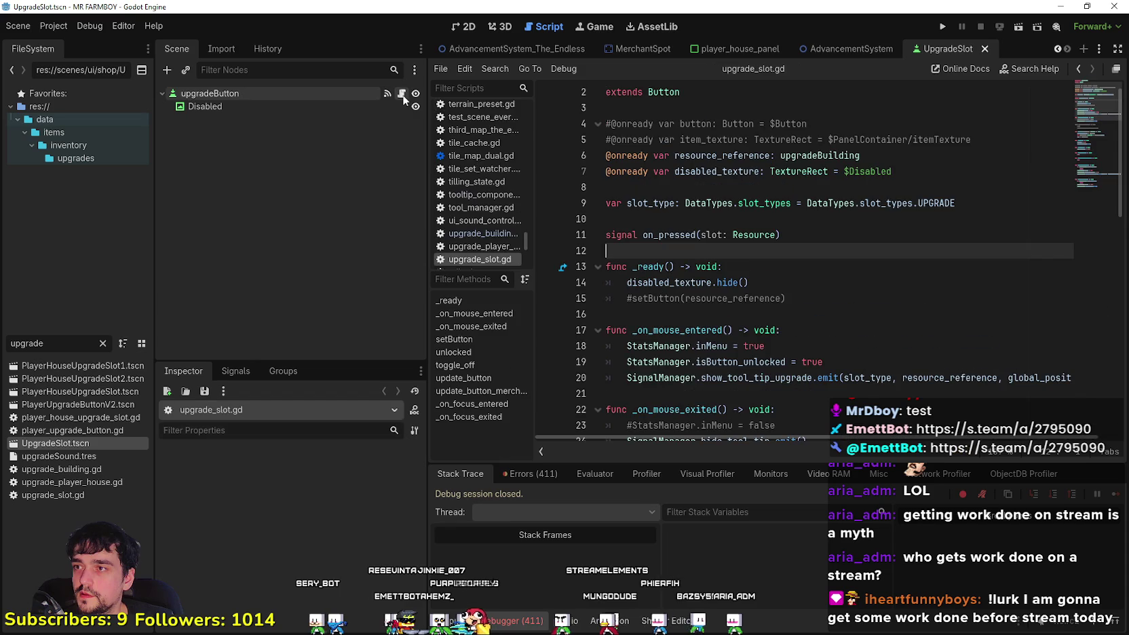
left_click(288, 97)
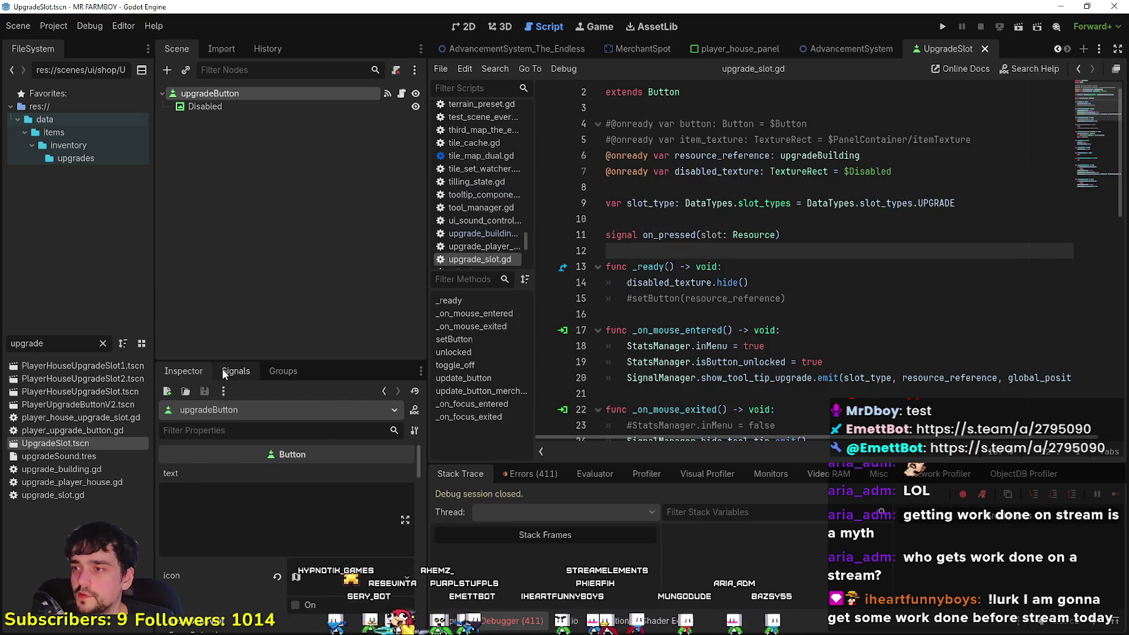
left_click(224, 374)
scroll("down", 3)
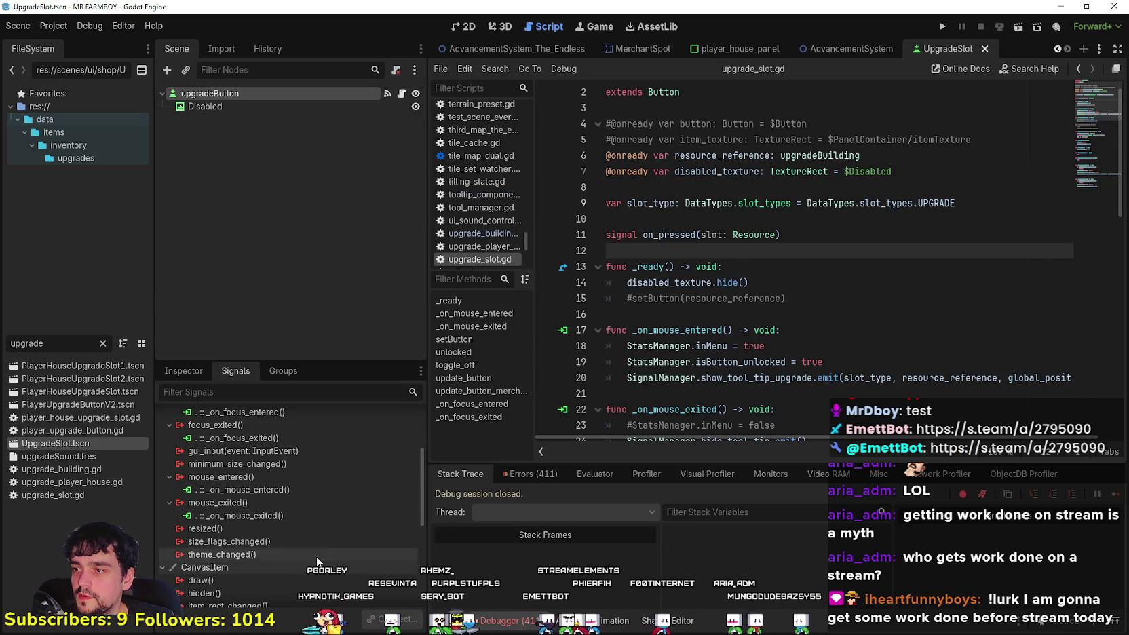
scroll("up", 3)
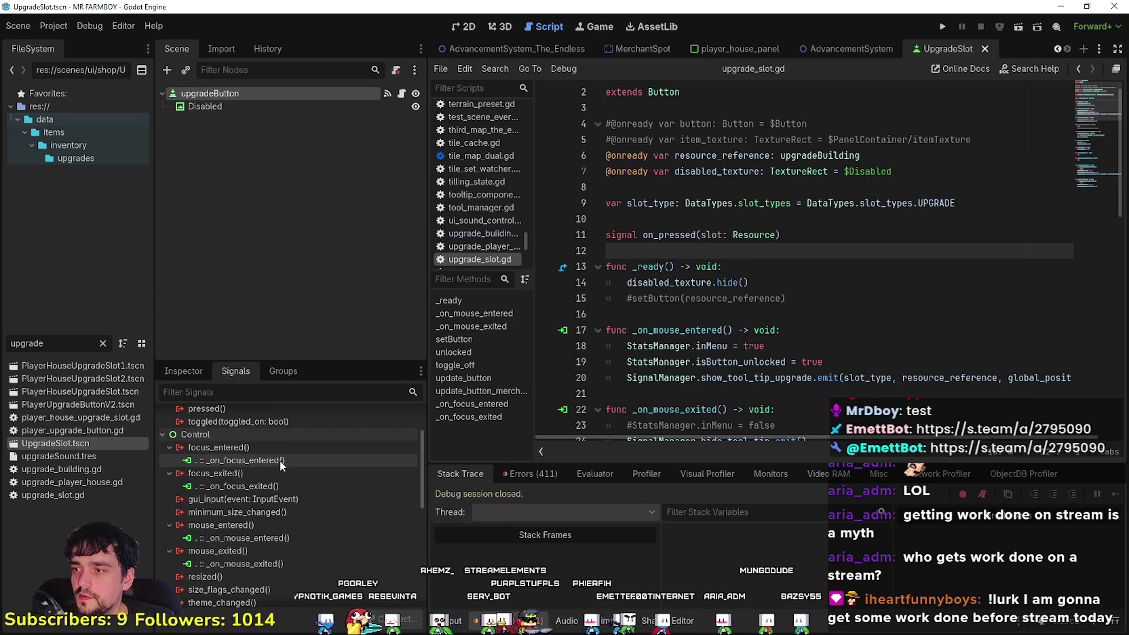
scroll("down", 3)
scroll("up", 3)
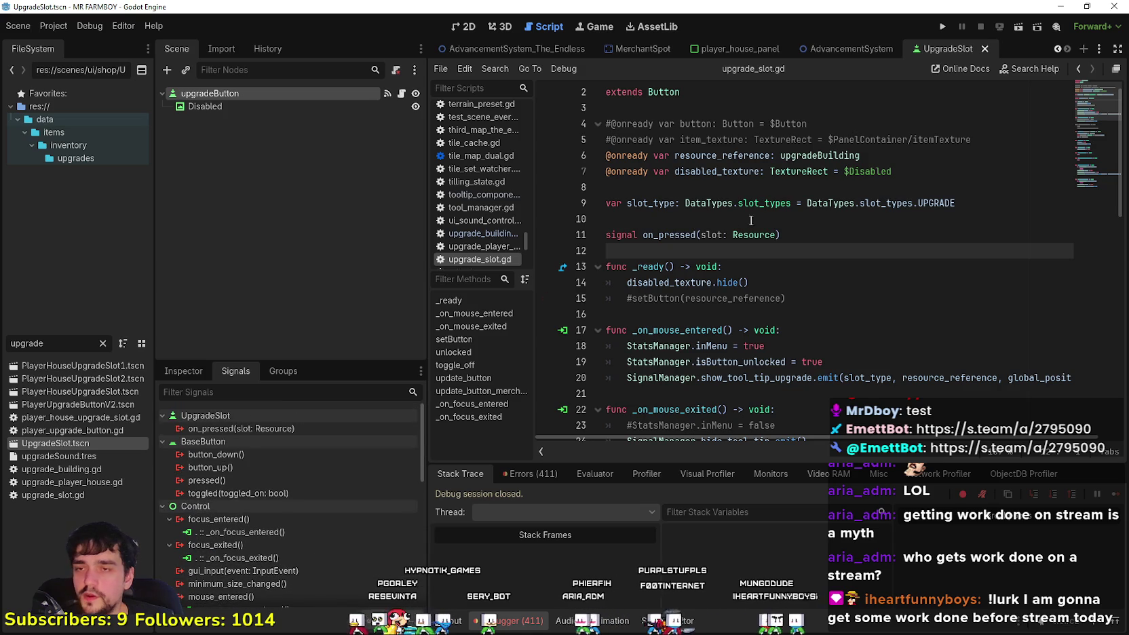
Start connecting on_pressed, cancel the Connect dialog, and select the on_pressed declaration in the script
double_click(286, 430)
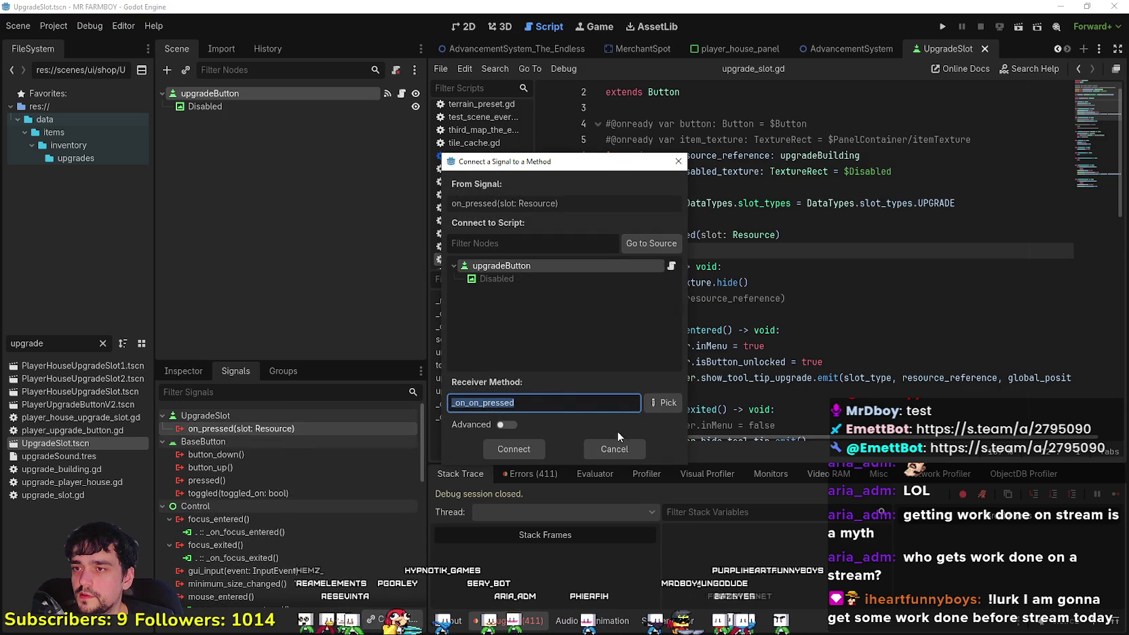
left_click(608, 425)
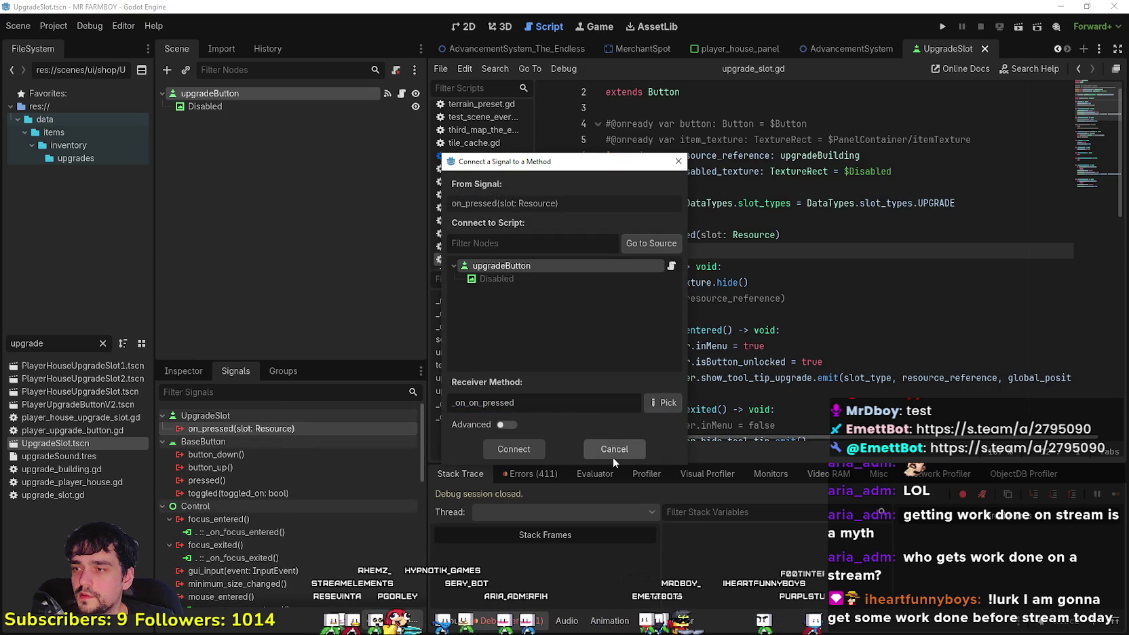
left_click(613, 454)
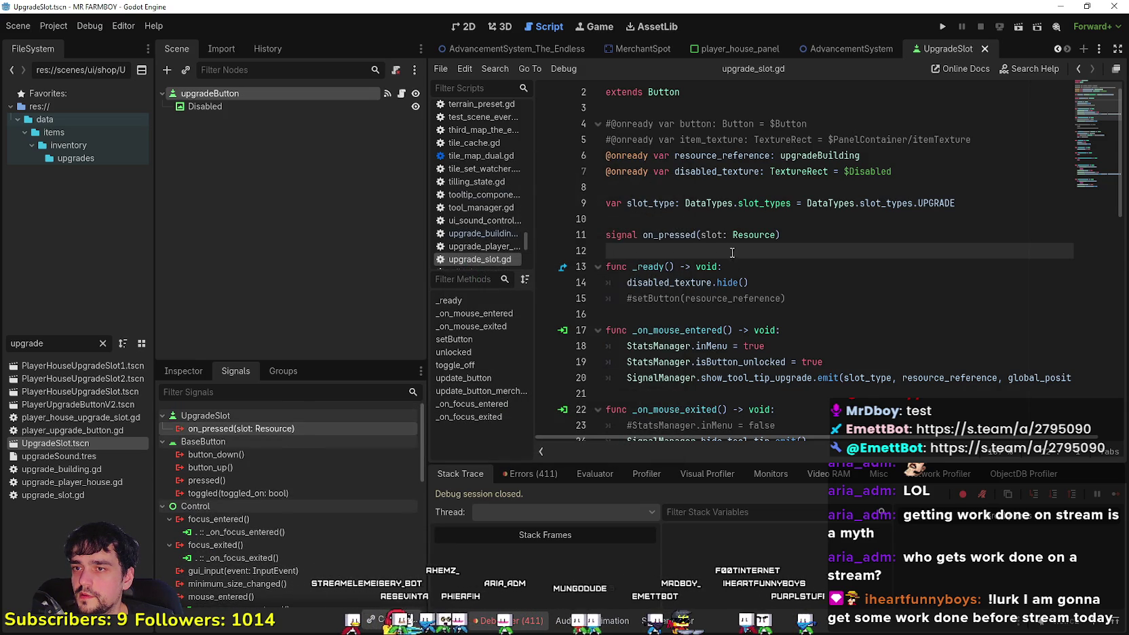
double_click(668, 234)
left_click_drag(781, 235, 543, 233)
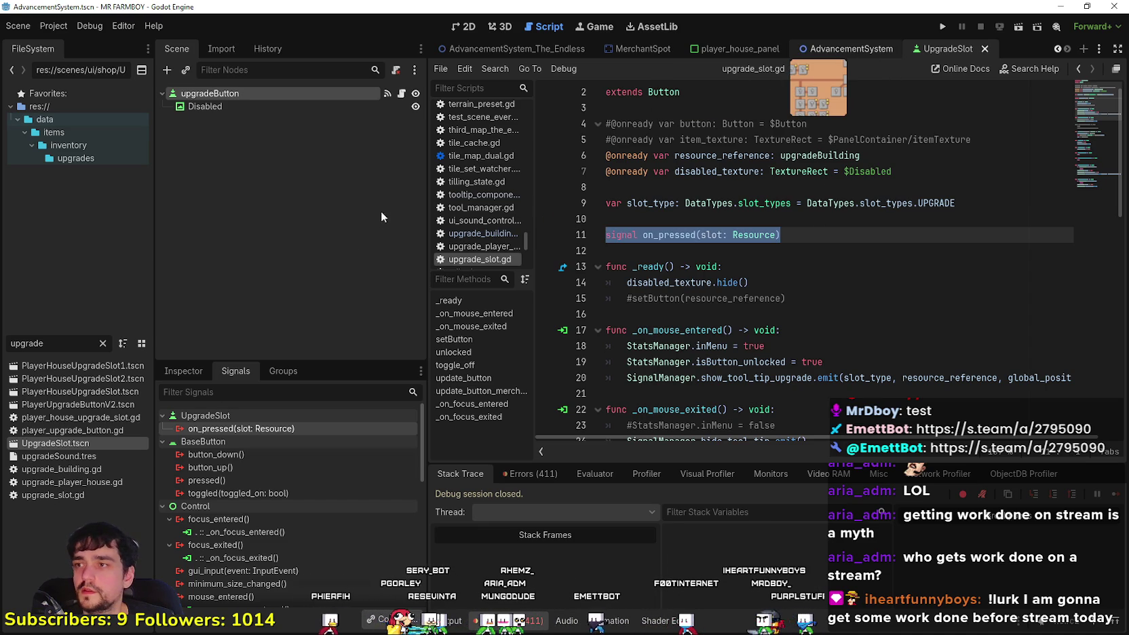
Return to the AdvancementSystem scene and open advancement_button.gd at the top
left_click(848, 49)
left_click(396, 272)
scroll("down", 3)
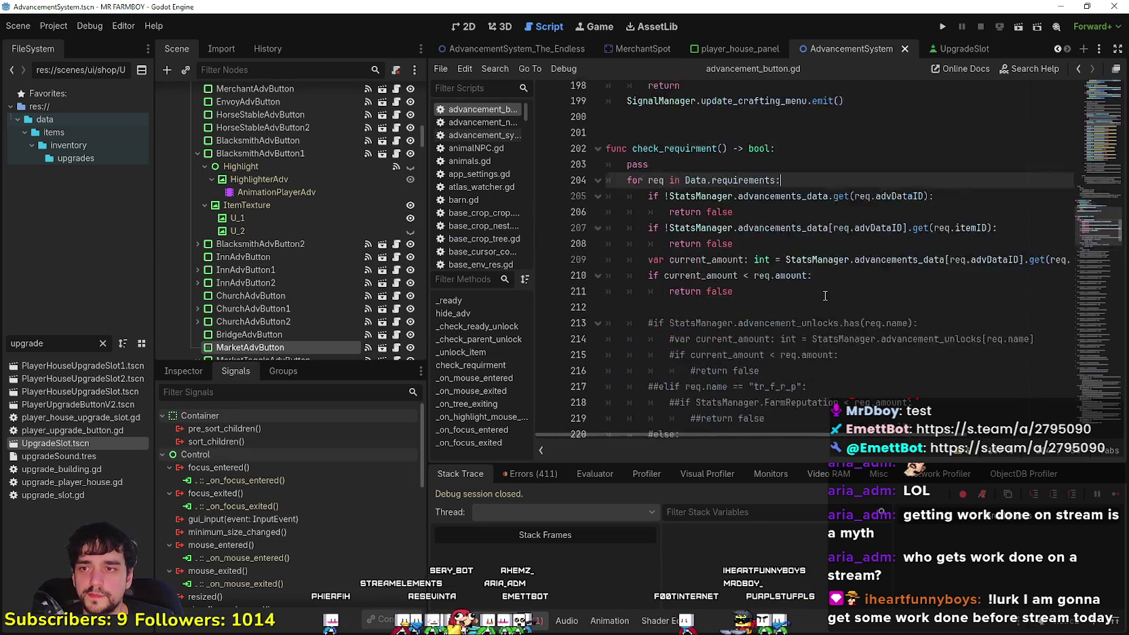
left_click_drag(1099, 130, 1073, 223)
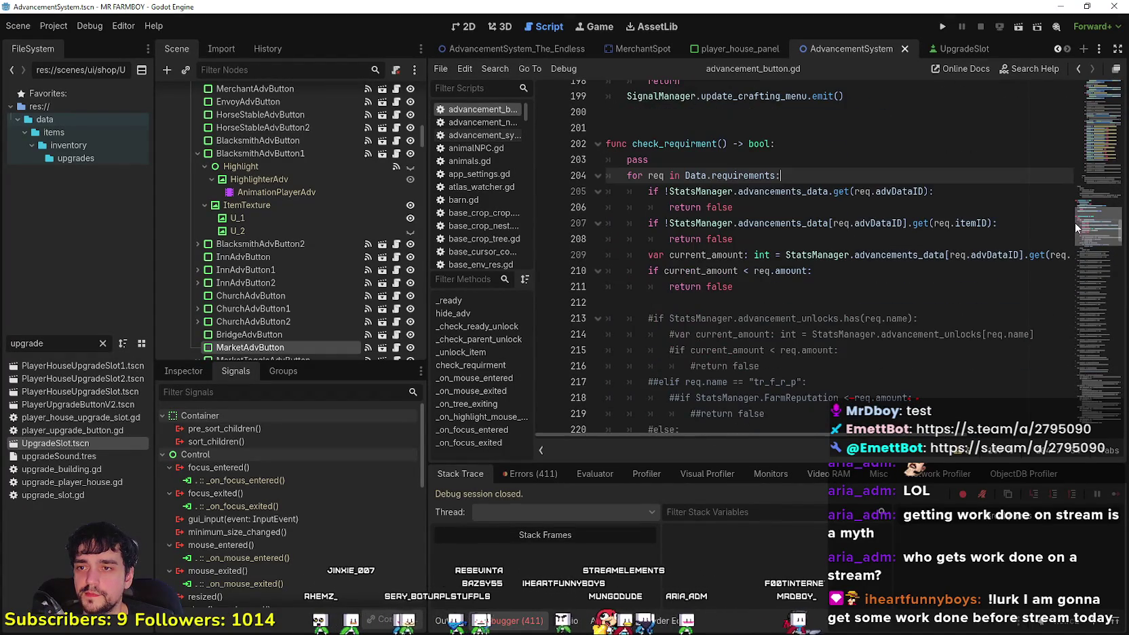
left_click_drag(943, 279, 597, 127)
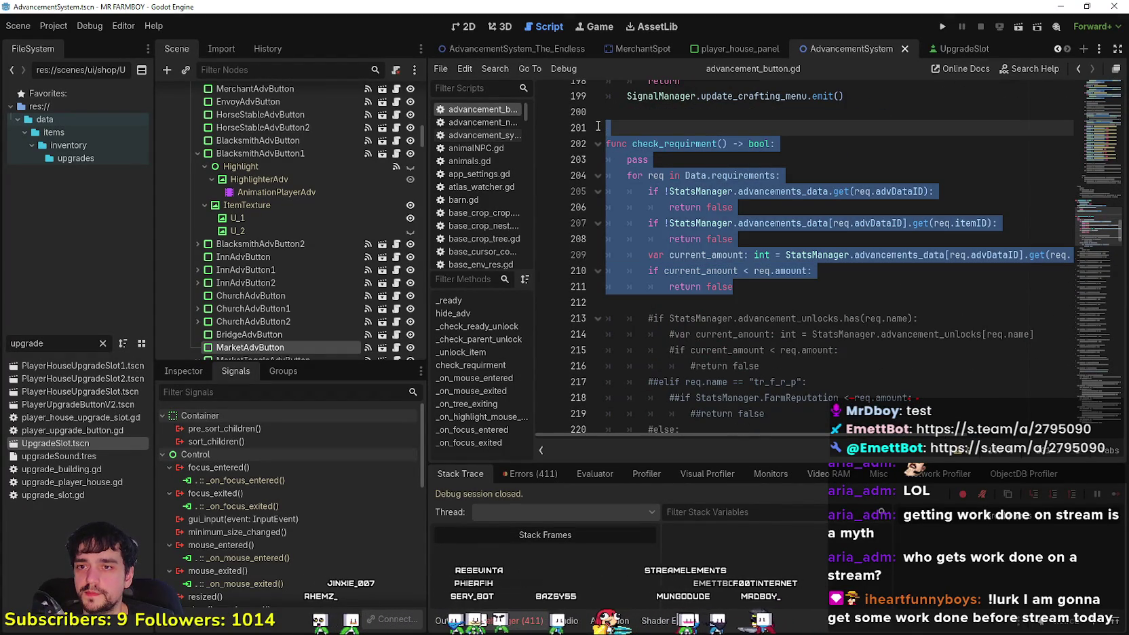
scroll("up", 3)
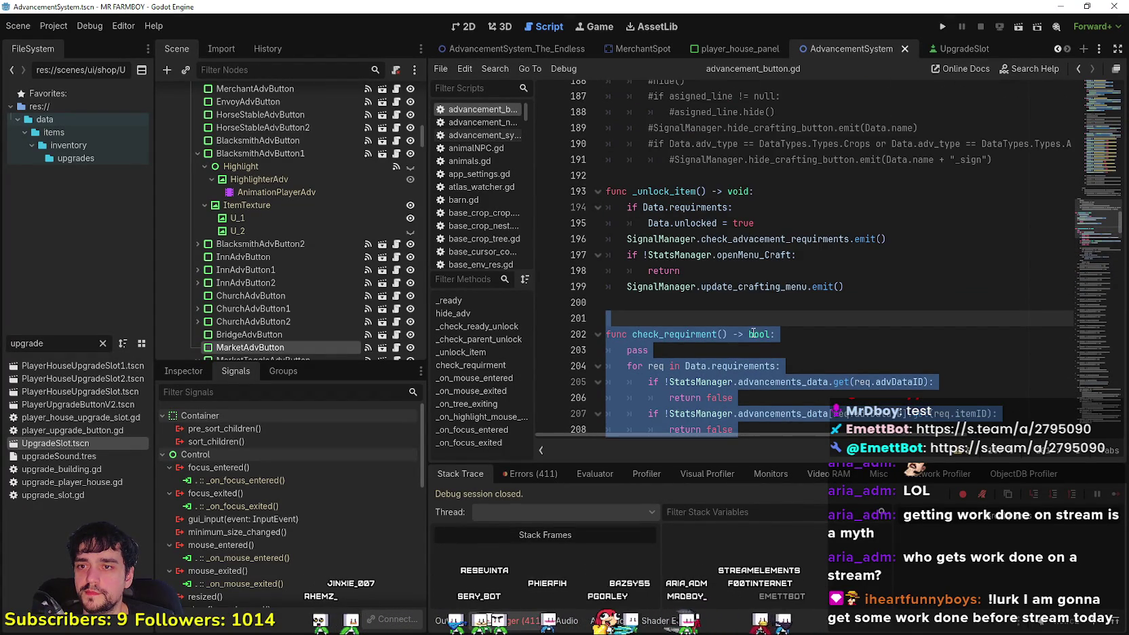
Select through the _unlock_item function, including the update_crafting_menu call
left_click(655, 191)
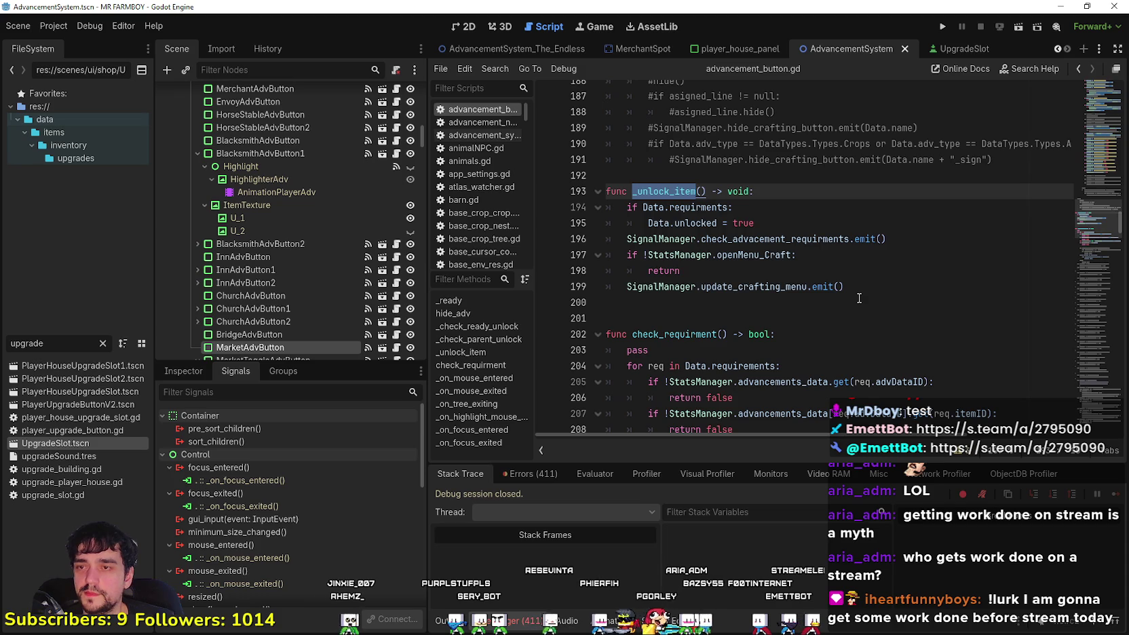
left_click_drag(944, 240, 608, 177)
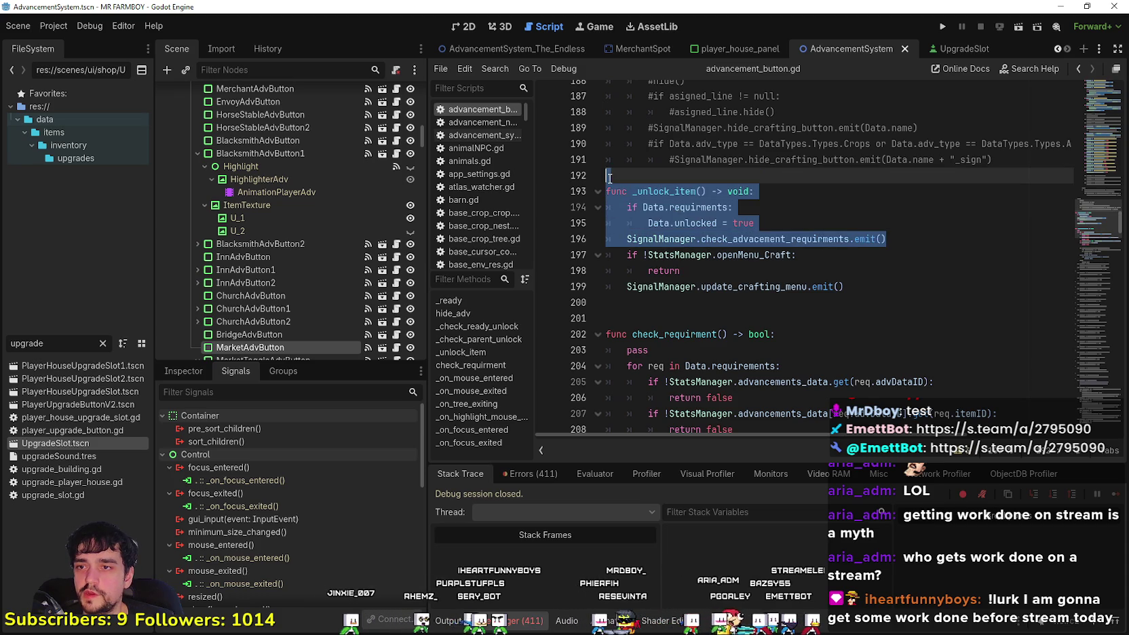
left_click_drag(847, 286, 608, 175)
scroll("down", 3)
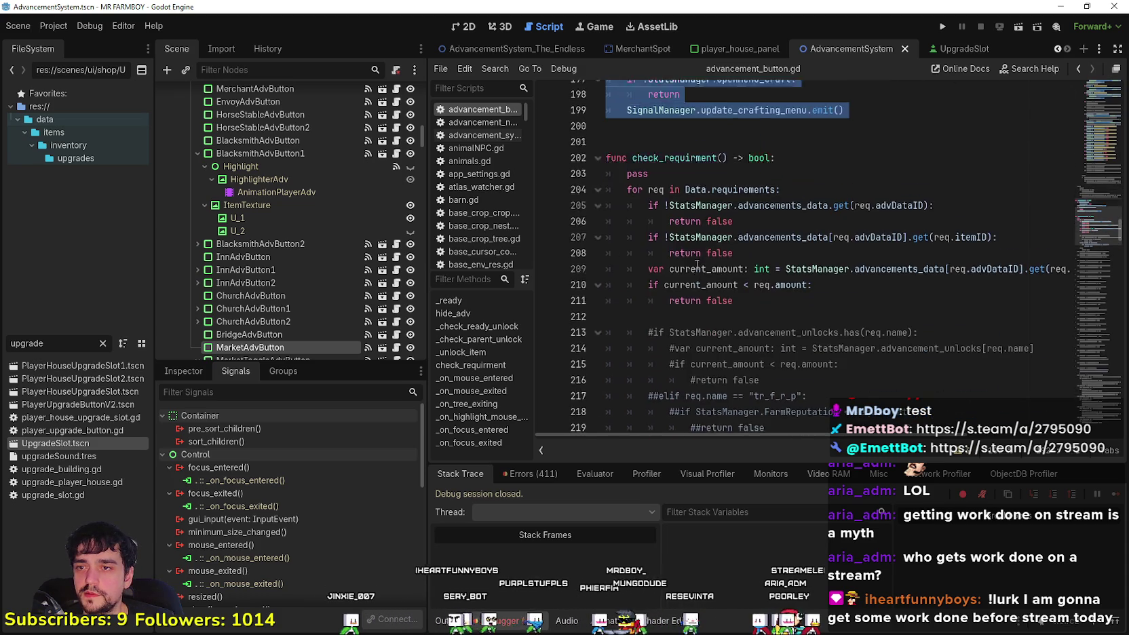
scroll("up", 3)
double_click(795, 246)
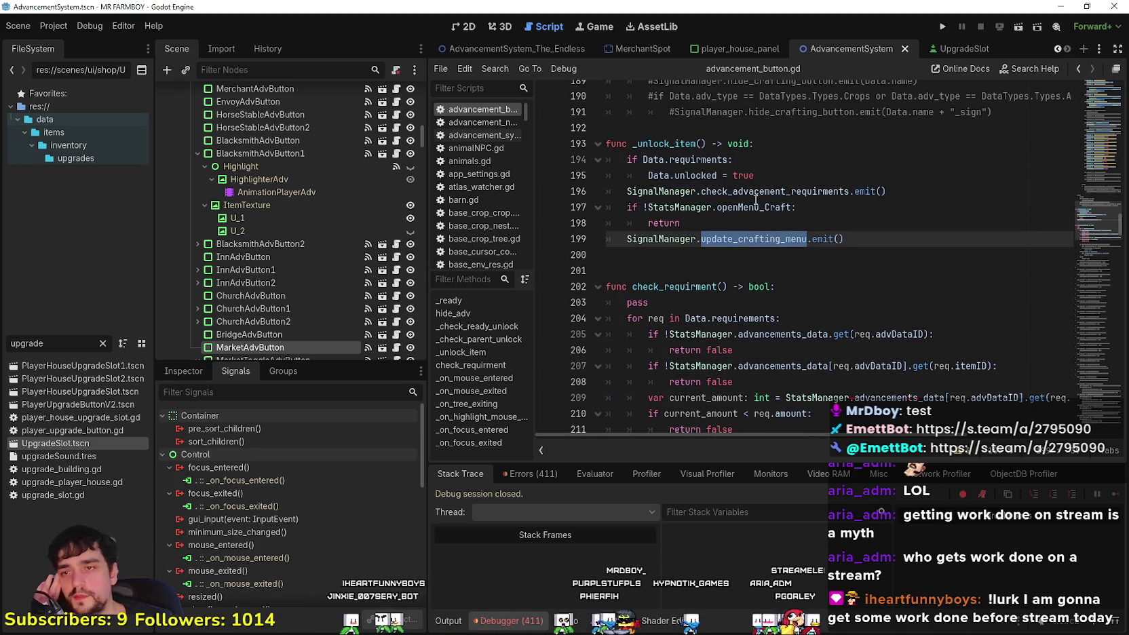
left_click_drag(847, 239, 608, 129)
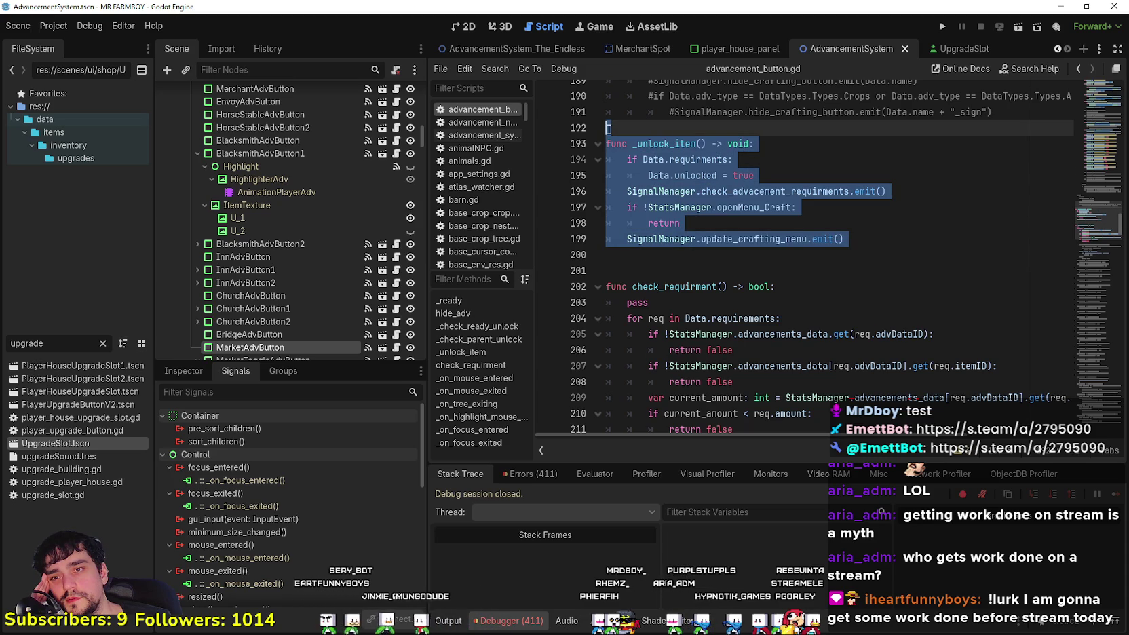
Examine check_requirment's current_amount check, then scroll up to _on_mouse_entered and the variable declarations
scroll("down", 3)
left_click(822, 270)
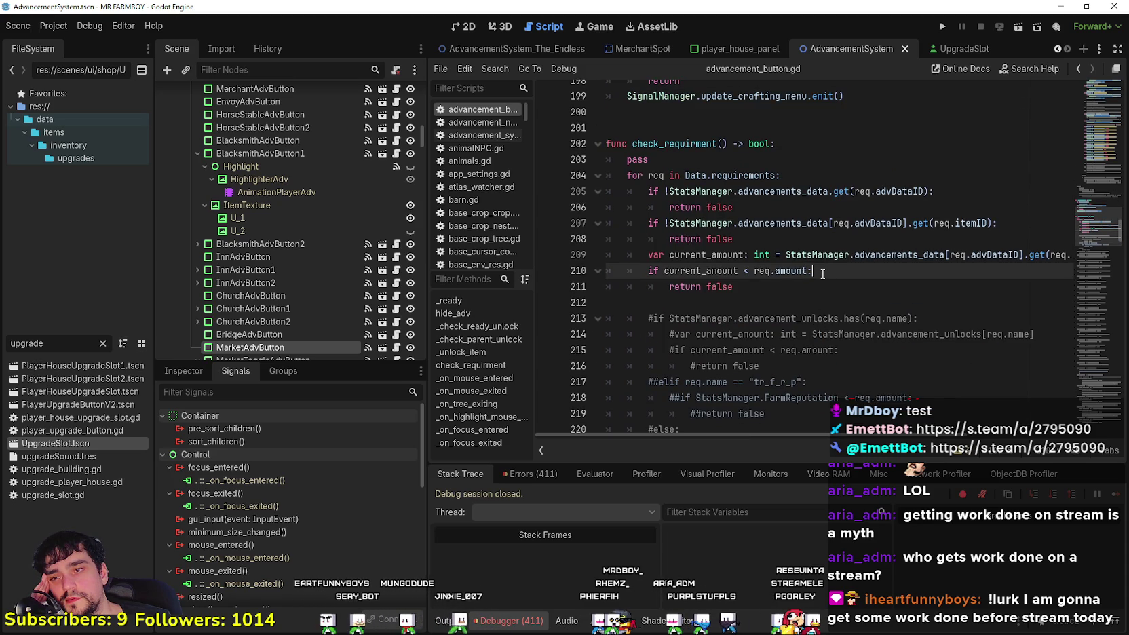
scroll("up", 3)
scroll("down", 3)
left_click_drag(1096, 220, 1087, 88)
left_click_drag(1086, 84, 1091, 85)
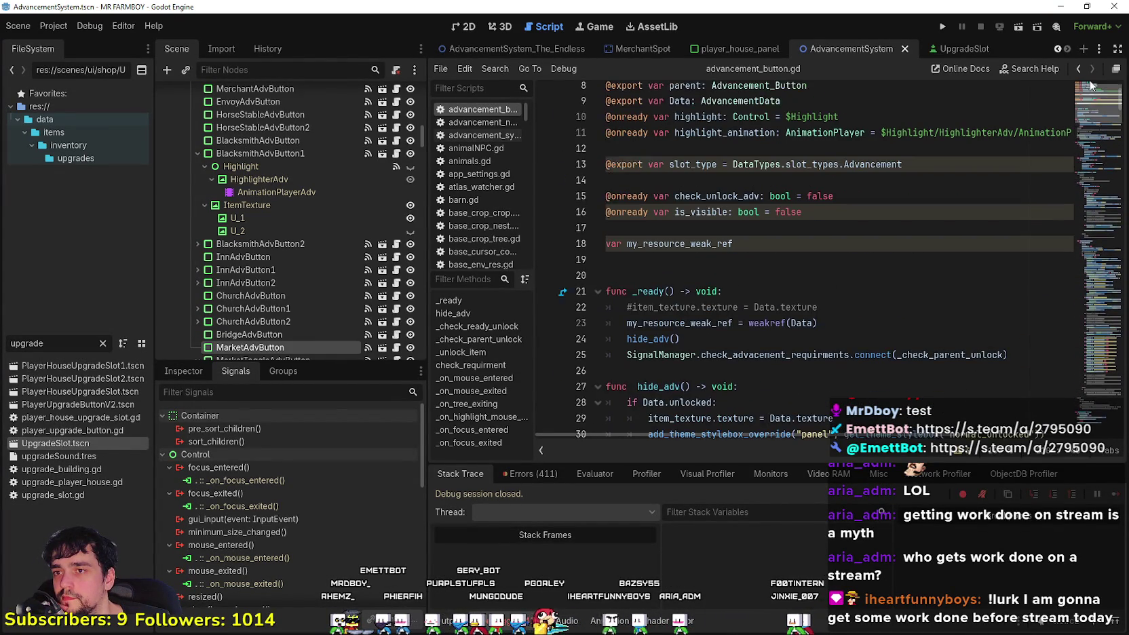
Review advancement_button.gd's exported variables, _ready signal connection and hide_adv code
left_click(772, 262)
scroll("up", 3)
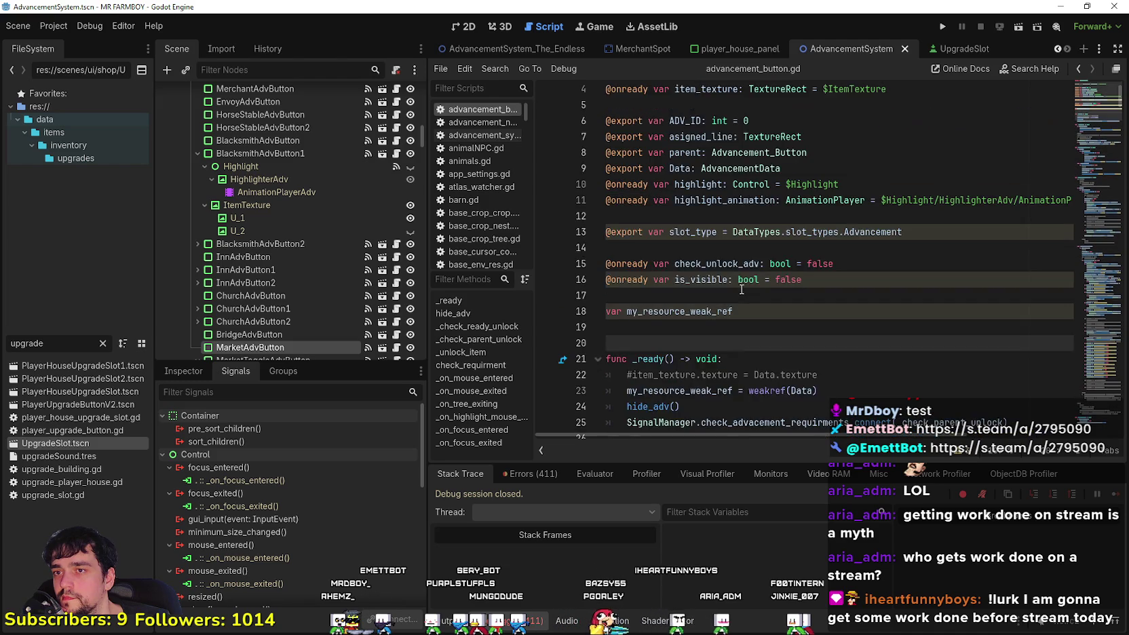
left_click(738, 264)
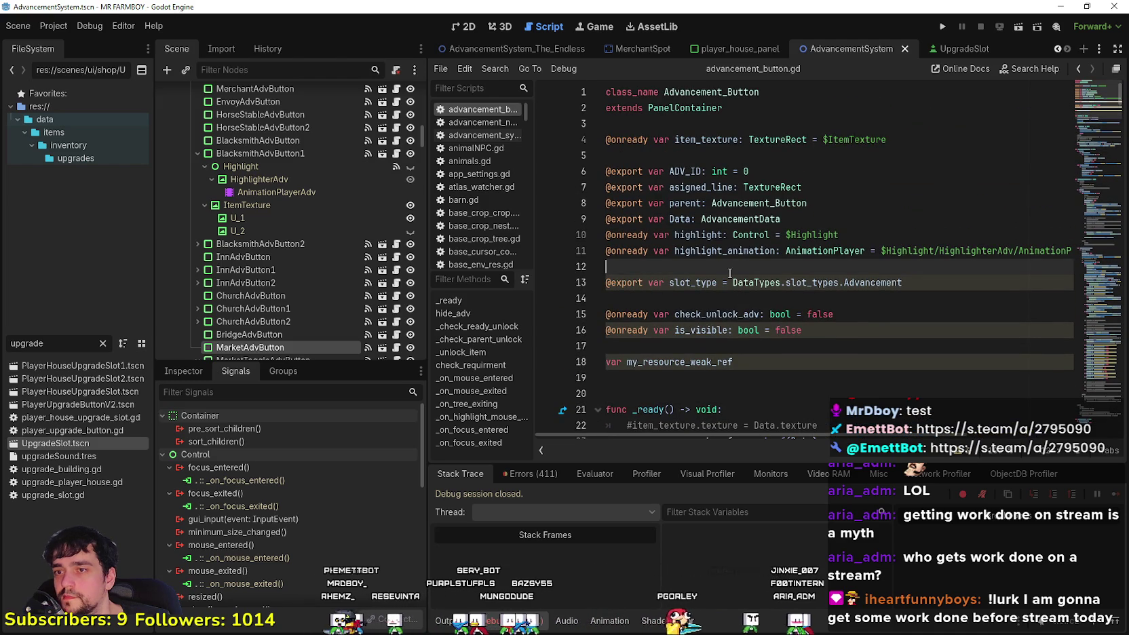
scroll("down", 3)
left_click(685, 155)
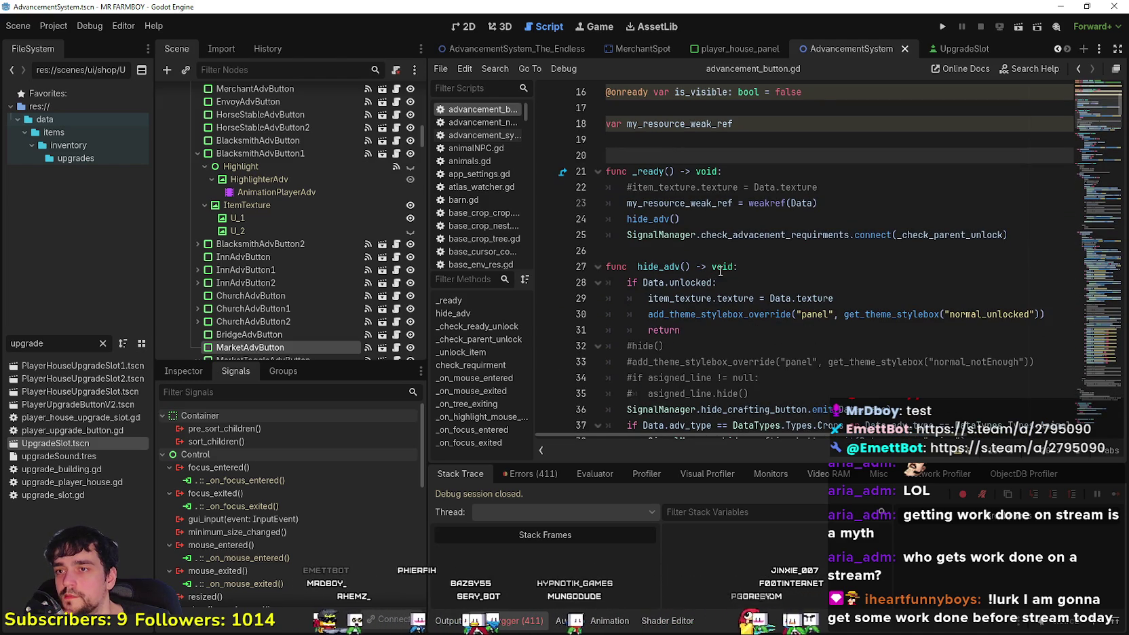
left_click(623, 234)
double_click(968, 234)
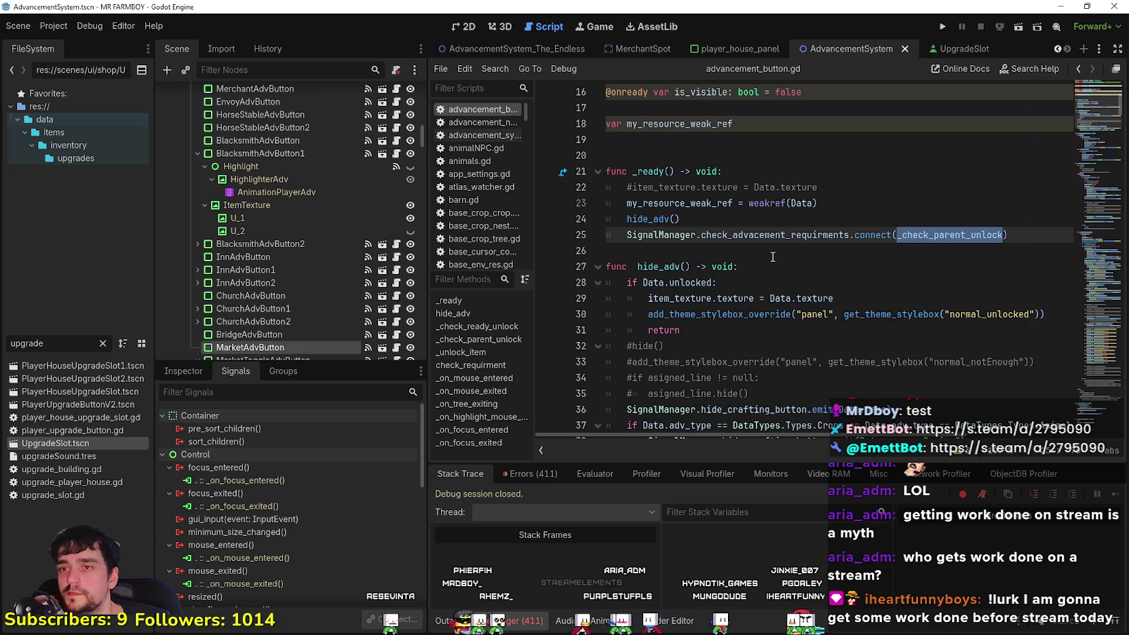
left_click(772, 255)
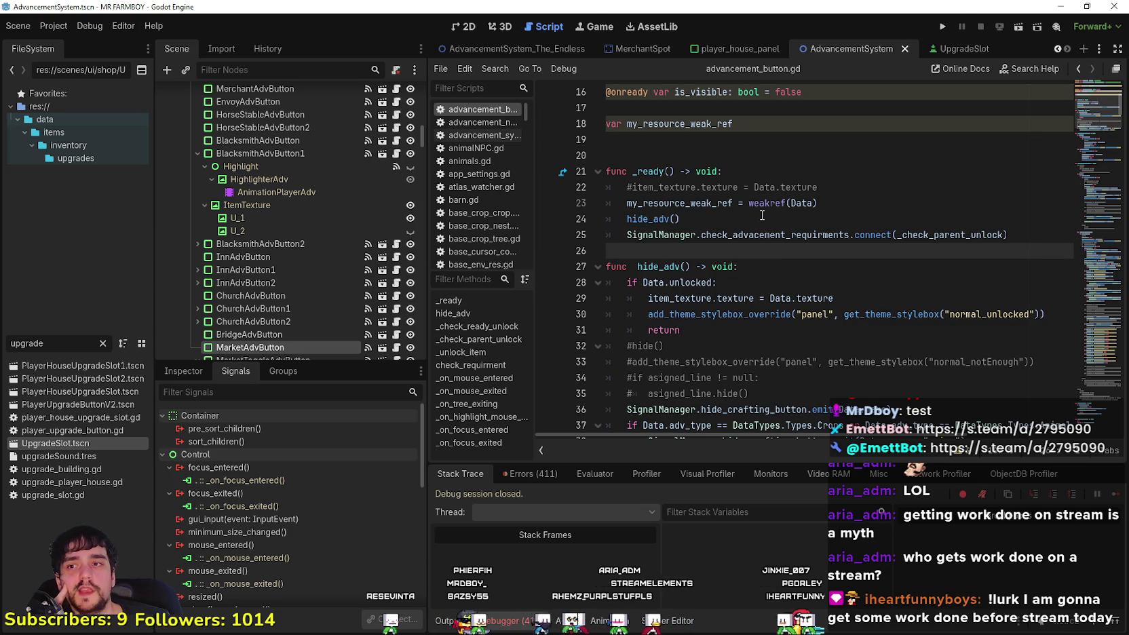
double_click(698, 203)
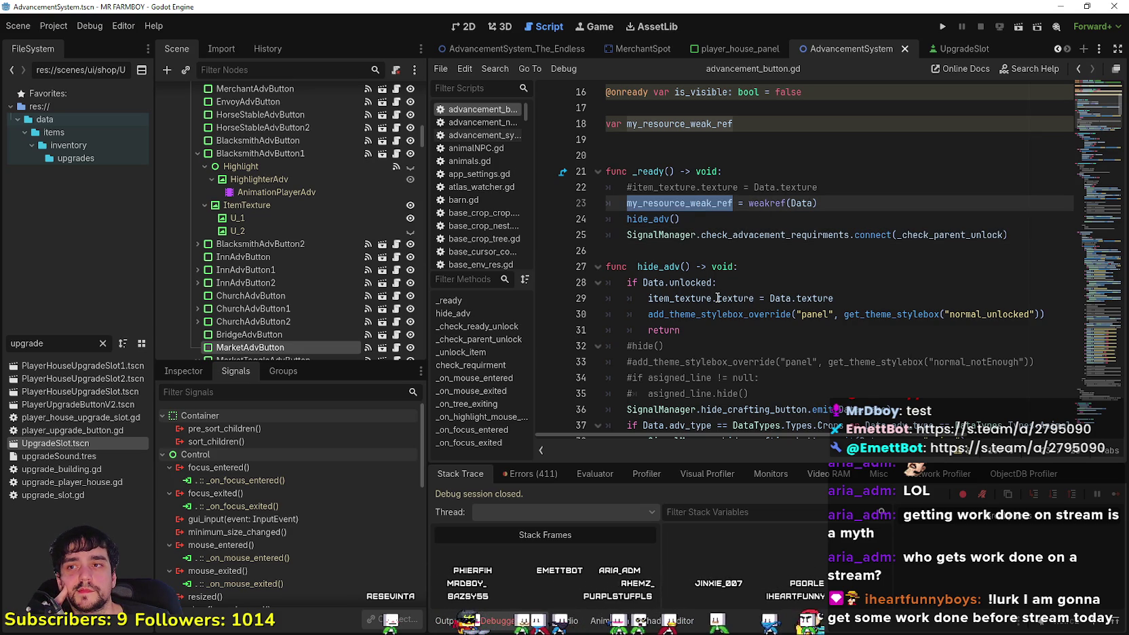
left_click(741, 250)
scroll("down", 3)
left_click(741, 279)
scroll("down", 3)
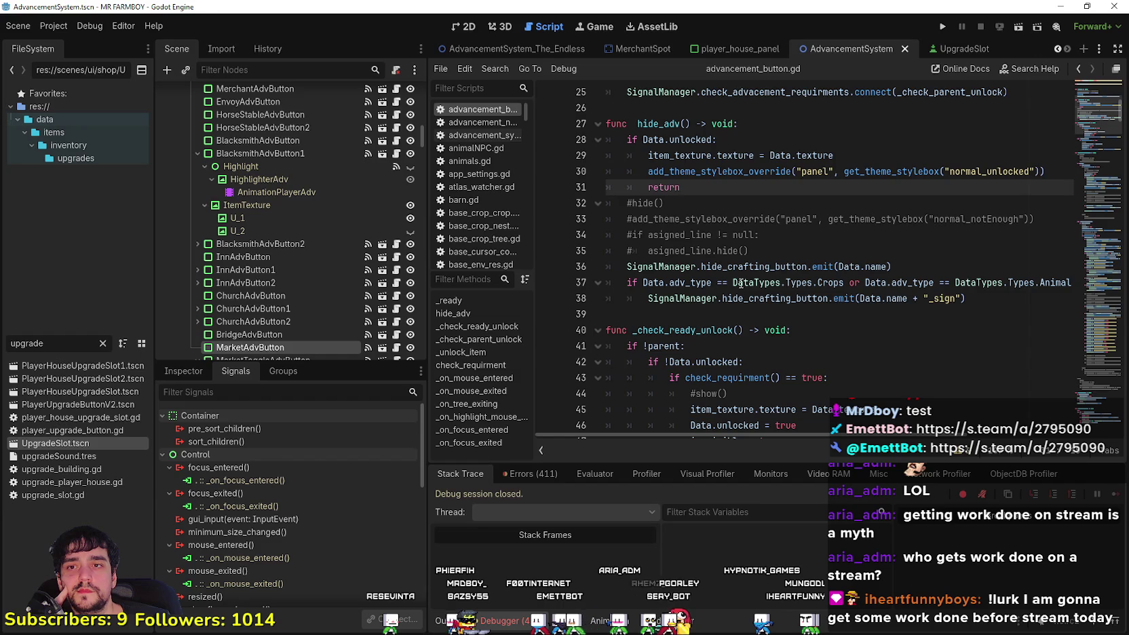
scroll("up", 3)
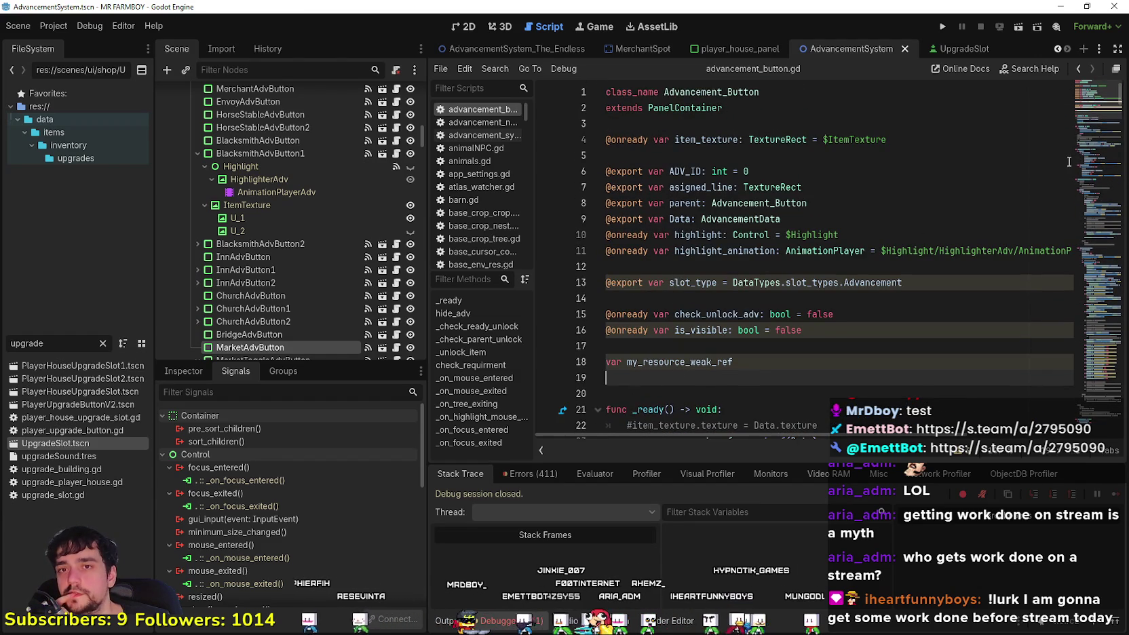
left_click_drag(1090, 97, 1082, 108)
Select the code from _ready down through the final return true and copy it
scroll("down", 3)
left_click_drag(636, 239, 775, 310)
scroll("down", 3)
scroll("down", 3)
scroll("down", 3)
scroll("down", 3)
scroll("down", 3)
scroll("down", 3)
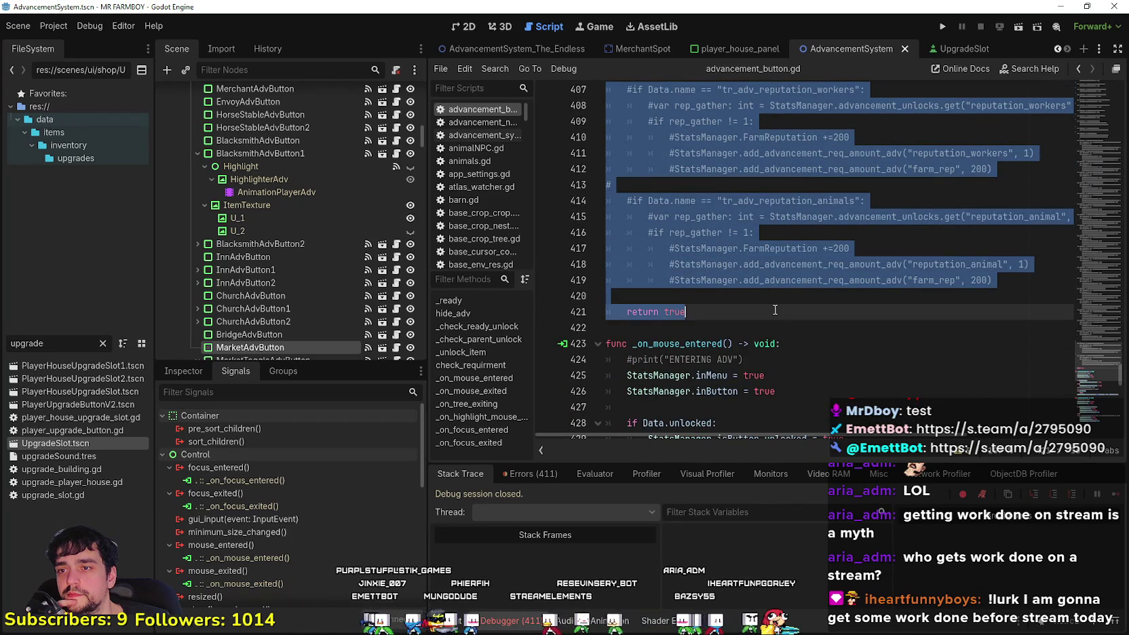
right_click(735, 239)
left_click(753, 302)
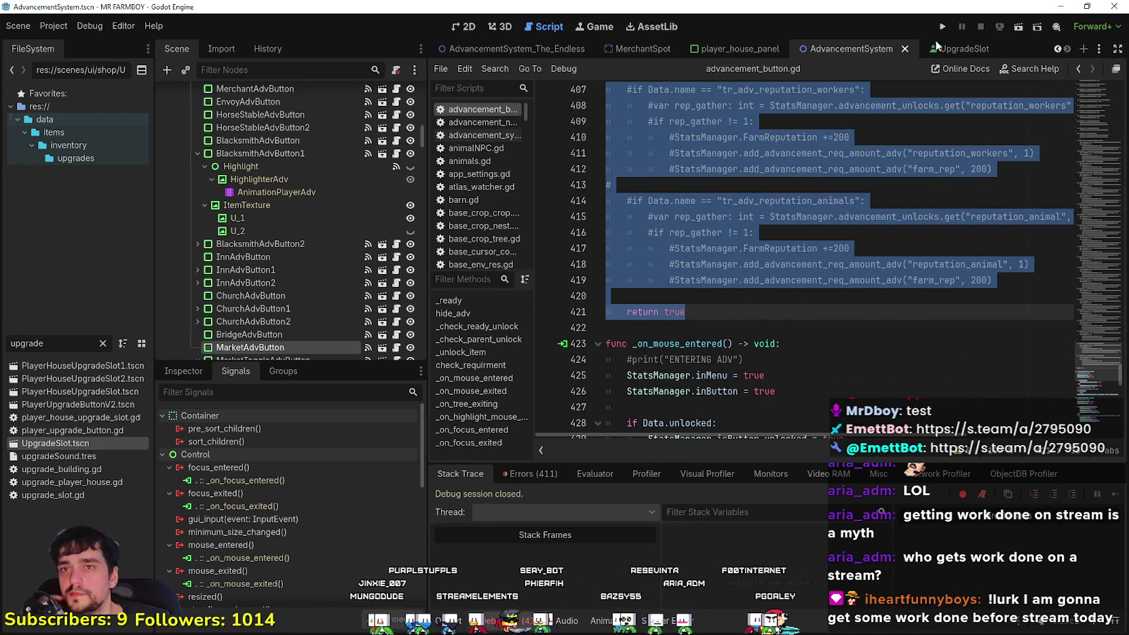
Close the UpgradeSlot scene and return to the player_house_panel scene
left_click(962, 49)
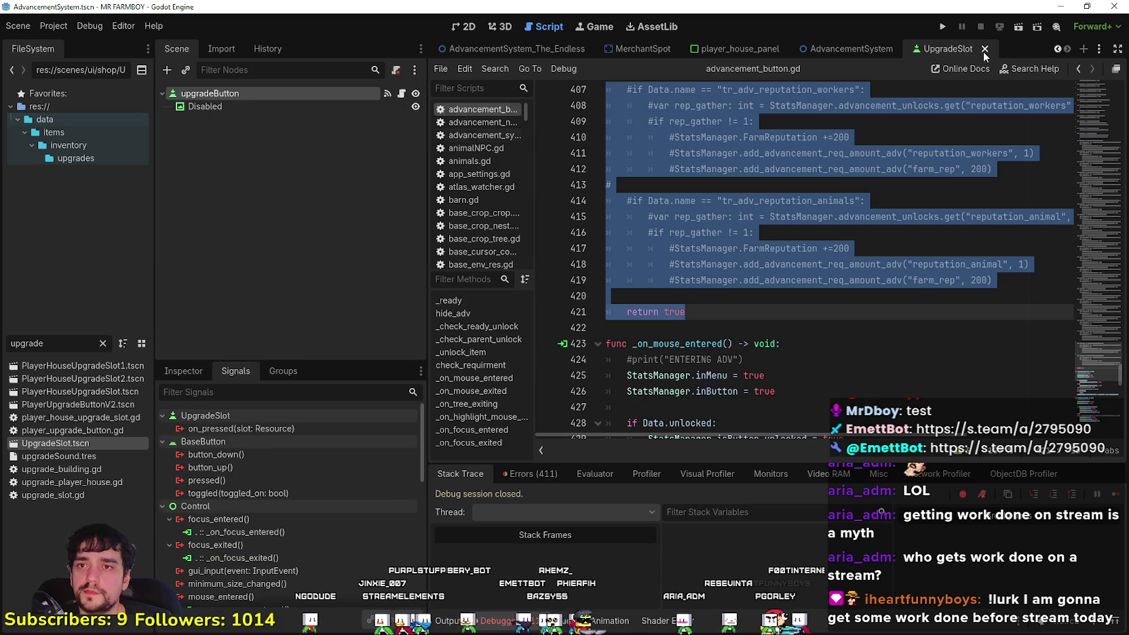
left_click(983, 49)
left_click(873, 49)
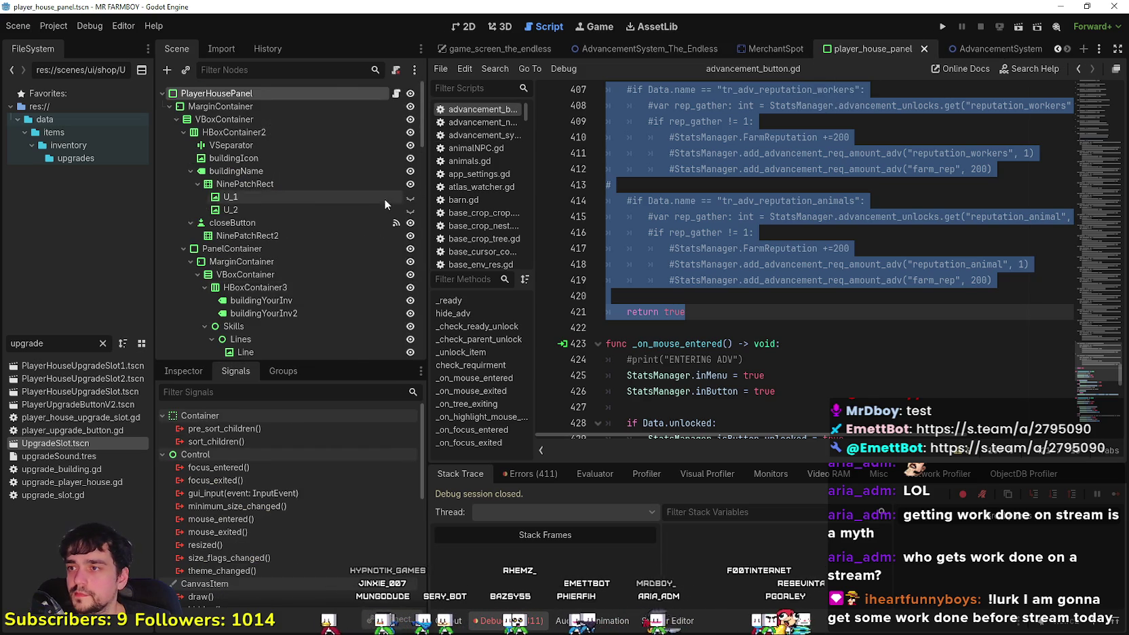
Open player_house_upgrade_slot.gd, add a blank line after its last function, and paste the copied code
scroll("down", 3)
left_click(396, 167)
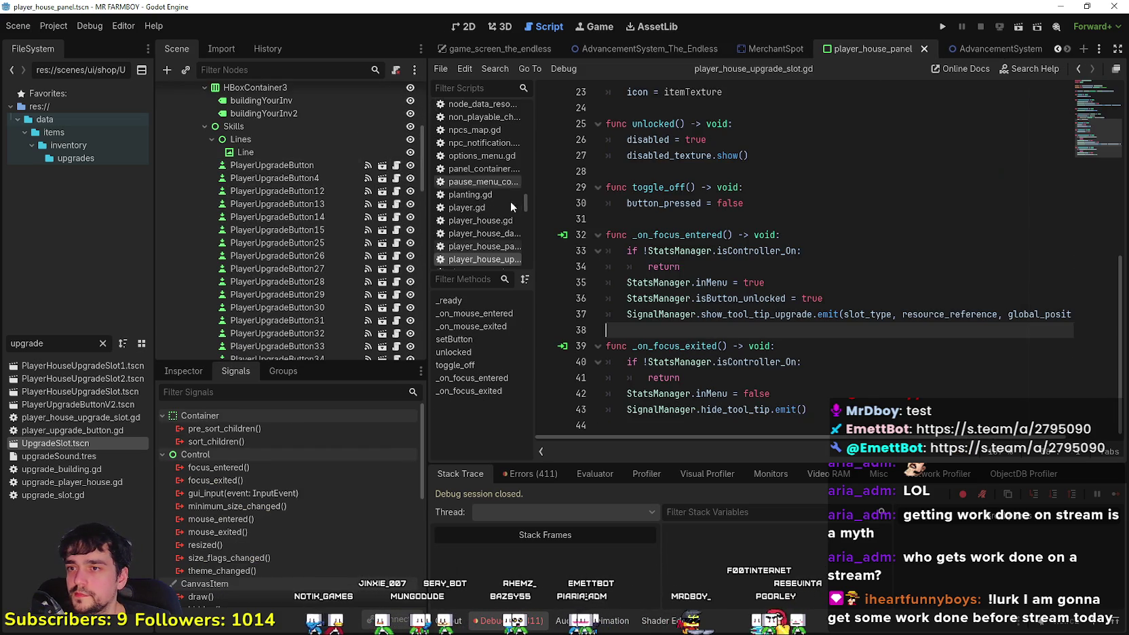
scroll("up", 3)
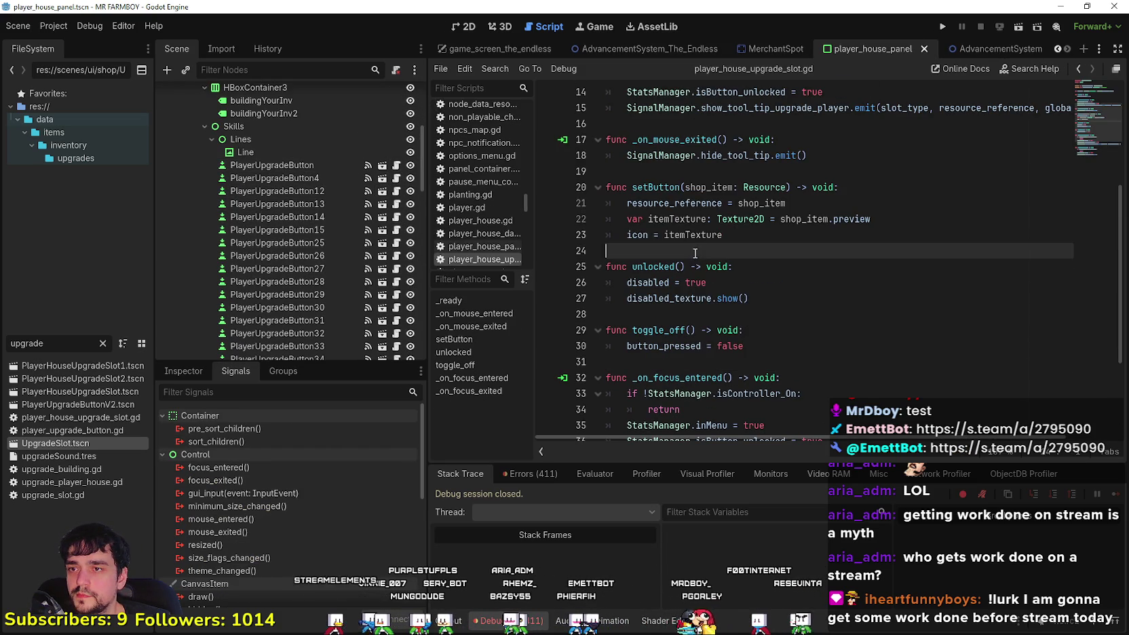
scroll("up", 3)
scroll("down", 3)
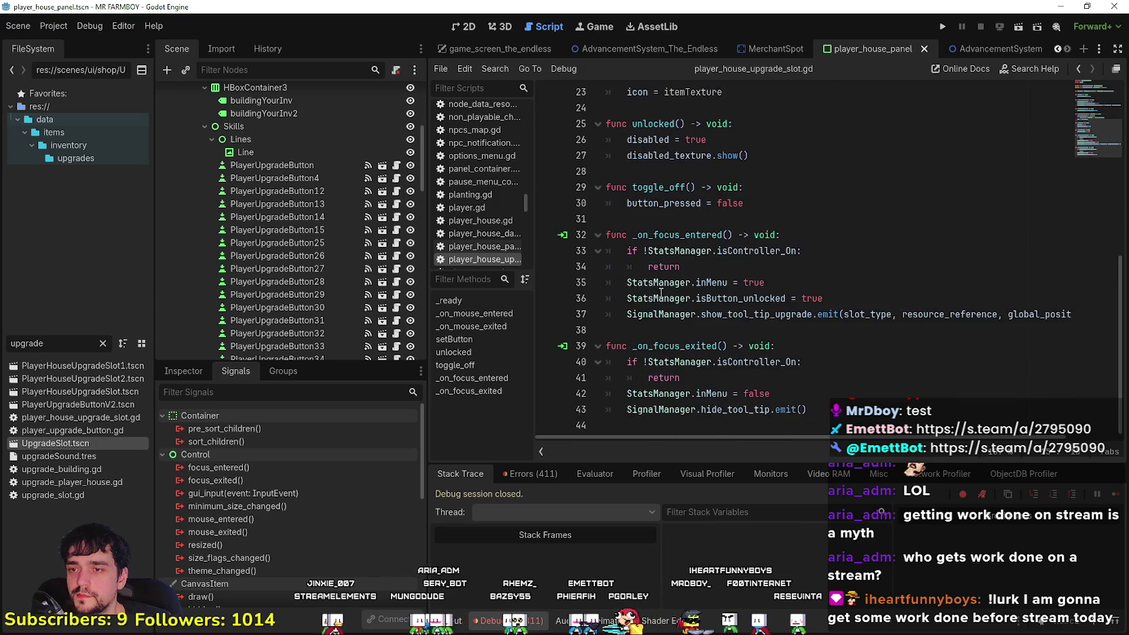
left_click(844, 411)
key("Return")
key("Return")
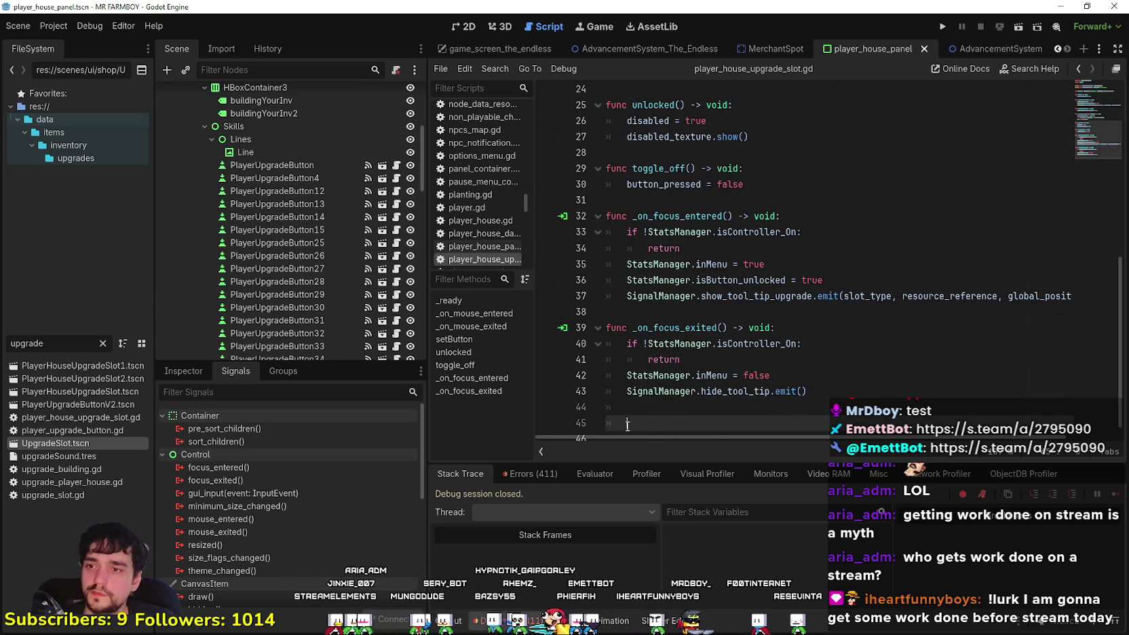
key("ctrl+v")
Delete the duplicated trailing return true lines and a commented block near check_requirment
left_click_drag(685, 422, 607, 256)
key("BackSpace")
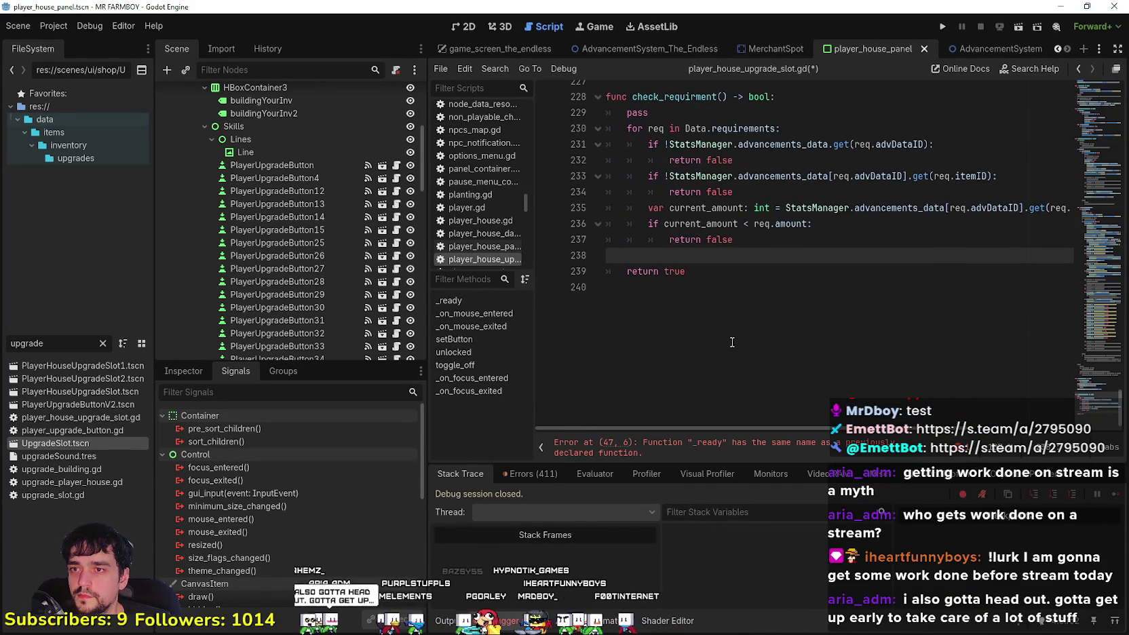
scroll("up", 3)
left_click(670, 287)
left_click(666, 300)
scroll("up", 3)
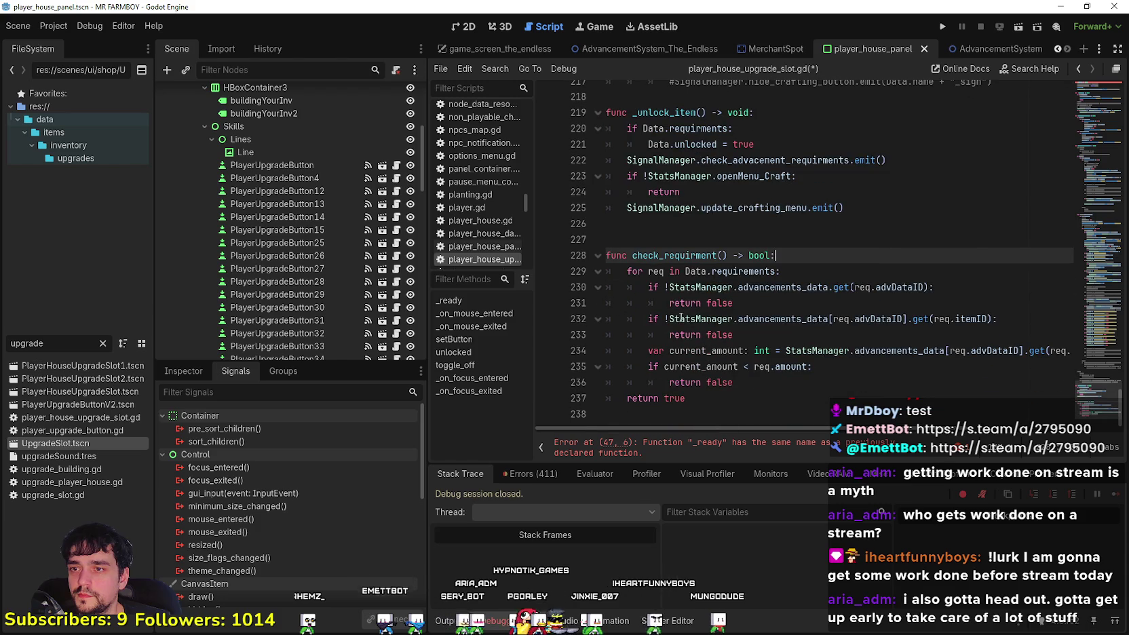
left_click_drag(641, 379, 597, 350)
key("Delete")
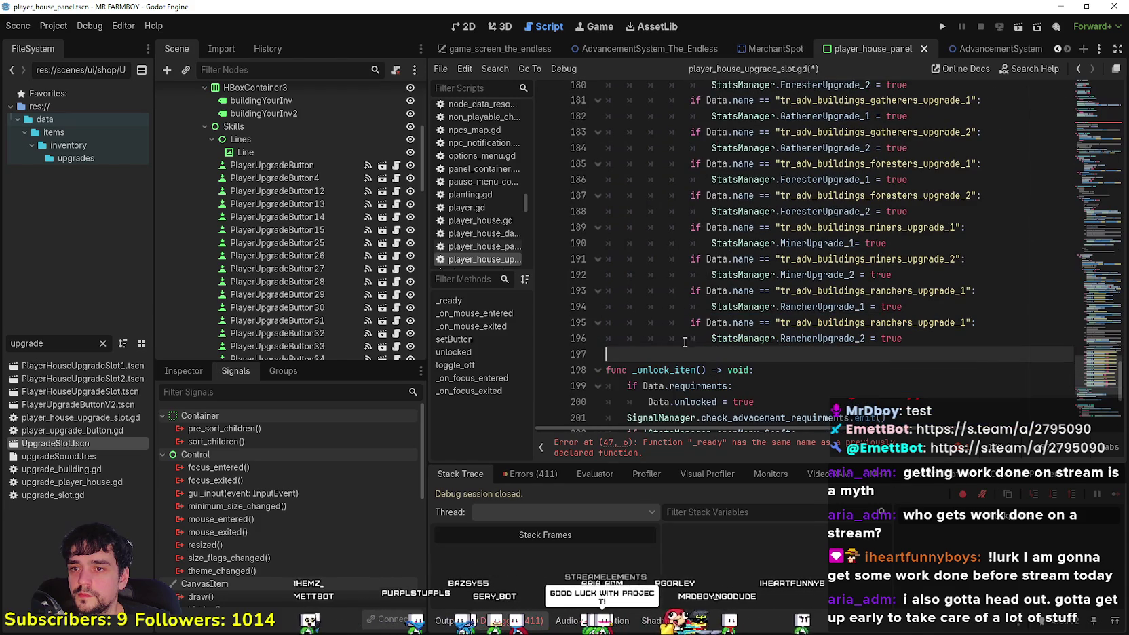
Remove the commented Steamworks line, the inventory check lines, and the commented forestry, farm and road lines
scroll("up", 3)
scroll("down", 3)
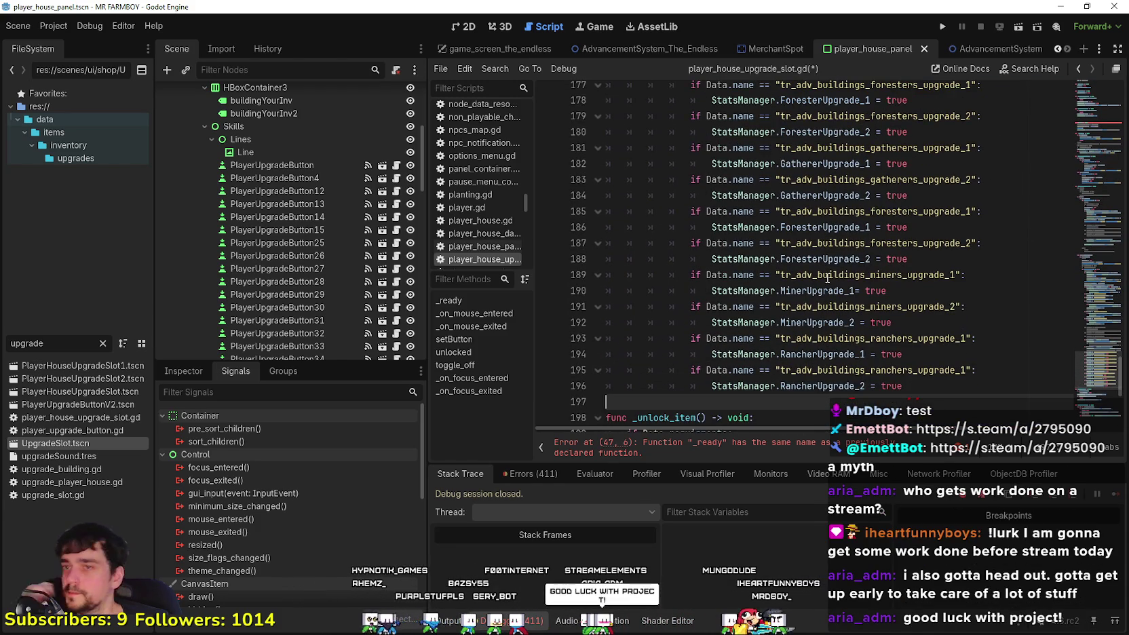
scroll("up", 3)
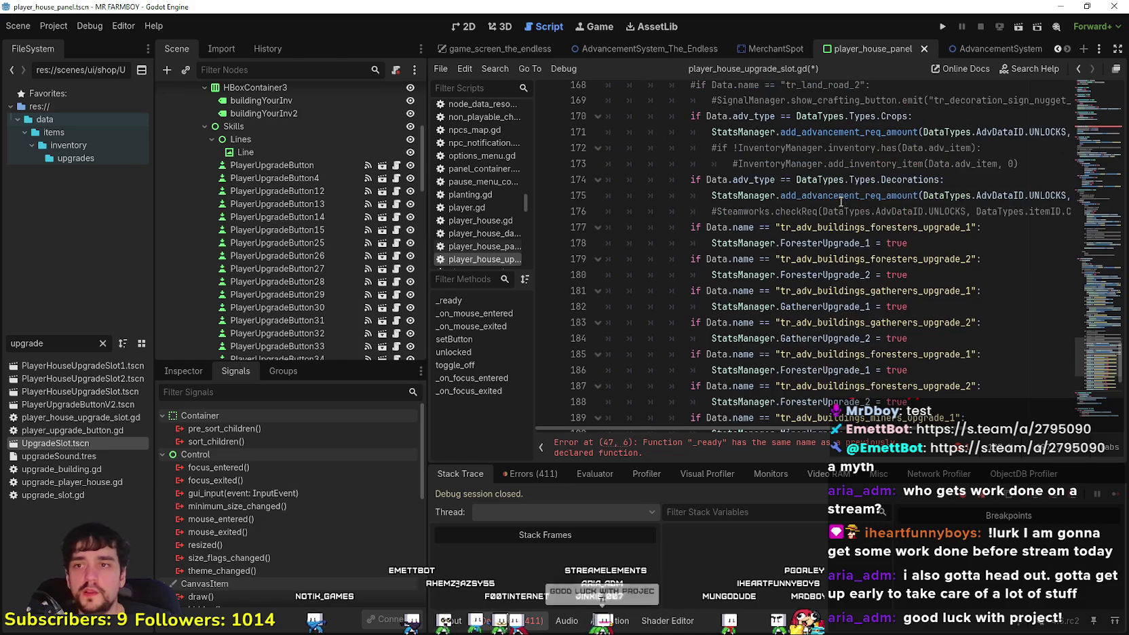
left_click_drag(1026, 260, 1072, 260)
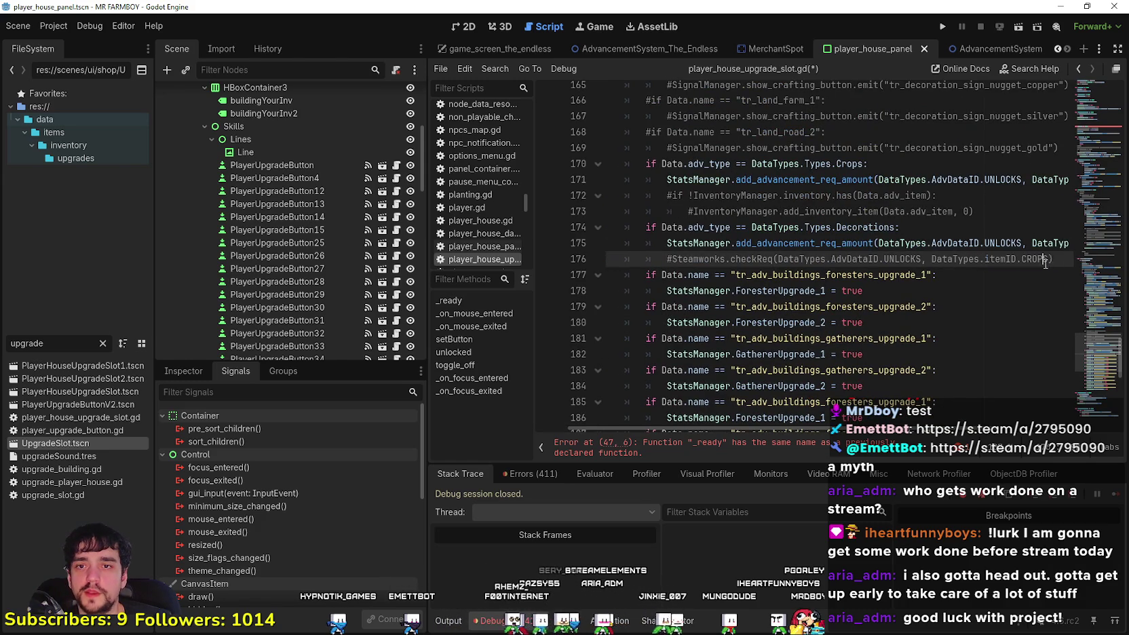
key("ctrl+shift+k")
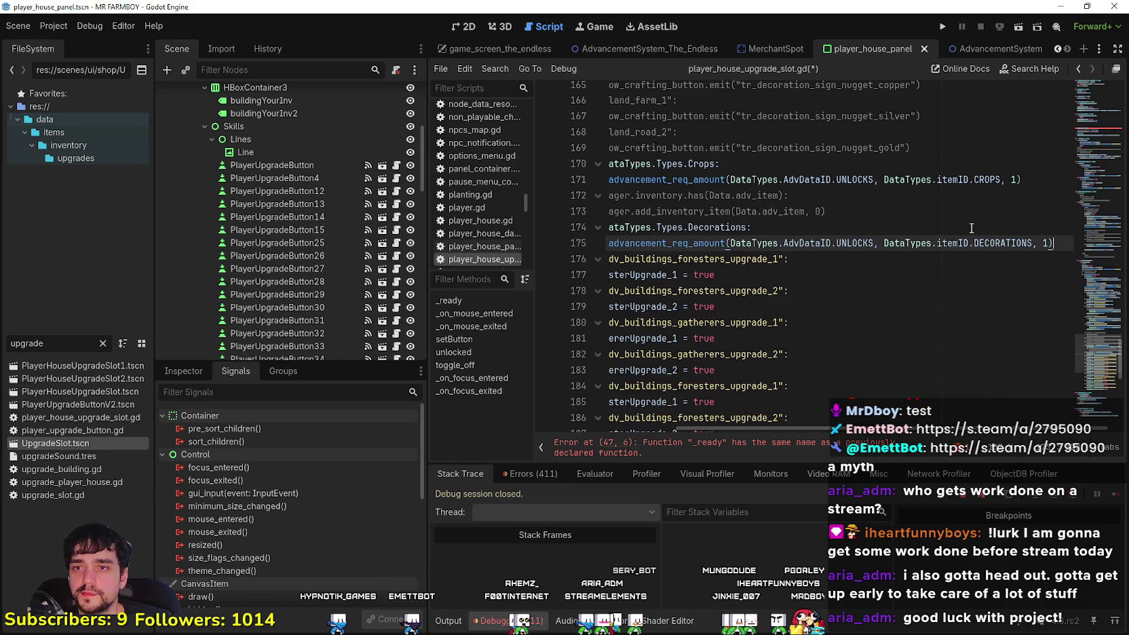
left_click_drag(959, 211, 1024, 179)
key("BackSpace")
scroll("up", 3)
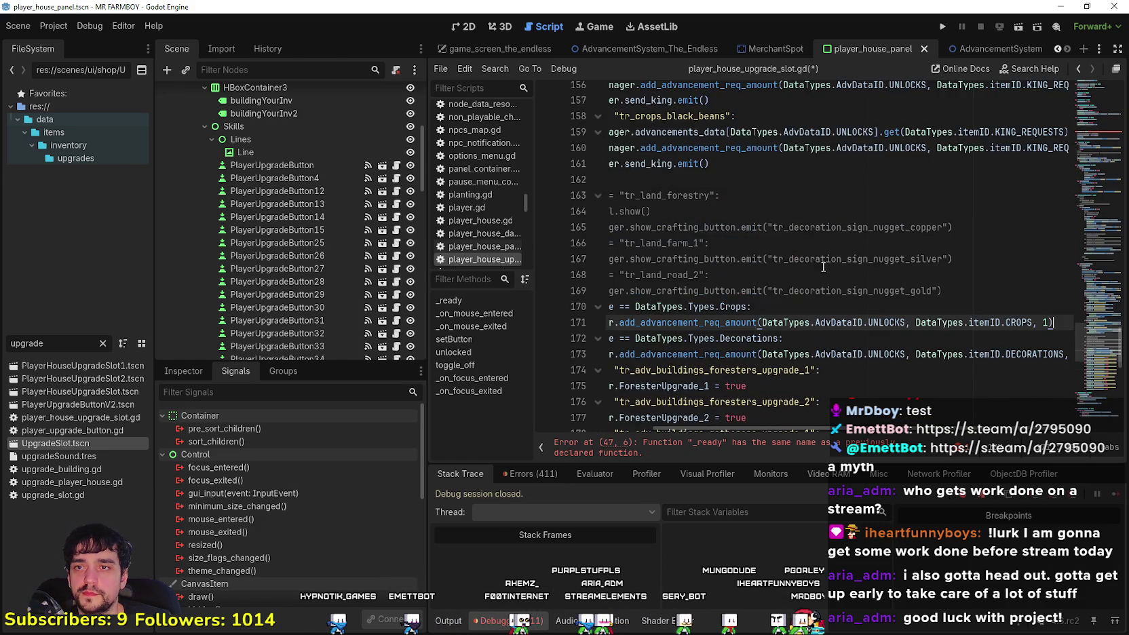
left_click_drag(942, 290, 679, 179)
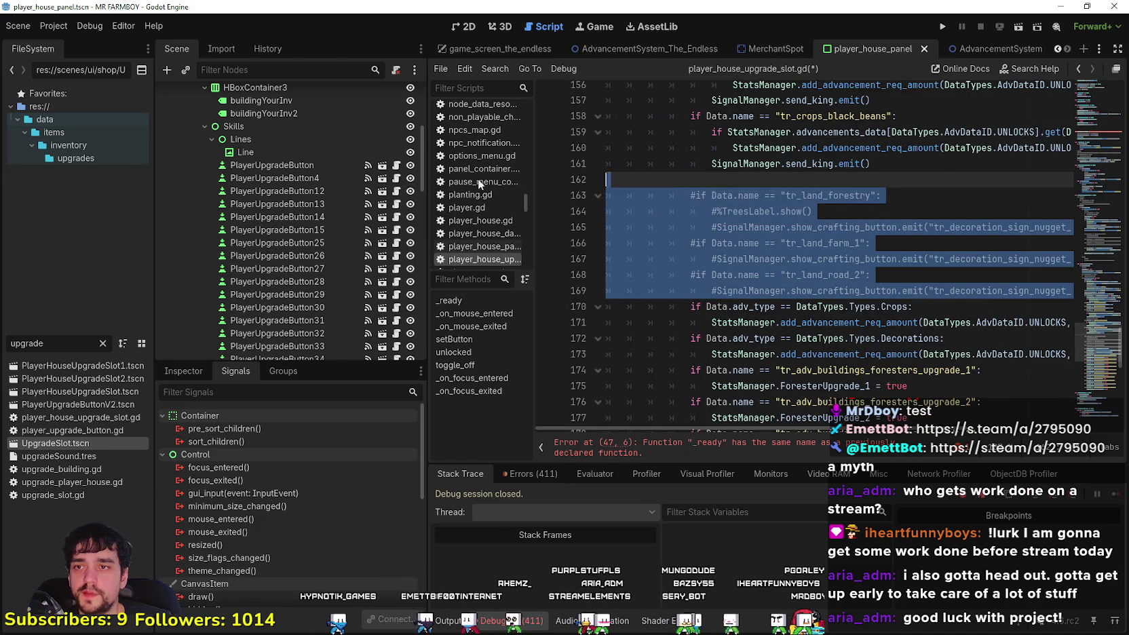
key("BackSpace")
Delete the commented TreesLabel line and the cucumber, pinto bean and black bean blocks
scroll("up", 3)
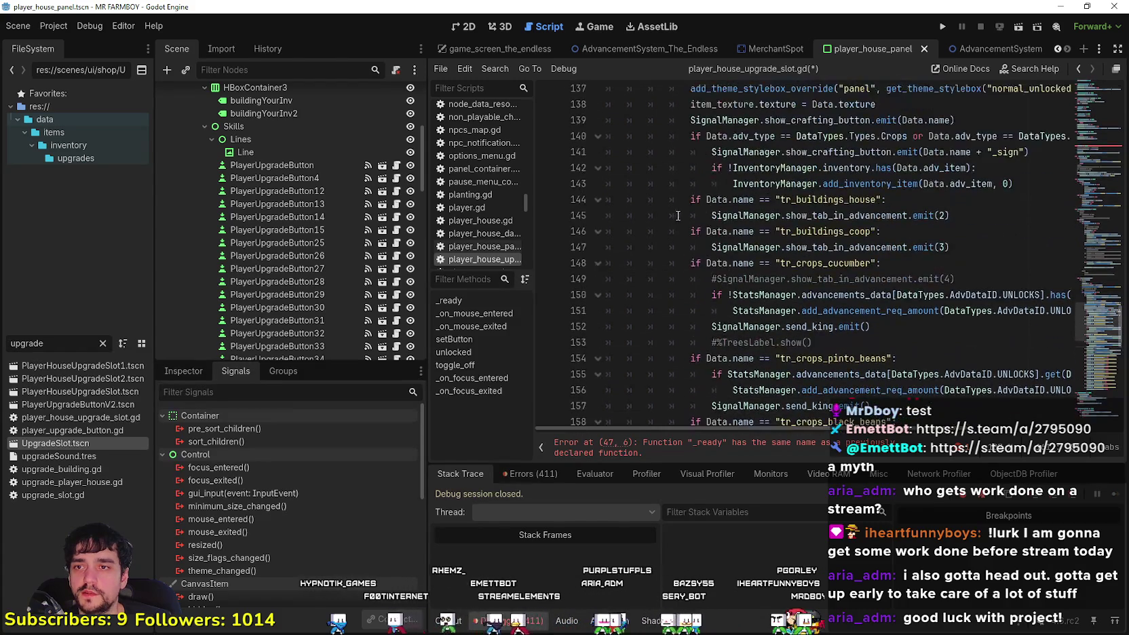
scroll("up", 3)
scroll("down", 3)
left_click_drag(812, 294, 650, 291)
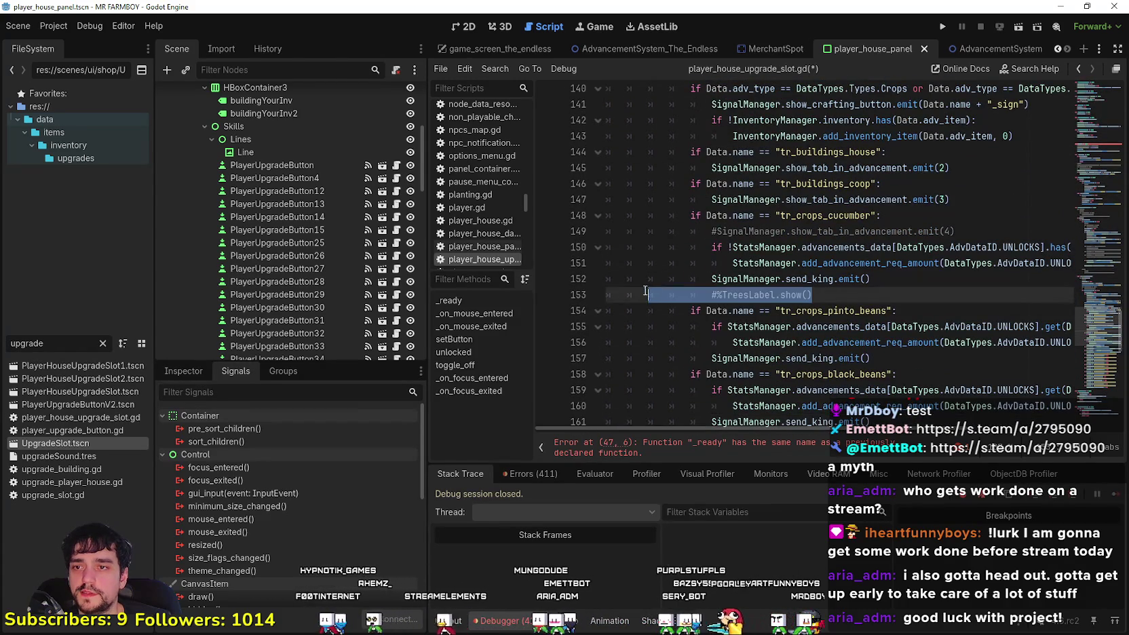
key("BackSpace")
key("BackSpace")
left_click_drag(955, 231, 633, 232)
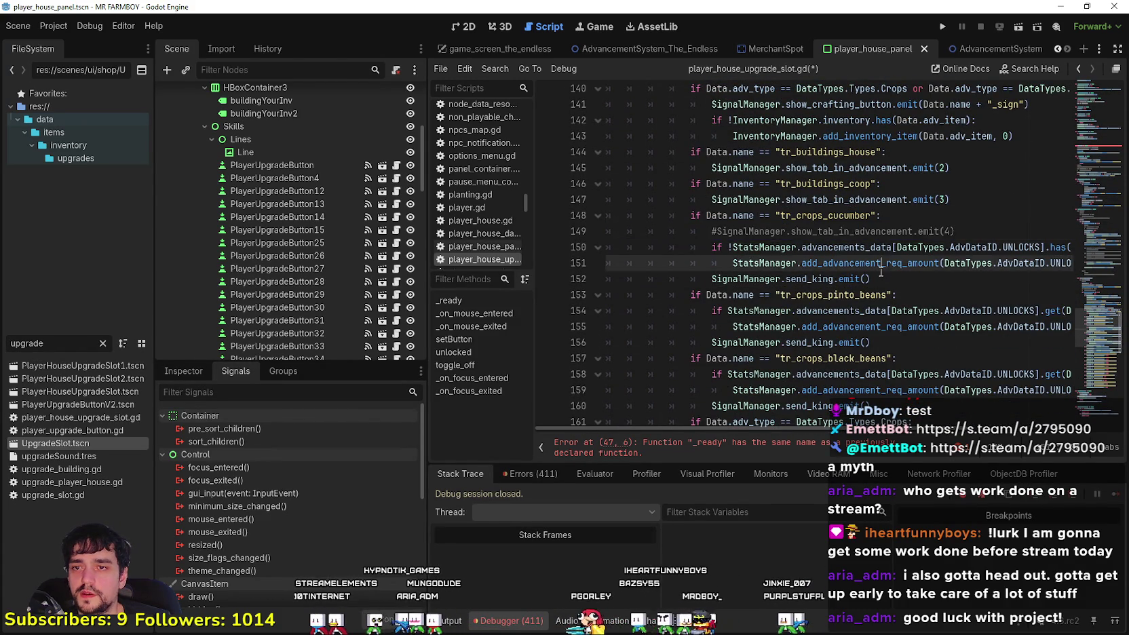
scroll("down", 3)
left_click(885, 293)
scroll("down", 3)
left_click_drag(878, 263, 654, 229)
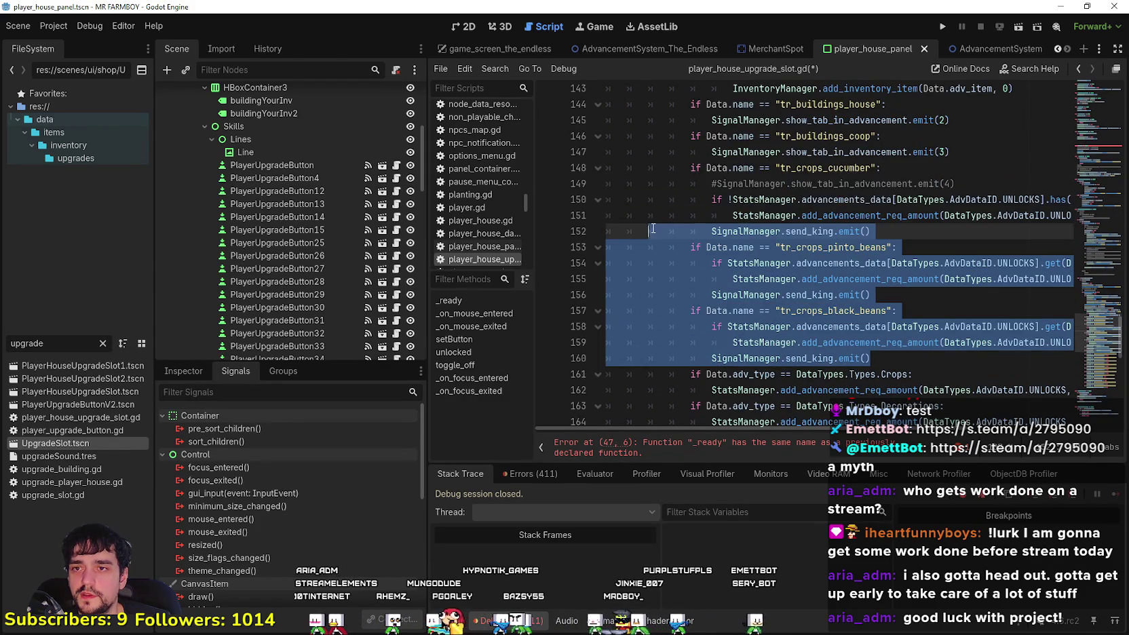
left_click_drag(588, 194, 577, 168)
key("Delete")
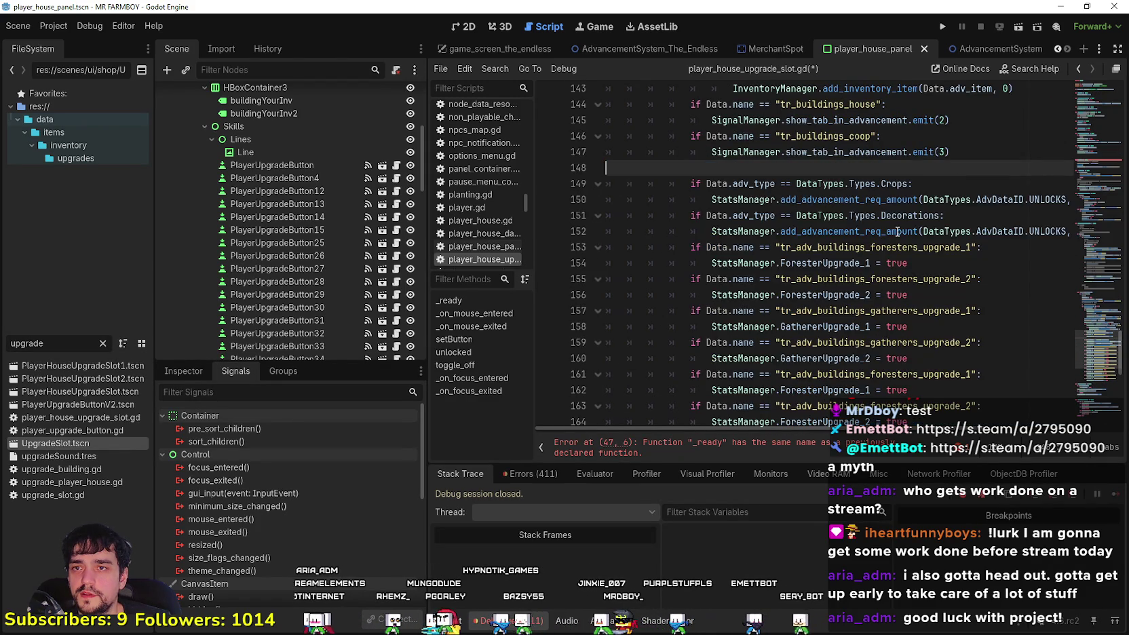
Delete the tr_buildings_house and tr_buildings_coop blocks plus the leftover blank line
scroll("up", 3)
left_click_drag(953, 203, 607, 249)
scroll("up", 3)
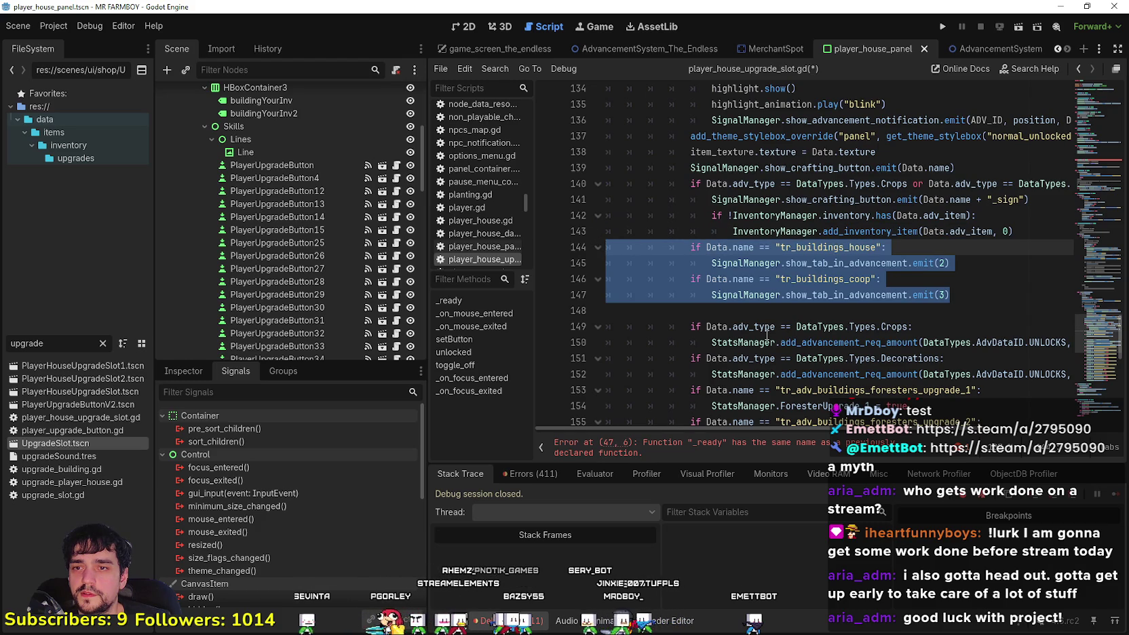
scroll("right", 3)
scroll("left", 3)
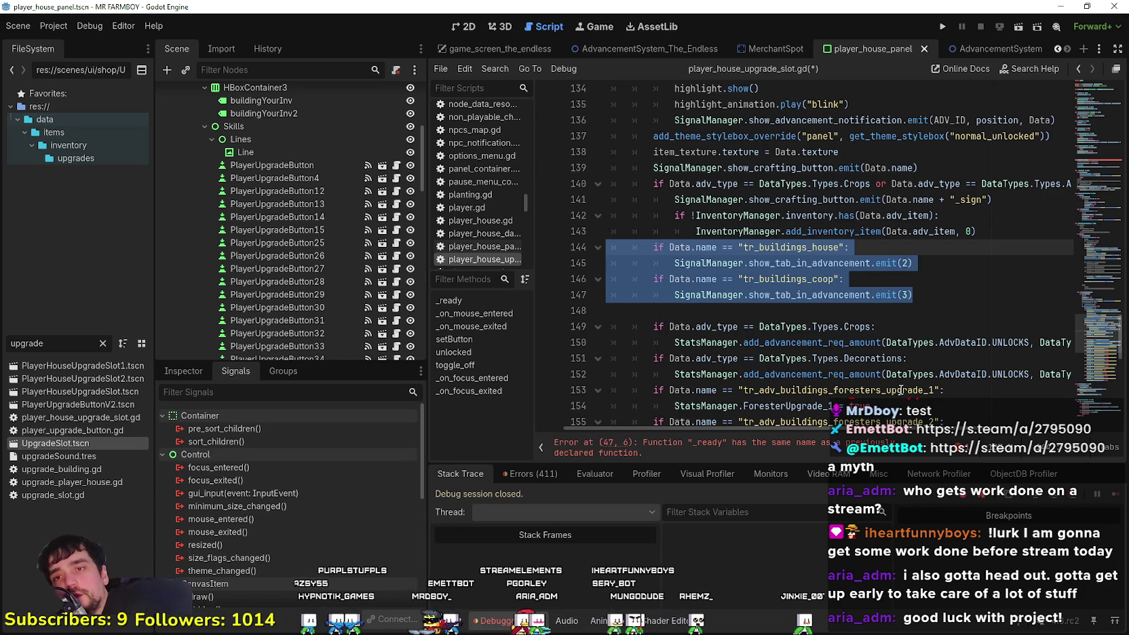
key("Delete")
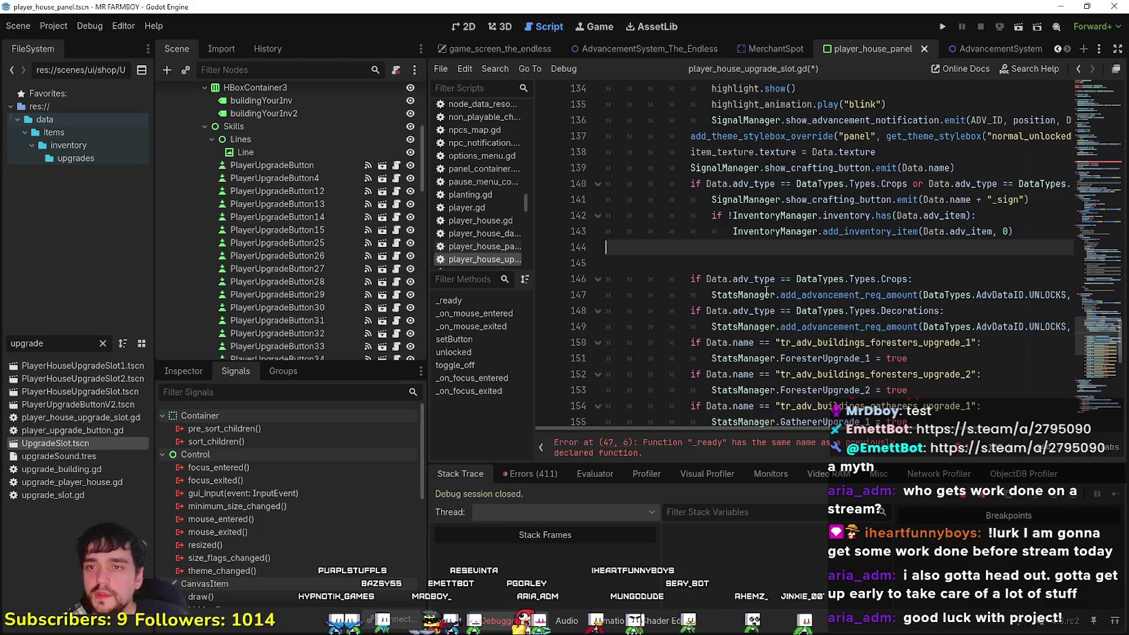
key("Delete")
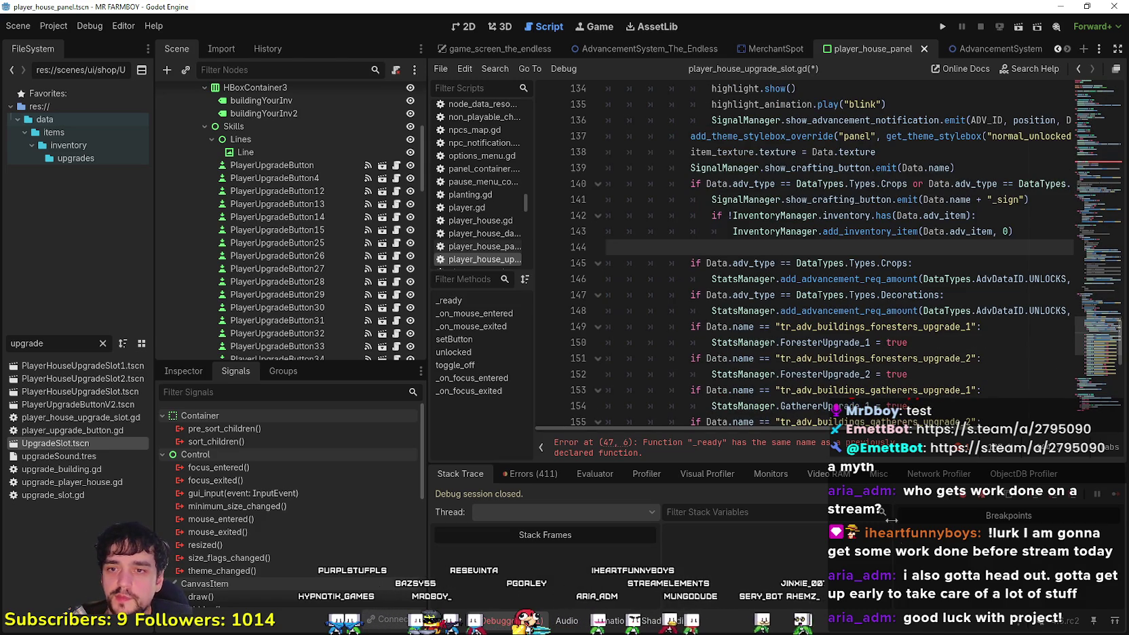
Delete the two commented-out asigned_line lines above the check_requirment() test
scroll("down", 3)
scroll("down", 3)
scroll("right", 3)
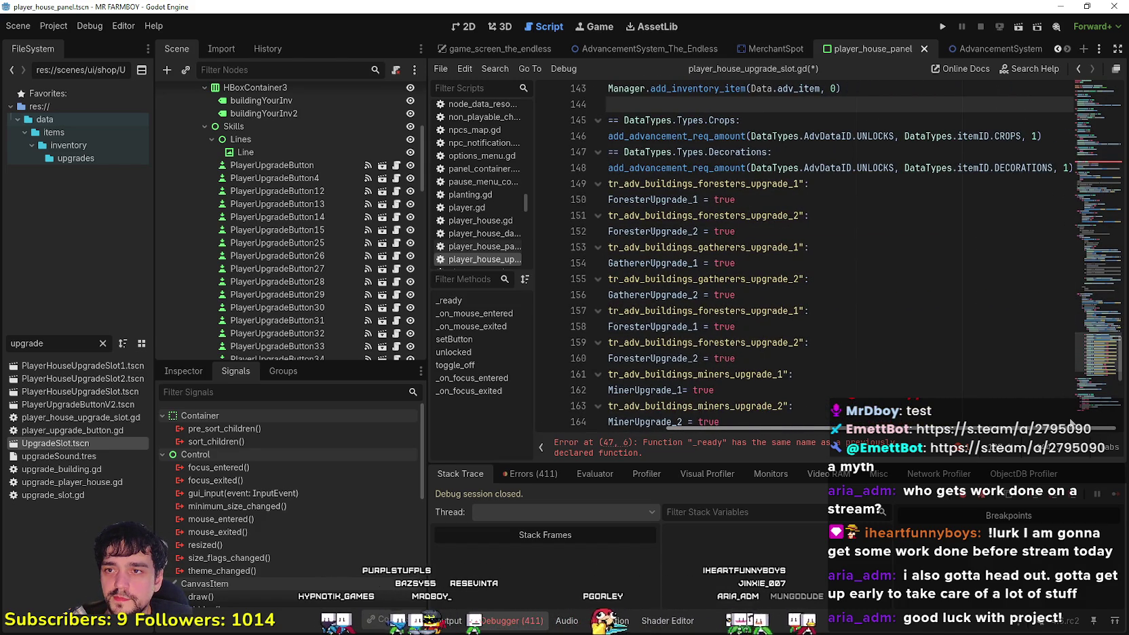
scroll("left", 3)
scroll("down", 3)
left_click(746, 294)
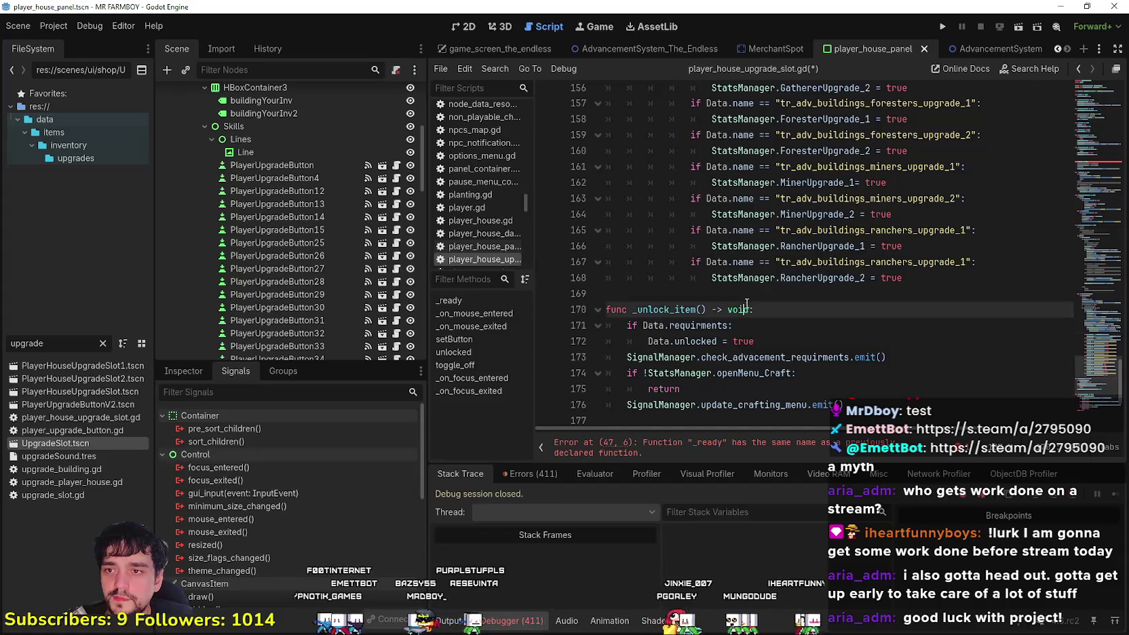
scroll("up", 3)
scroll("down", 3)
scroll("up", 3)
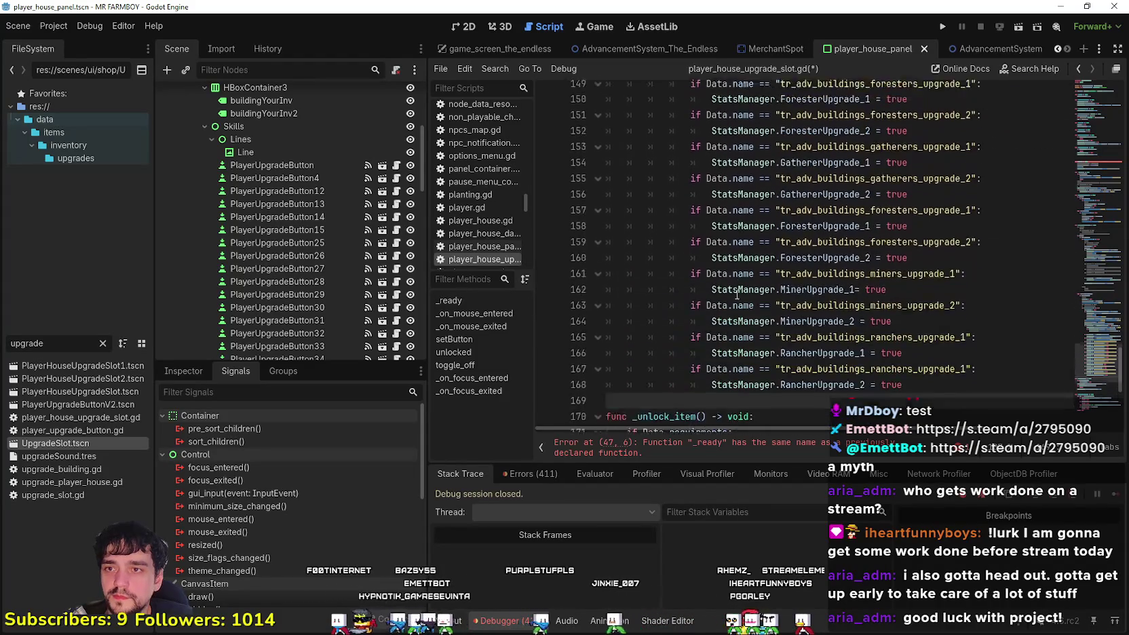
left_click(761, 253)
scroll("up", 3)
left_click_drag(793, 171, 651, 155)
key("BackSpace")
key("BackSpace")
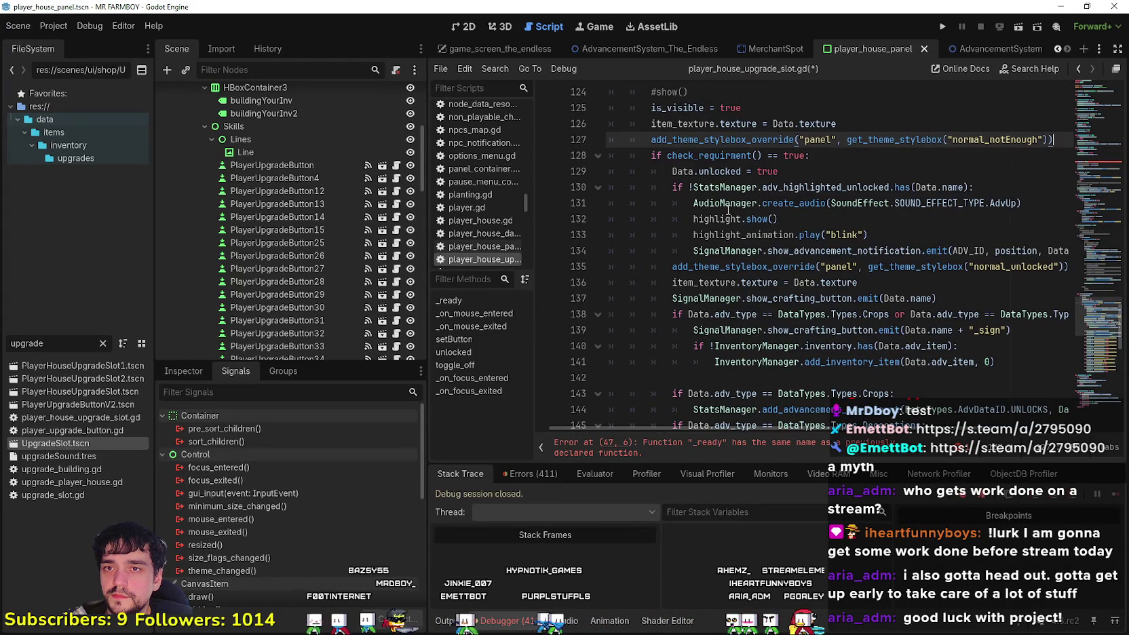
Comment out the stylebox override lines 127 and 135 with a leading #
left_click_drag(1053, 139, 534, 134)
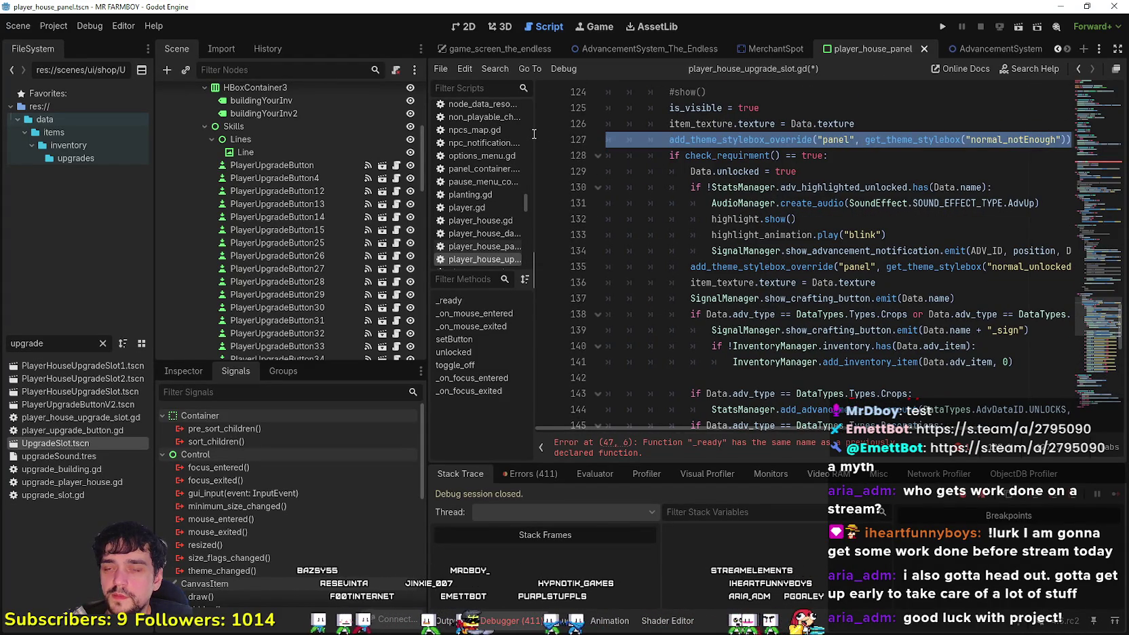
scroll("up", 3)
left_click_drag(831, 250, 585, 237)
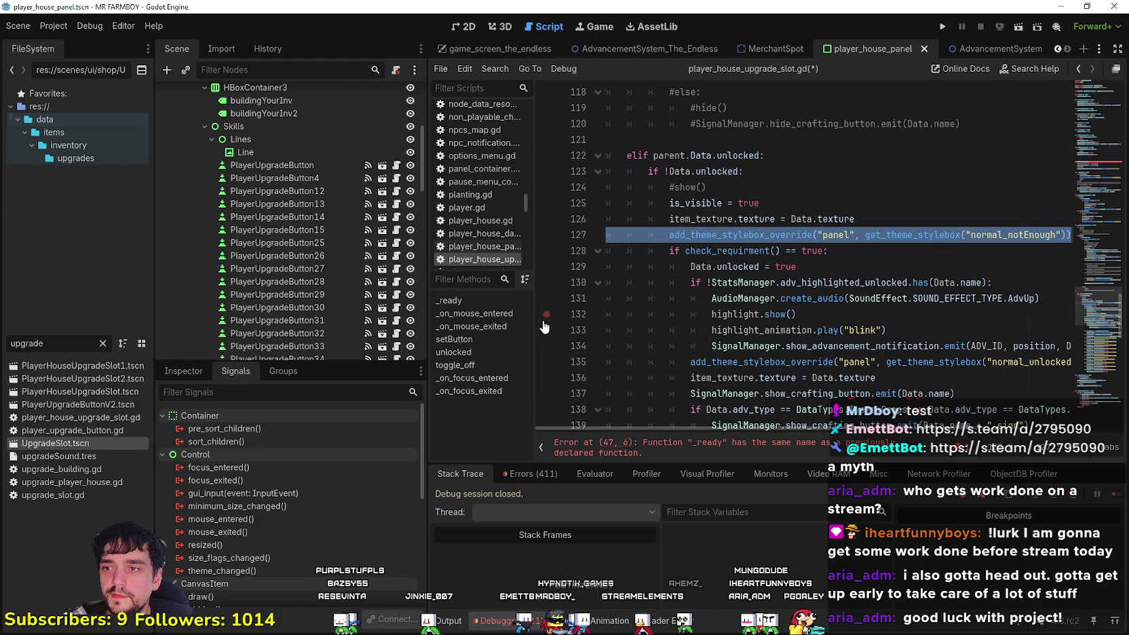
left_click_drag(534, 319, 501, 317)
left_click(560, 299)
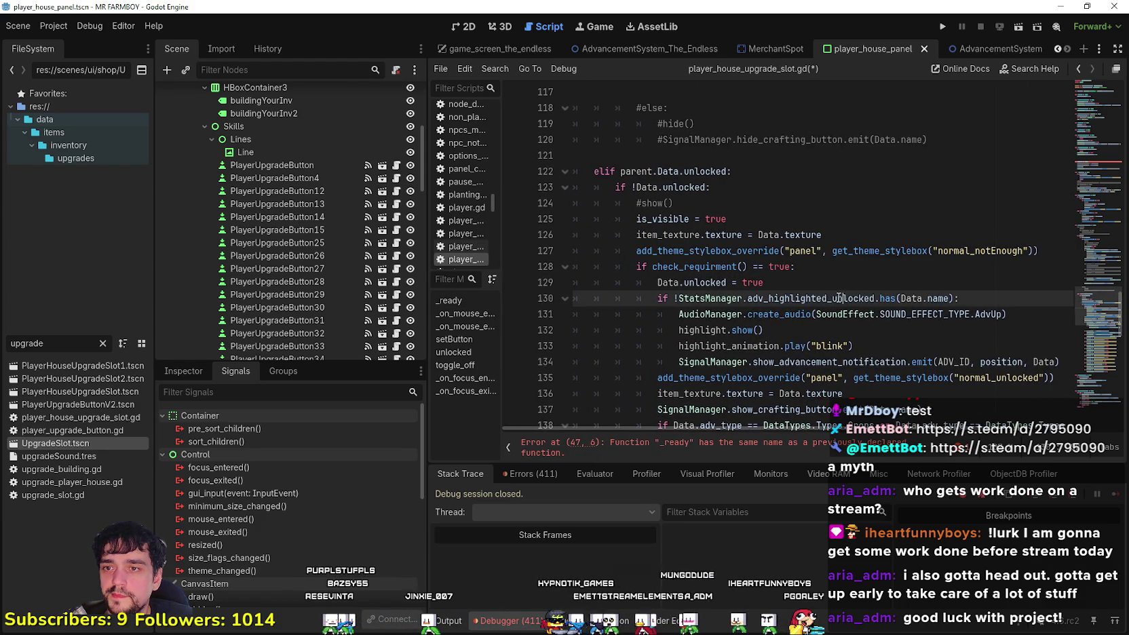
scroll("down", 3)
left_click(740, 251)
left_click(657, 235)
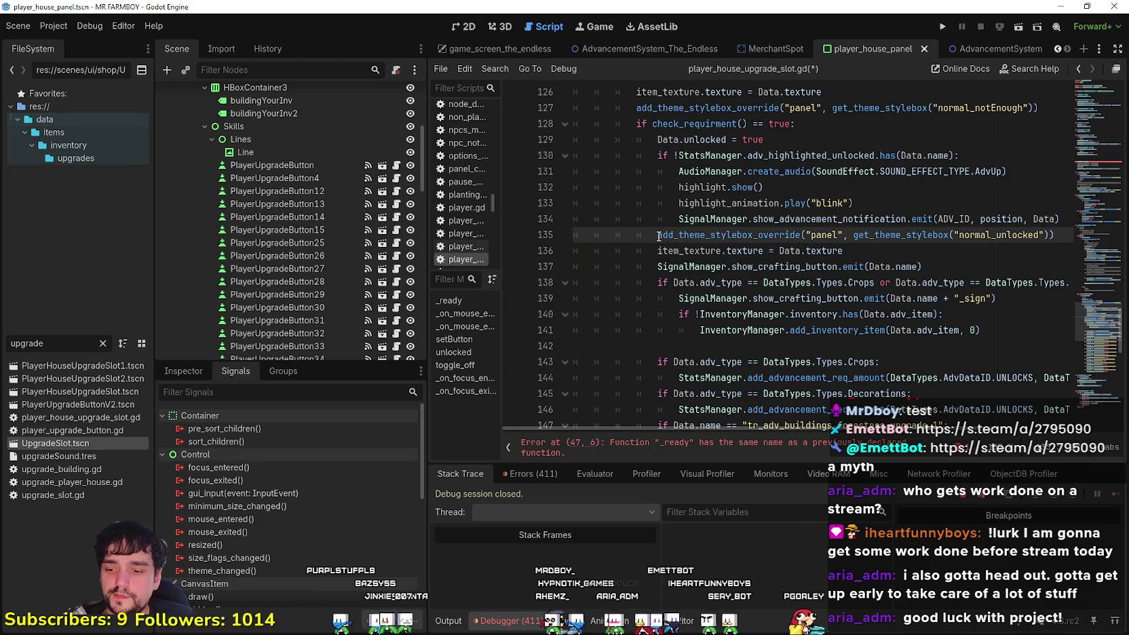
type("#")
scroll("up", 3)
left_click(637, 251)
type("#")
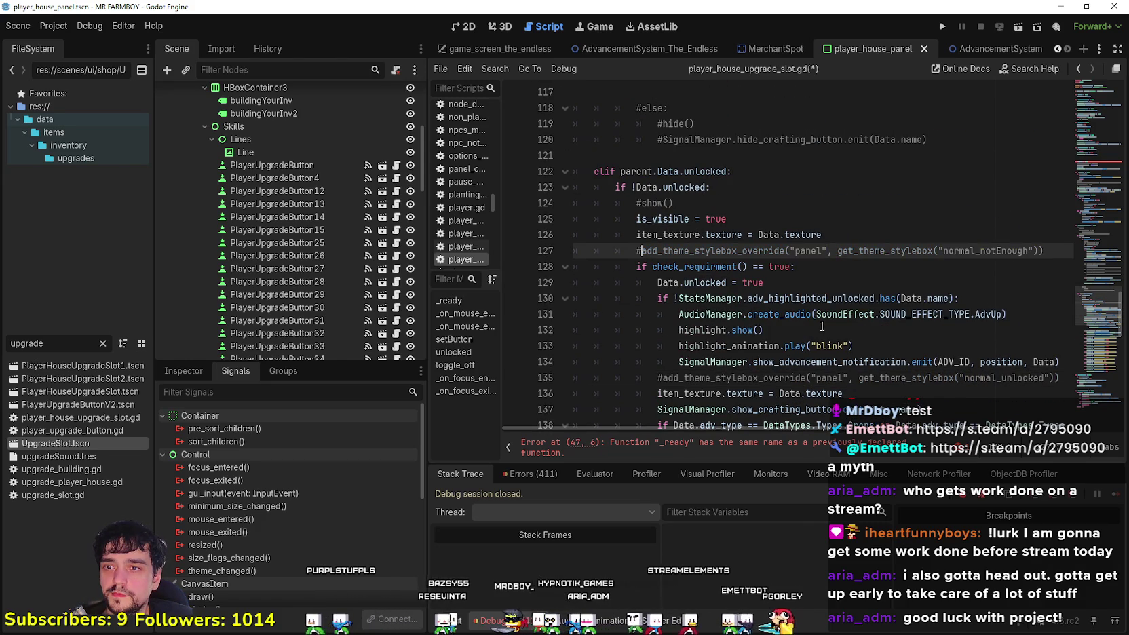
Review the highlight.show(), blink animation and crafting button calls around lines 132–141
left_click(825, 344)
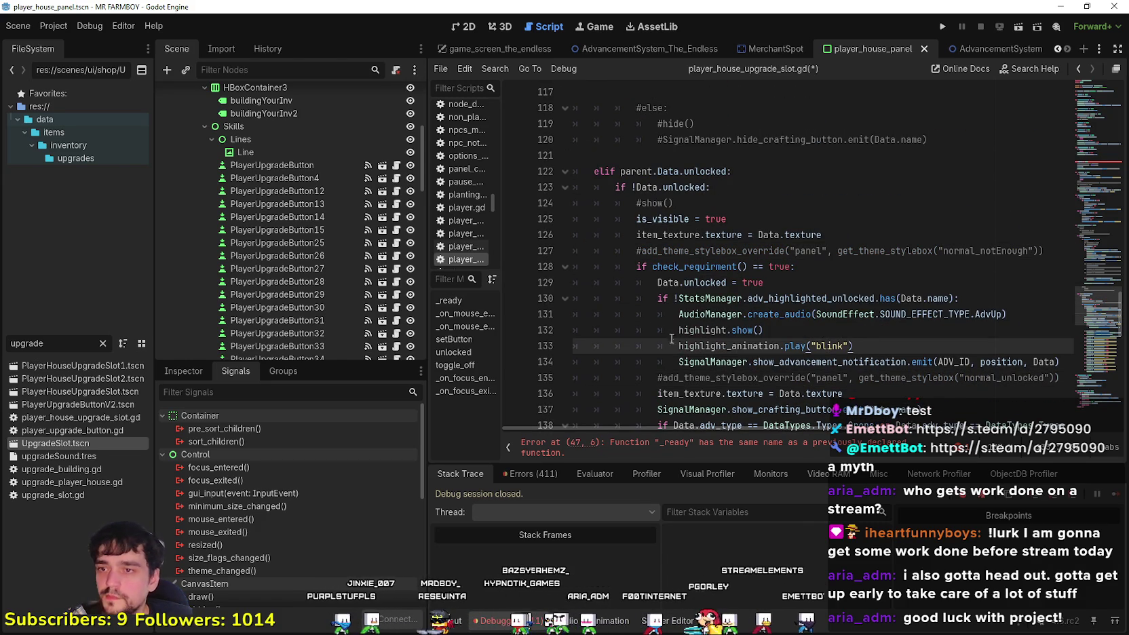
left_click(676, 331)
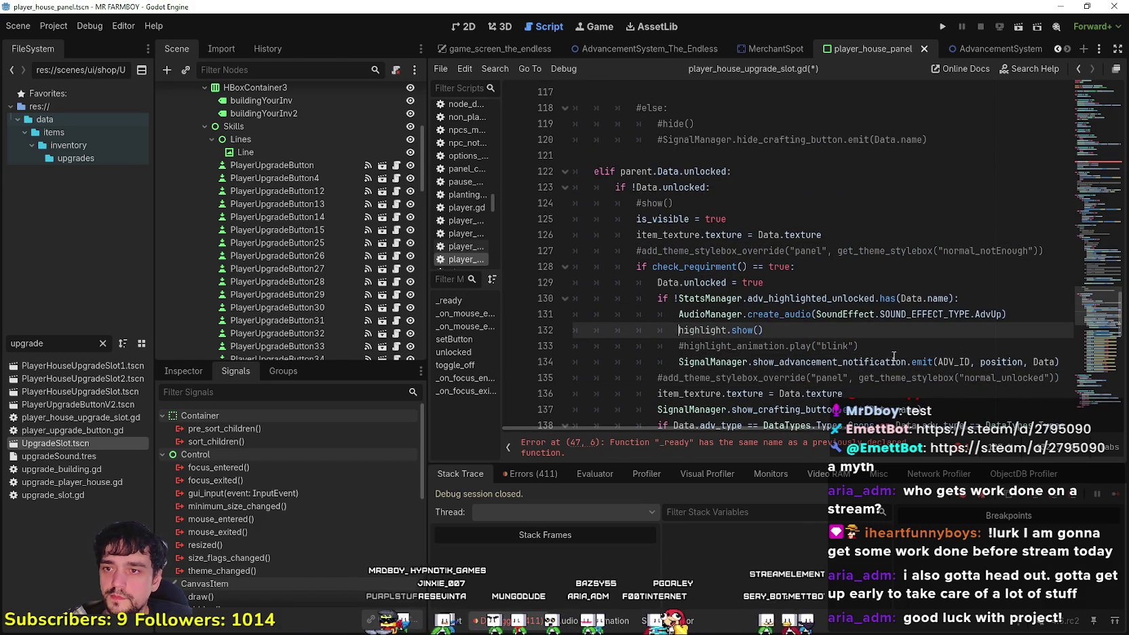
type("#")
left_click(891, 345)
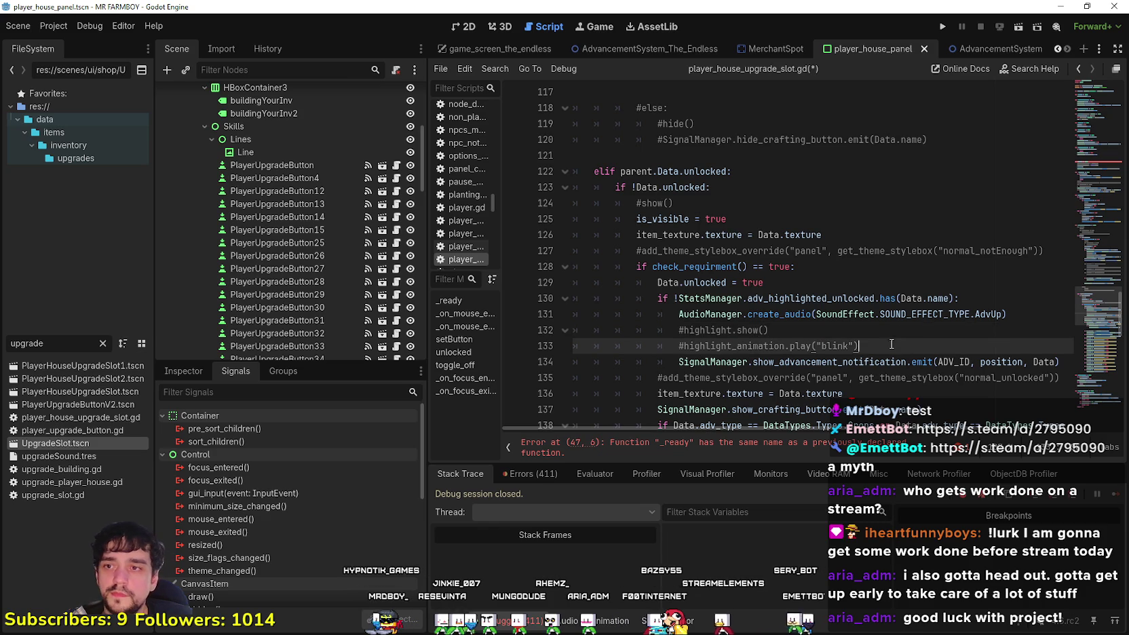
scroll("down", 3)
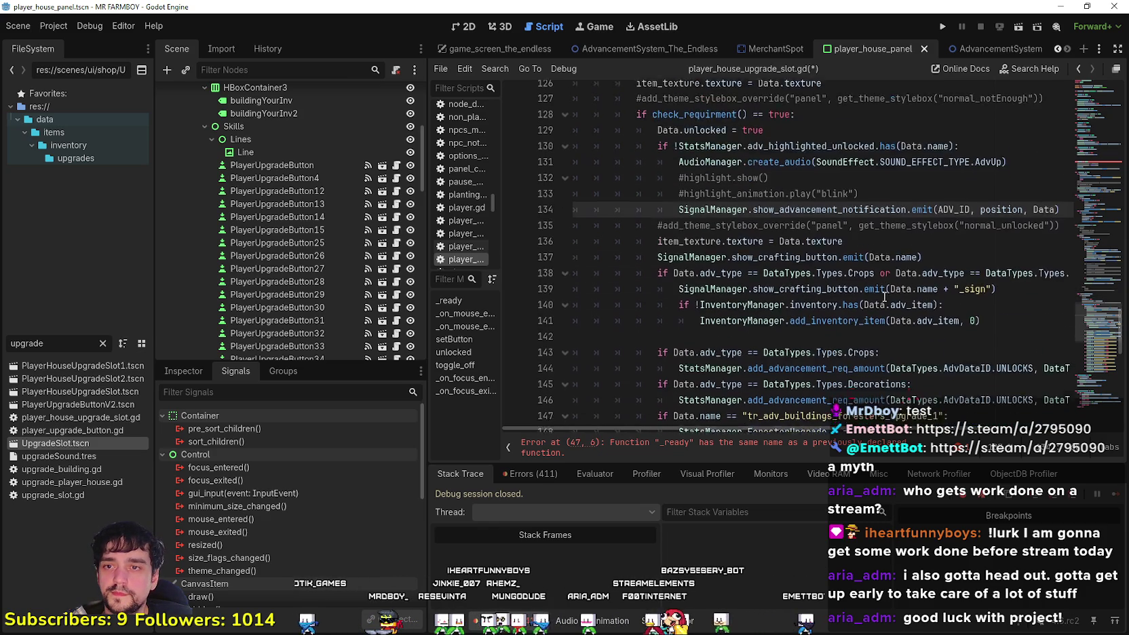
left_click(890, 187)
left_click_drag(678, 156, 1017, 155)
left_click(920, 207)
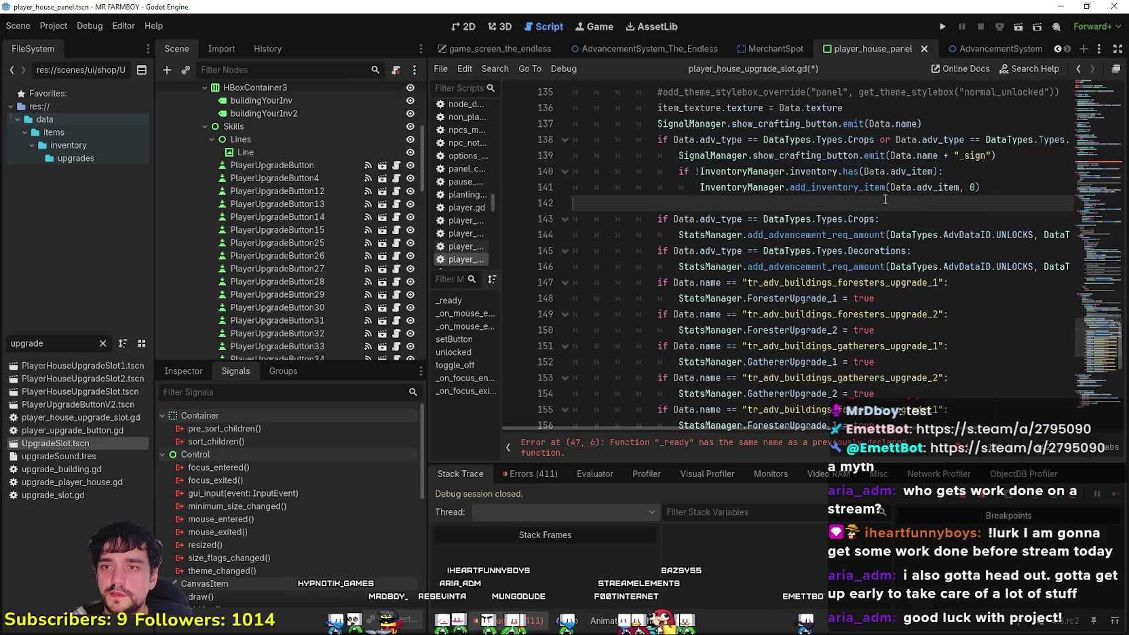
Delete the commented-out #else block and its leftover blank lines
scroll("down", 3)
scroll("up", 3)
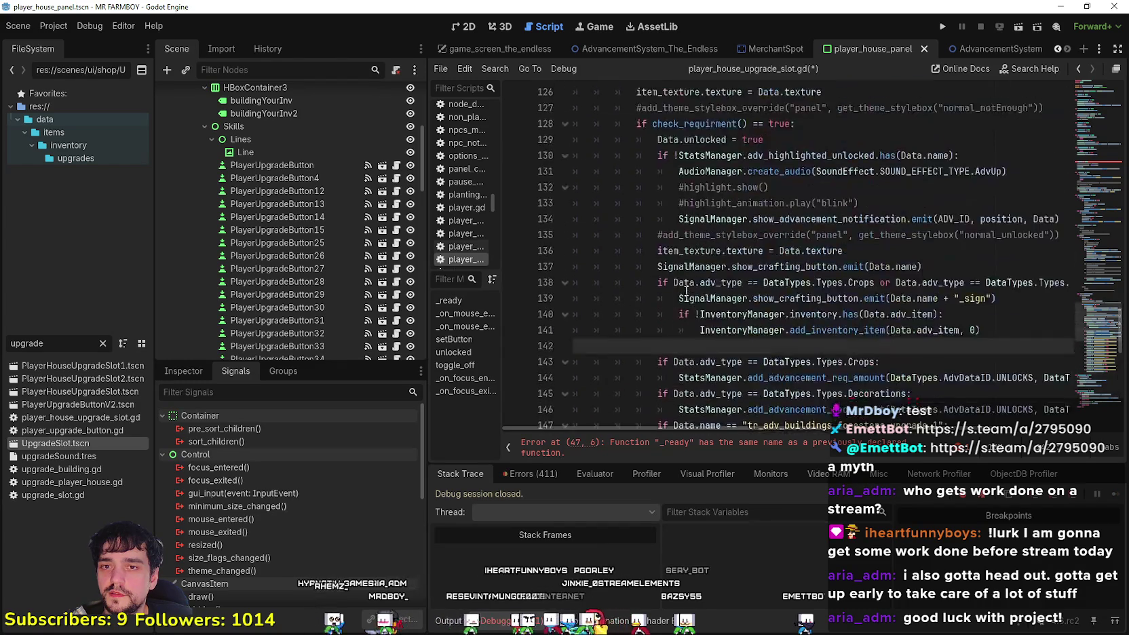
scroll("down", 3)
left_click_drag(943, 321, 701, 275)
key("BackSpace")
key("Up")
key("Up")
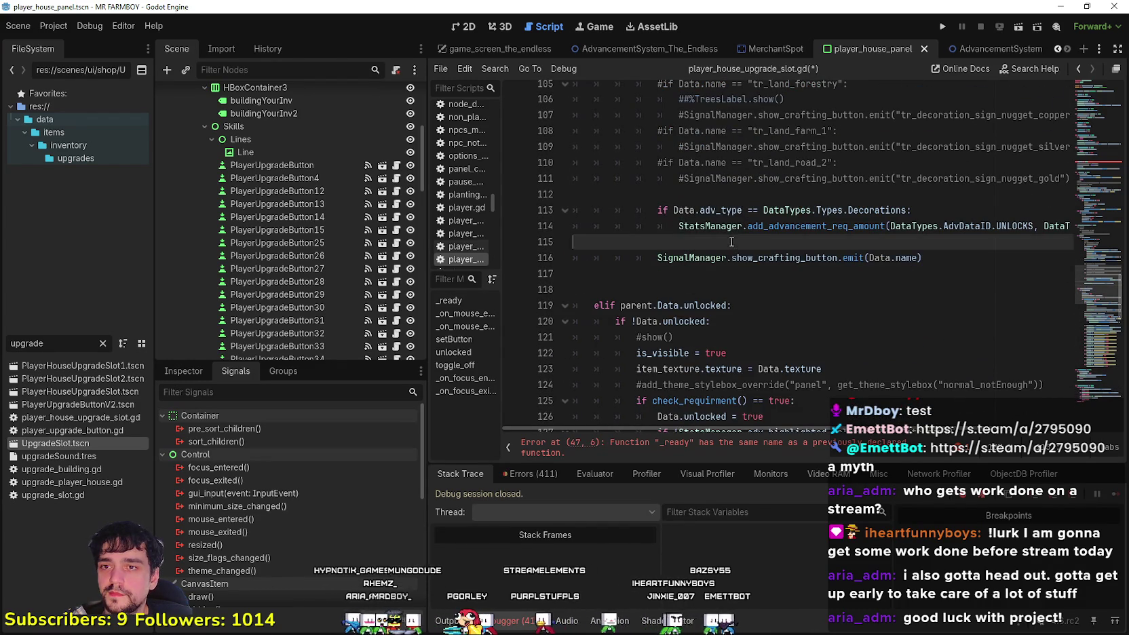
key("BackSpace")
Remove more commented-out lines and comment out the stylebox override on line 103
left_click_drag(949, 196, 602, 171)
scroll("up", 3)
left_click_drag(610, 384, 587, 257)
key("BackSpace")
left_click(652, 243)
left_click(671, 262)
left_click(650, 242)
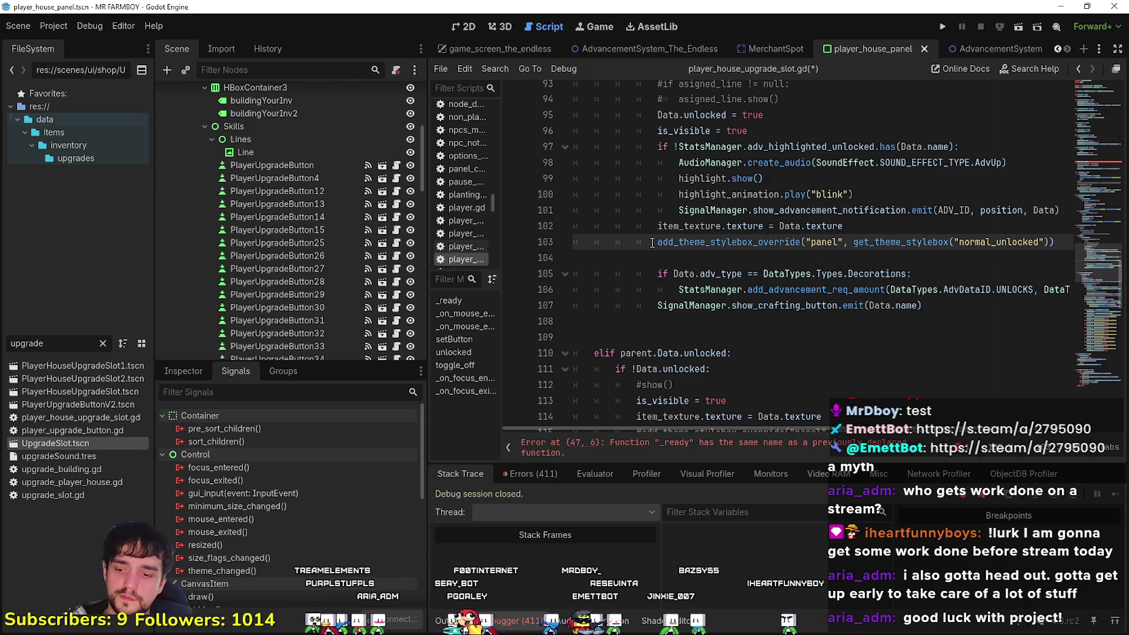
key("ctrl+k")
Delete the commented-out lines 92–94 and 84–88
scroll("up", 3)
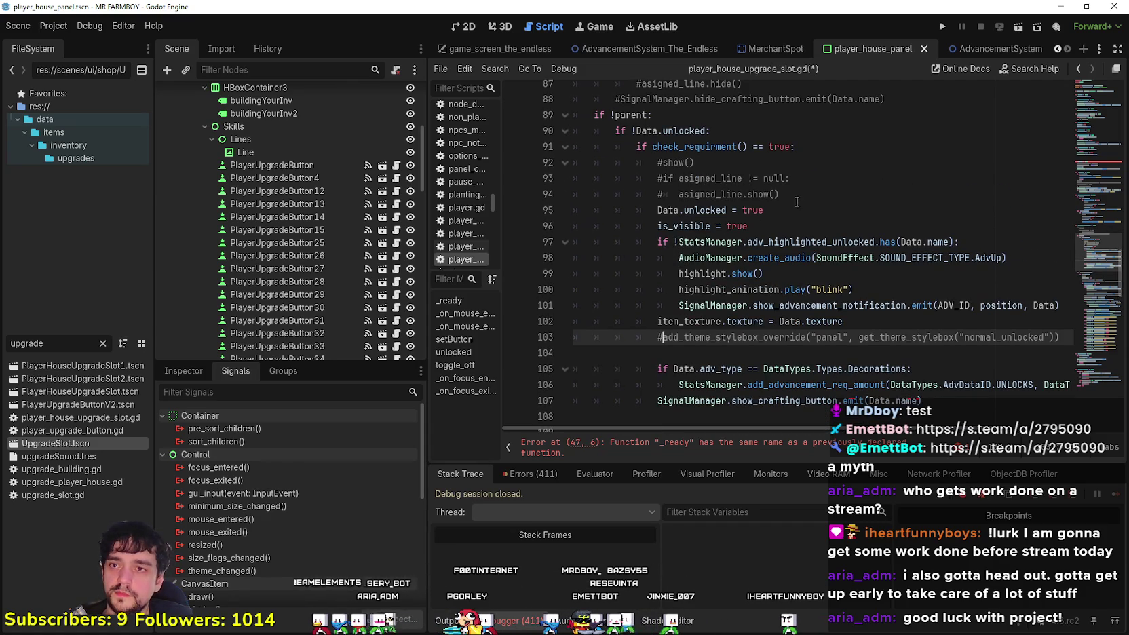
left_click_drag(780, 195, 583, 161)
key("BackSpace")
key("BackSpace")
scroll("up", 3)
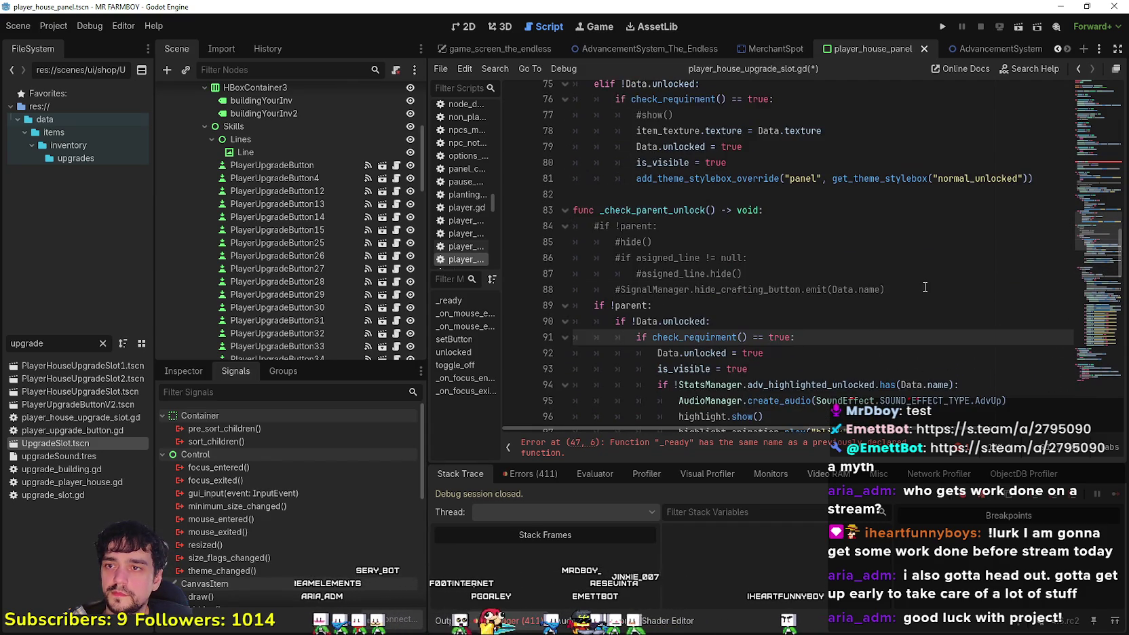
left_click_drag(886, 289, 614, 253)
key("shift+Up")
key("shift+Up")
key("BackSpace")
key("BackSpace")
Comment out the stylebox override on line 74 and delete the commented #show() line
scroll("up", 3)
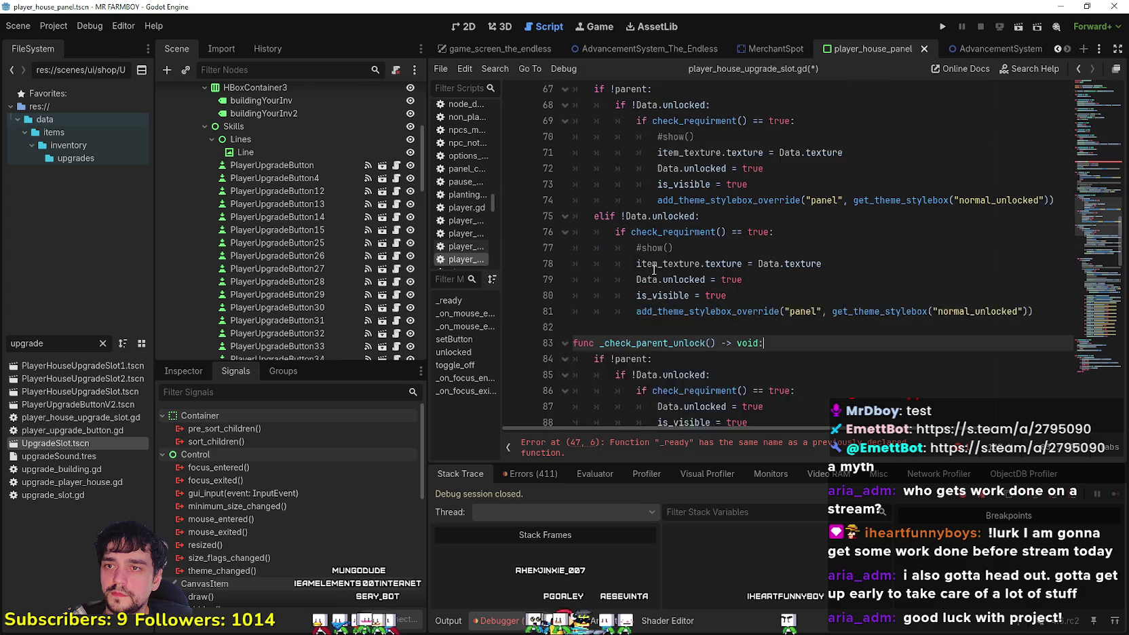
left_click(631, 321)
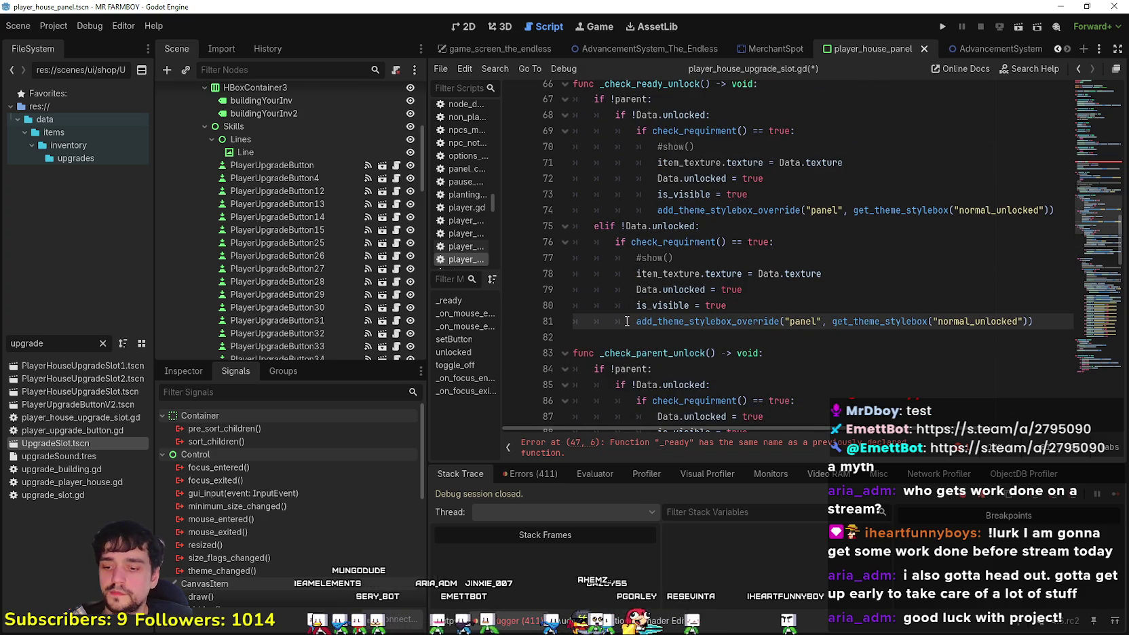
type("#")
left_click(1078, 215)
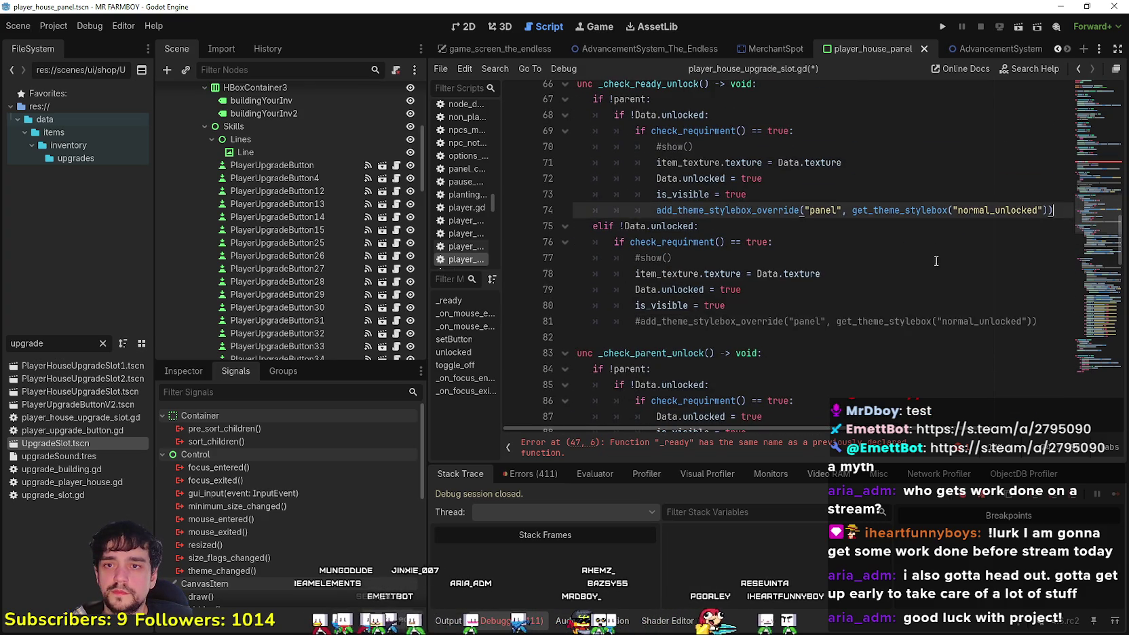
scroll("up", 3)
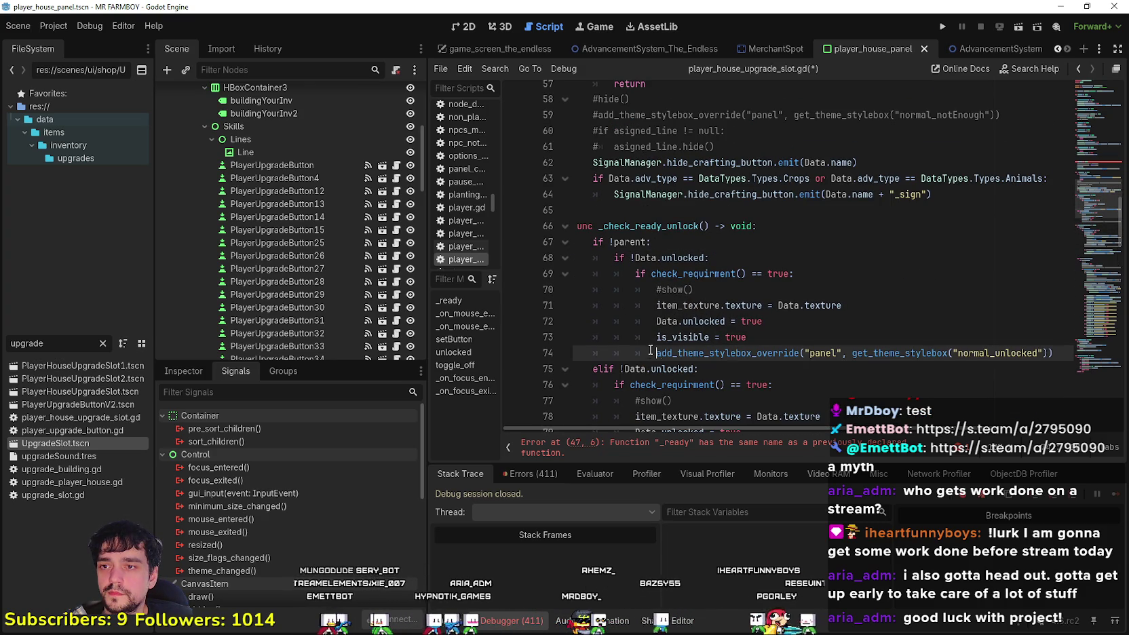
key("ctrl+k")
left_click_drag(693, 289, 577, 289)
key("BackSpace")
Finish clearing the #show() leftovers and move to the stylebox override in hide_adv
key("BackSpace")
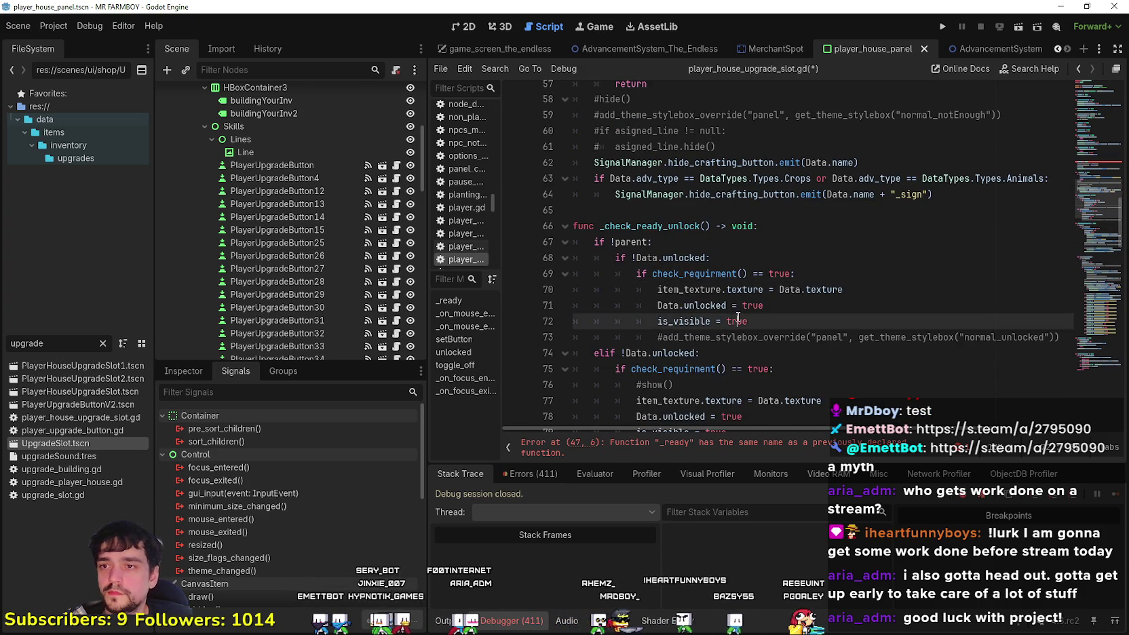
scroll("up", 3)
left_click(755, 308)
left_click_drag(739, 239, 648, 179)
key("BackSpace")
scroll("up", 3)
scroll("up", 3)
left_click(619, 308)
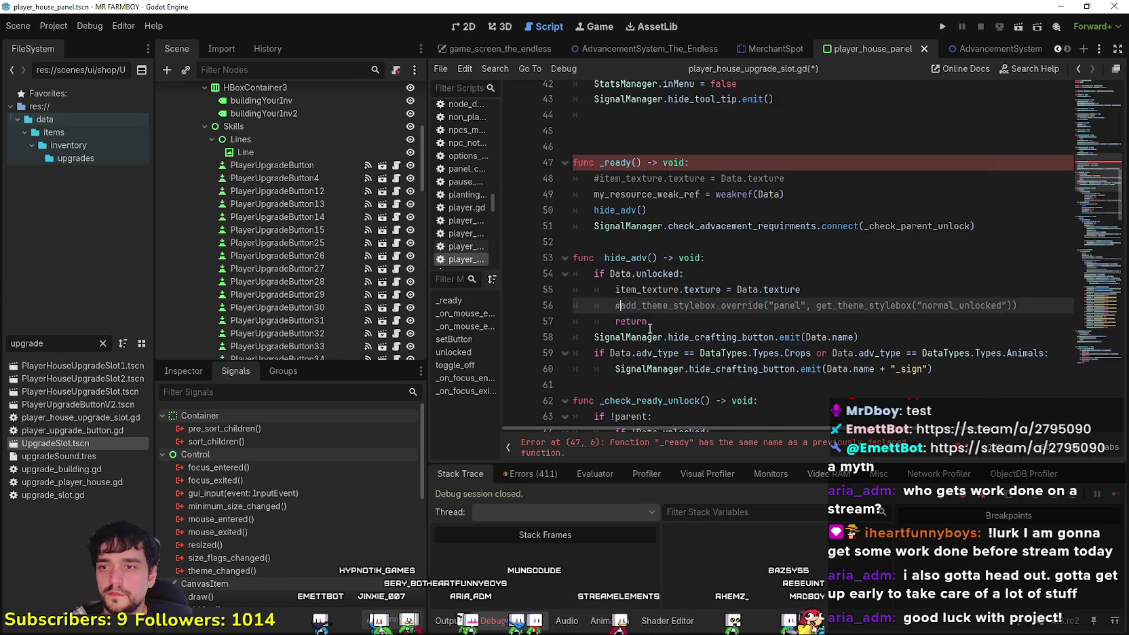
Delete the commented item_texture line and its blank line from the duplicate _ready
scroll("down", 3)
left_click(617, 276)
scroll("up", 3)
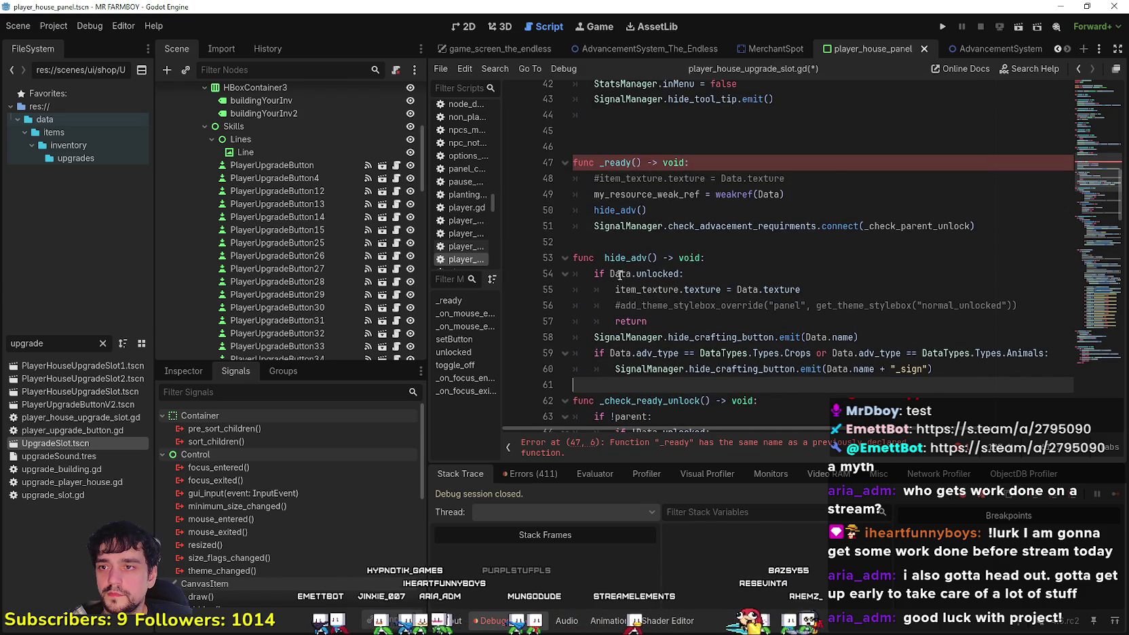
left_click(610, 163)
left_click_drag(573, 147, 576, 162)
left_click(675, 249)
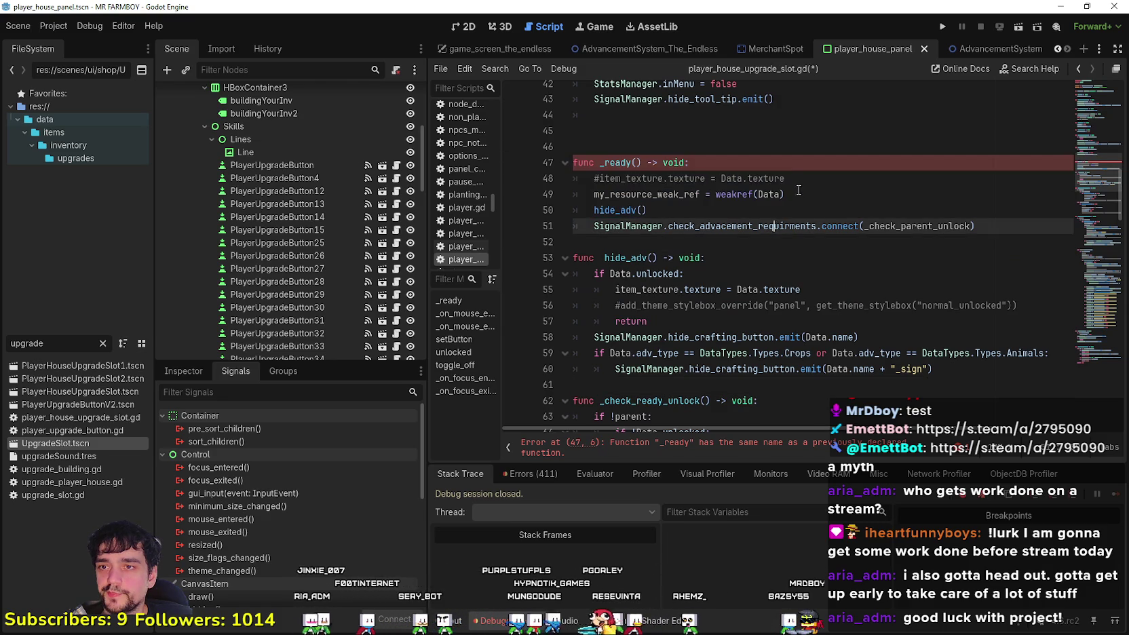
left_click_drag(787, 178, 522, 183)
key("BackSpace")
key("Down")
key("Down")
key("Down")
Inspect the check_advacement_requirments signal and its _check_parent_unlock callback in _ready
scroll("up", 3)
double_click(737, 256)
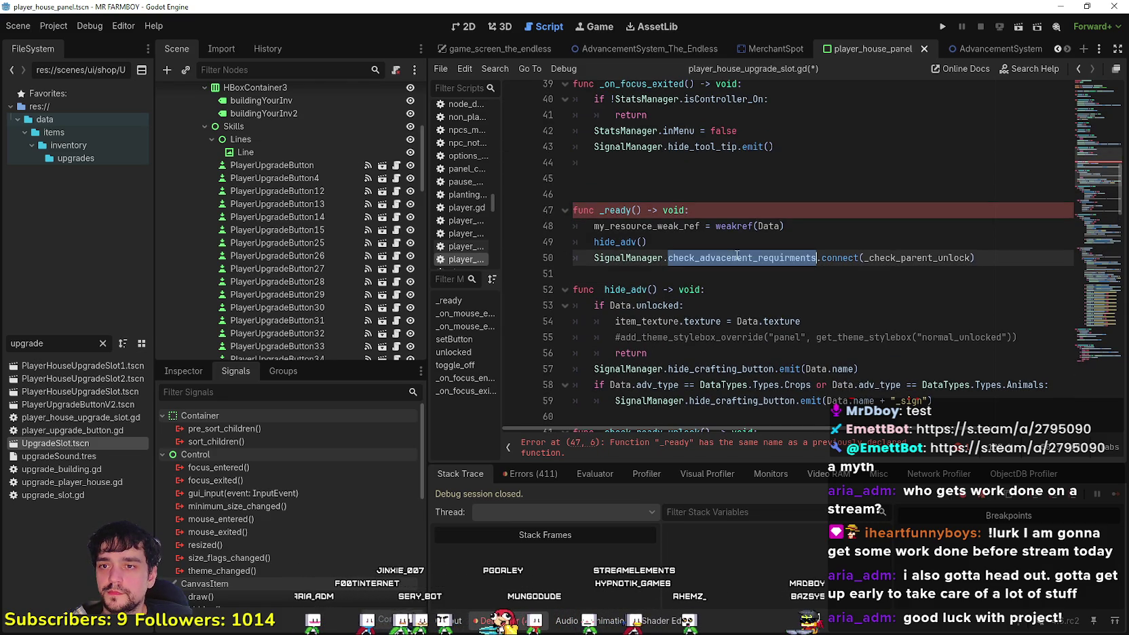
double_click(903, 258)
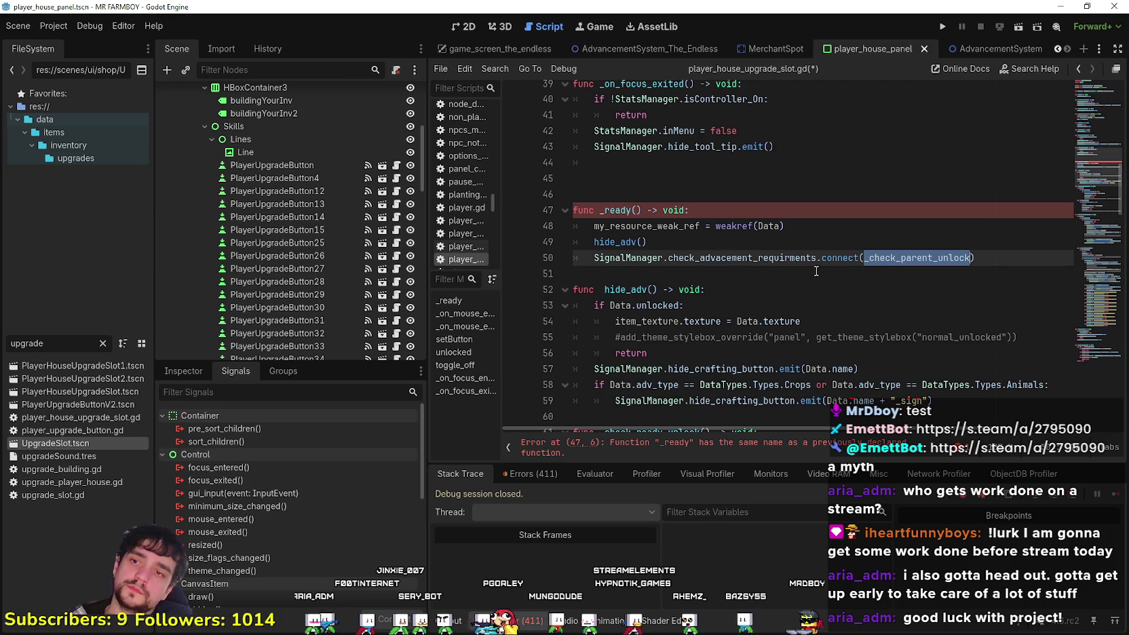
double_click(739, 257)
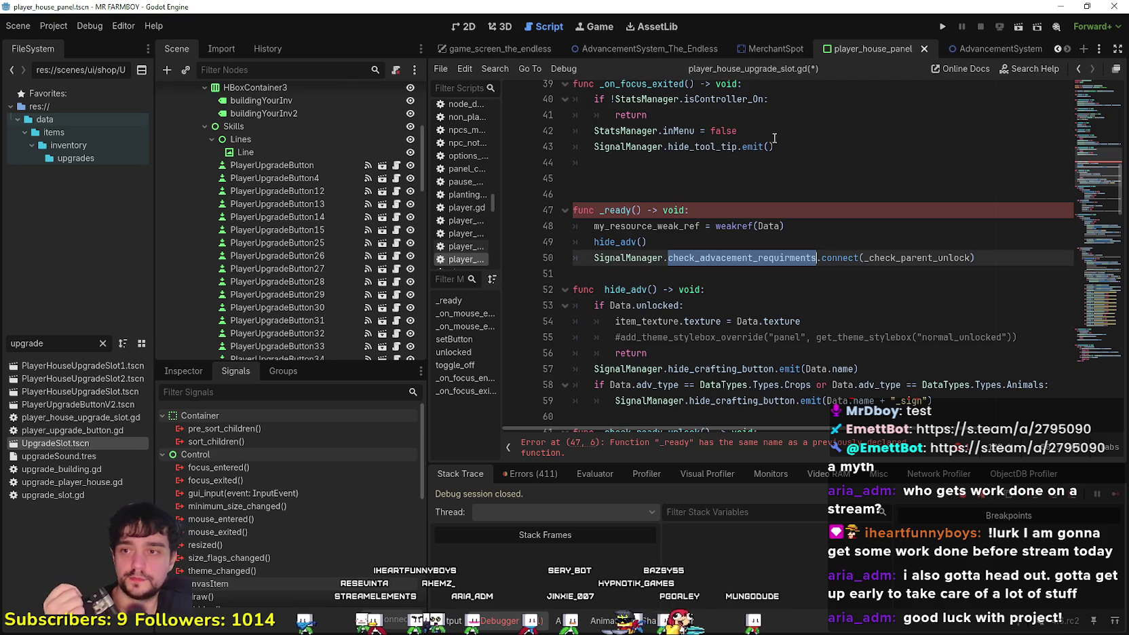
scroll("down", 3)
left_click(659, 192)
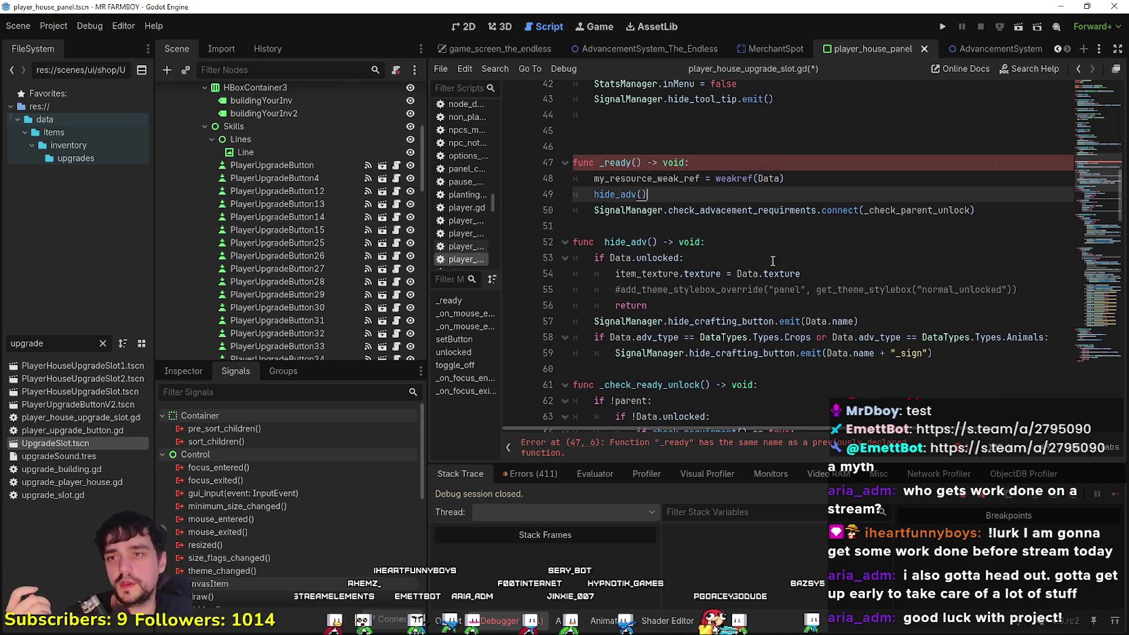
scroll("up", 3)
Locate the hide_adv() call in the duplicate _ready function
left_click_drag(758, 236, 427, 178)
left_click(664, 226)
scroll("up", 3)
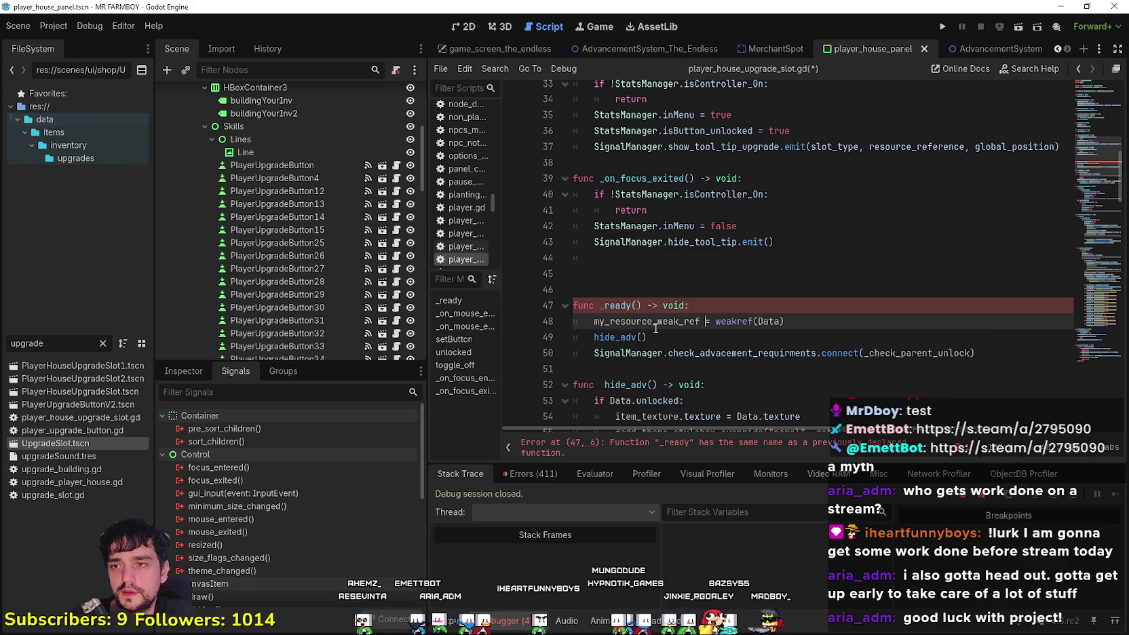
left_click(659, 300)
left_click(687, 354)
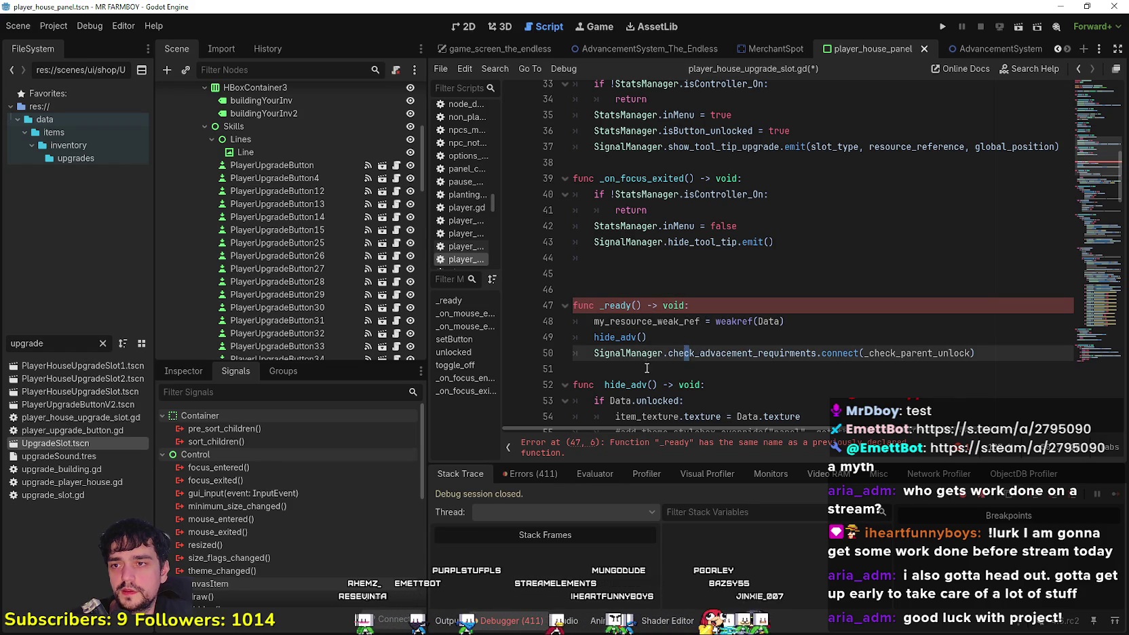
left_click(647, 368)
left_click_drag(648, 337, 613, 339)
double_click(603, 337)
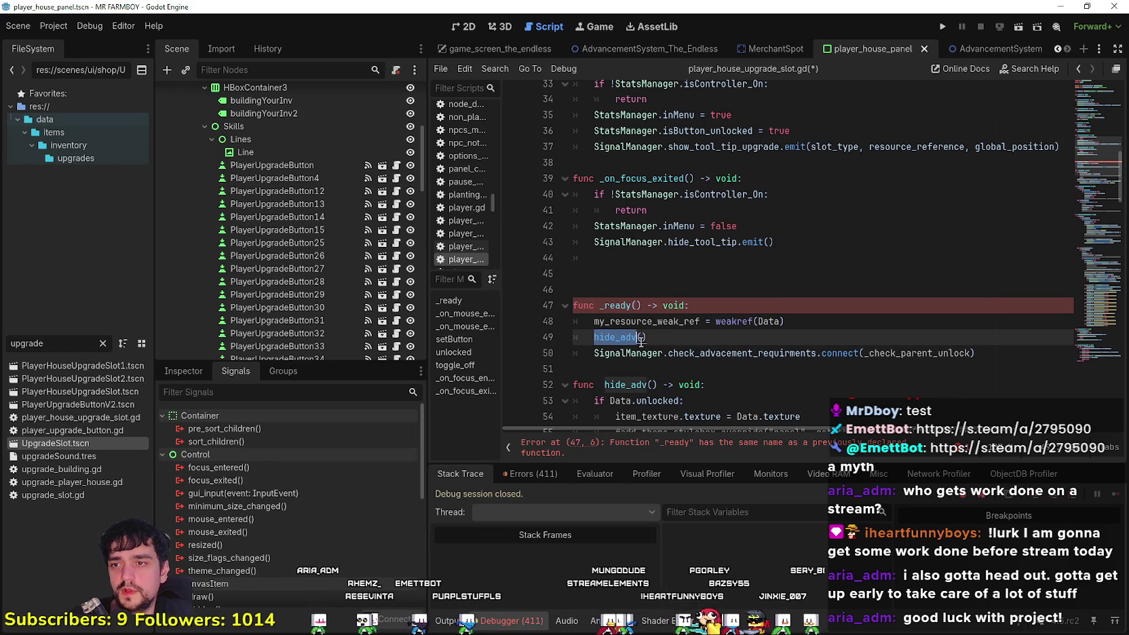
Examine the hide_adv function body, including hide_crafting_button and item_texture lines 54–55
scroll("down", 3)
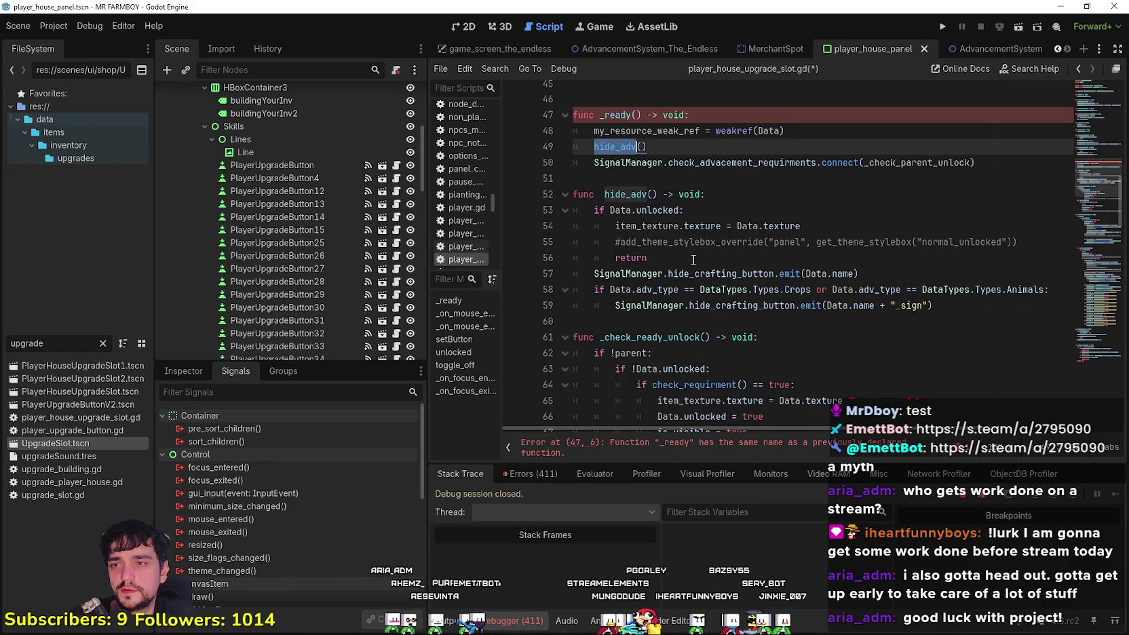
left_click(882, 257)
left_click(738, 319)
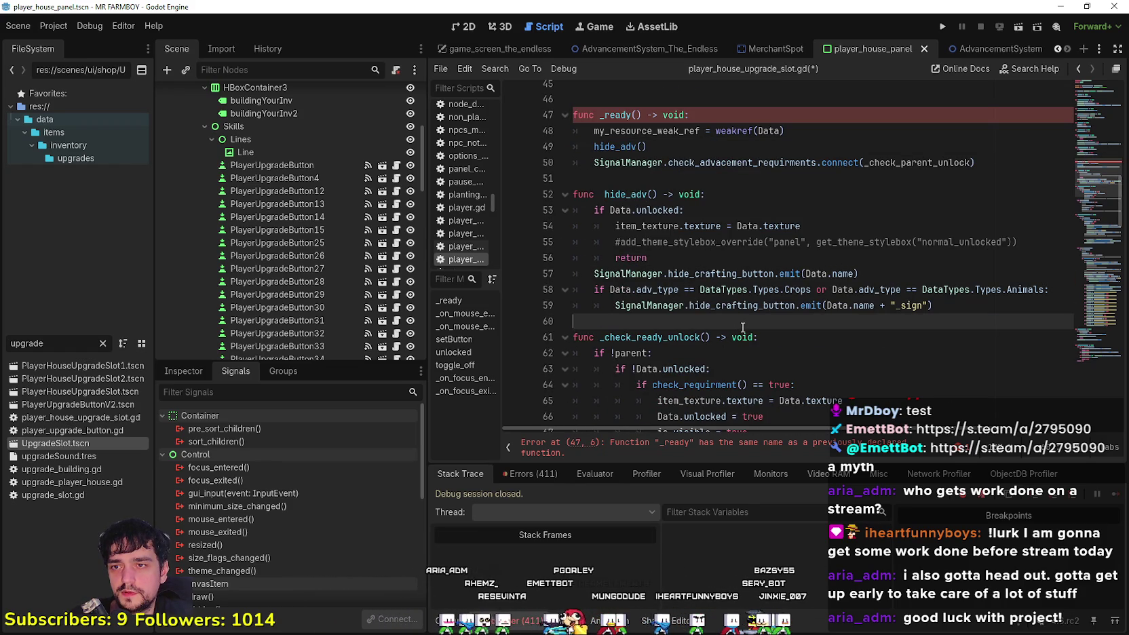
double_click(738, 272)
left_click(750, 319)
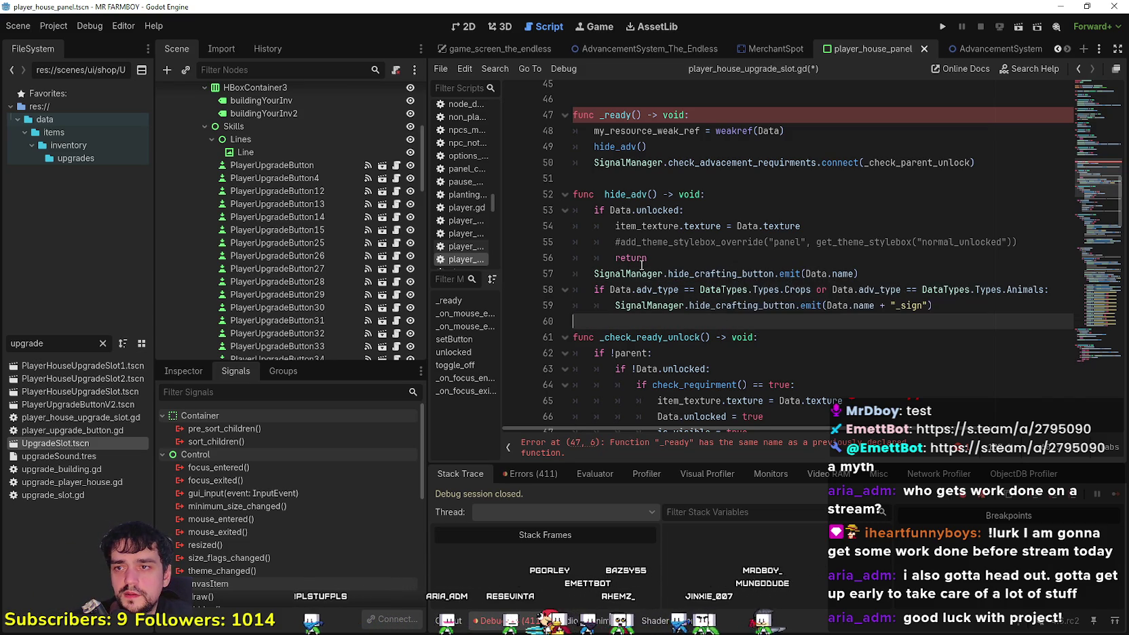
scroll("up", 3)
left_click(671, 321)
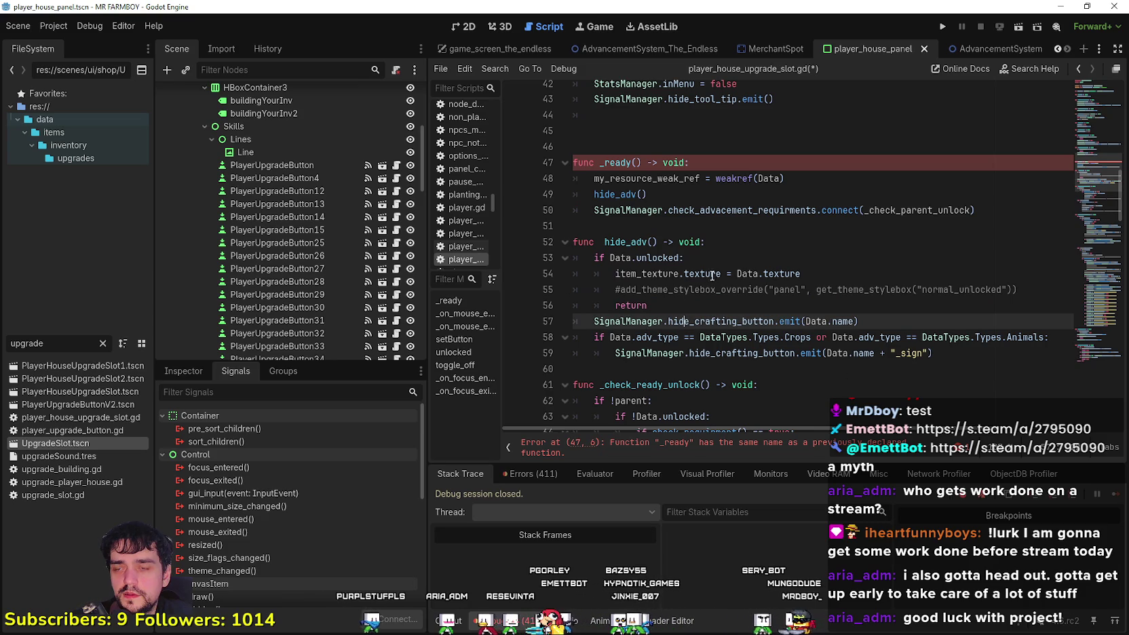
double_click(673, 274)
left_click_drag(1018, 290, 555, 267)
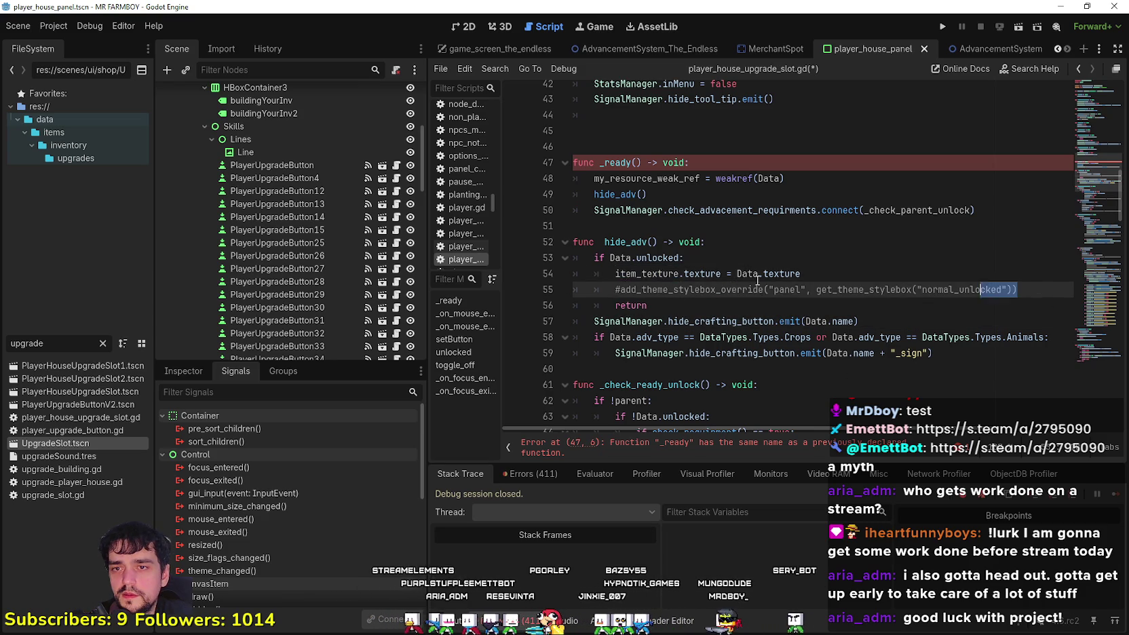
Select the hide_adv() call on line 49 for copying and return to line 10
scroll("up", 3)
left_click(611, 321)
double_click(620, 289)
scroll("up", 3)
left_click(657, 337)
left_click_drag(657, 336, 594, 337)
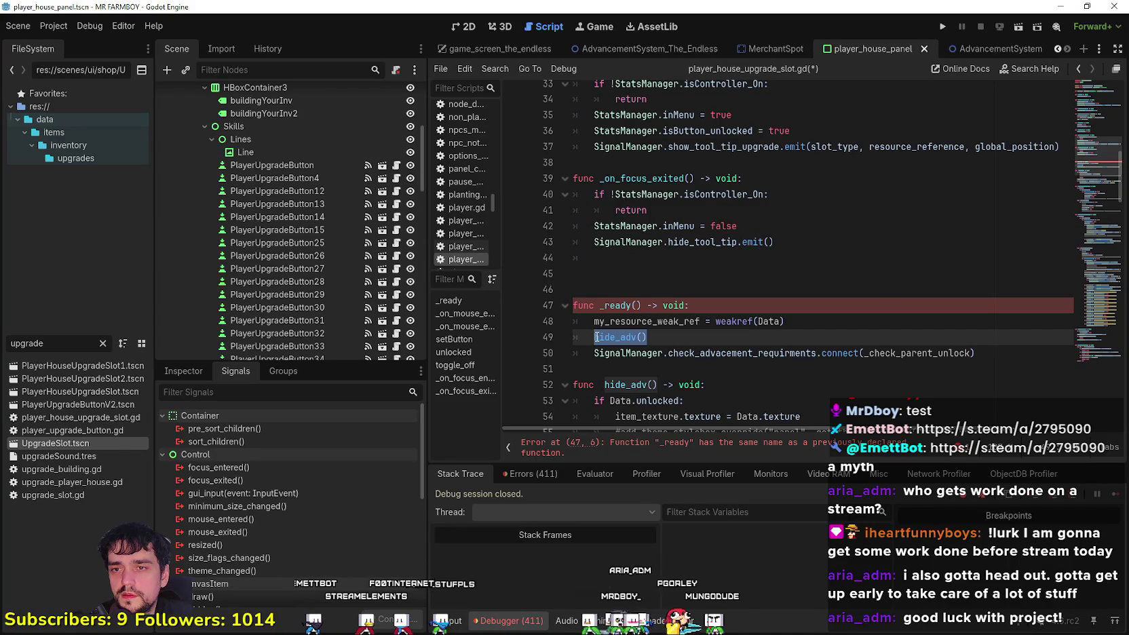
scroll("up", 3)
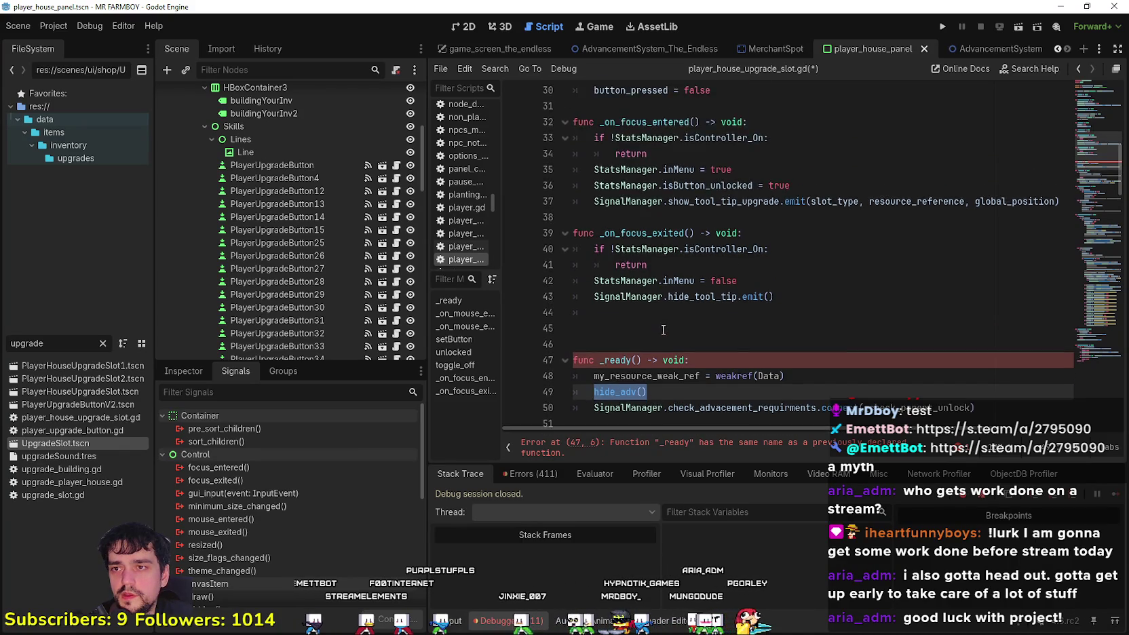
left_click(751, 235)
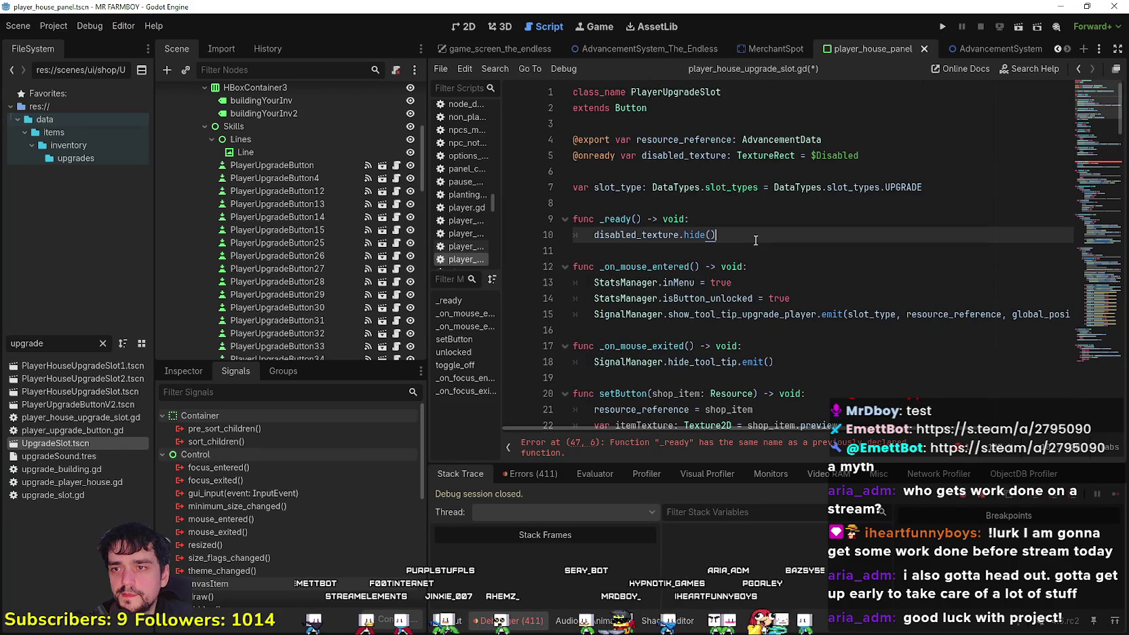
Paste hide_adv() on new line 11 below disabled_texture.hide(), then select the duplicate _ready
key("Return")
key("ctrl+v")
scroll("down", 3)
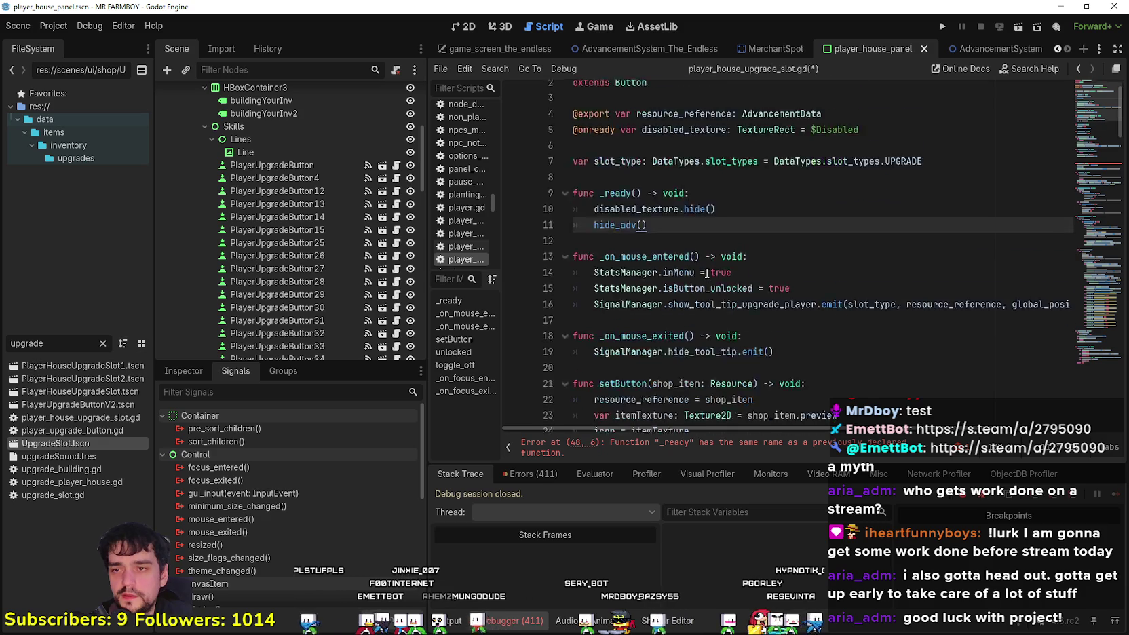
scroll("down", 3)
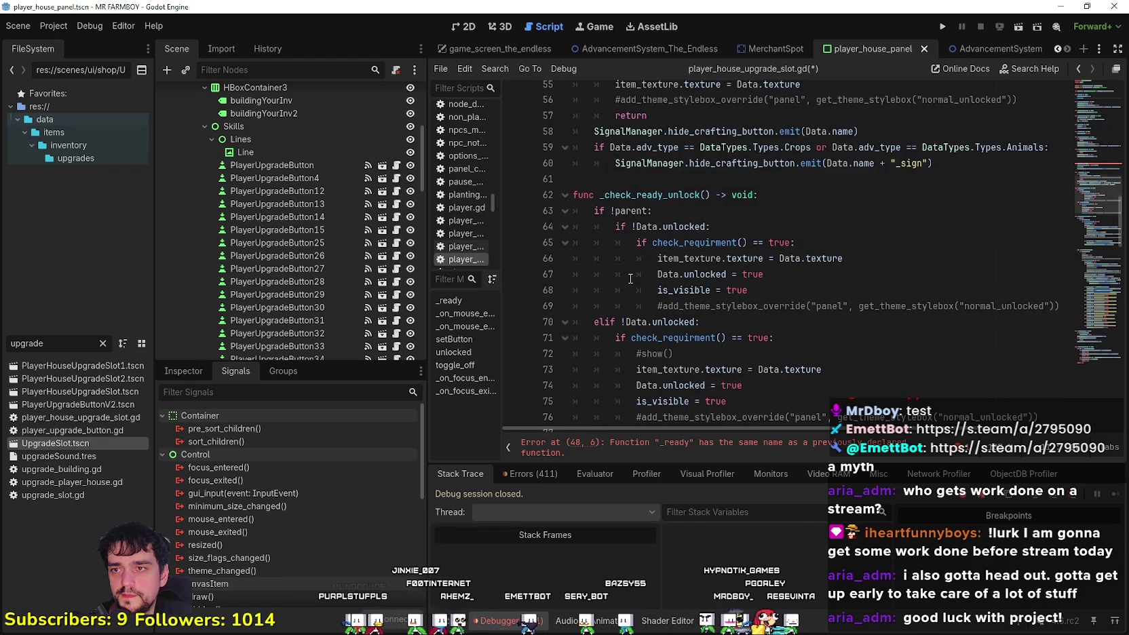
scroll("up", 3)
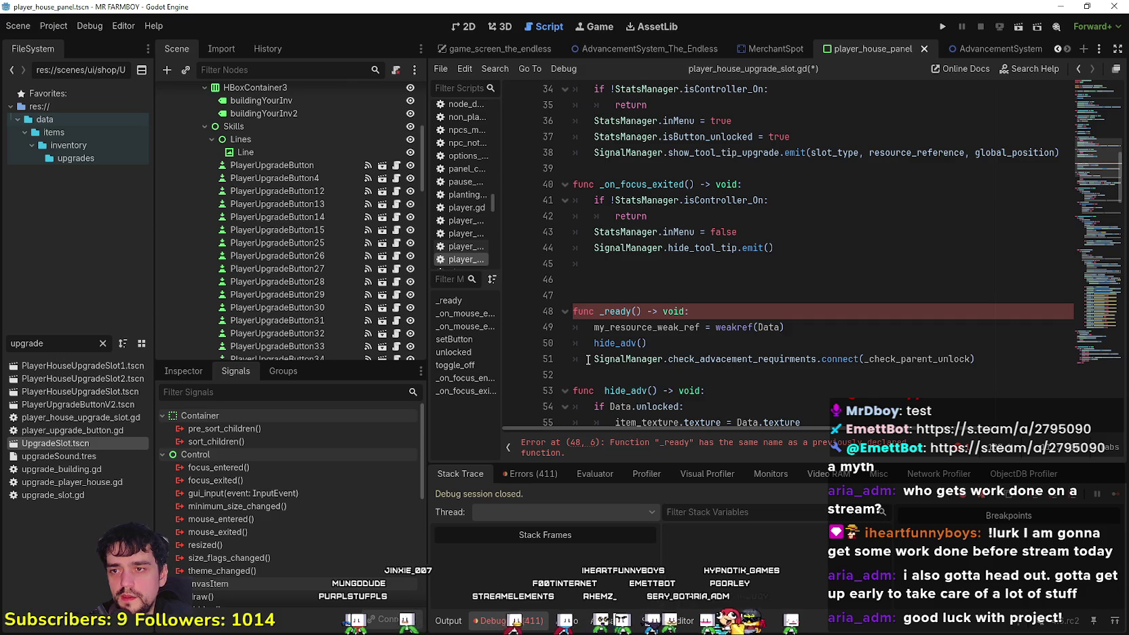
left_click_drag(587, 359, 609, 277)
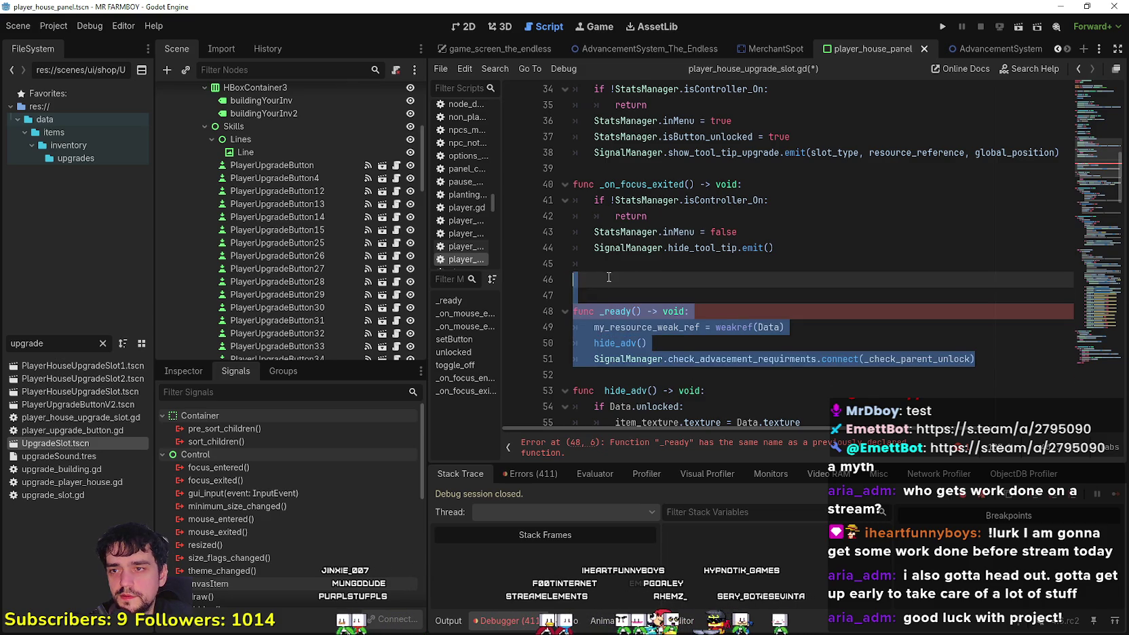
Delete the duplicate _ready function and the leftover empty line 46
key("BackSpace")
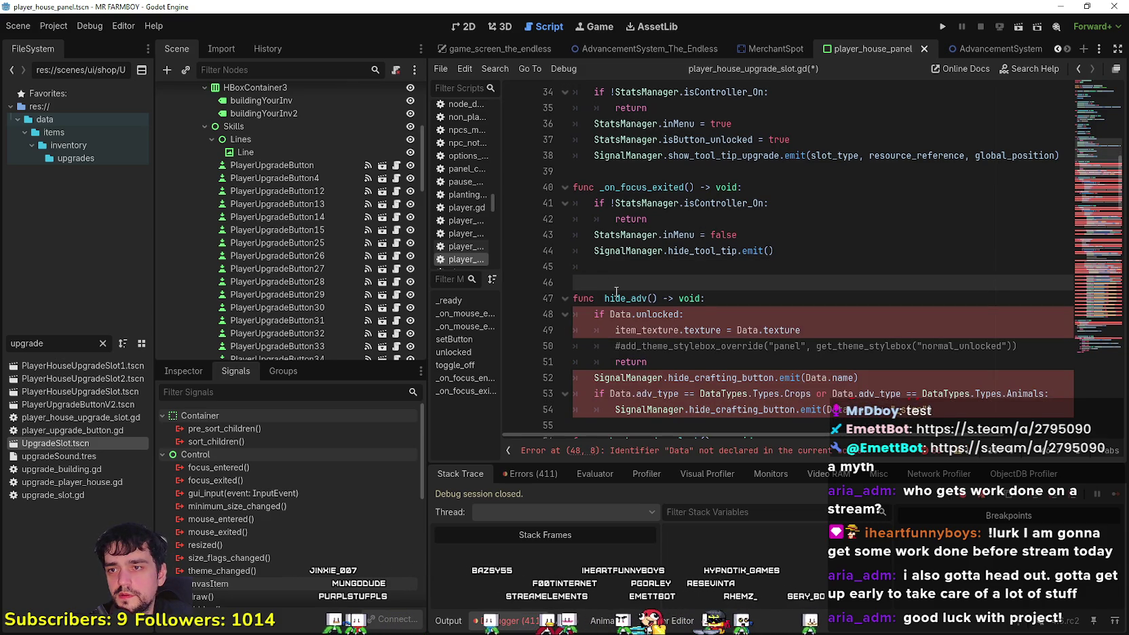
key("BackSpace")
double_click(619, 297)
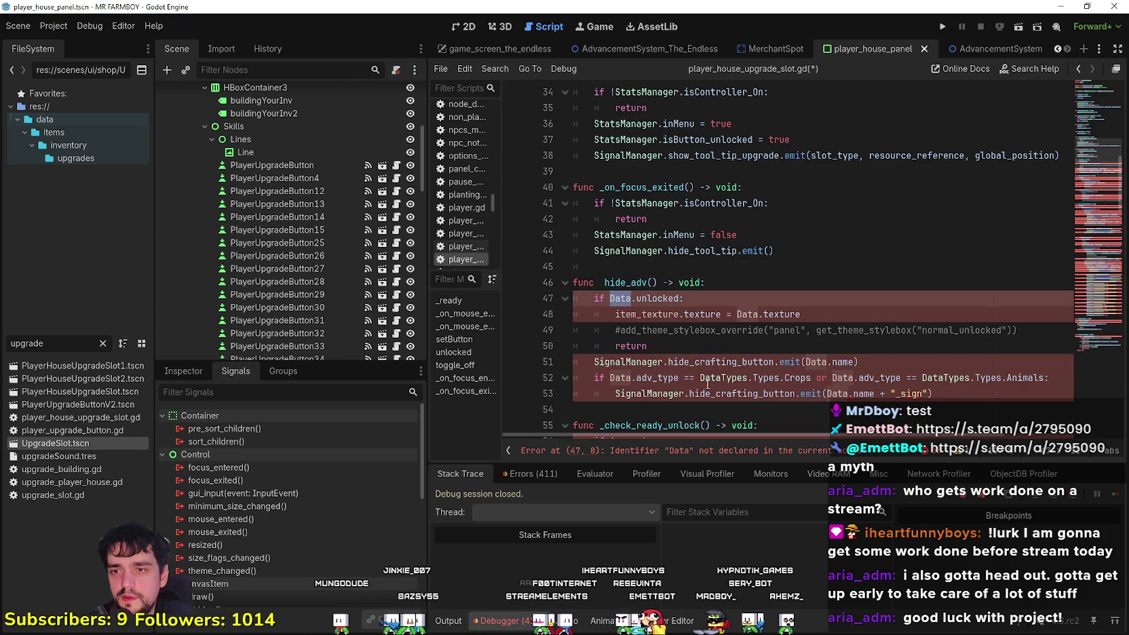
Start renaming the resource_reference export on line 4, typing 'Dat'
scroll("up", 3)
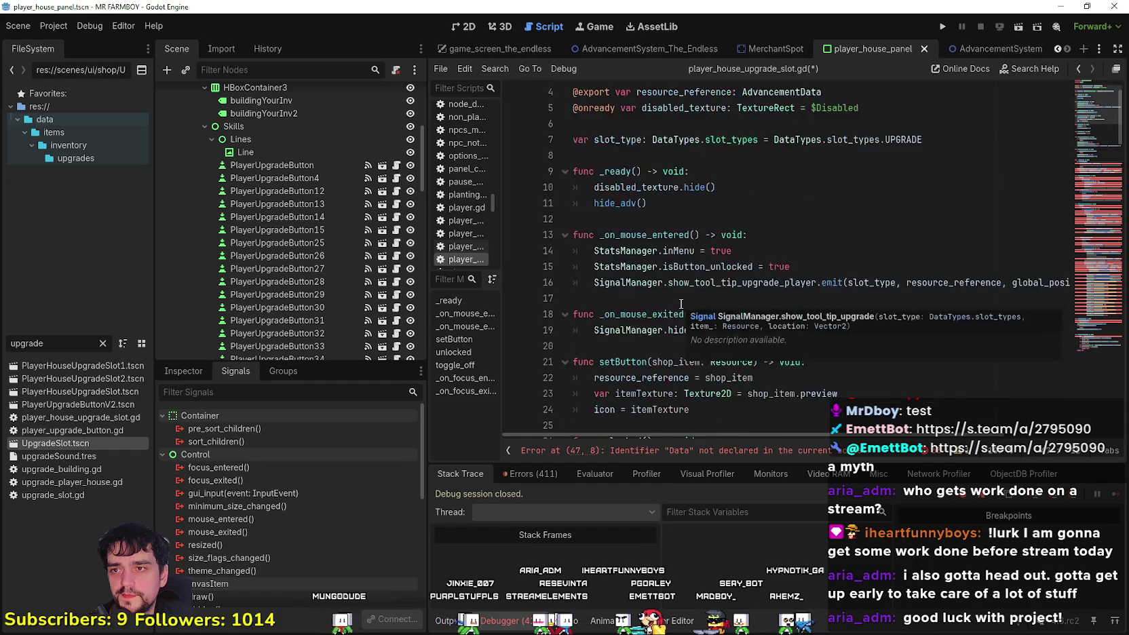
scroll("up", 3)
double_click(690, 139)
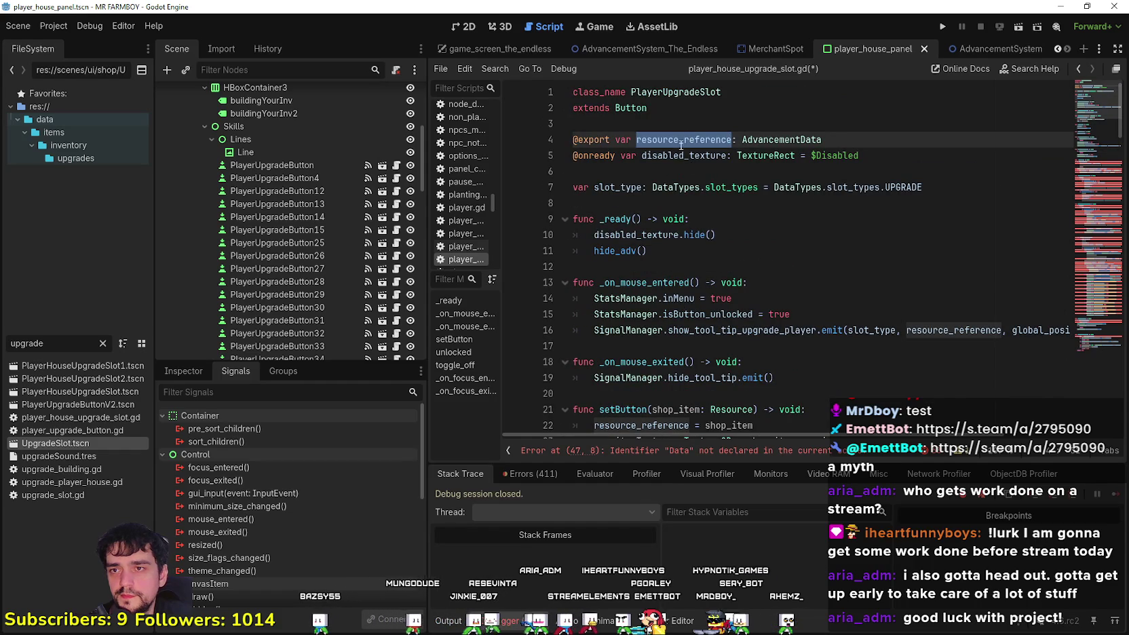
scroll("down", 3)
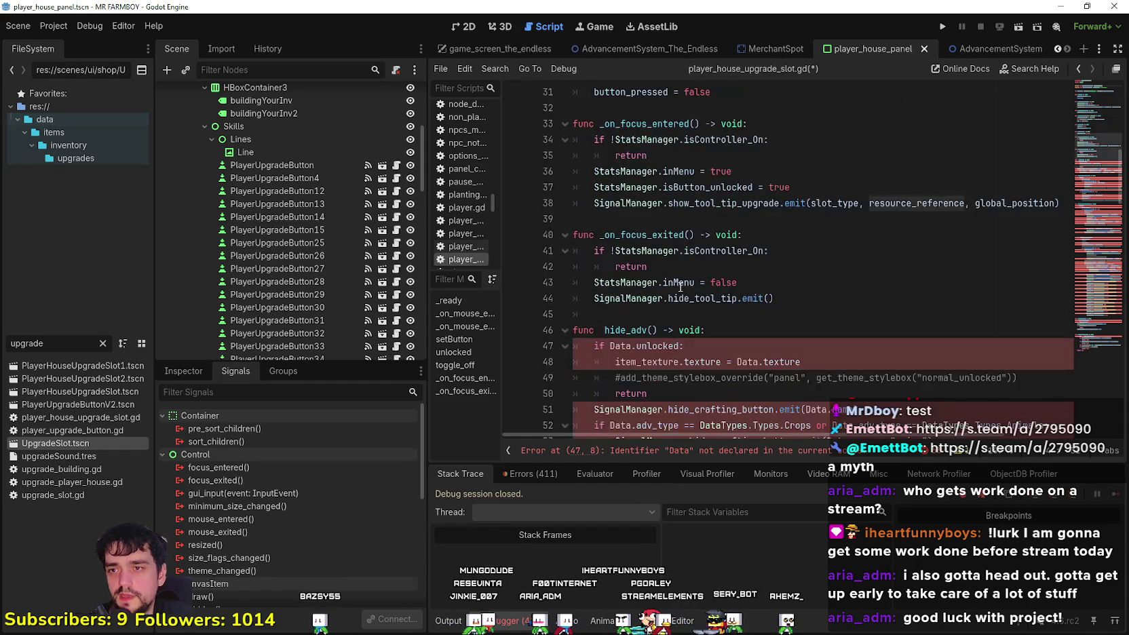
scroll("down", 3)
scroll("up", 3)
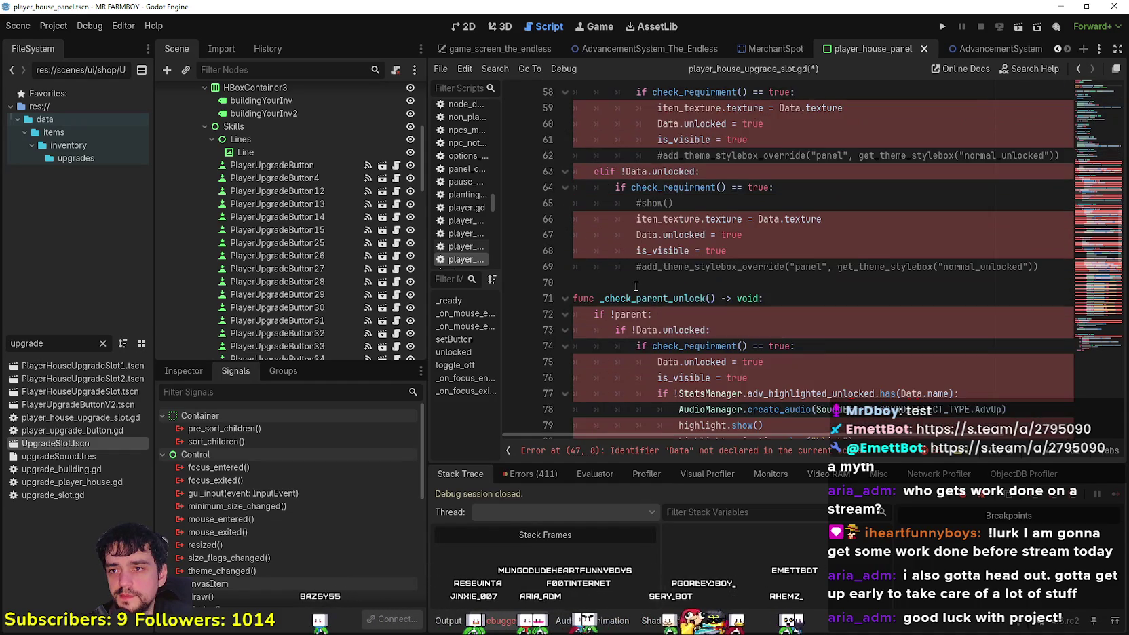
scroll("up", 3)
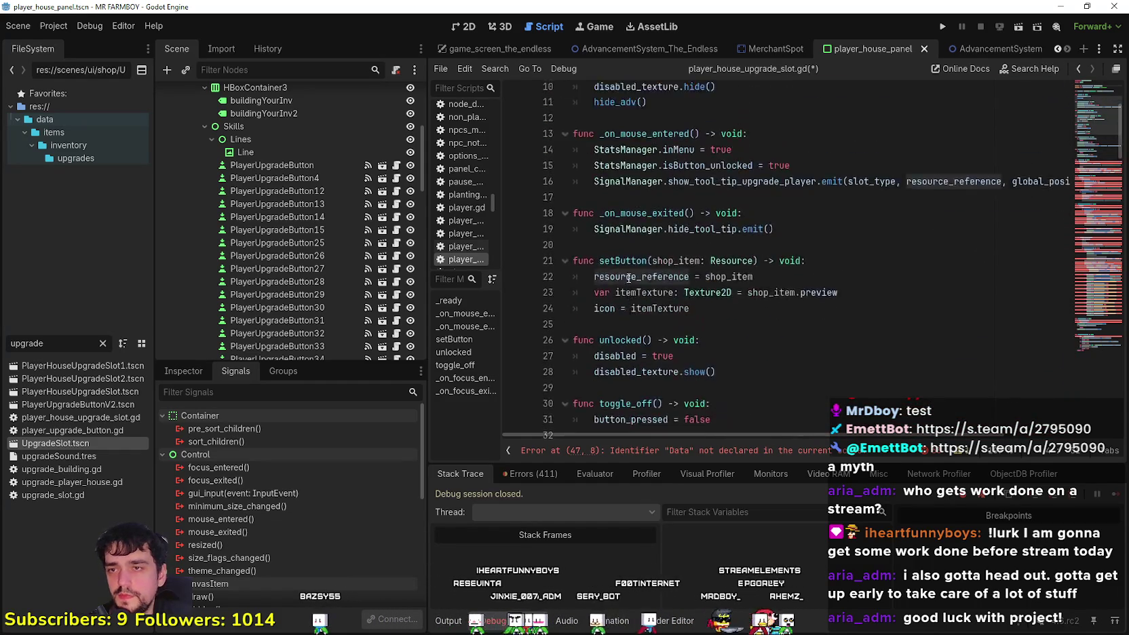
scroll("down", 3)
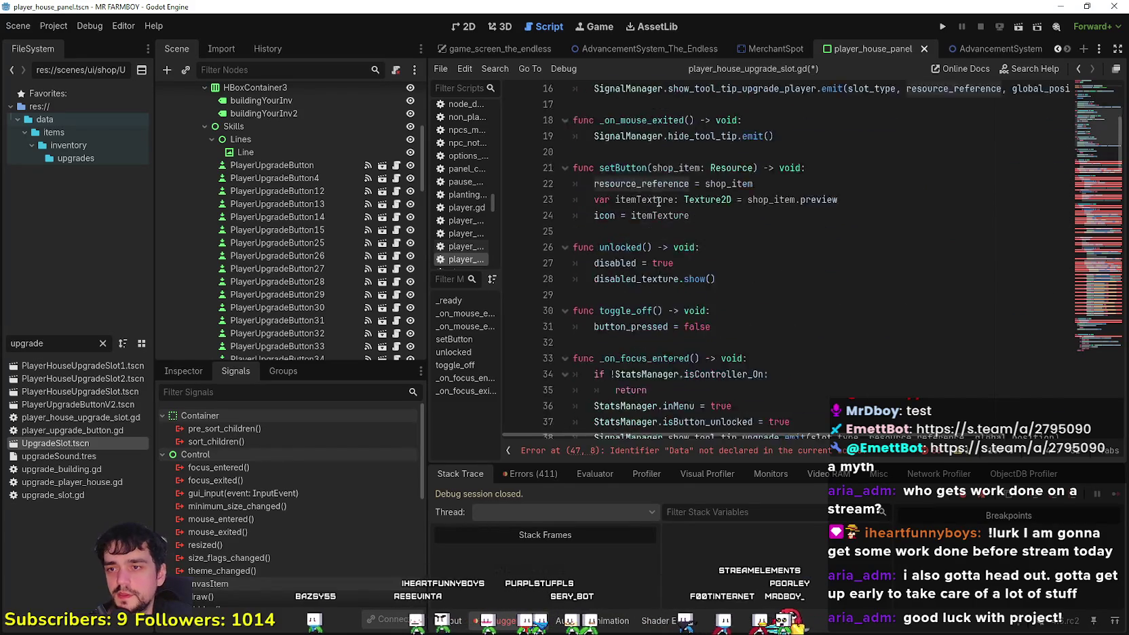
scroll("up", 3)
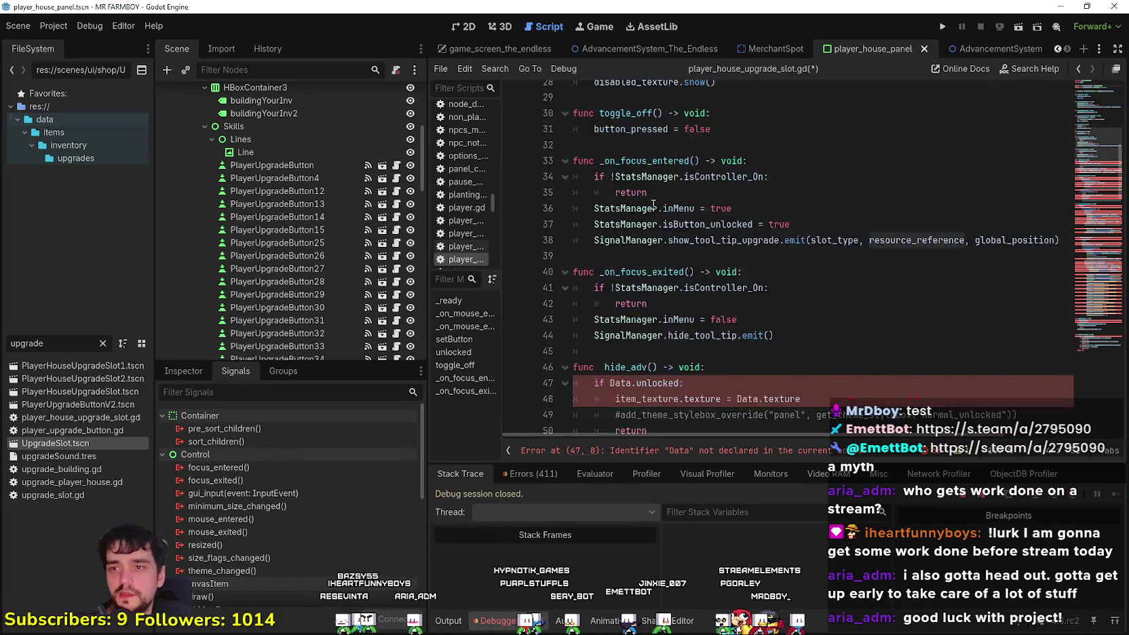
type("Dat: AdvancementData")
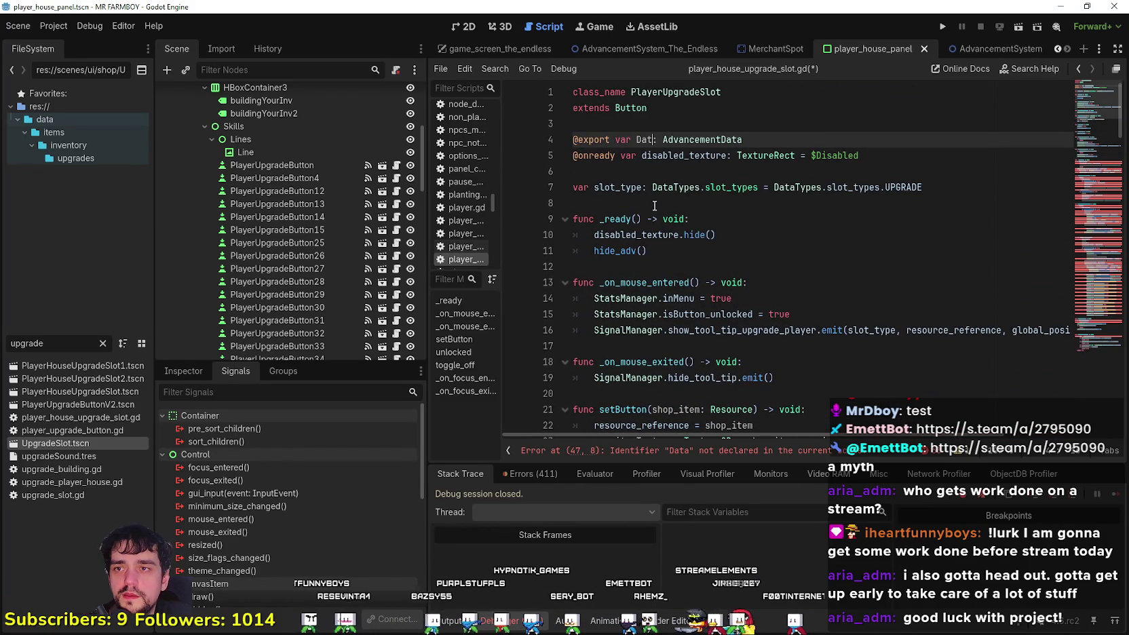
key("Down")
key("Down")
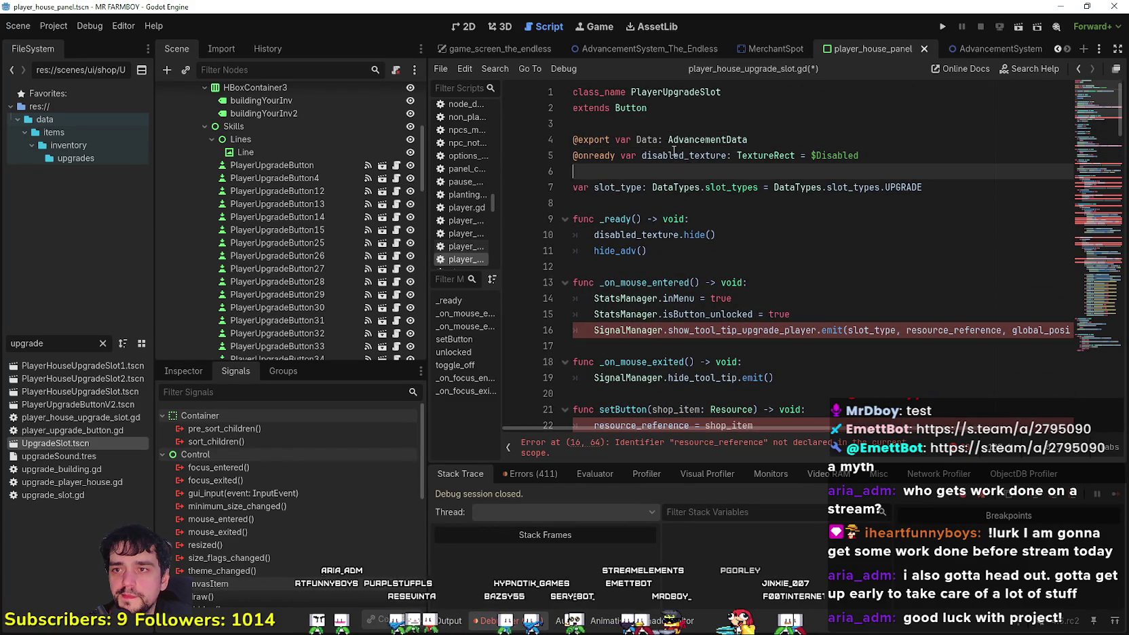
double_click(646, 139)
double_click(967, 330)
key("ctrl+v")
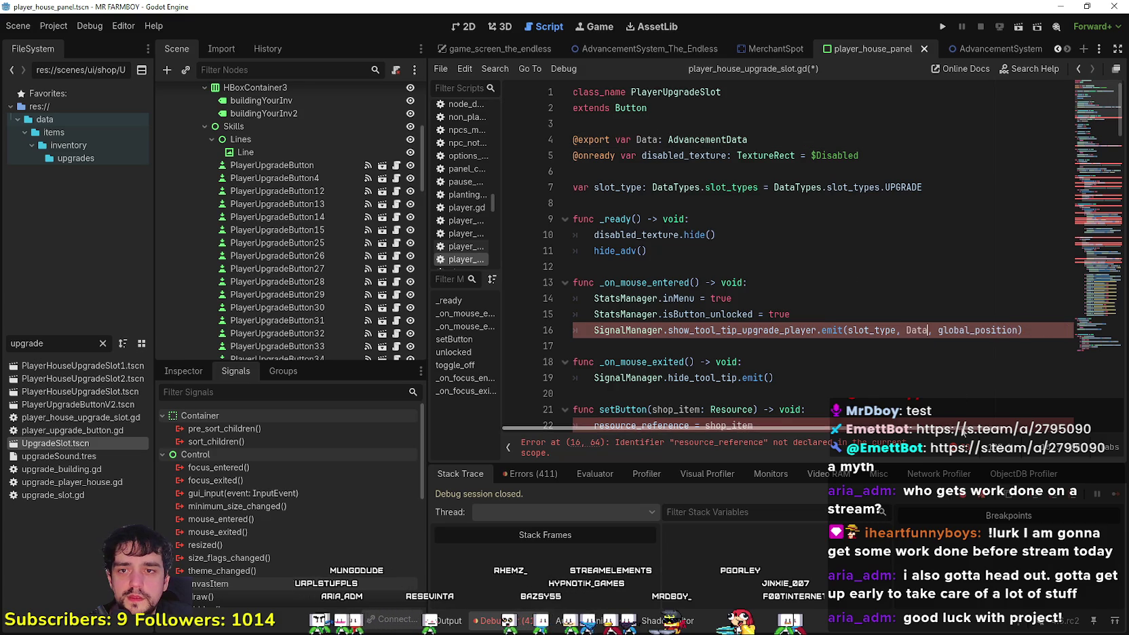
scroll("down", 3)
scroll("down", 3)
double_click(641, 282)
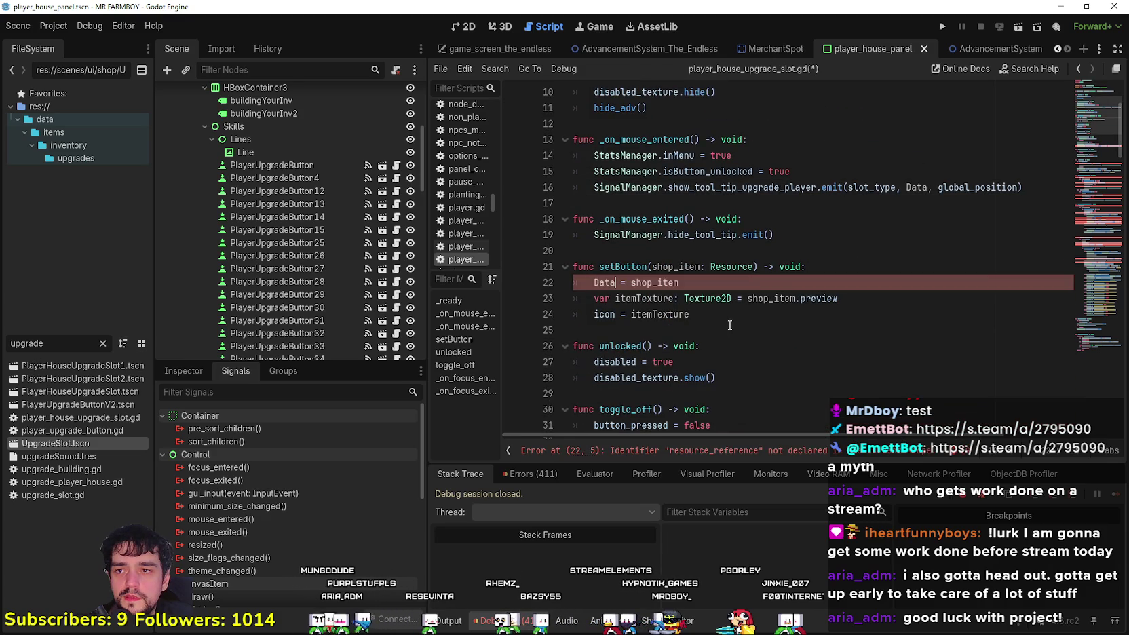
key("ctrl+v")
scroll("down", 3)
scroll("down", 3)
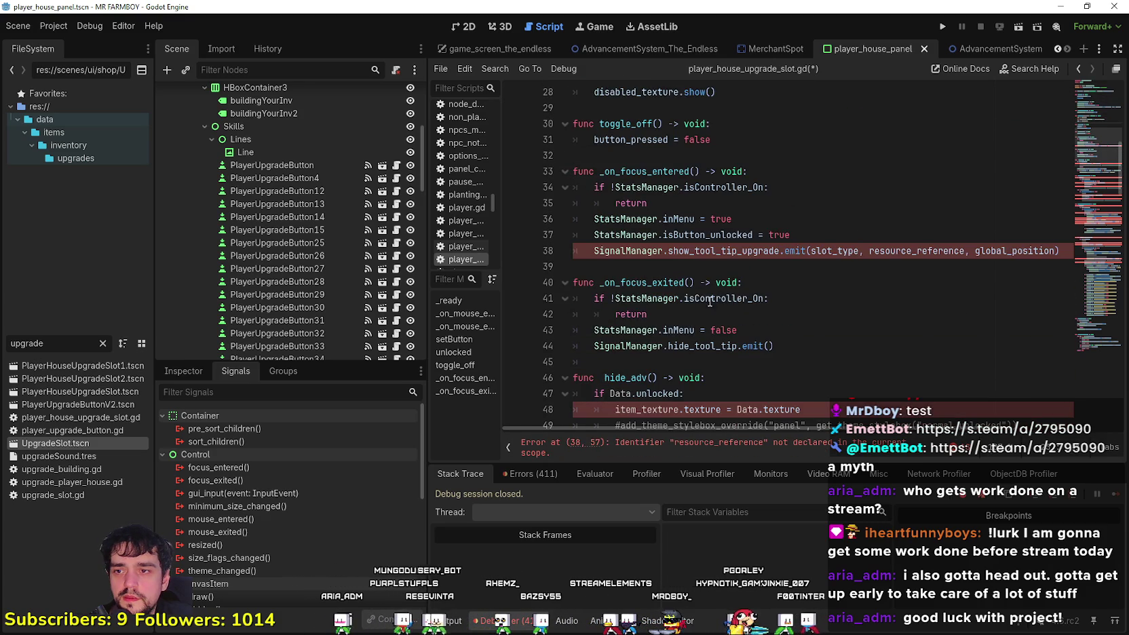
double_click(948, 251)
key("ctrl+v")
left_click(929, 280)
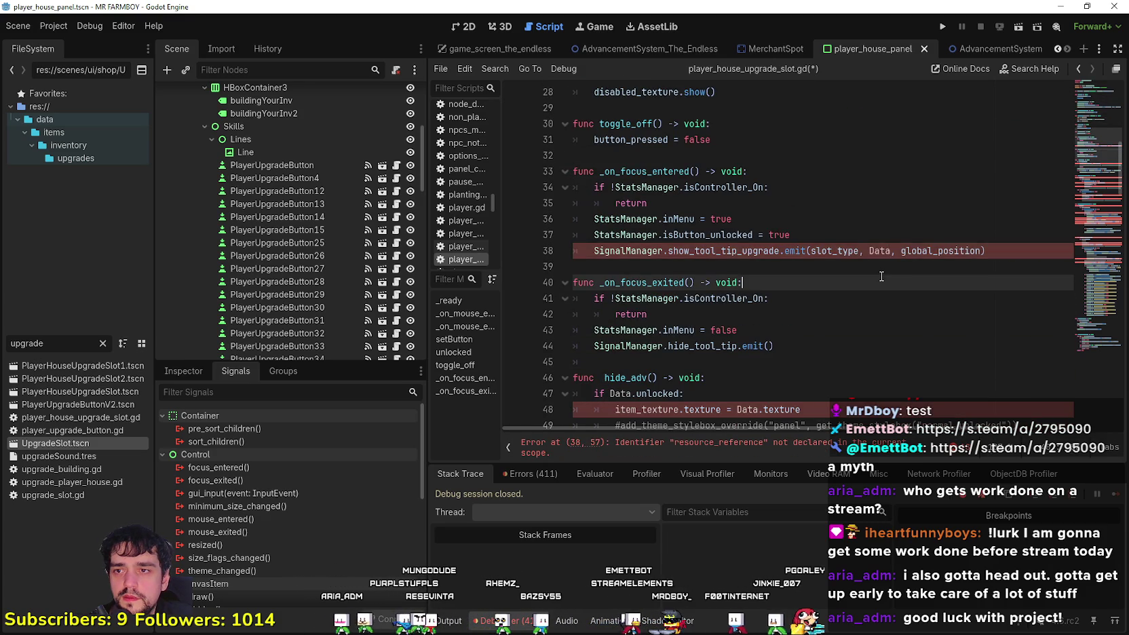
scroll("down", 3)
scroll("down", 3)
double_click(781, 267)
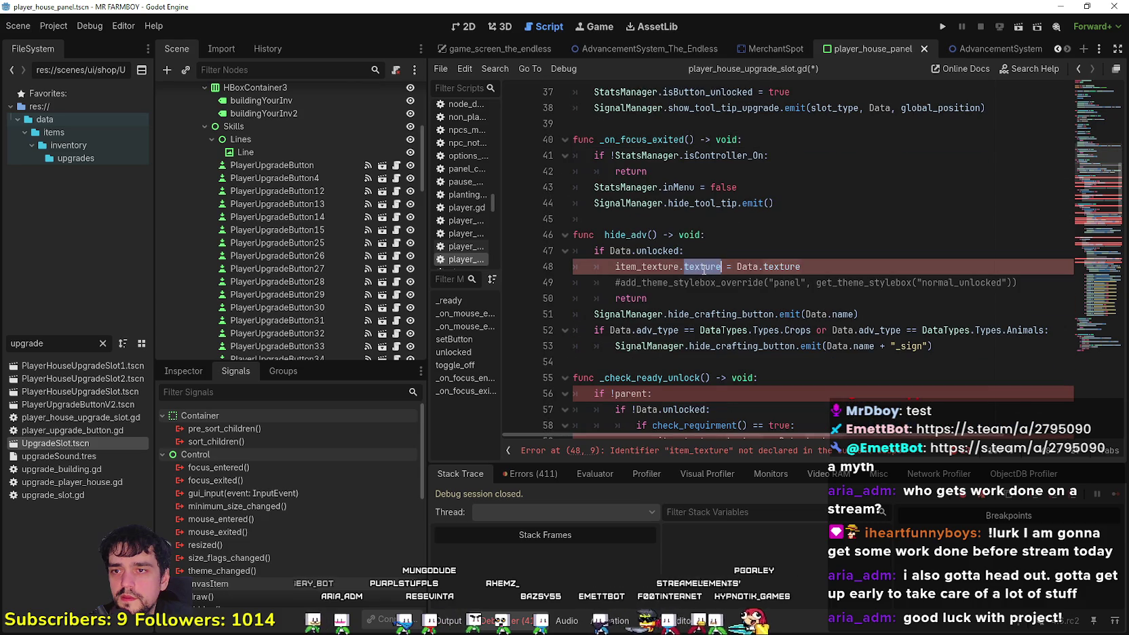
double_click(664, 267)
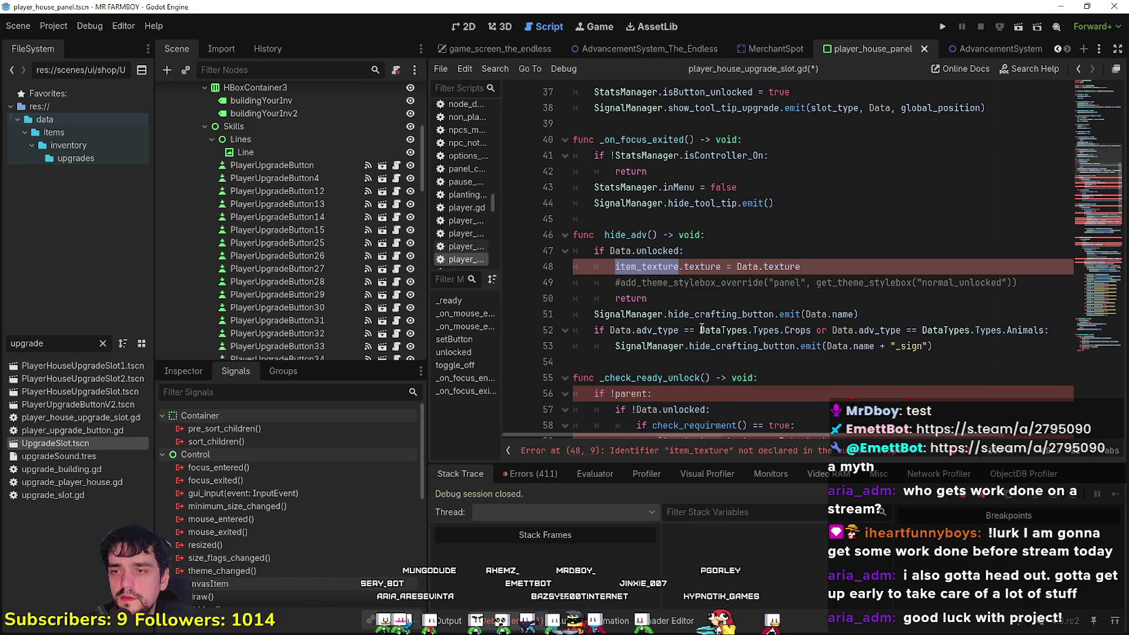
left_click(613, 270)
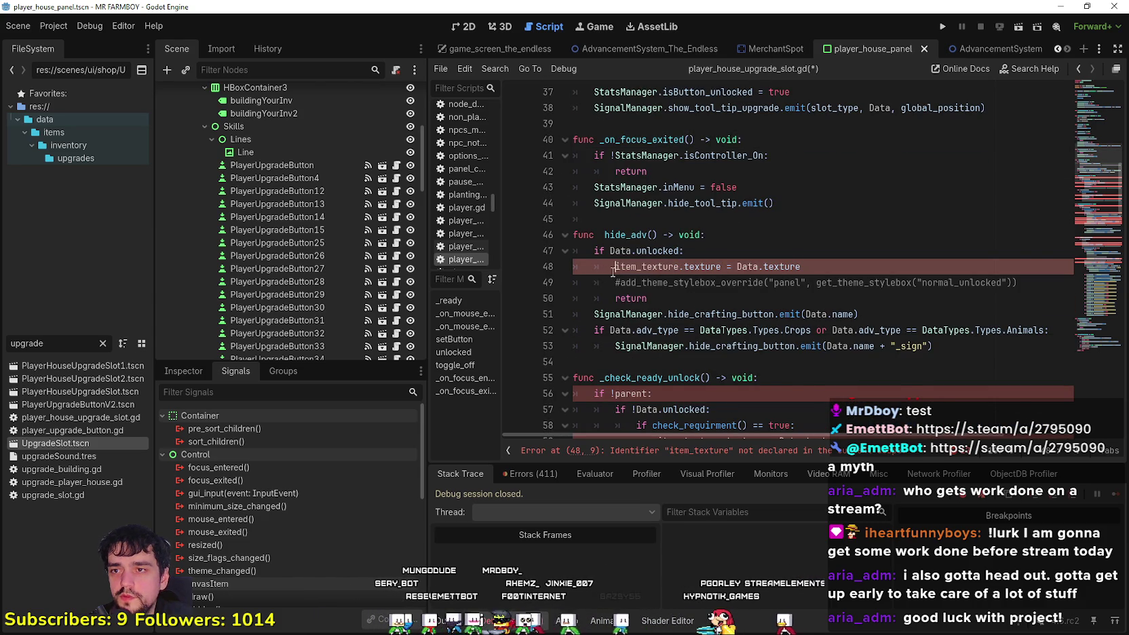
type("#")
left_click(696, 298)
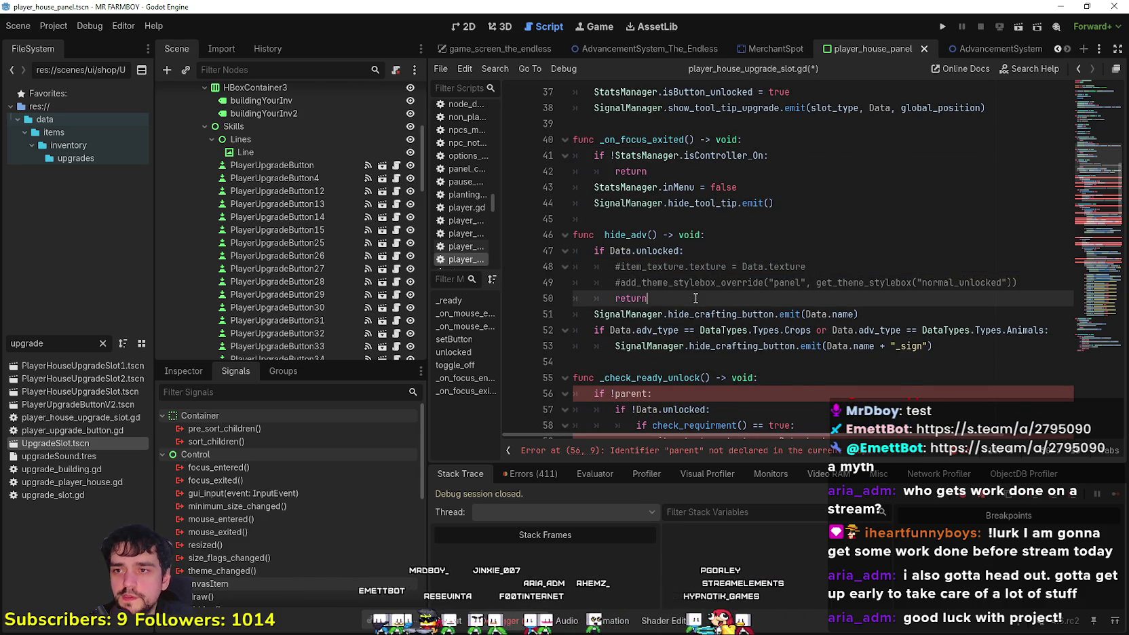
scroll("down", 3)
scroll("up", 3)
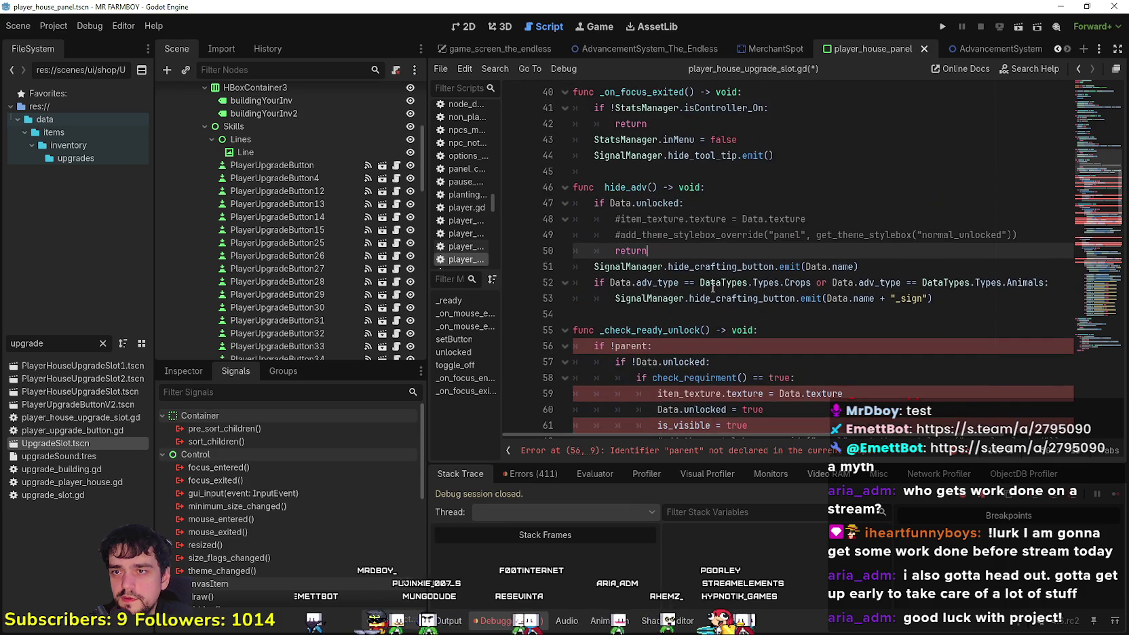
scroll("down", 3)
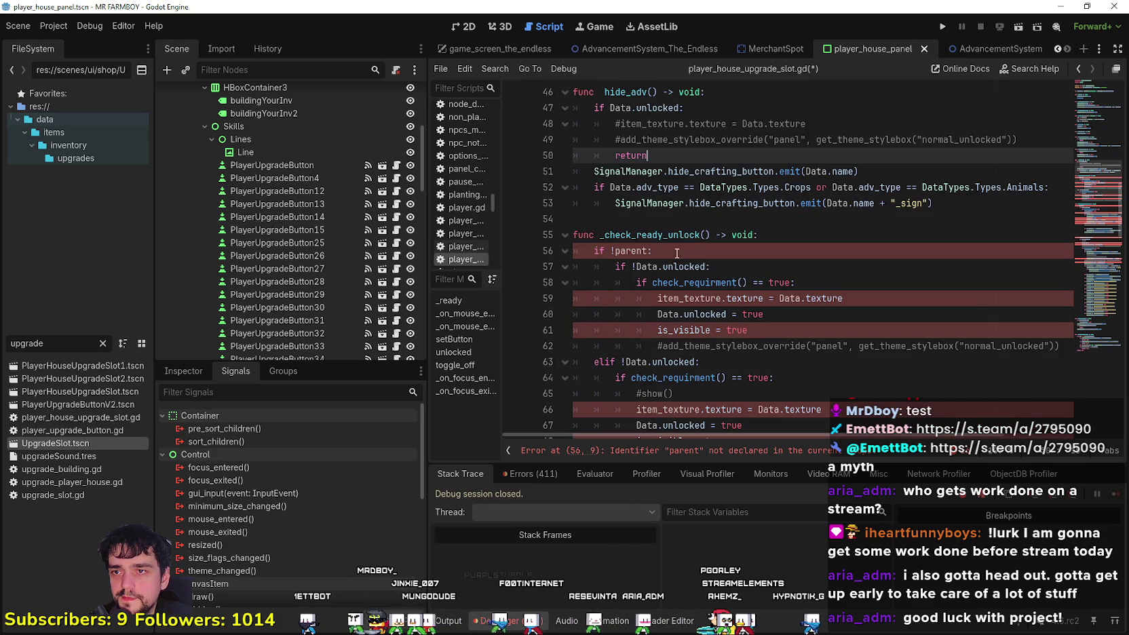
left_click(661, 217)
left_click(627, 249)
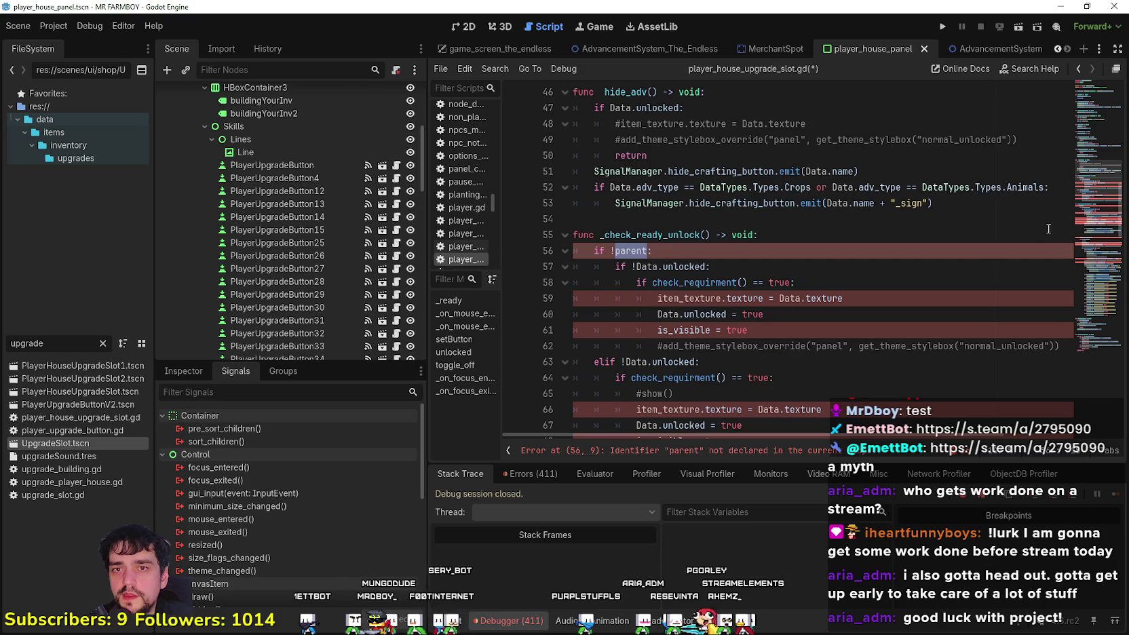
scroll("up", 3)
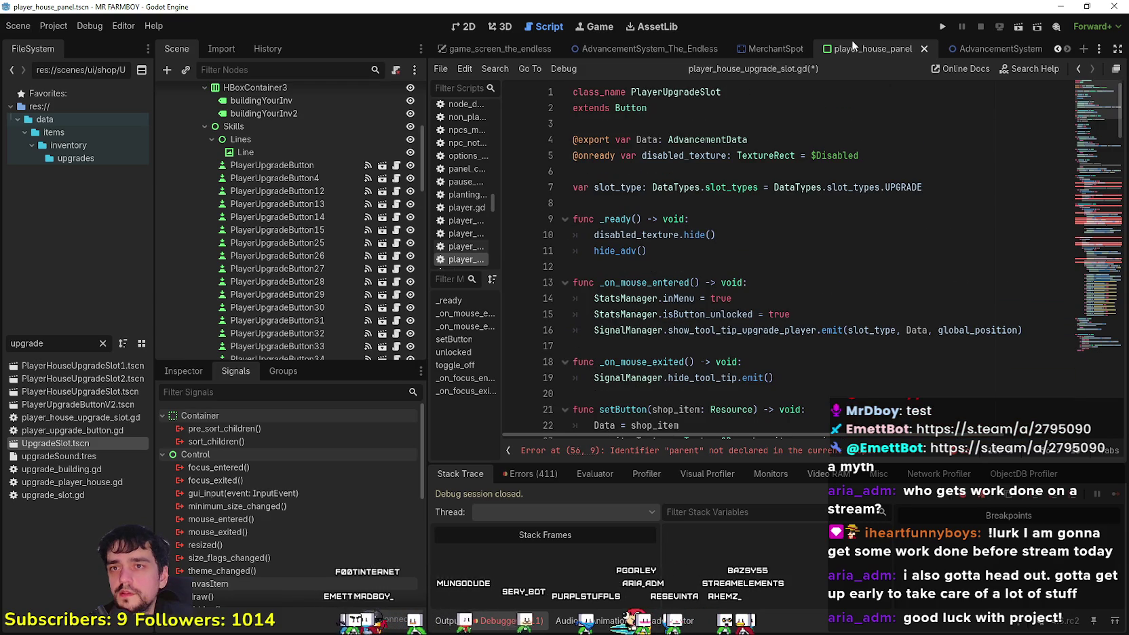
Bring up the AdvancementSystem scene with its advancement button tree
mouse_move(987, 54)
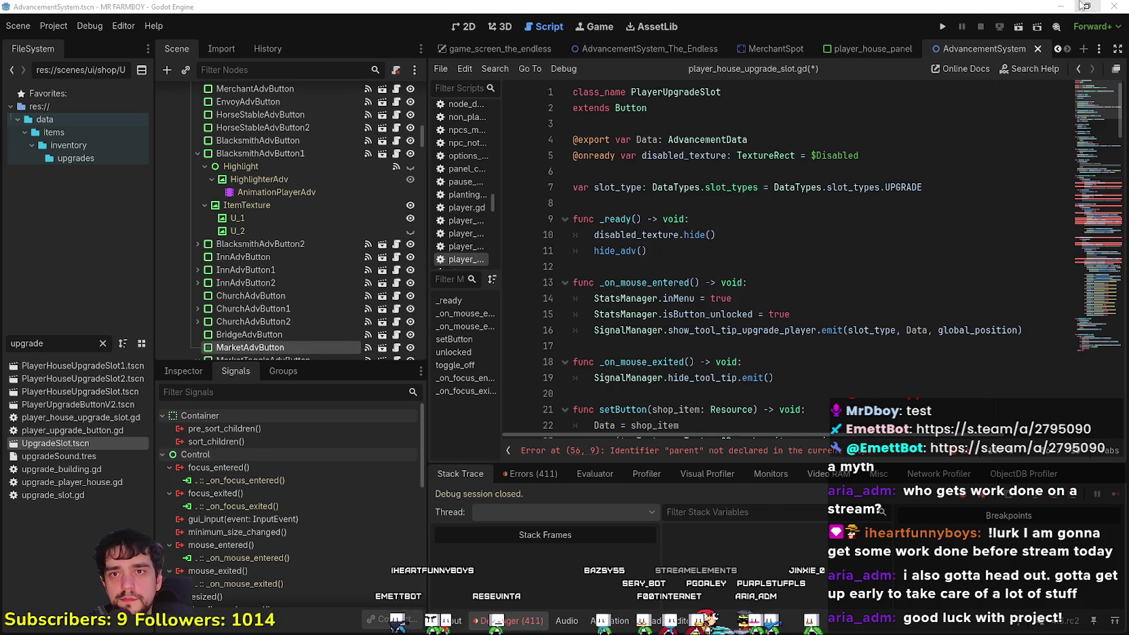
Minimize, restore and re-maximize the editor, then return to advancement_button.gd at _on_mouse_exited
left_click(1084, 5)
left_click(1072, 7)
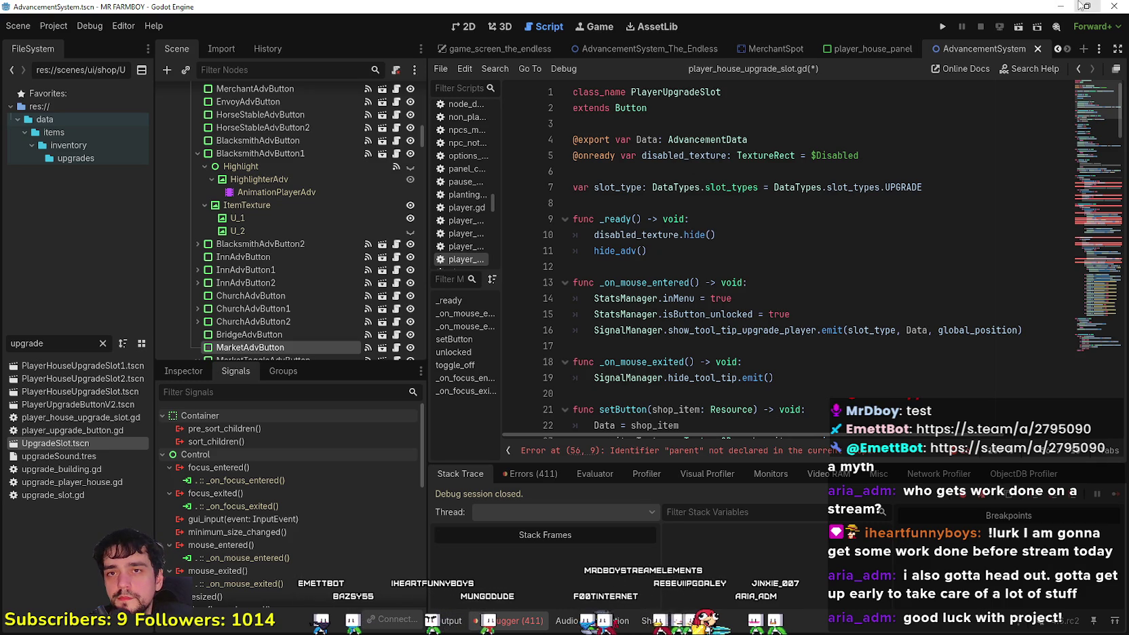
left_click(1060, 6)
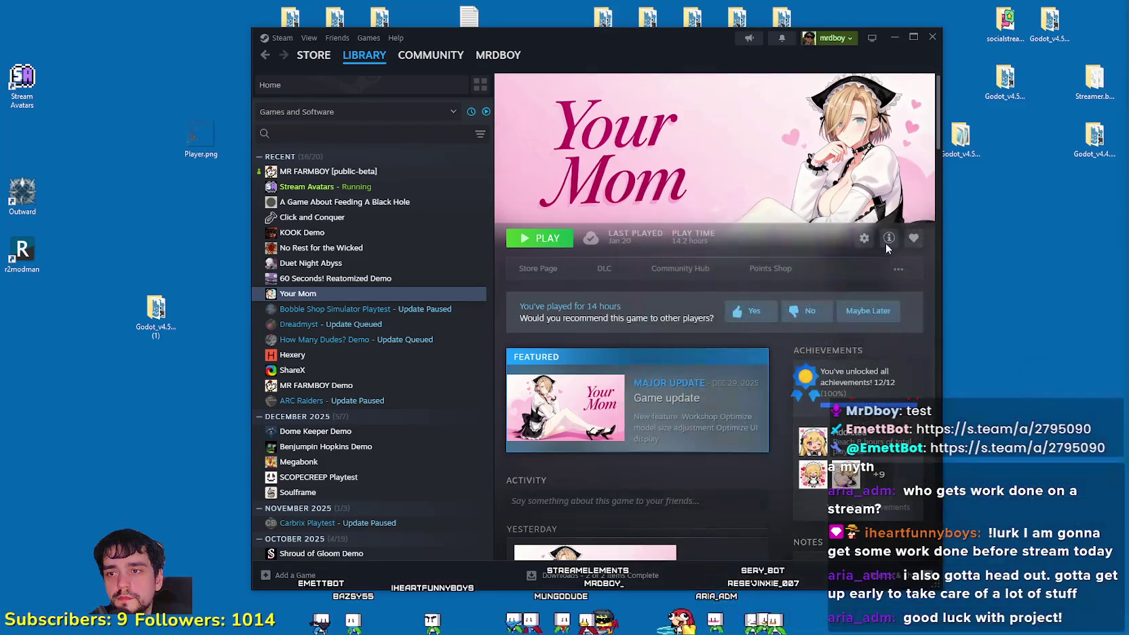
key("alt+Tab")
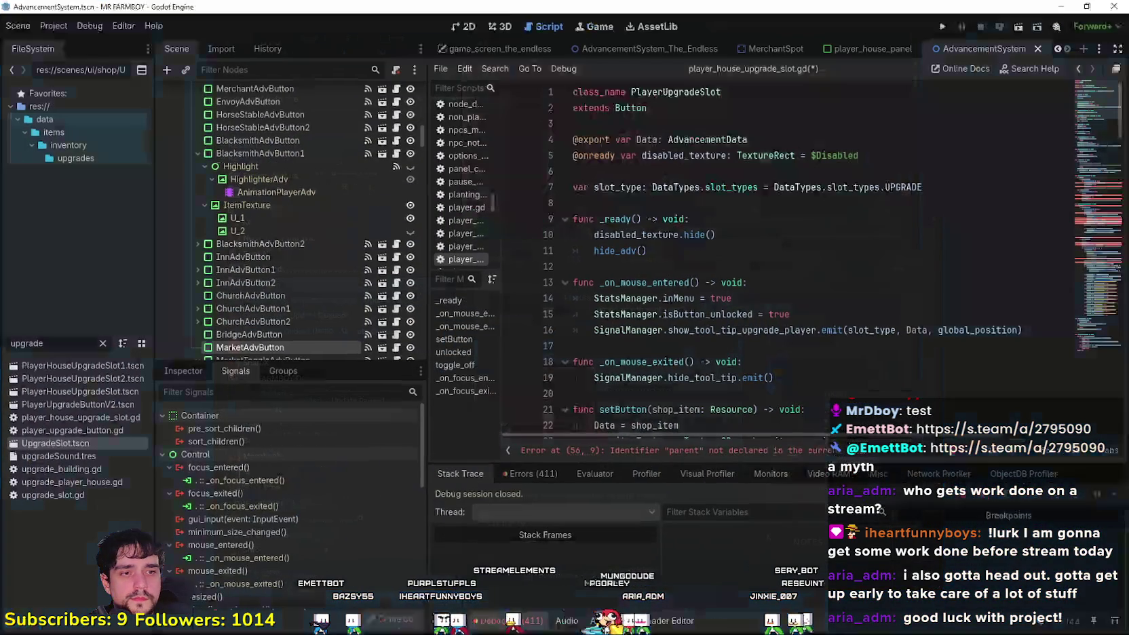
left_click(1087, 6)
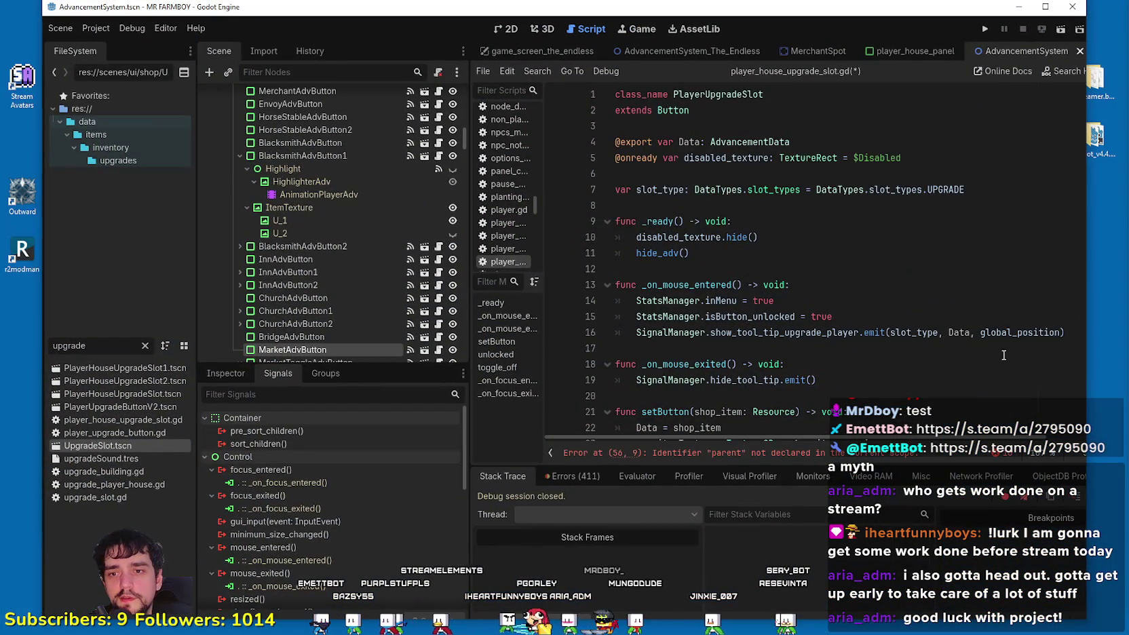
left_click_drag(1086, 623, 570, 279)
left_click_drag(395, 198, 727, 390)
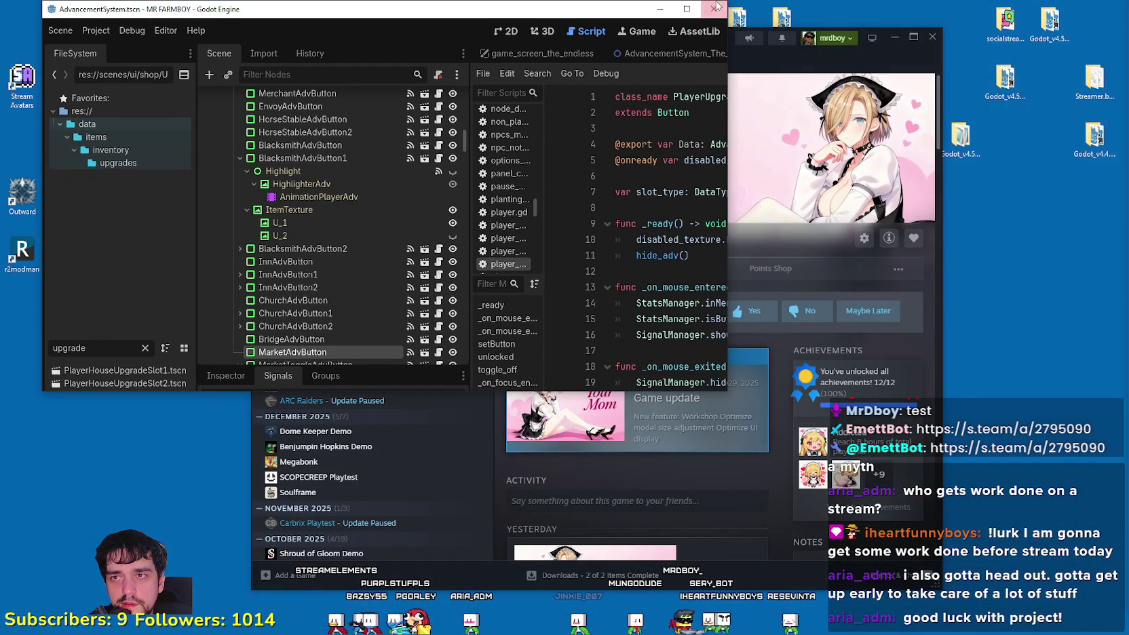
left_click(689, 10)
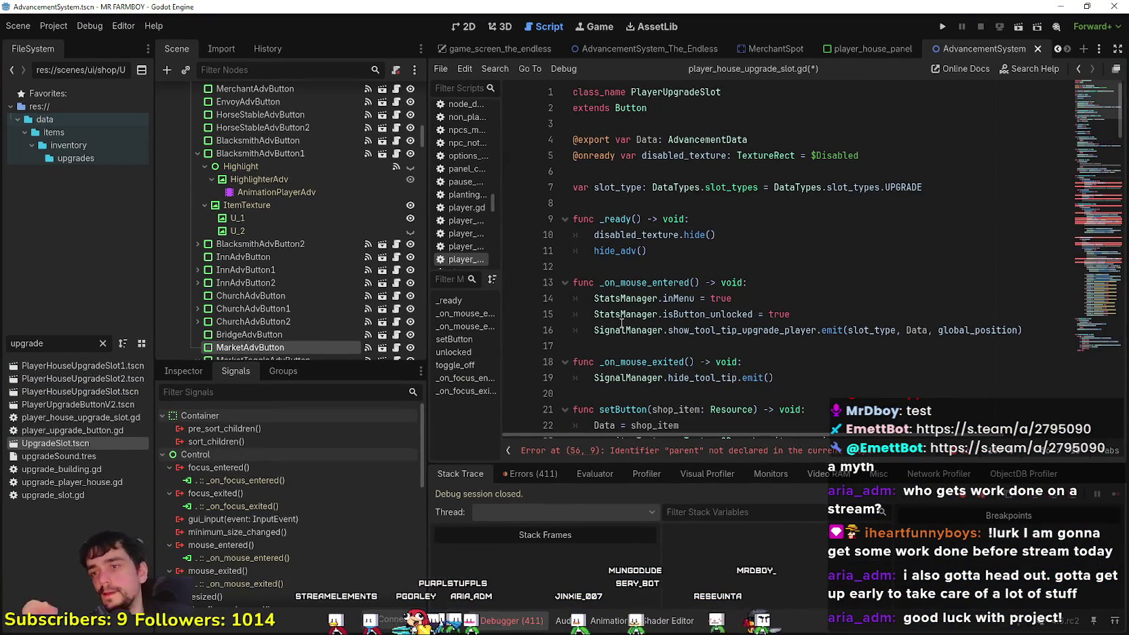
key("alt+Left")
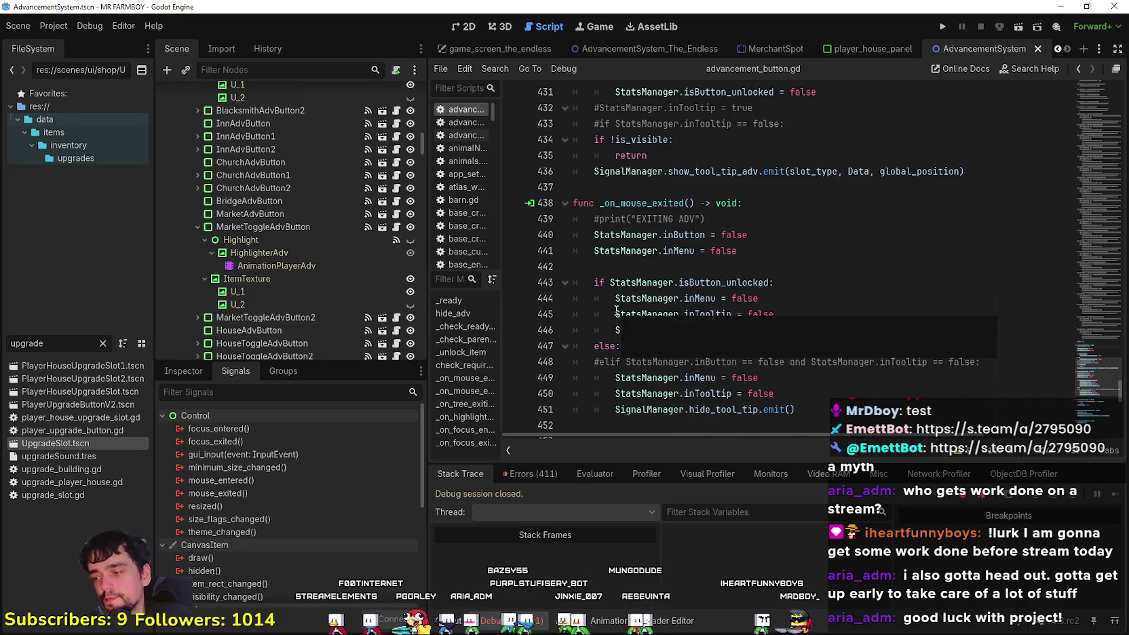
Copy the asigned_line and parent exports on lines 7–8, then return to player_house_panel
left_click(688, 264)
scroll("down", 3)
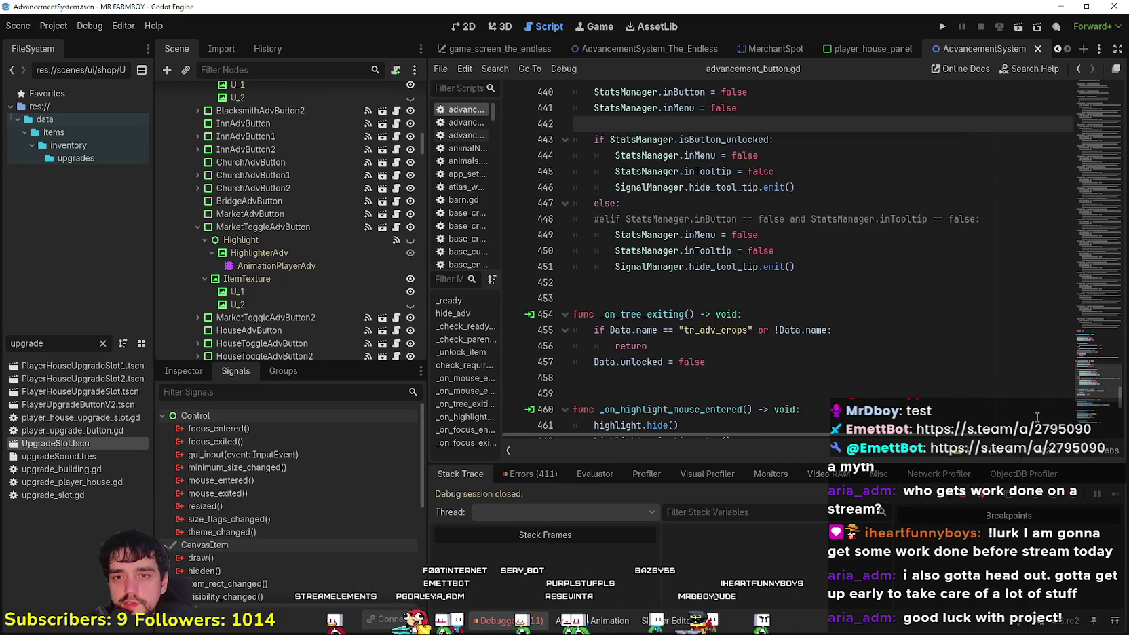
left_click_drag(1091, 388, 1081, 67)
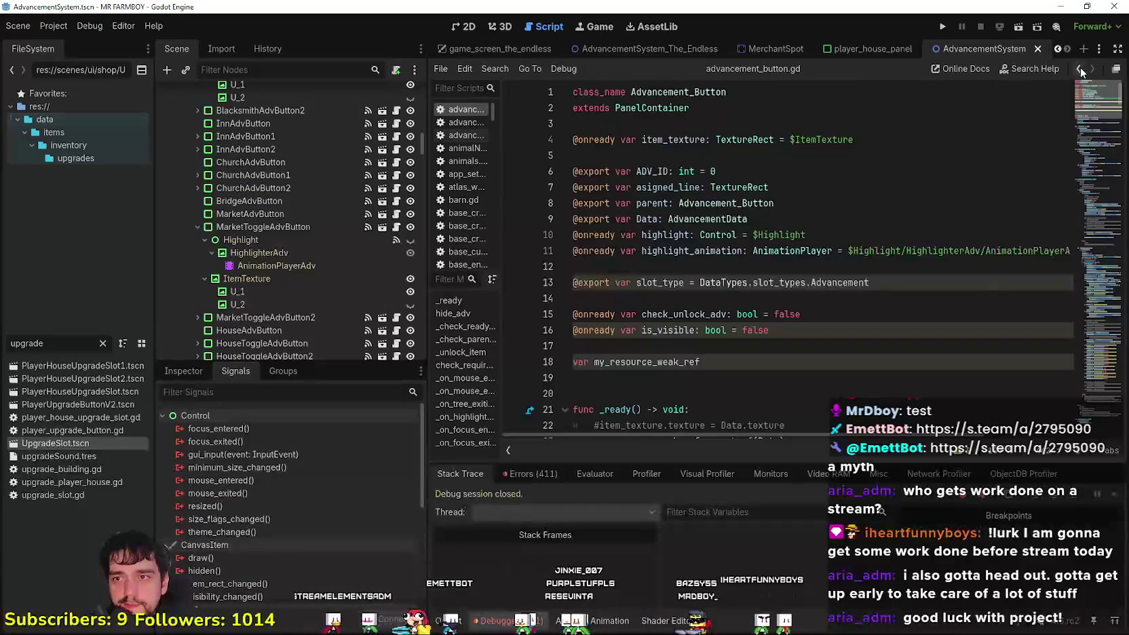
left_click_drag(775, 203, 537, 197)
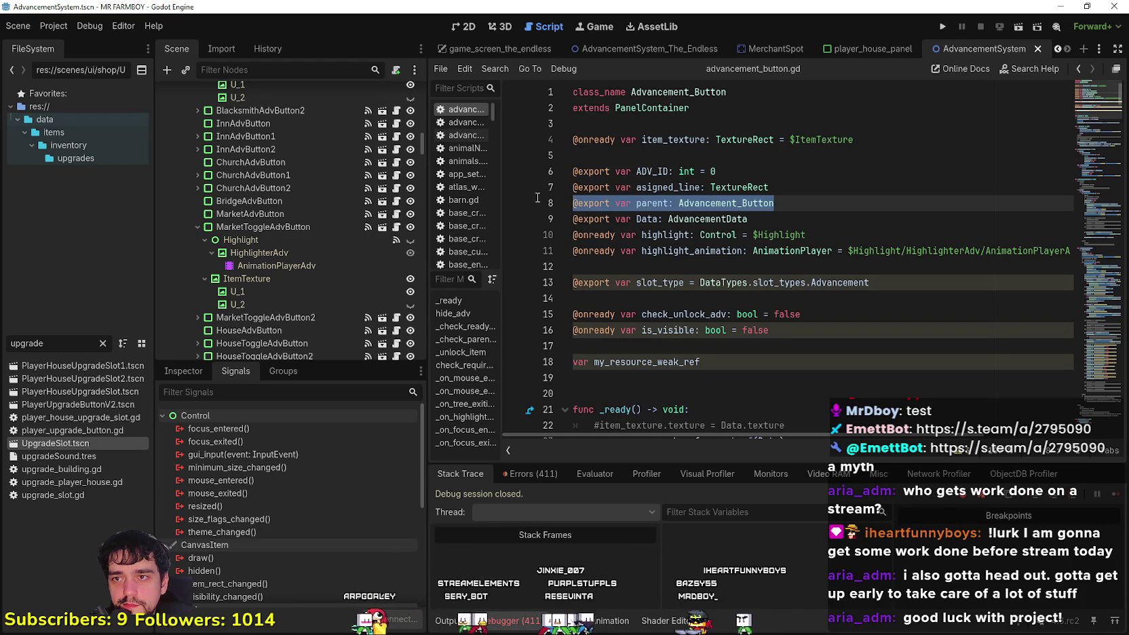
left_click_drag(537, 197, 541, 184)
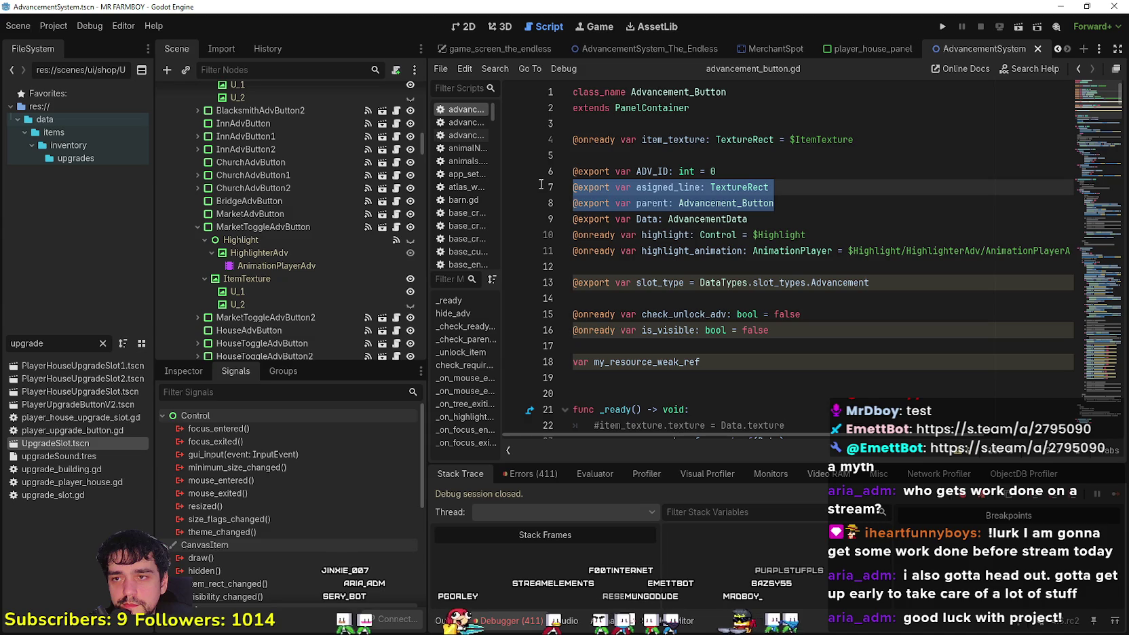
left_click_drag(839, 213, 573, 188)
left_click(858, 202)
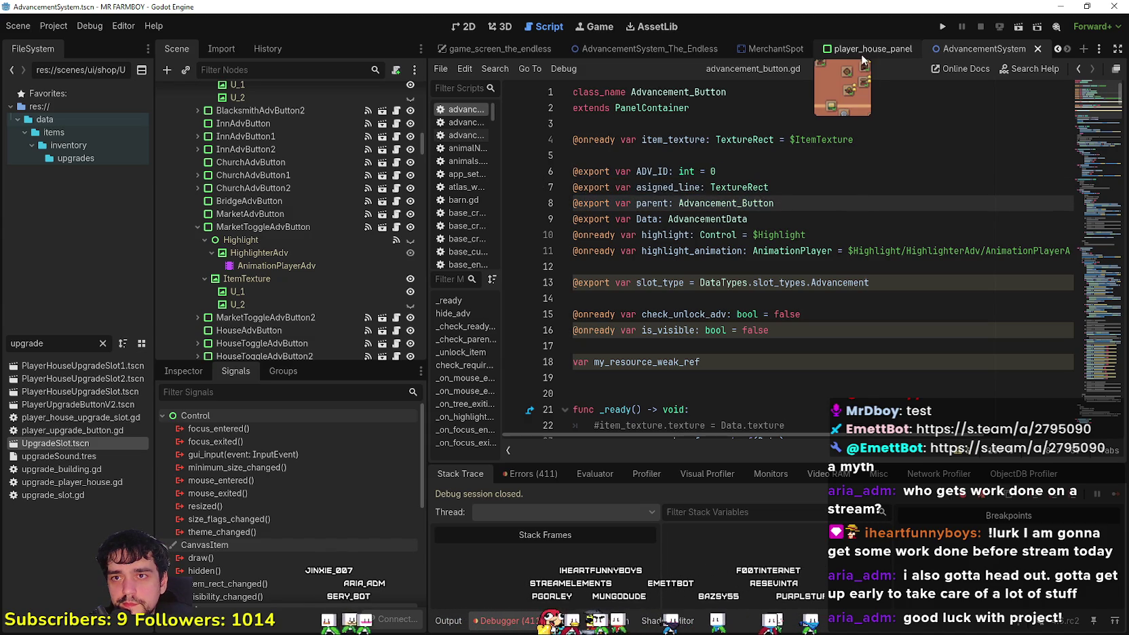
left_click(870, 48)
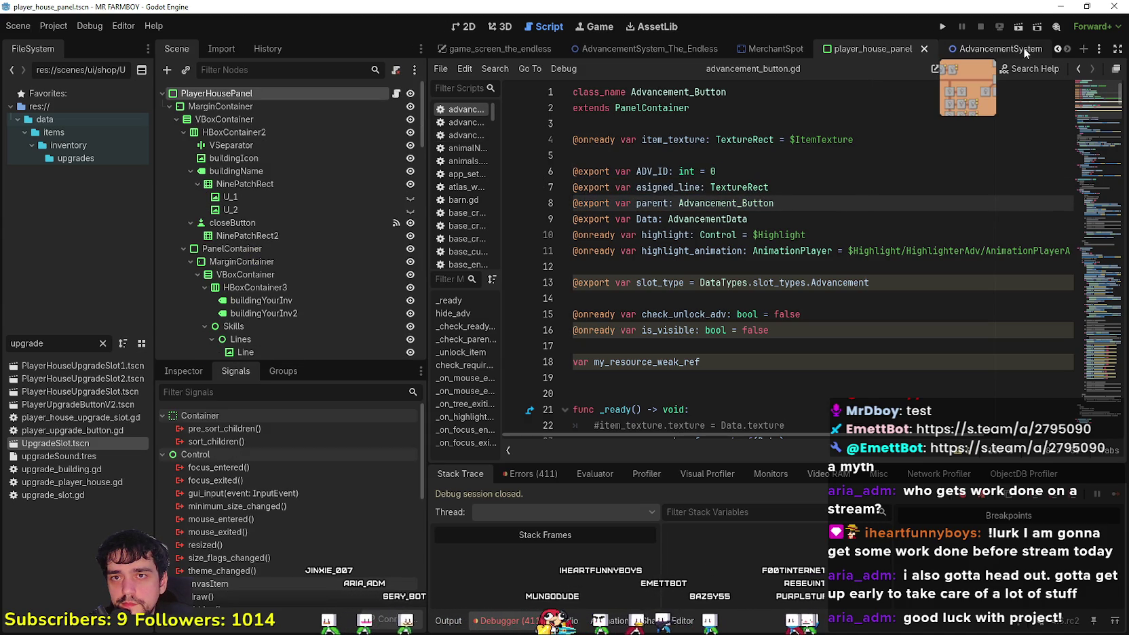
Paste the asigned_line and parent export declarations below the Data export in the upgrade slot script
scroll("down", 3)
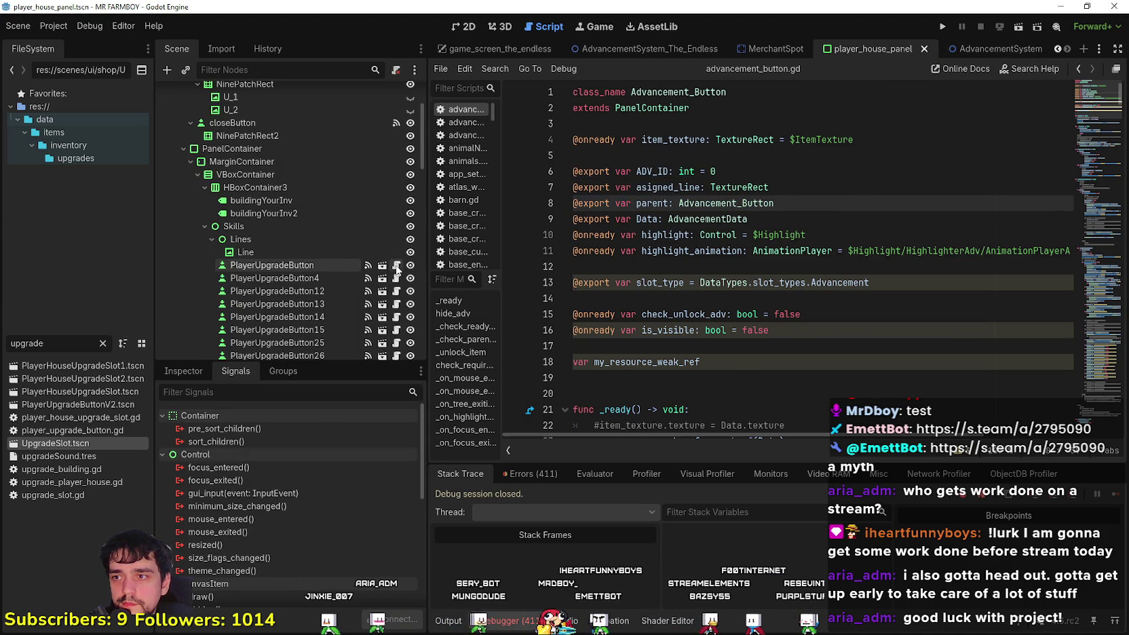
left_click(396, 264)
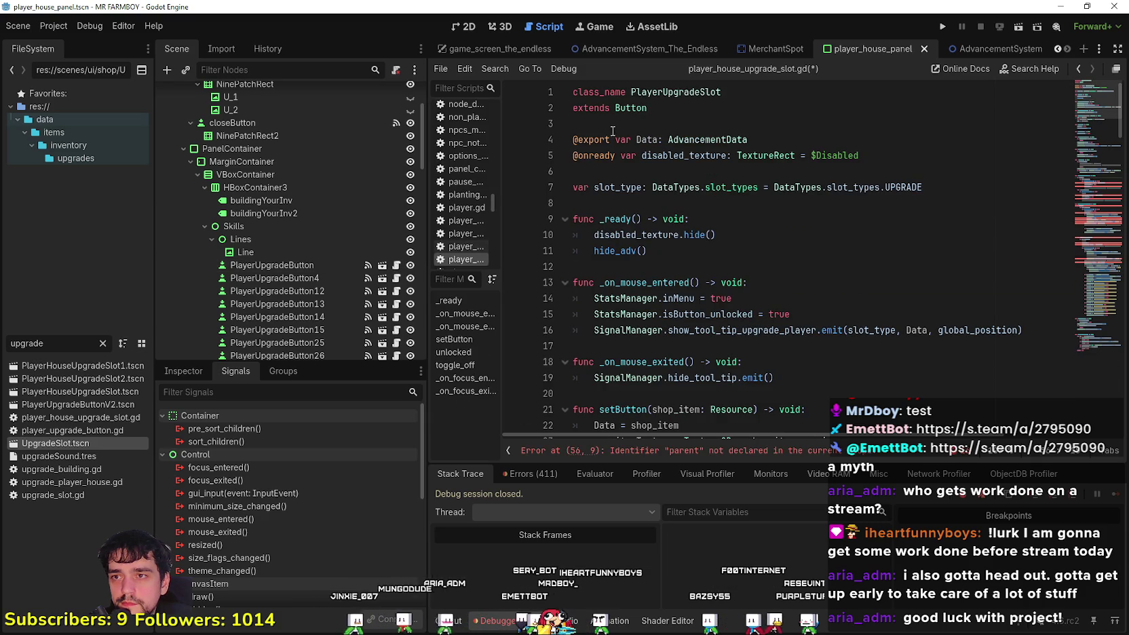
left_click(604, 124)
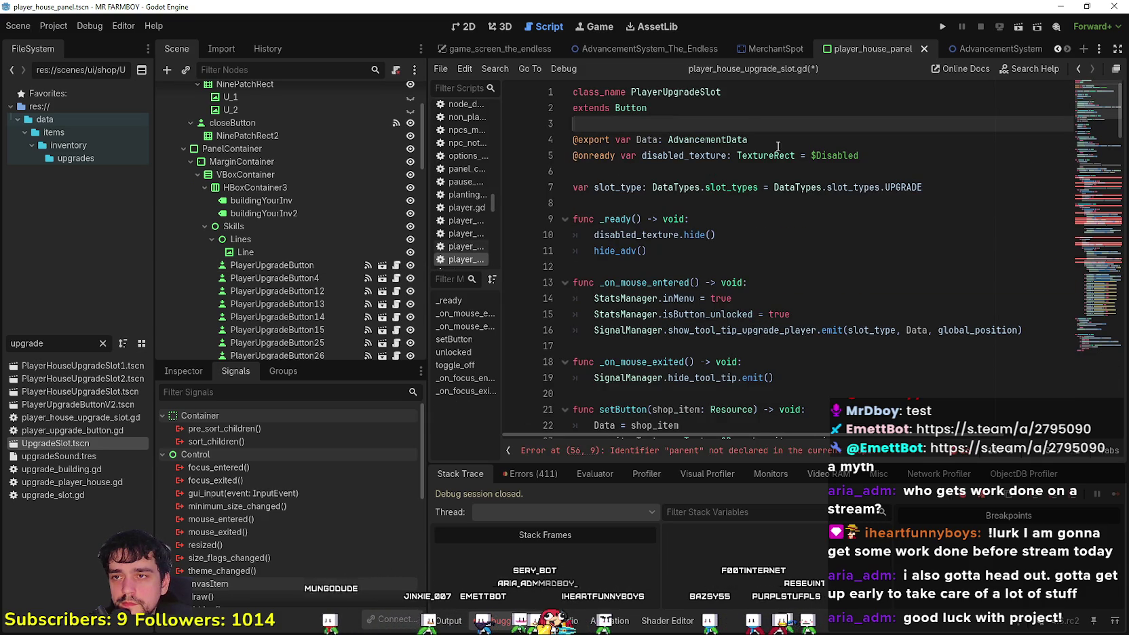
left_click(754, 145)
key("Return")
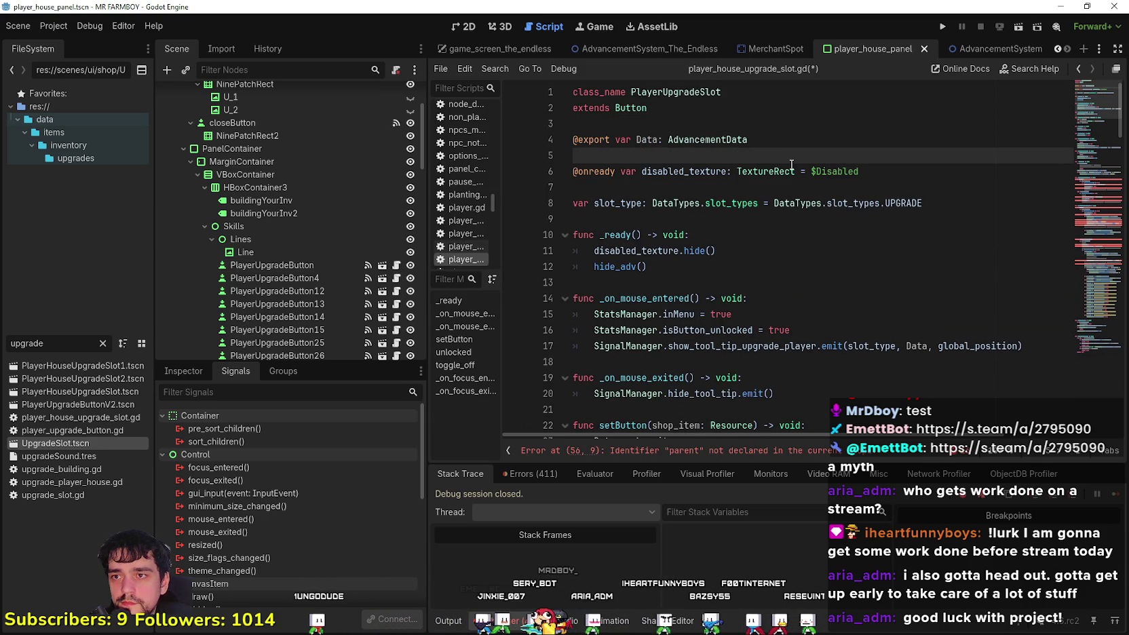
key("ctrl+v")
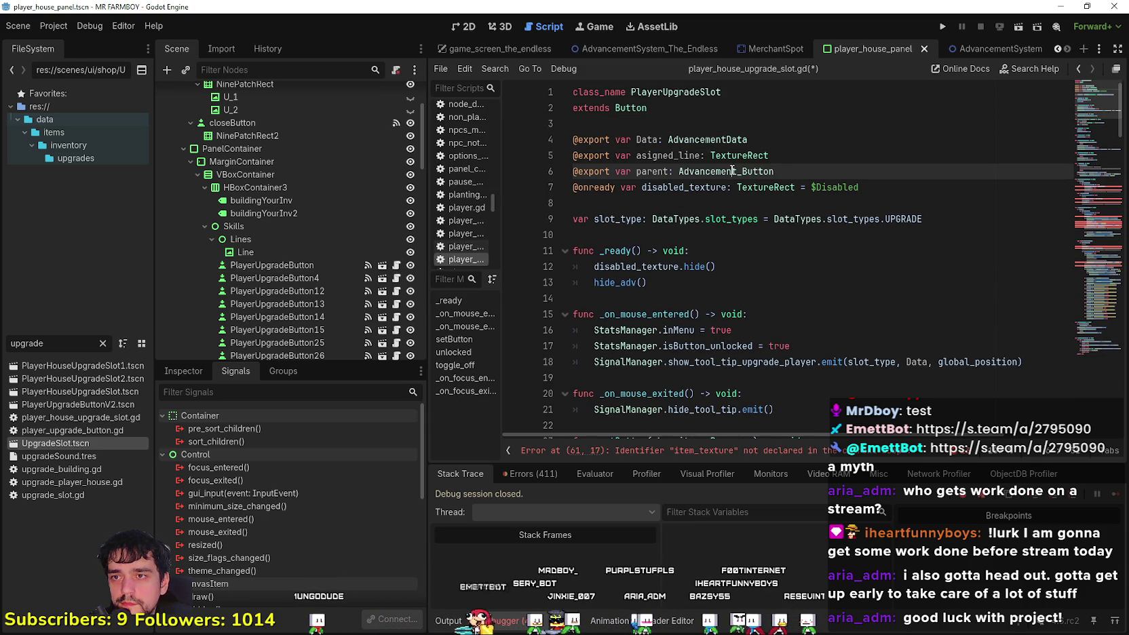
Change the parent export's type from Advancement_Button to PlayerUpgradeSlot and save the script
double_click(731, 170)
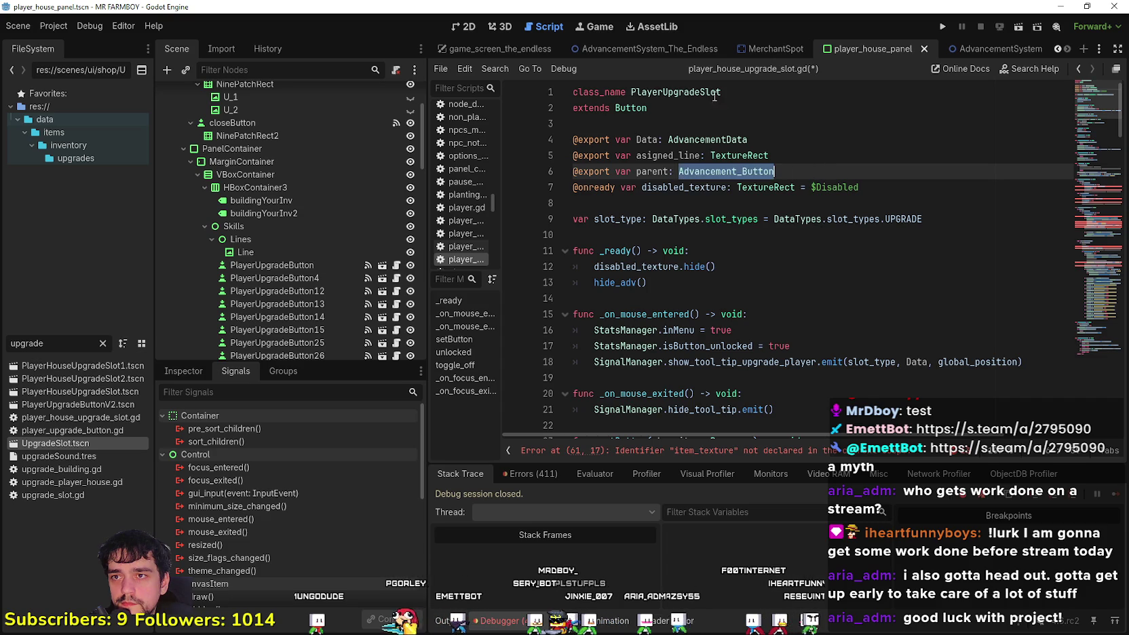
double_click(676, 92)
key("ctrl+c")
double_click(725, 171)
key("ctrl+v")
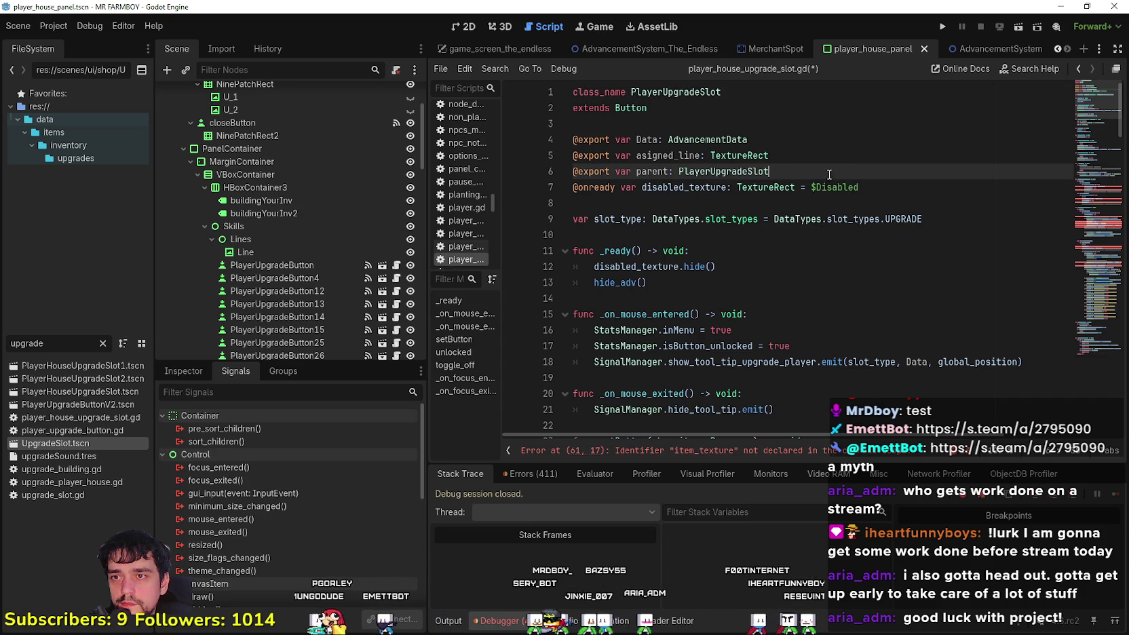
left_click(664, 218)
left_click(660, 204)
key("ctrl+s")
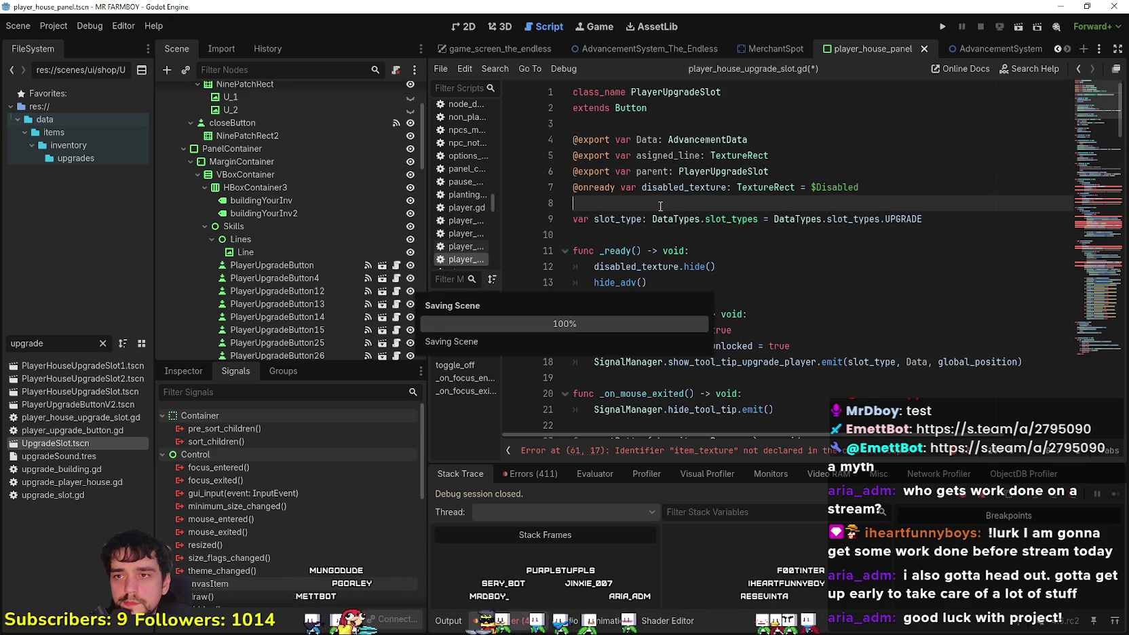
scroll("down", 3)
Comment out the item_texture.texture = Data.texture line flagged at line 61
scroll("down", 3)
left_click(703, 451)
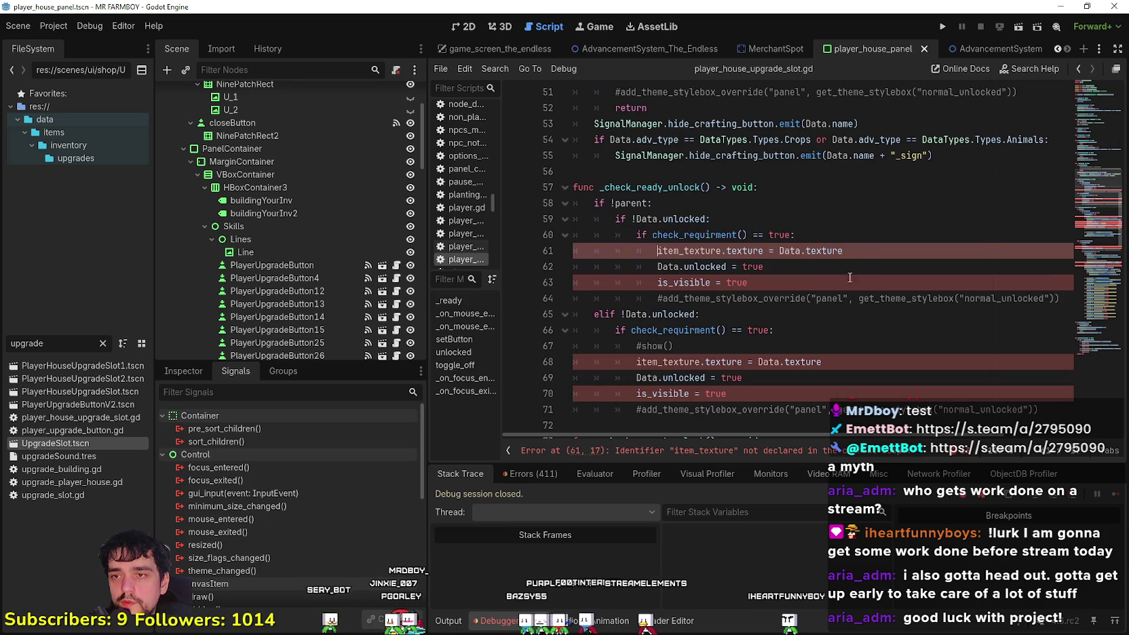
left_click_drag(865, 258, 653, 251)
left_click(652, 251)
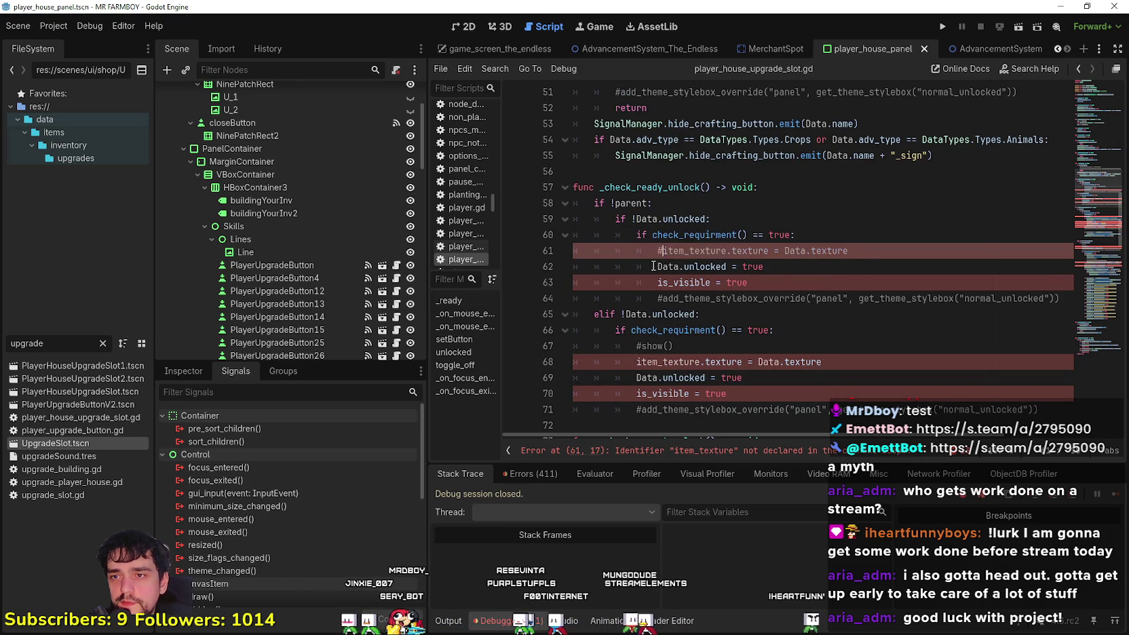
type("#")
Comment out the item_texture.texture assignments on lines 96 and 106
double_click(678, 283)
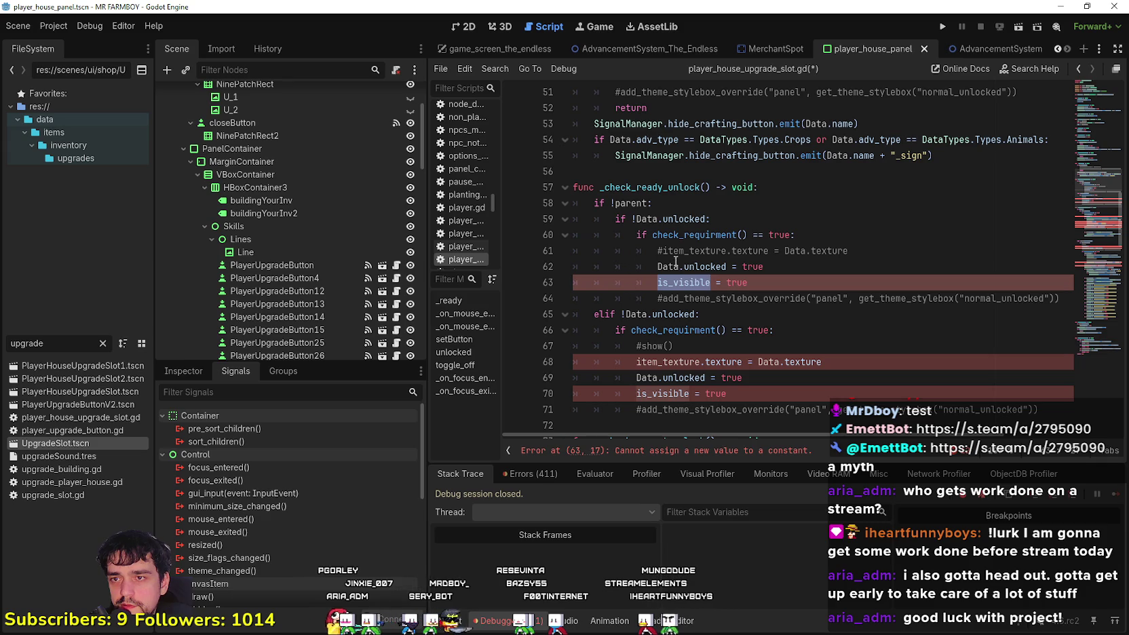
scroll("down", 3)
left_click(666, 300)
scroll("down", 3)
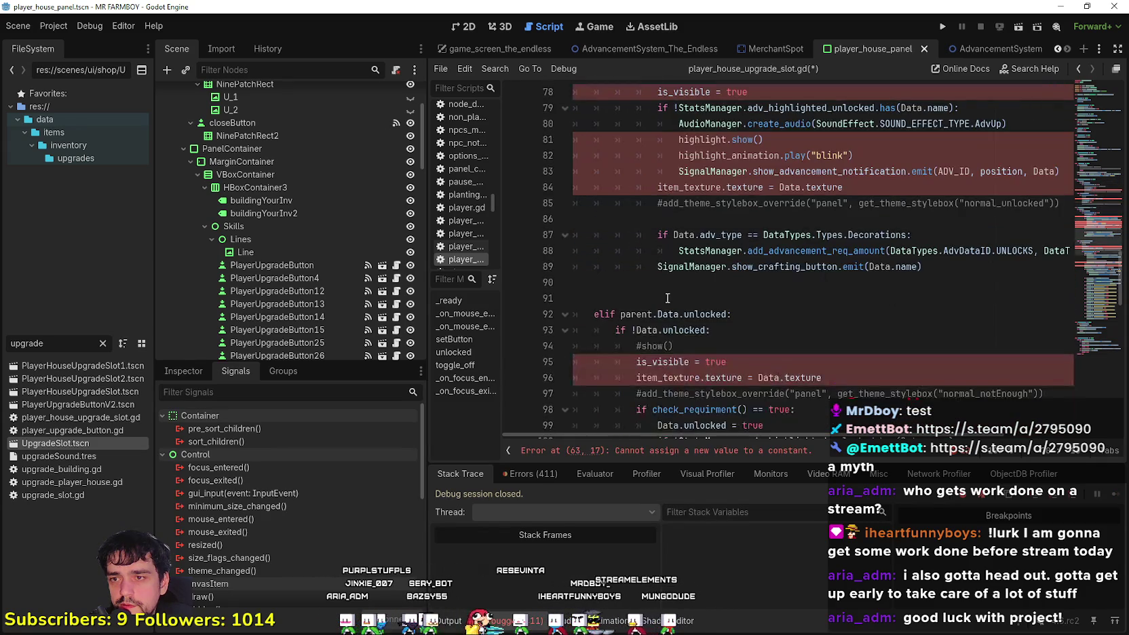
left_click(637, 234)
type("#")
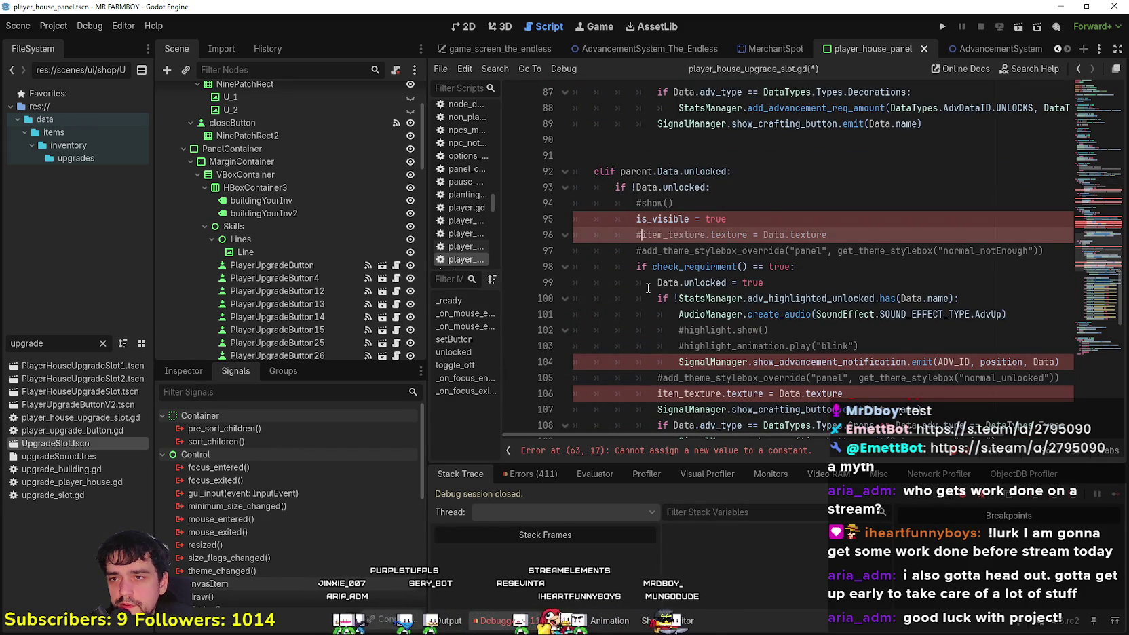
scroll("down", 3)
left_click(655, 298)
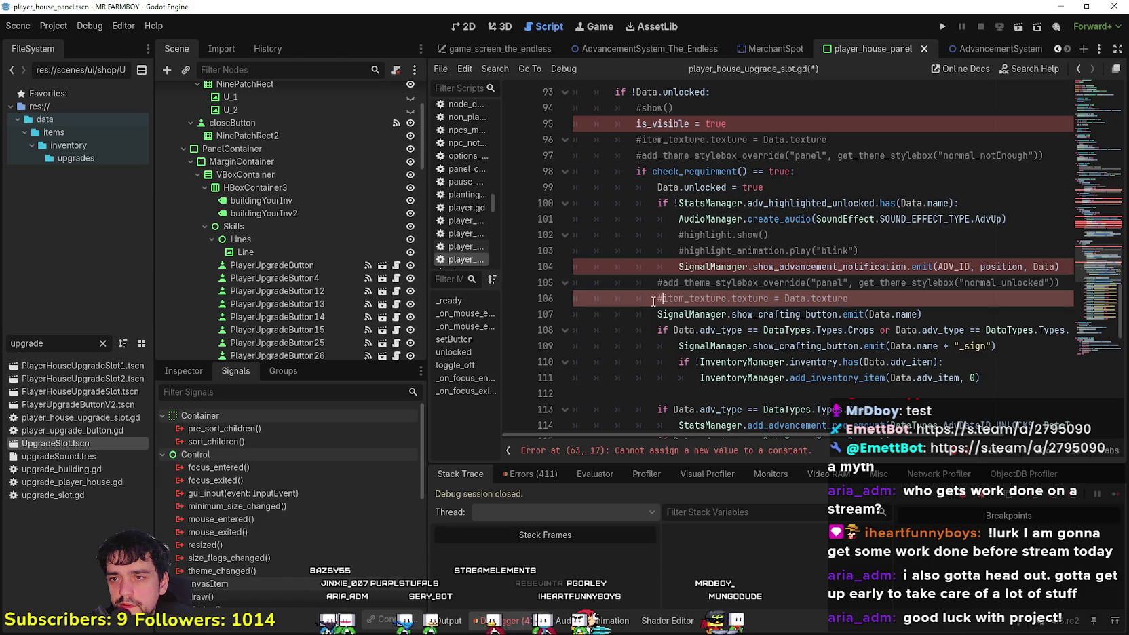
type("#")
Go to the line named by the remaining error, line 63
scroll("down", 3)
scroll("down", 3)
scroll("up", 3)
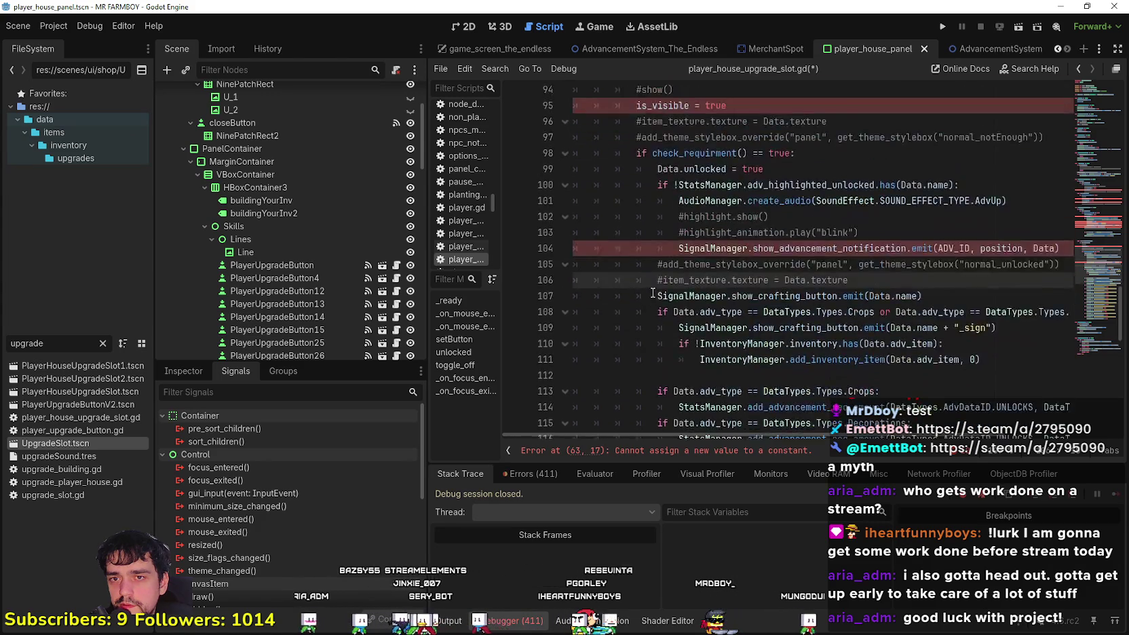
left_click(655, 274)
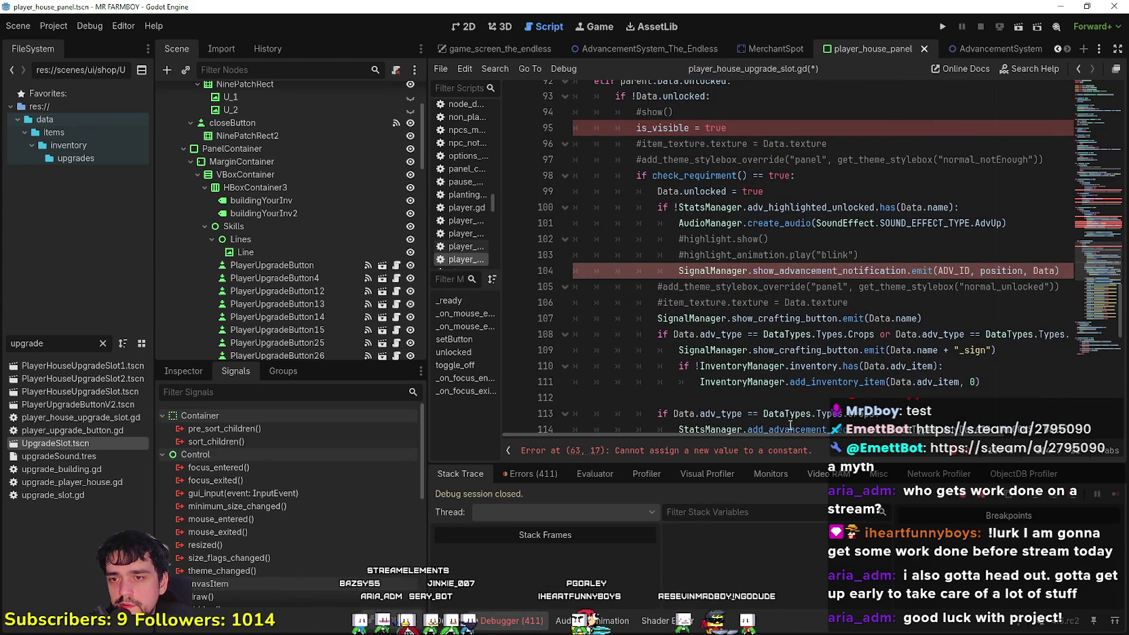
left_click_drag(783, 434, 733, 376)
left_click(731, 450)
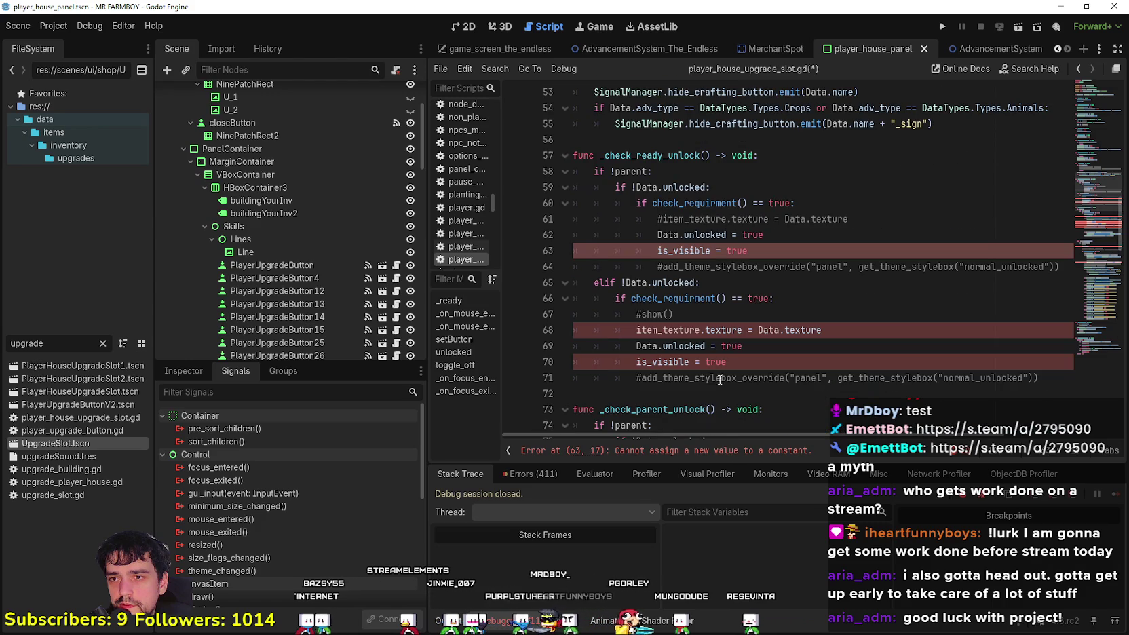
Search the script for every is_visible occurrence, stepping through the matches to line 78
double_click(657, 252)
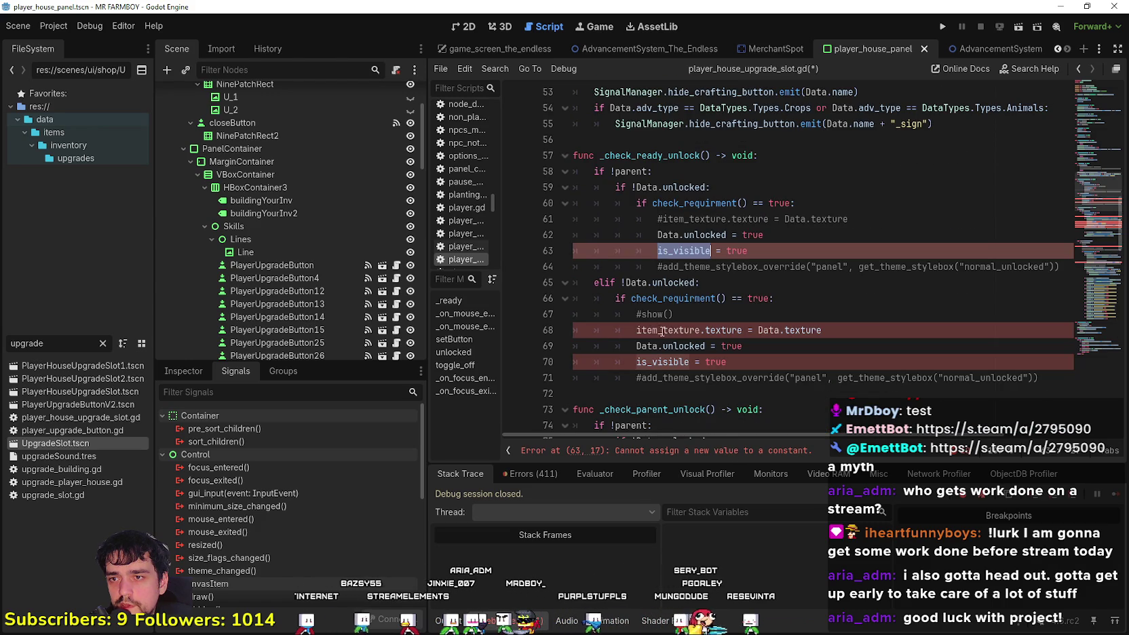
left_click(636, 331)
double_click(639, 362)
key("ctrl+f")
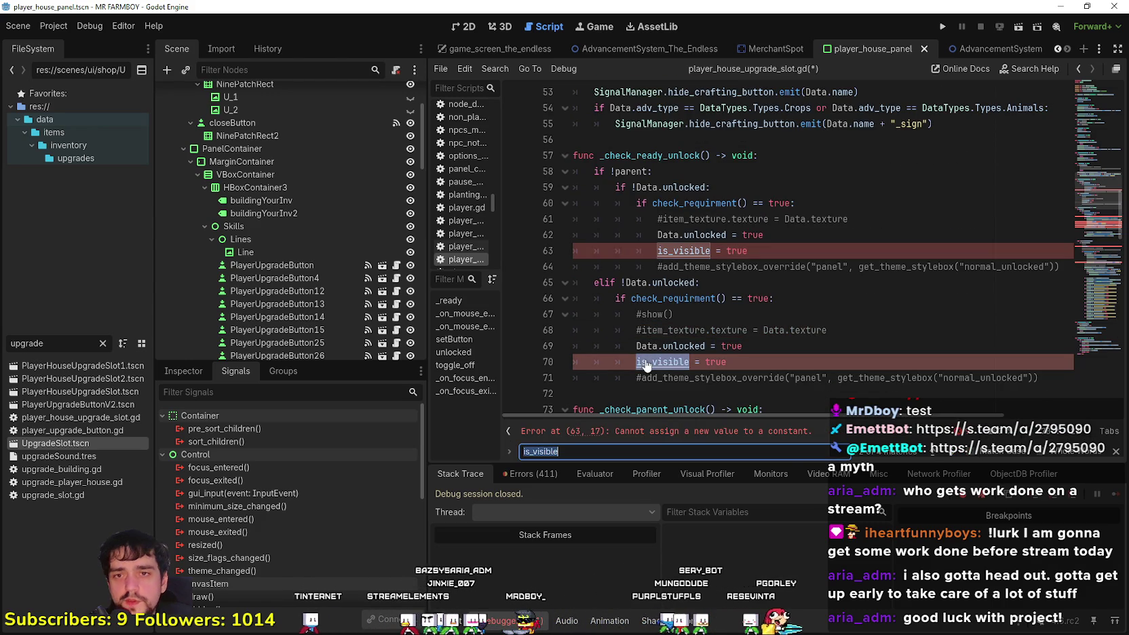
key("Return")
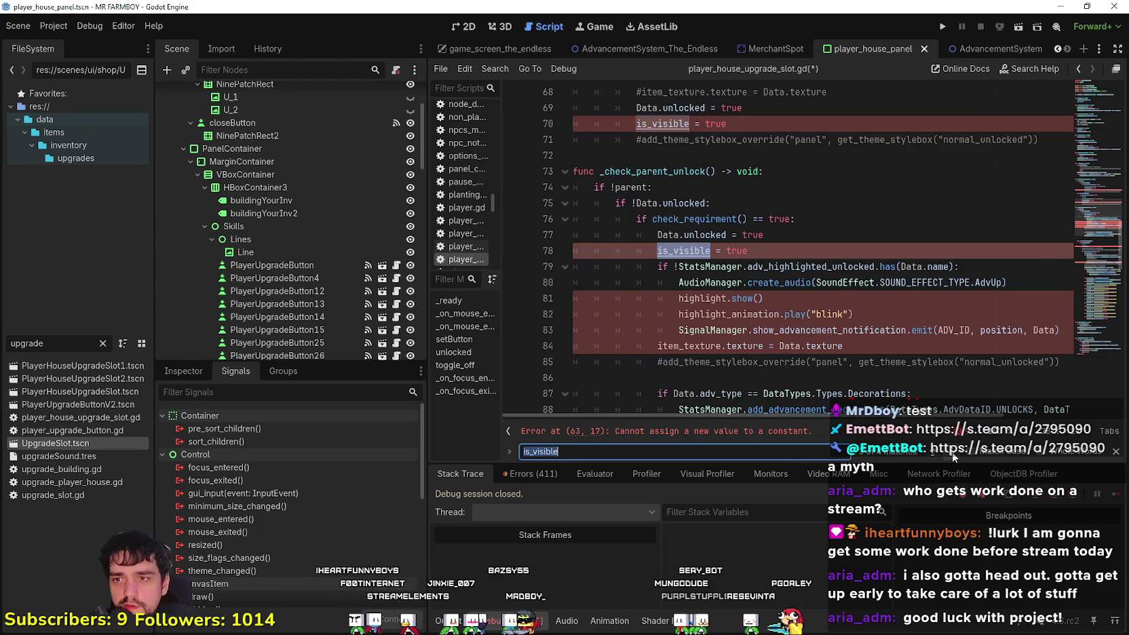
key("Return")
key("Return")
key("Return")
key("Return")
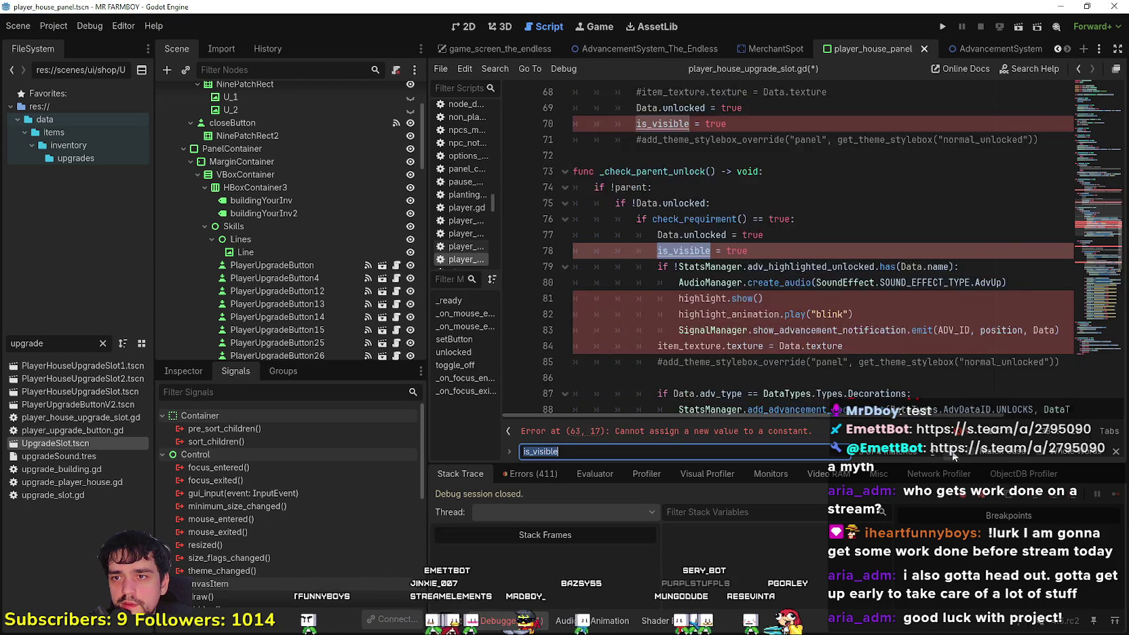
key("Return")
key("Return")
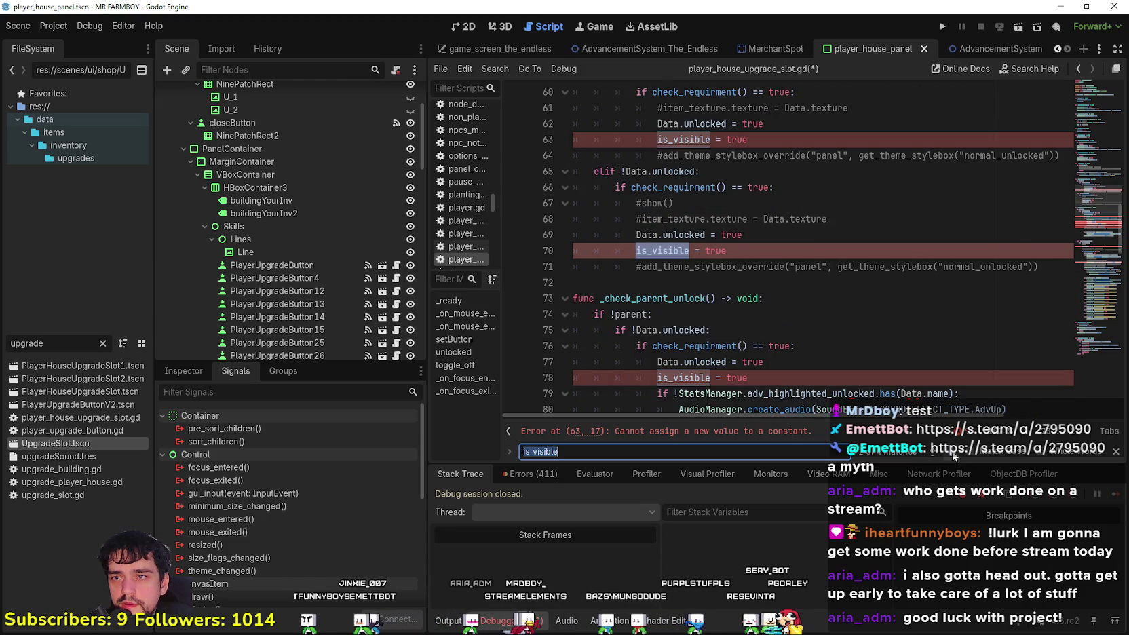
key("Return")
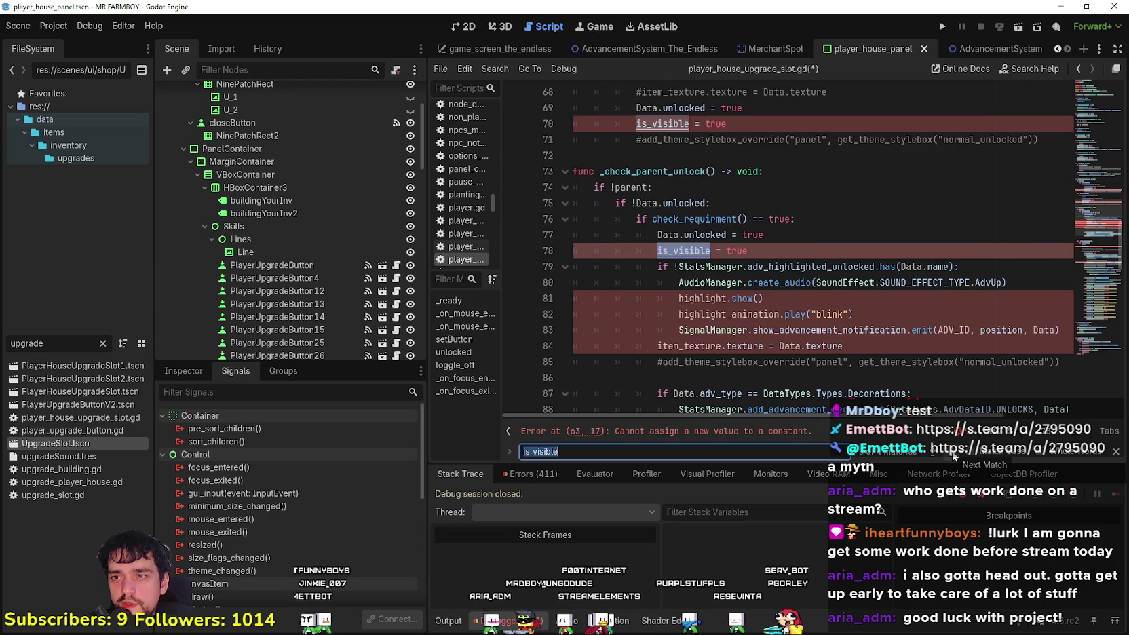
Comment out is_visible on line 78, the blink animation call, line 84's texture assignment and line 95's is_visible
left_click(655, 251)
type("#")
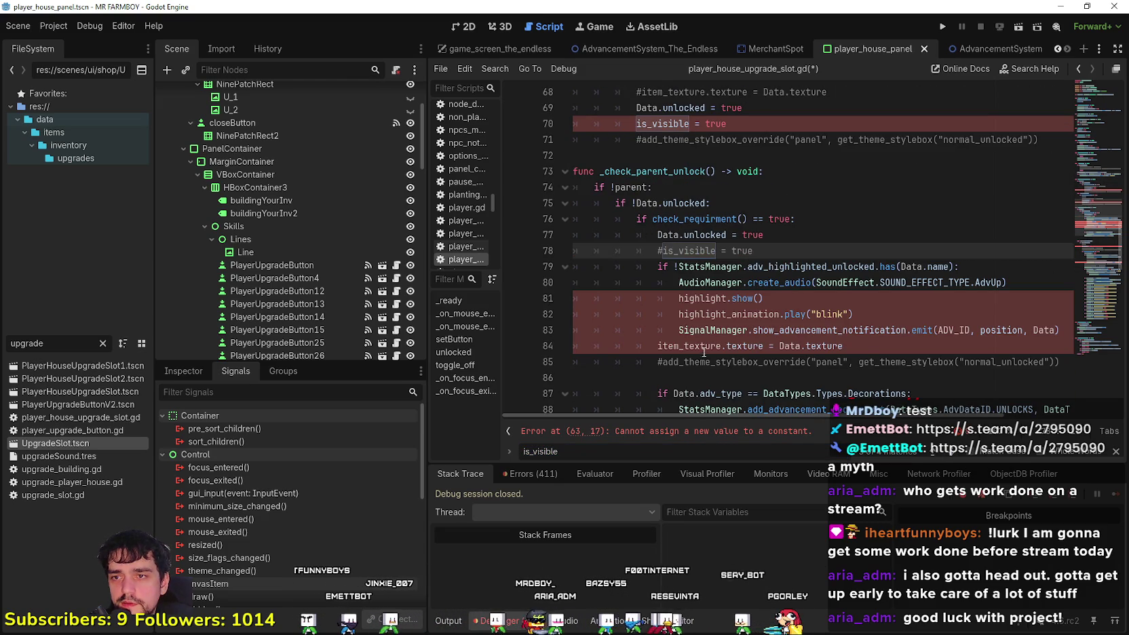
left_click(668, 296)
scroll("down", 3)
type("#")
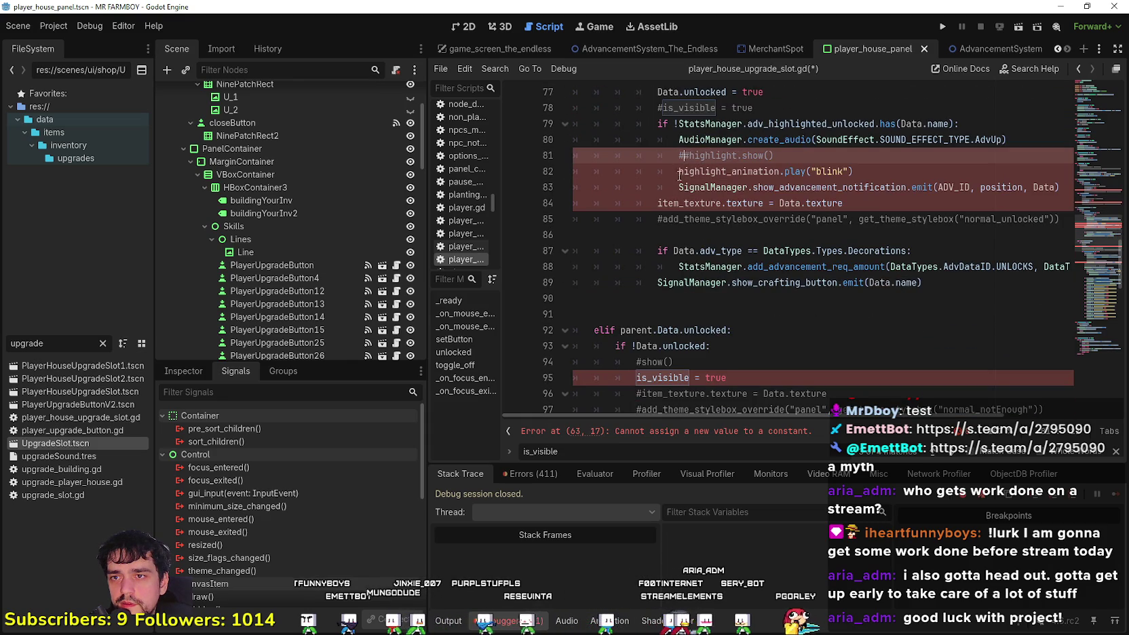
key("BackSpace")
left_click(680, 178)
type("#")
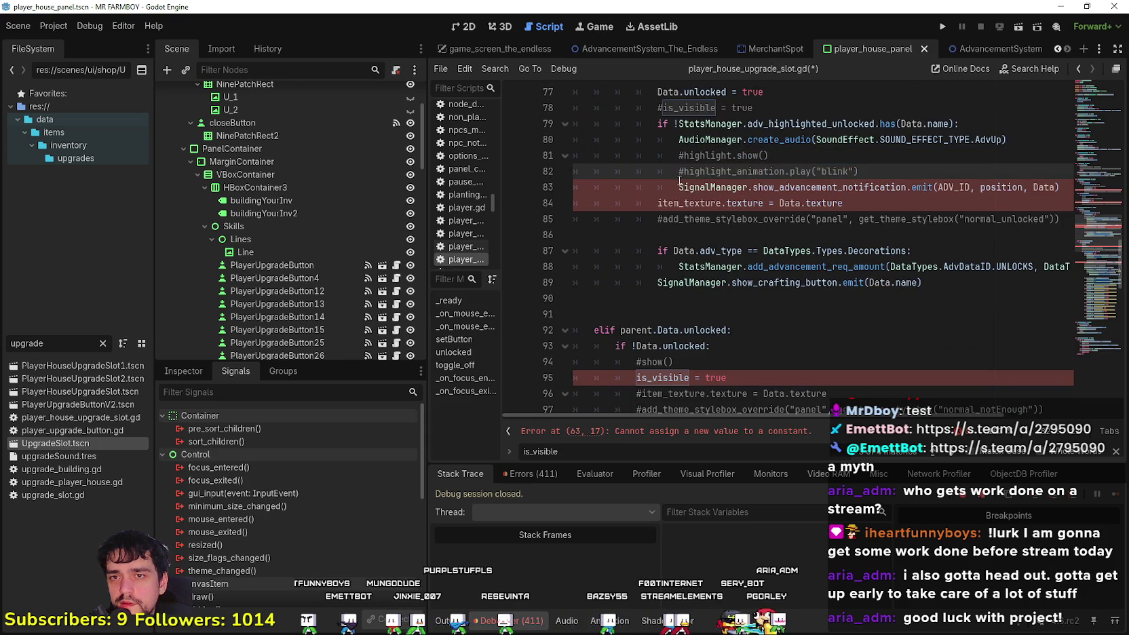
left_click(679, 180)
type("#")
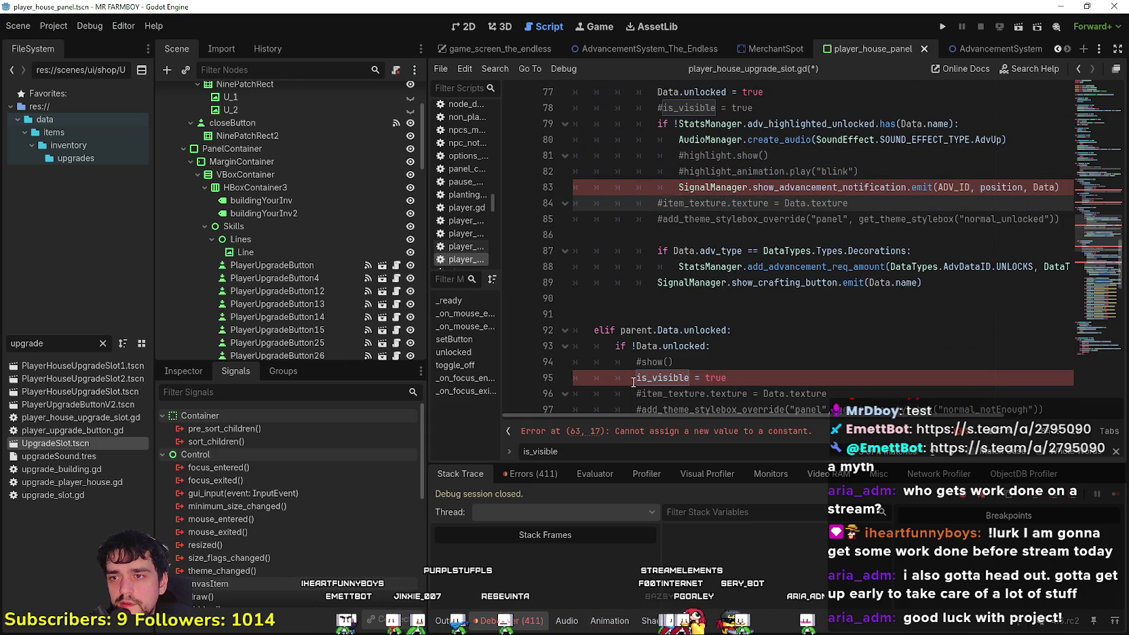
left_click(636, 378)
type("#")
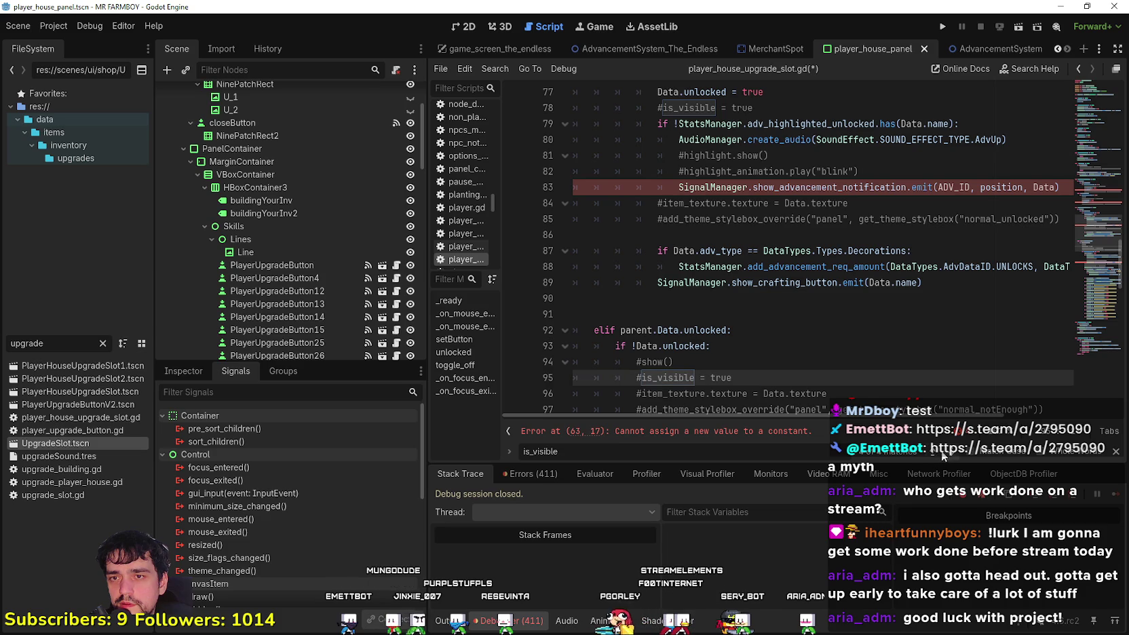
Revisit the is_visible lines 70 and 63, then go to error line 104
scroll("up", 3)
left_click(637, 172)
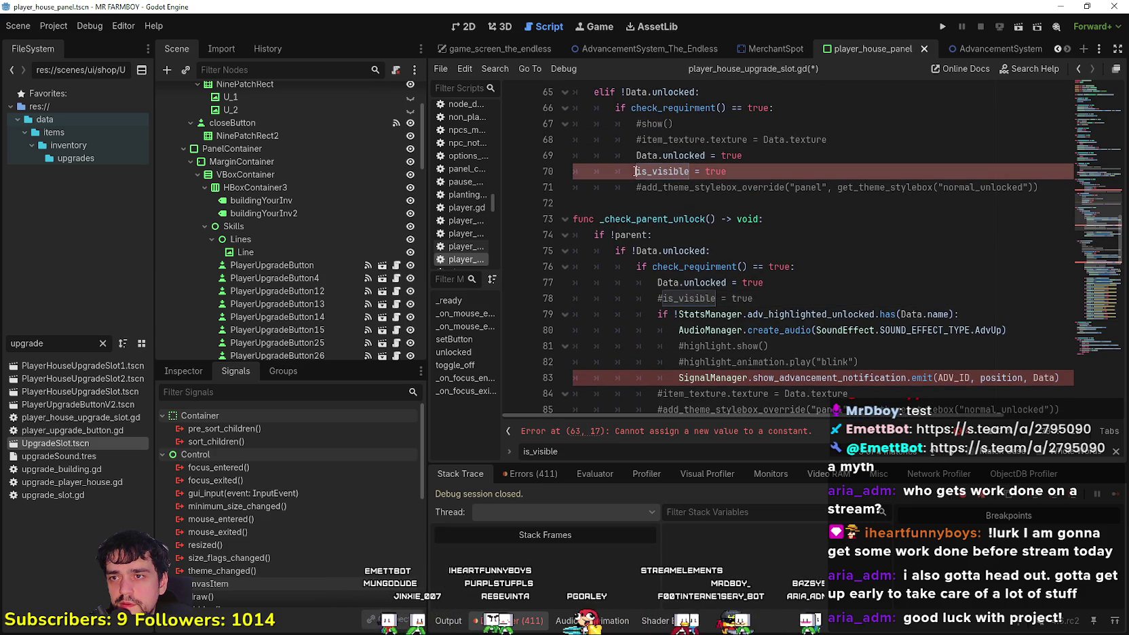
type("#")
scroll("up", 3)
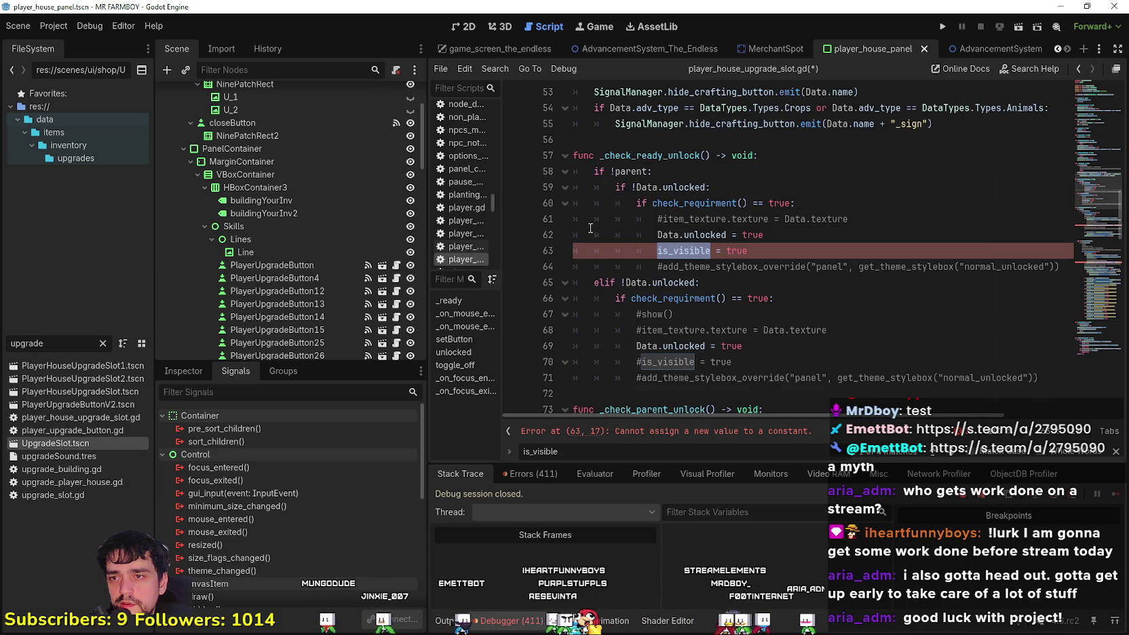
left_click(661, 245)
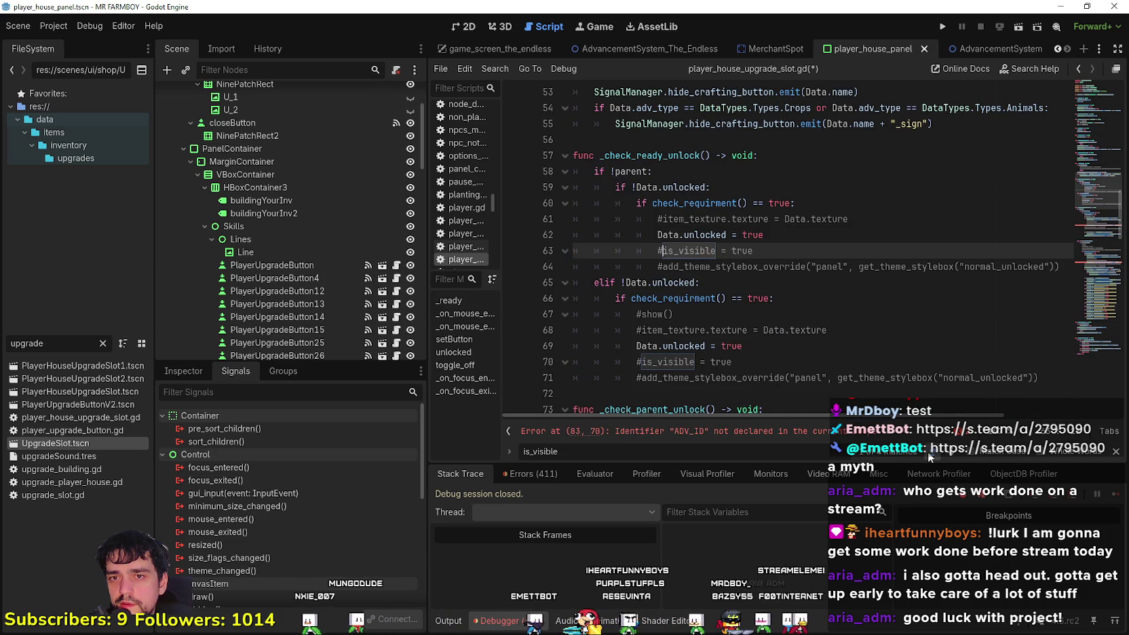
left_click(927, 452)
left_click(740, 434)
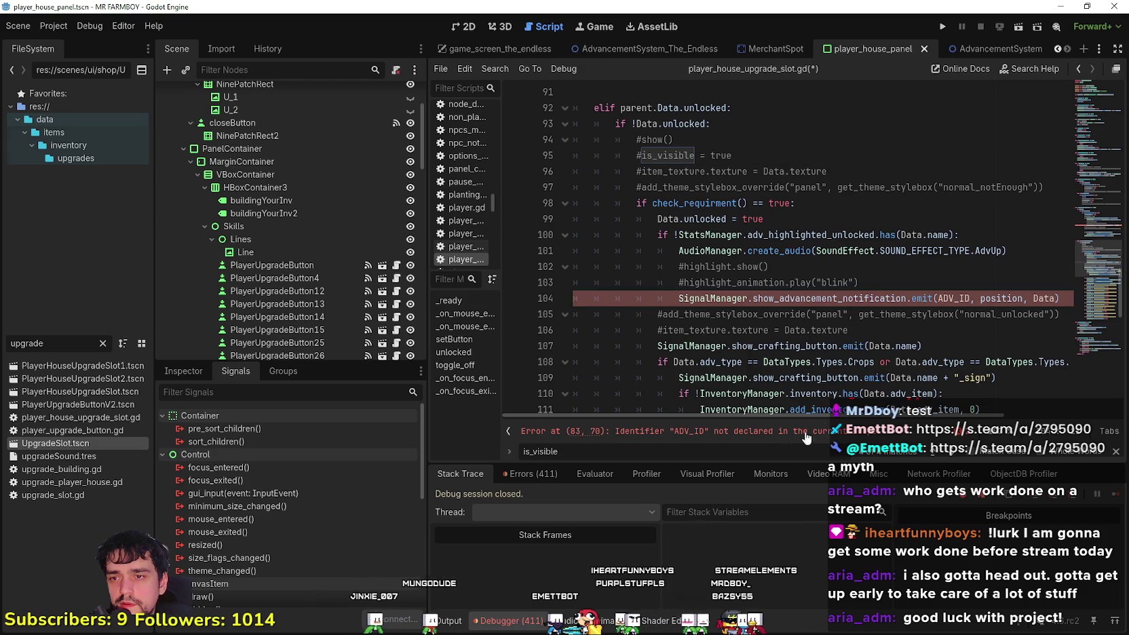
left_click(740, 434)
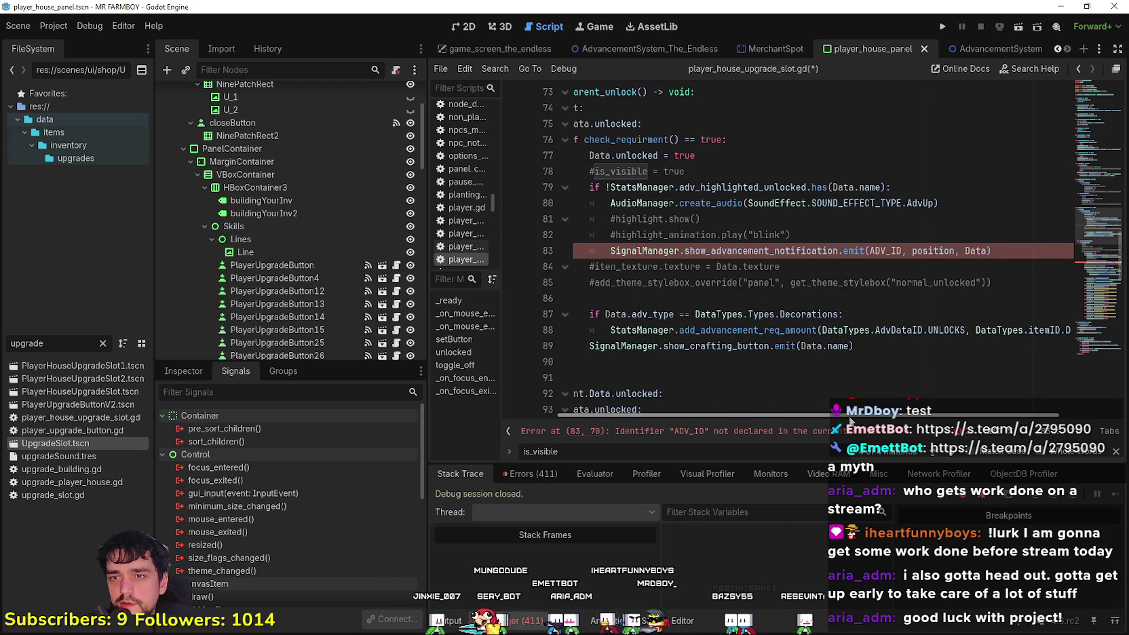
Comment out the advancement-notification call using the undeclared ADV_ID and save the script
scroll("left", 3)
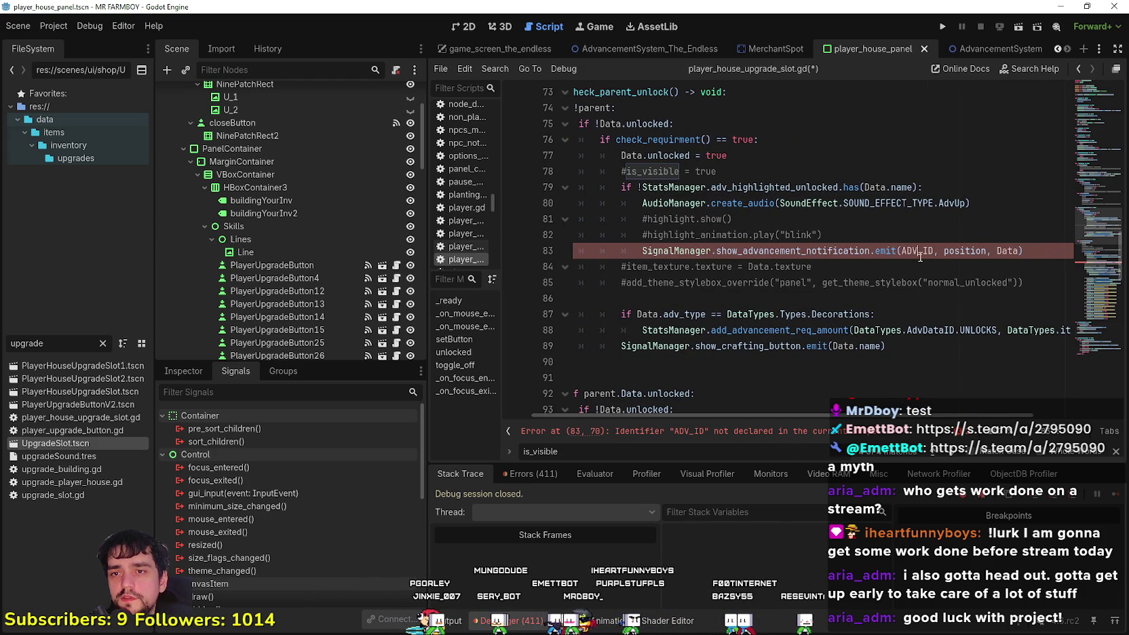
double_click(920, 256)
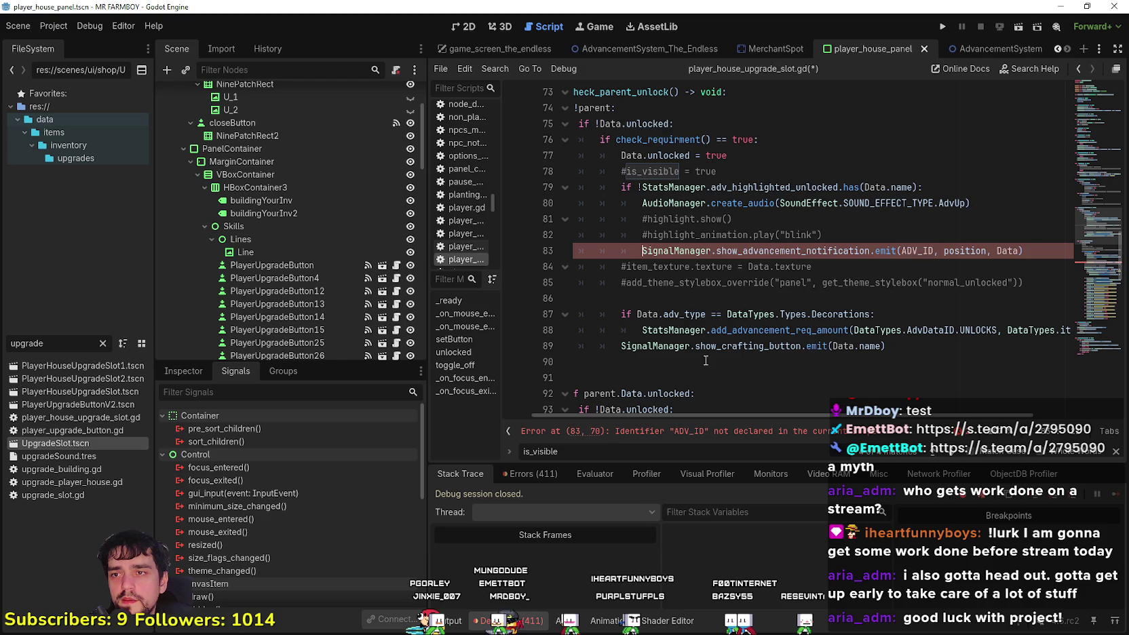
type("#")
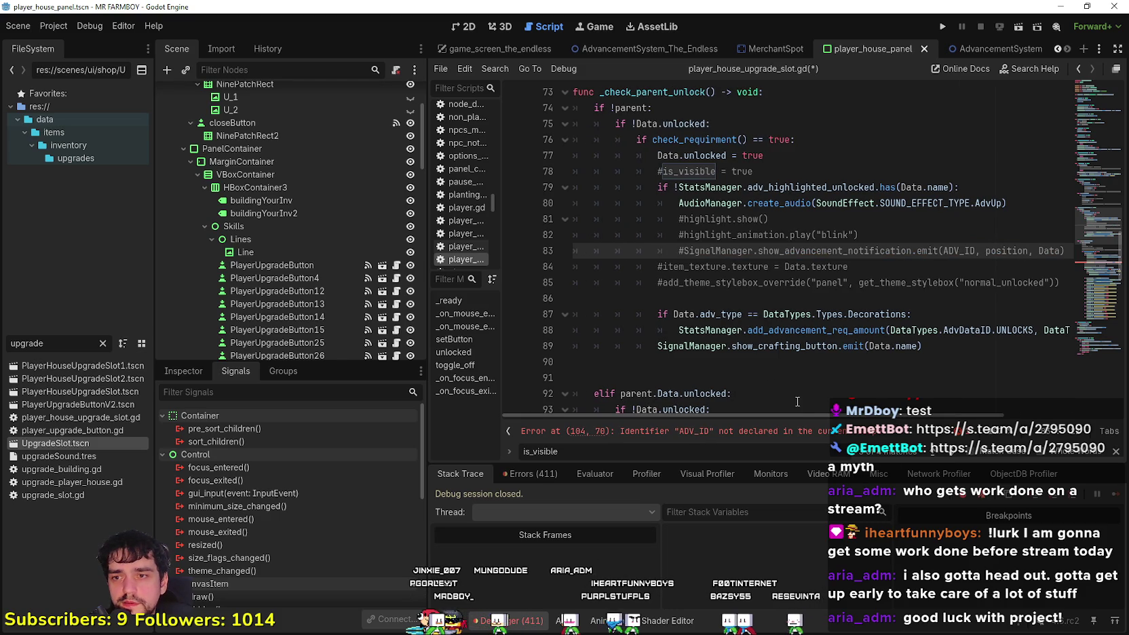
left_click(867, 432)
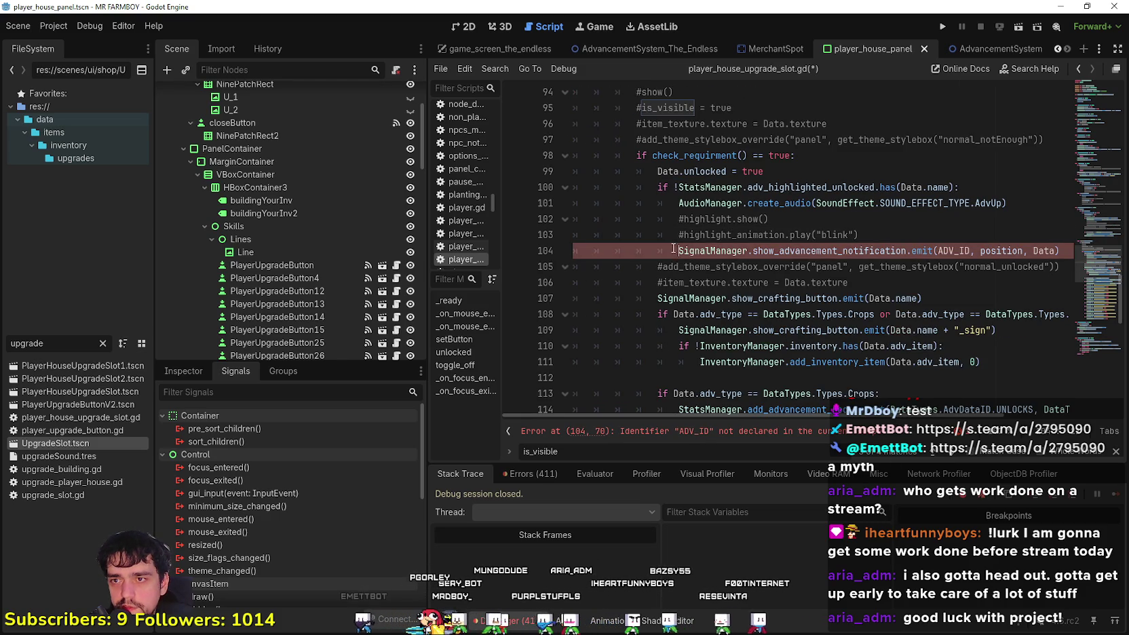
left_click_drag(1102, 302, 1082, 54)
left_click(766, 283)
left_click(757, 299)
key("ctrl+s")
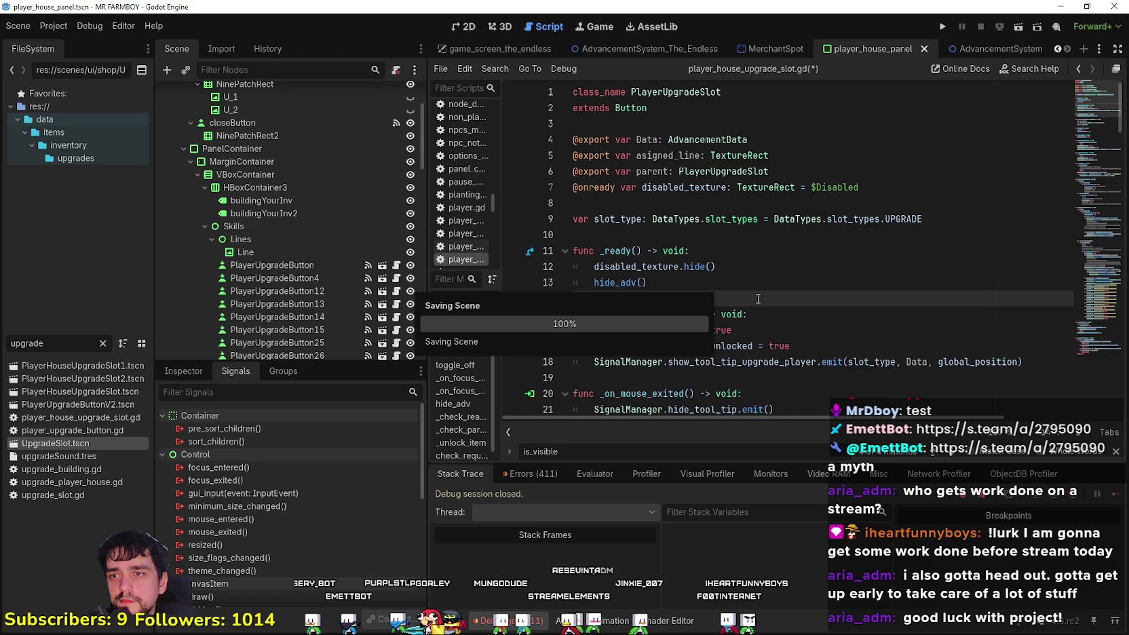
Let player_house_upgrade_slot.gd finish saving and return to the Player House skill tree in 2D
key("Up")
key("Up")
key("Up")
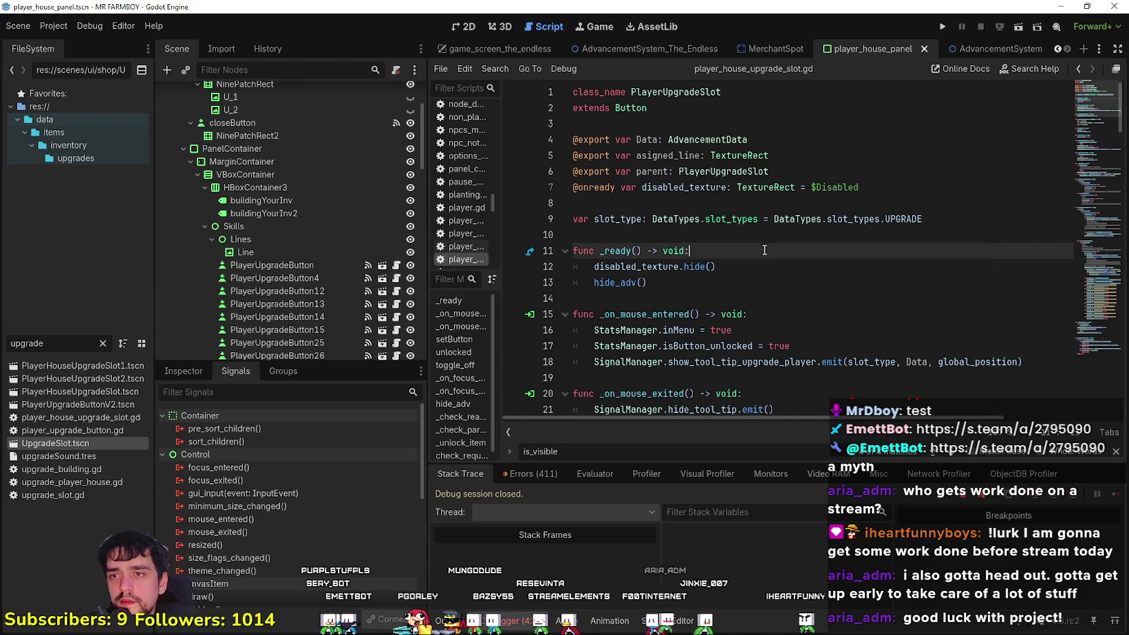
scroll("down", 3)
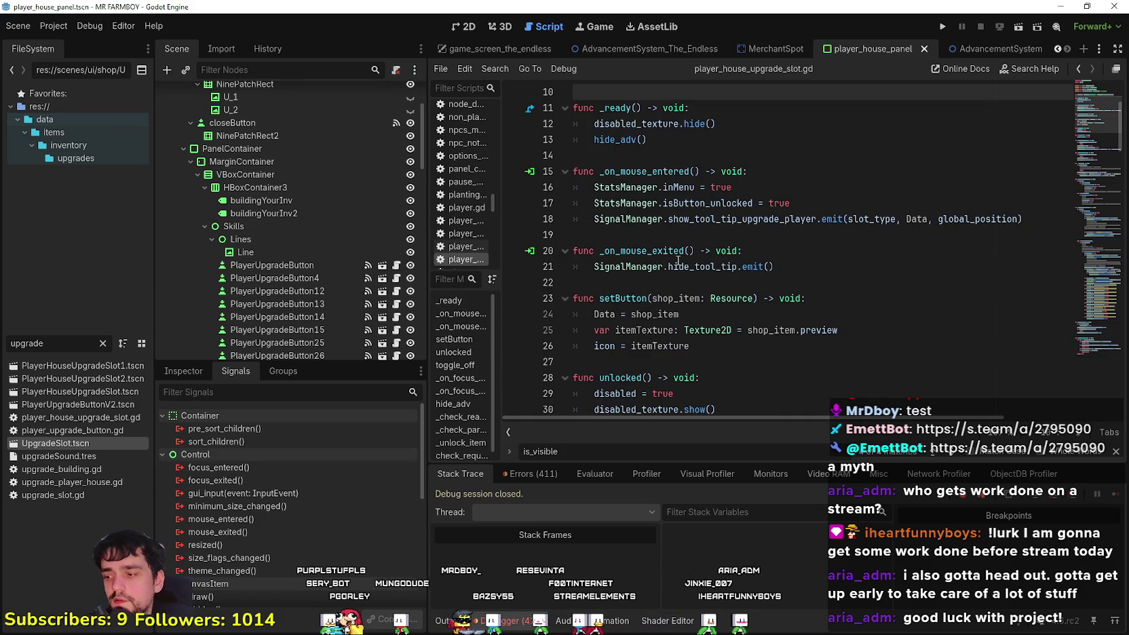
scroll("up", 3)
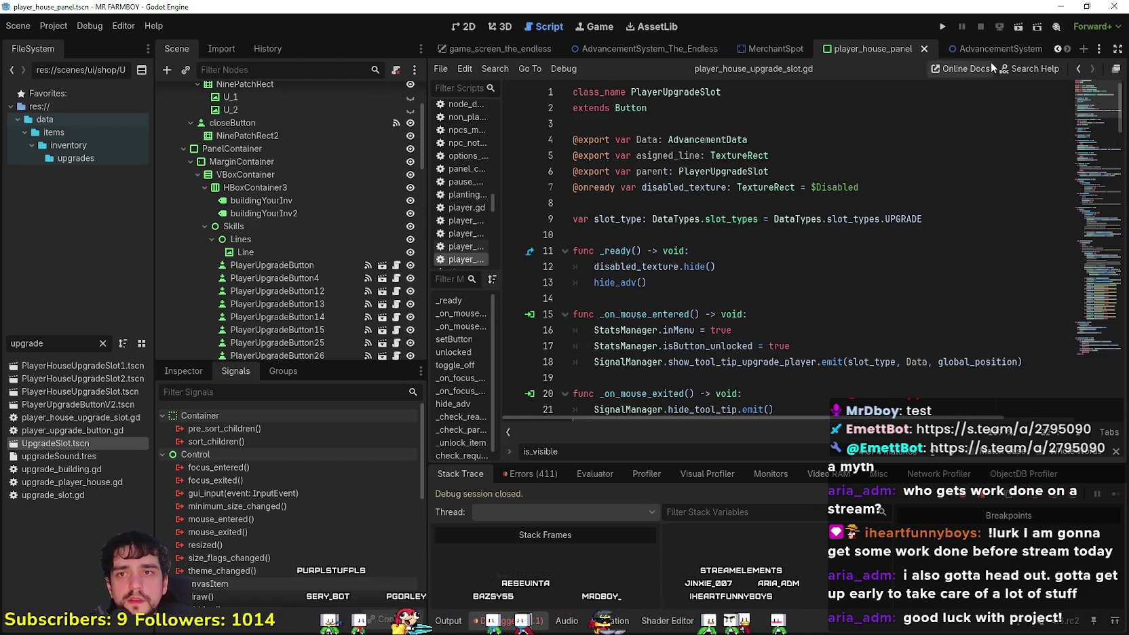
left_click(468, 27)
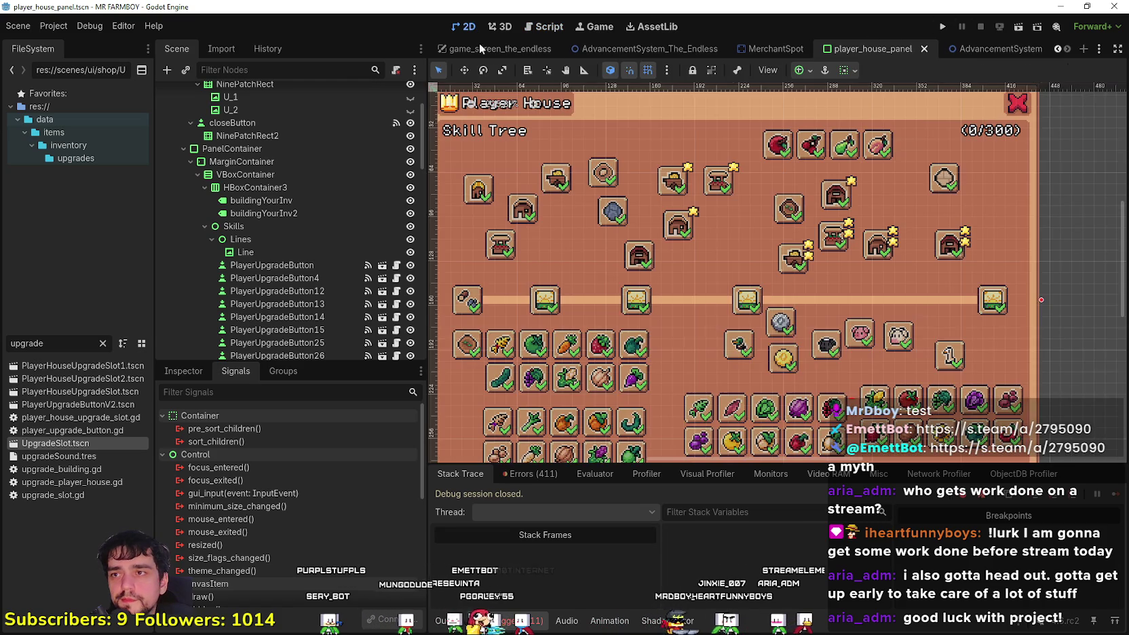
Select the leftmost skill-tree button, PlayerUpgradeButton7, and view its empty Data, asigned_line and parent properties
scroll("down", 3)
scroll("up", 3)
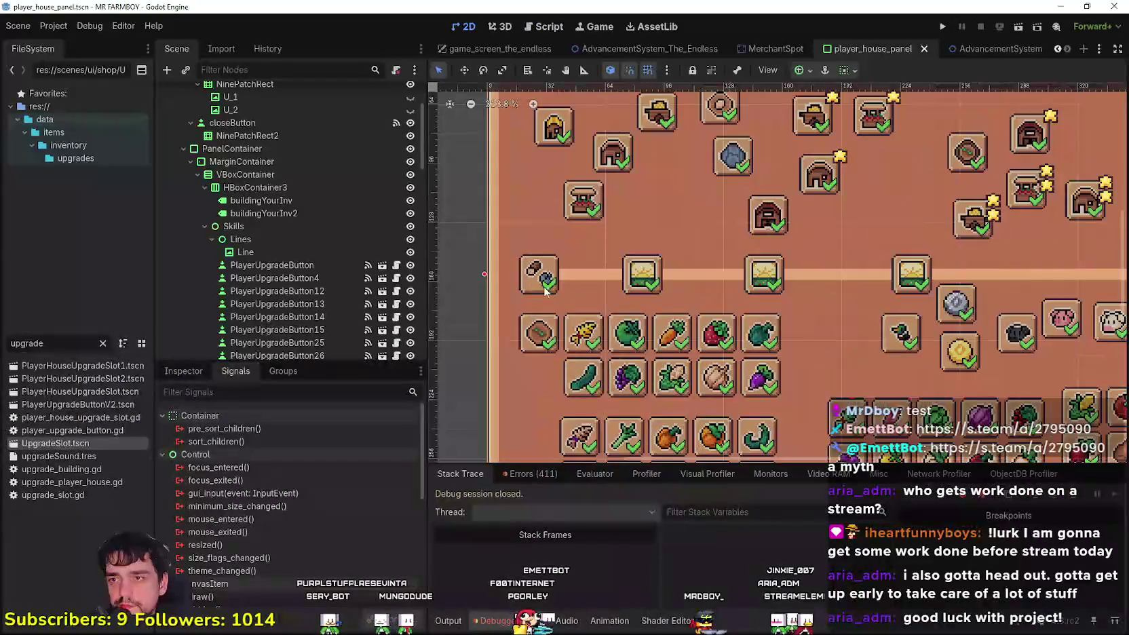
scroll("down", 3)
left_click(546, 275)
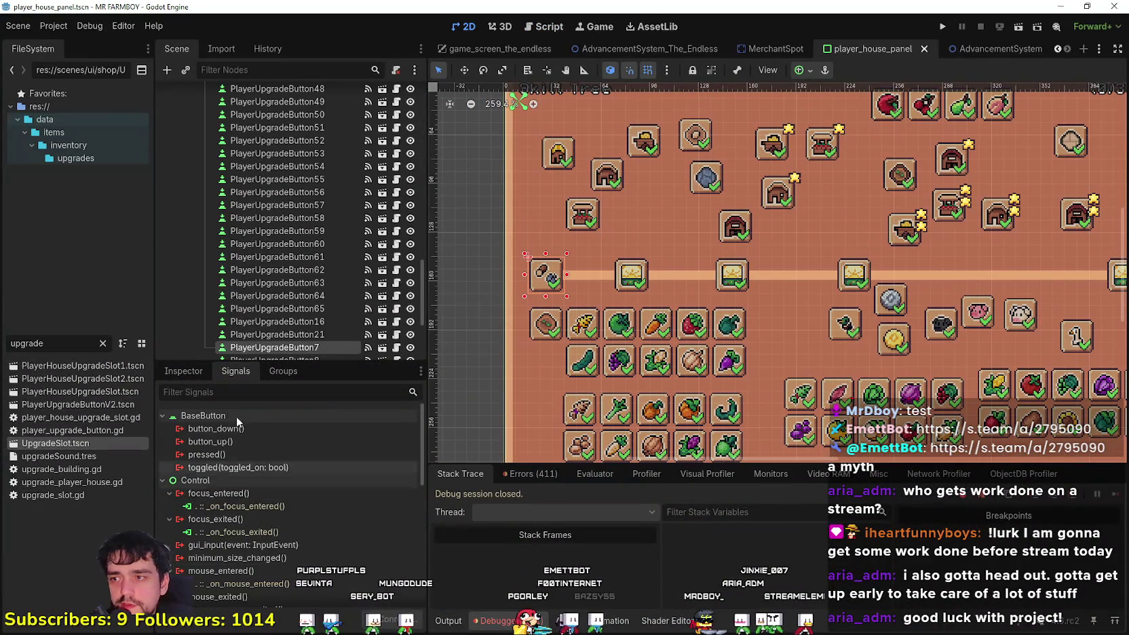
left_click(182, 372)
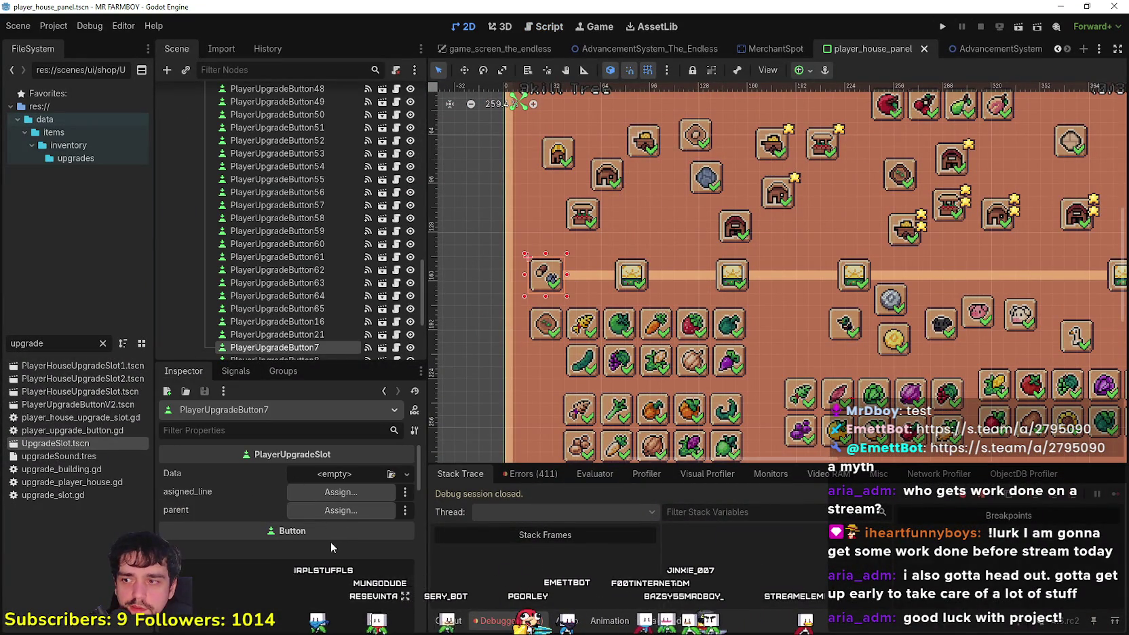
scroll("down", 3)
scroll("up", 3)
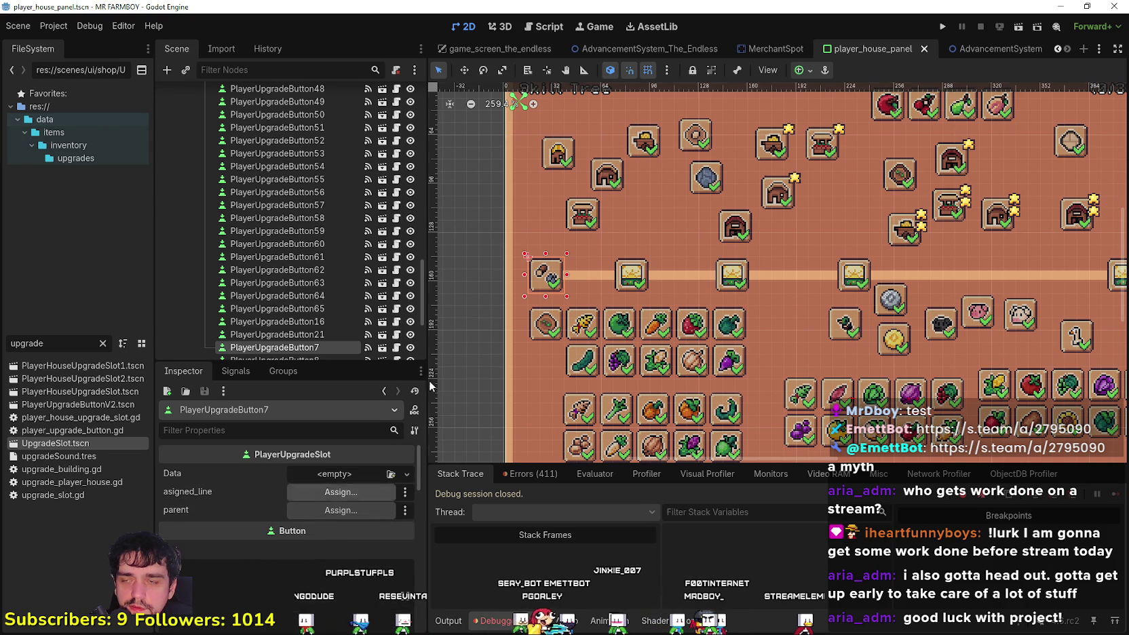
Review player_house_upgrade_slot.gd's unlocked check, then go back to the 2D skill tree
left_click(396, 321)
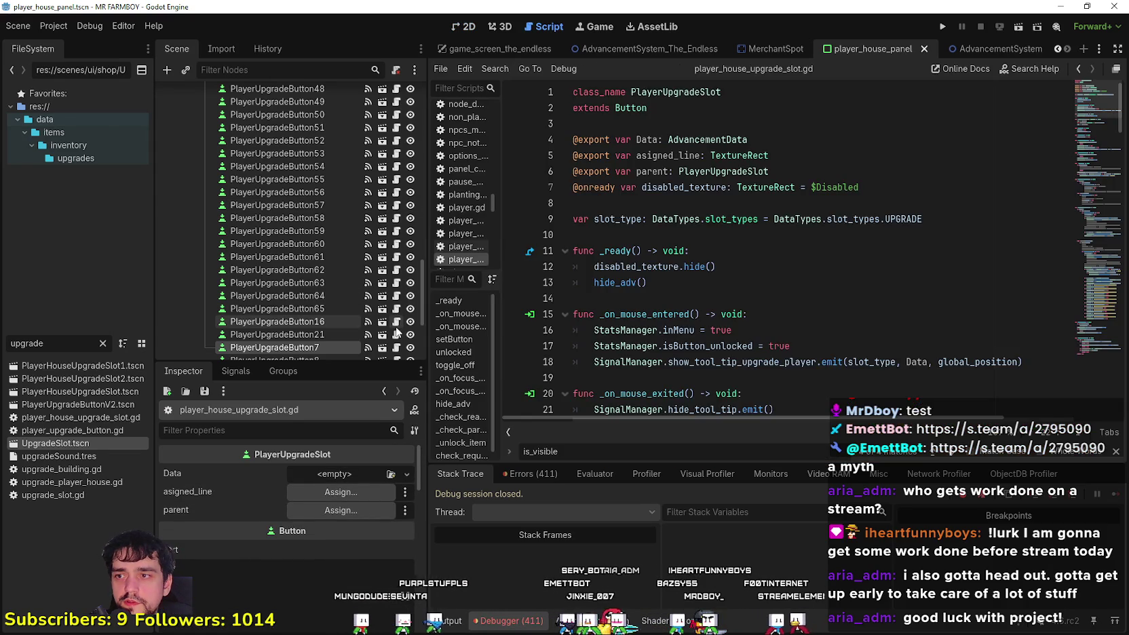
scroll("down", 3)
scroll("down", 3)
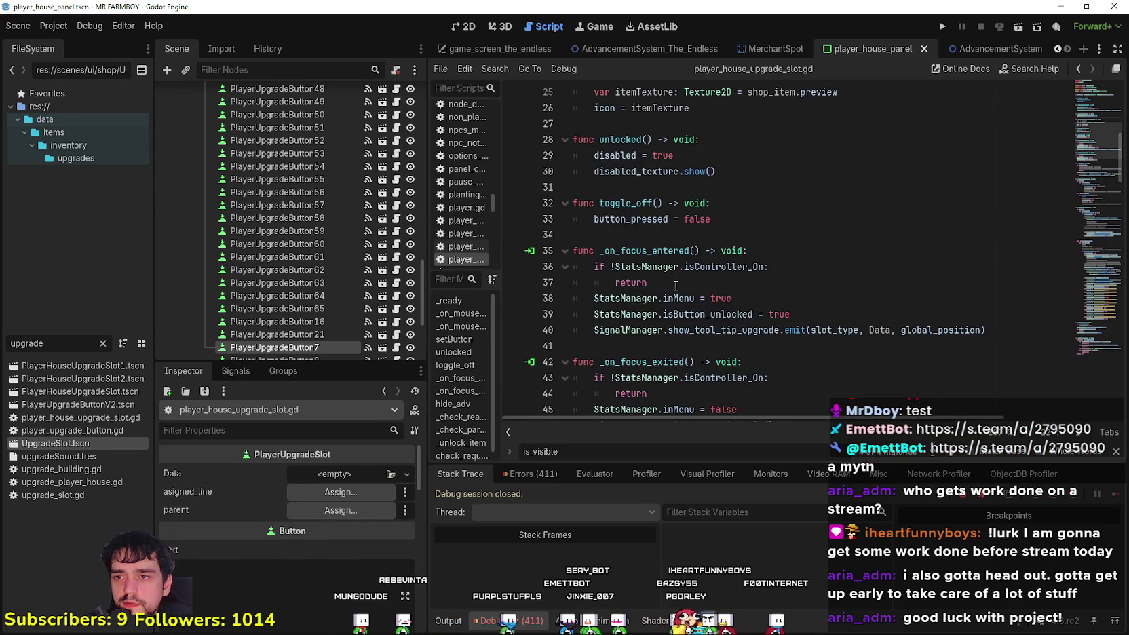
scroll("down", 3)
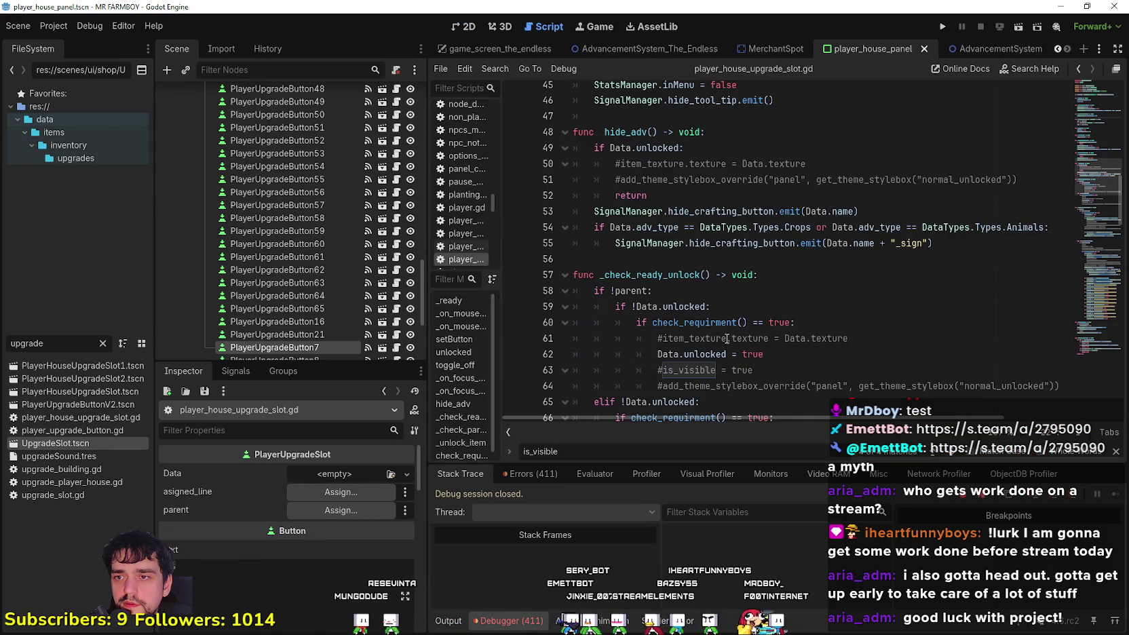
double_click(676, 309)
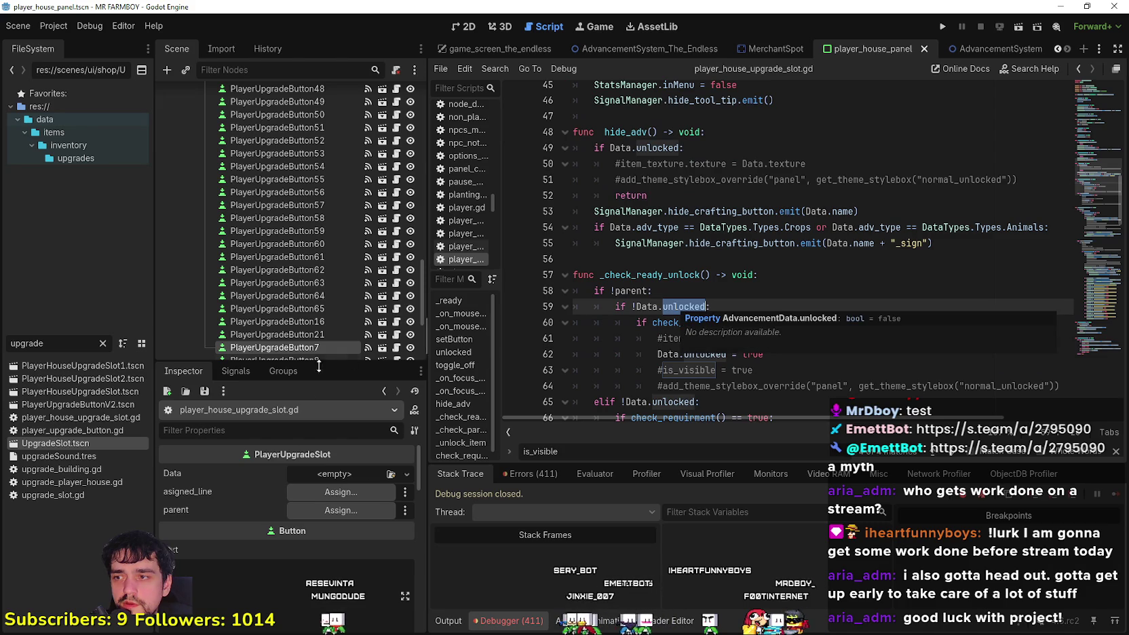
scroll("up", 3)
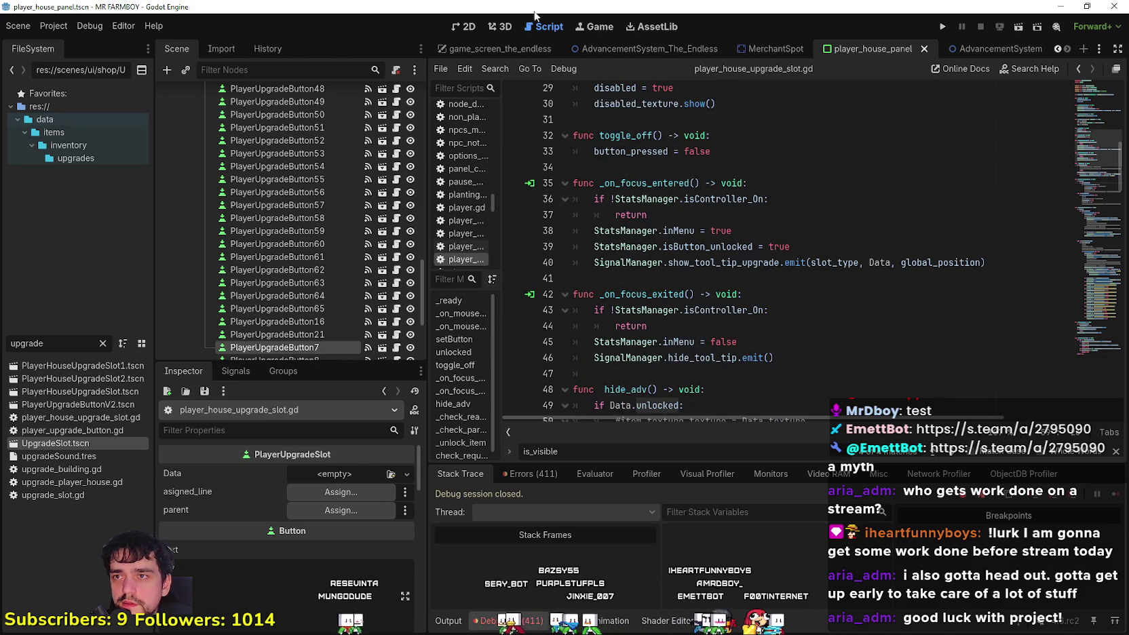
left_click(470, 30)
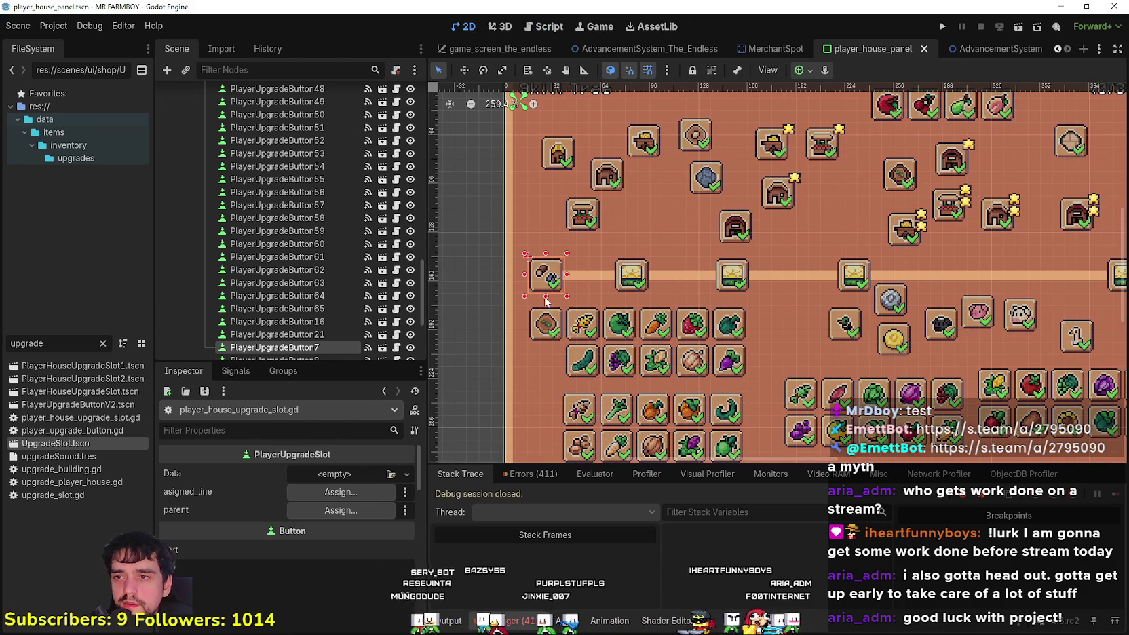
Give the first button's Data a new AdvancementData with adv_type None and save the scene
left_click(328, 475)
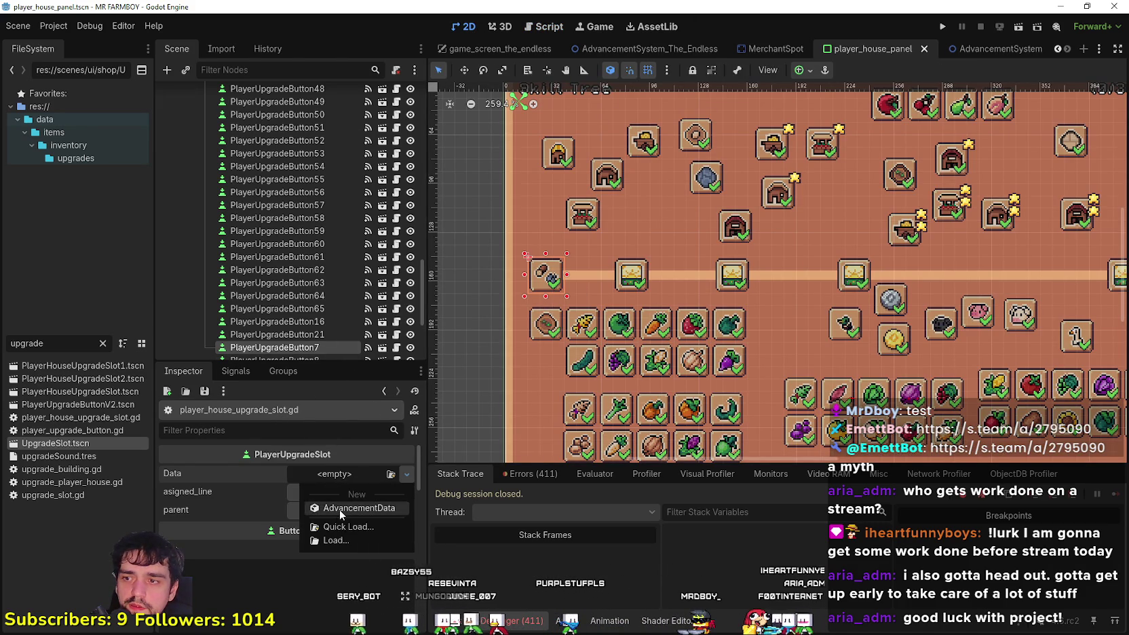
left_click(339, 509)
left_click(342, 480)
scroll("down", 3)
scroll("up", 3)
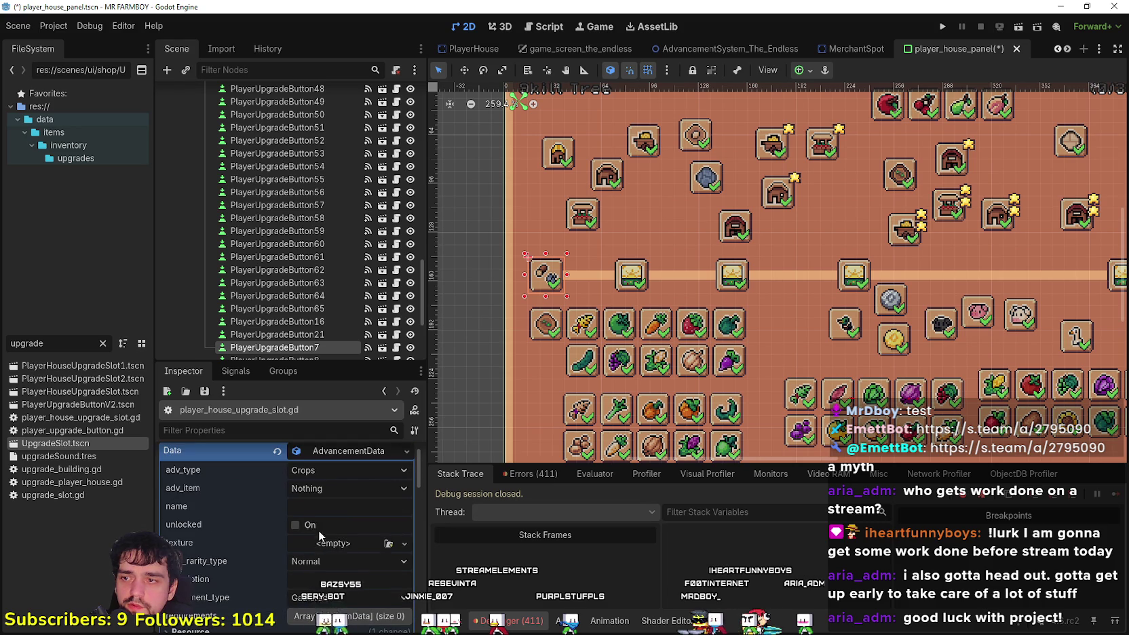
left_click(347, 469)
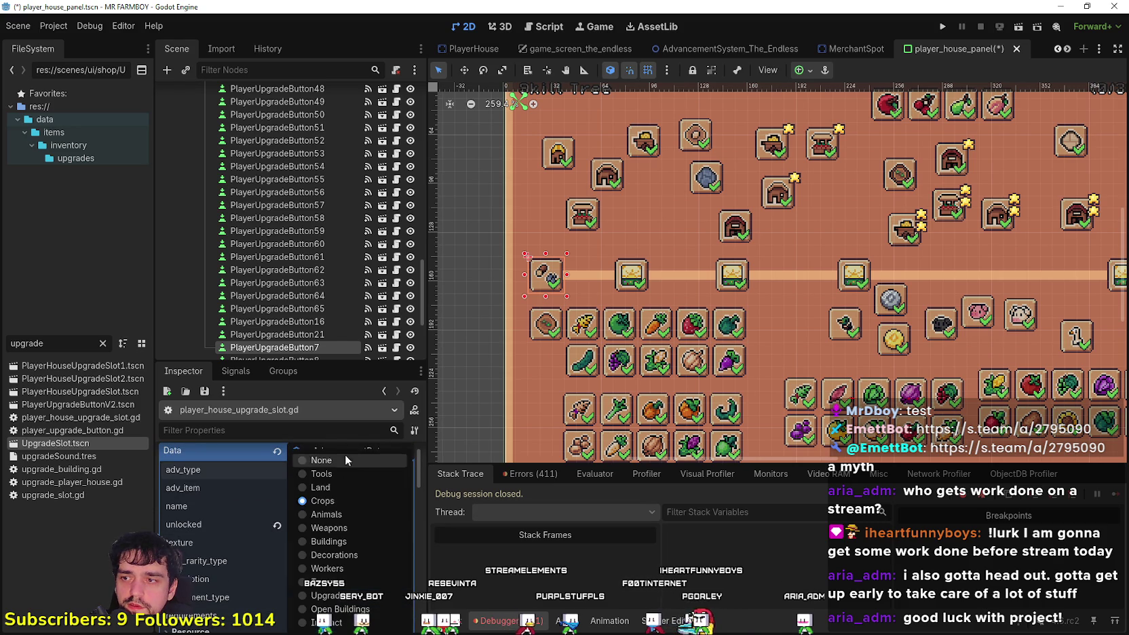
left_click(339, 461)
key("ctrl+s")
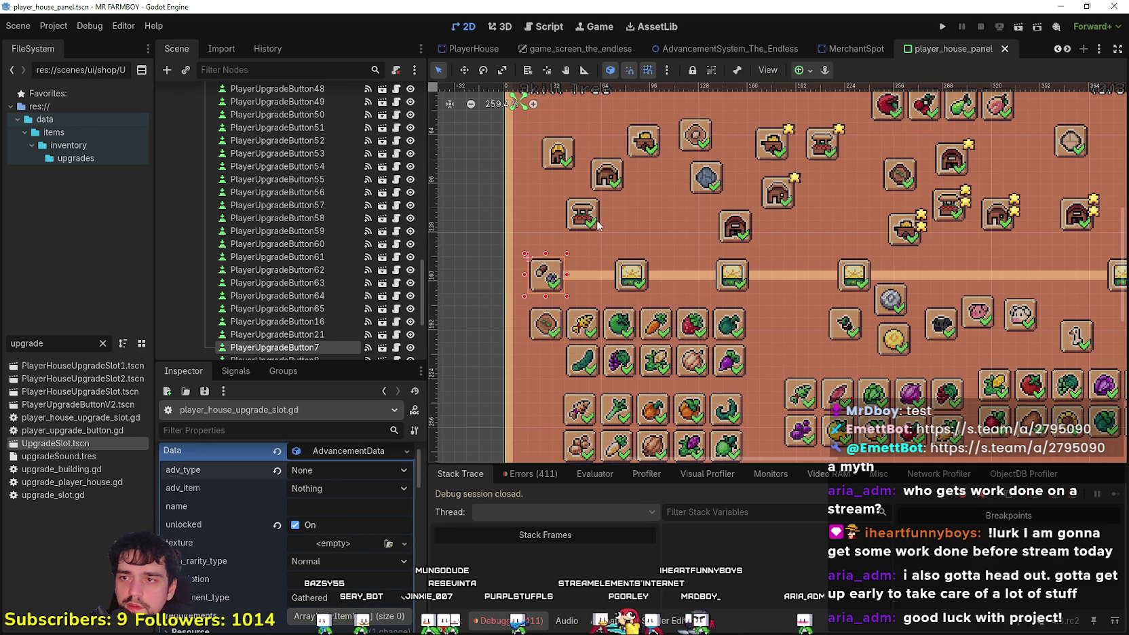
Nudge the button above the long line lower and give it a new AdvancementData with adv_type None
left_click(590, 222)
left_click_drag(576, 249, 580, 256)
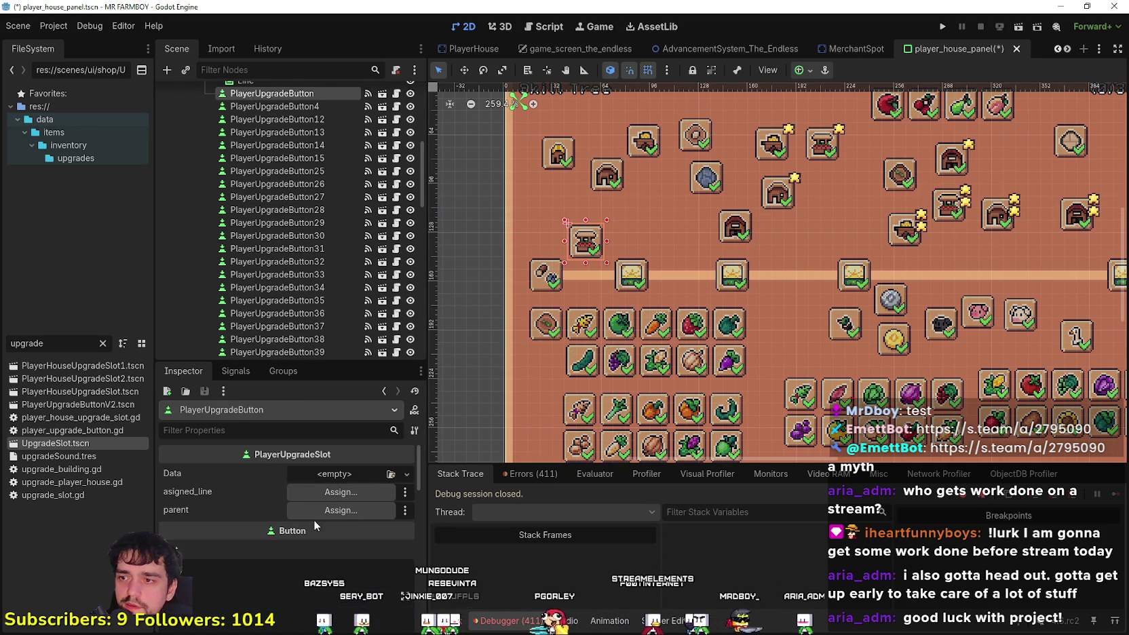
left_click(333, 475)
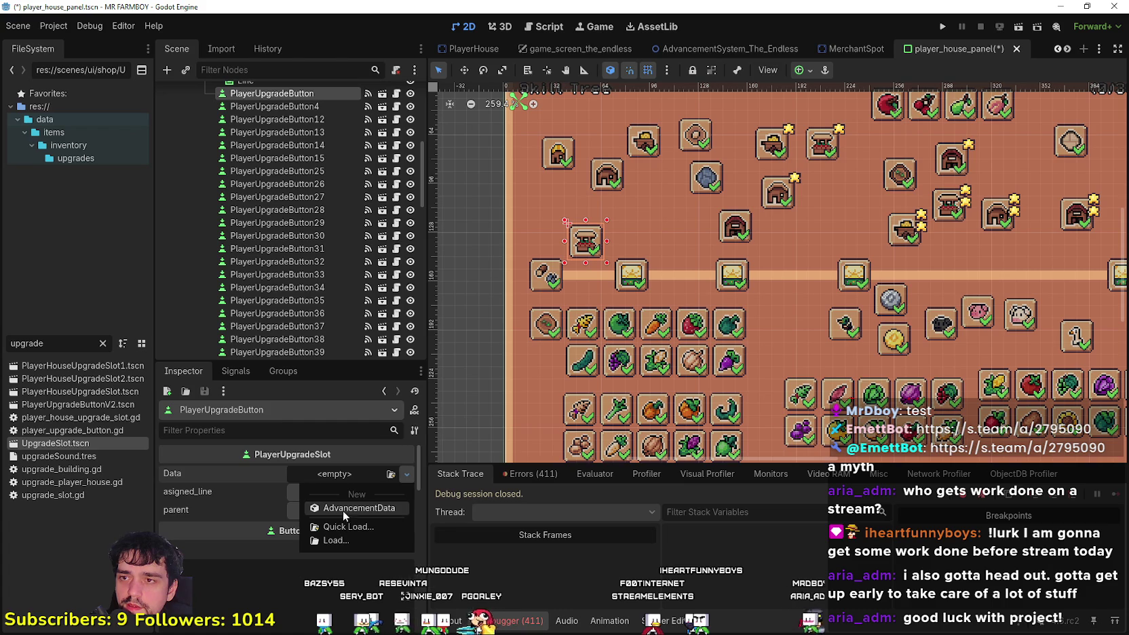
left_click(336, 478)
left_click(346, 473)
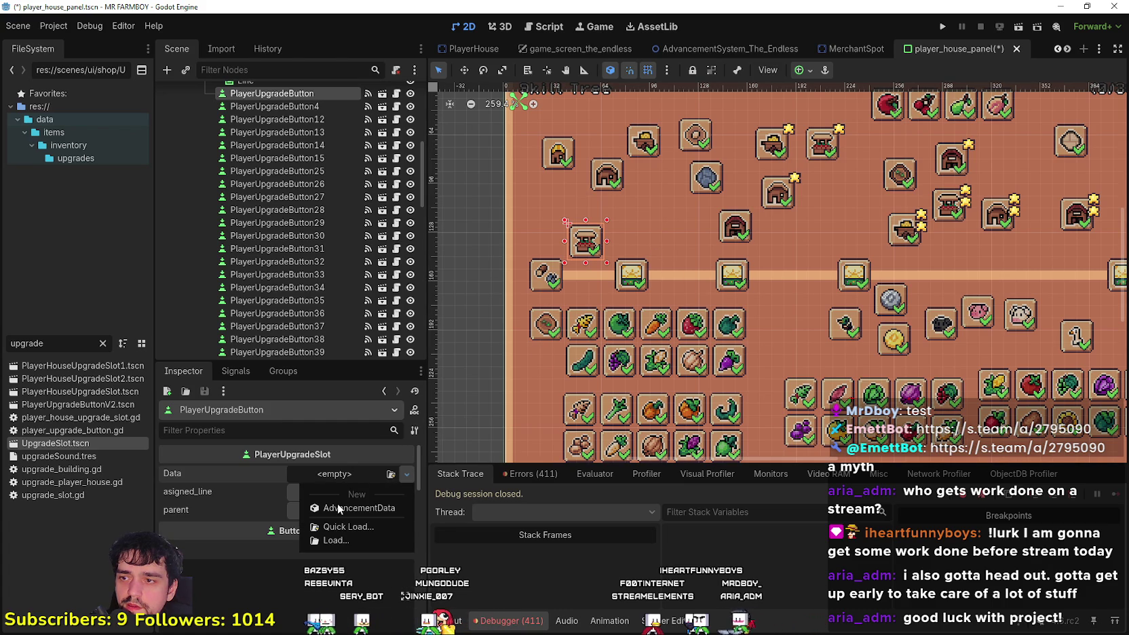
left_click(337, 507)
left_click(331, 474)
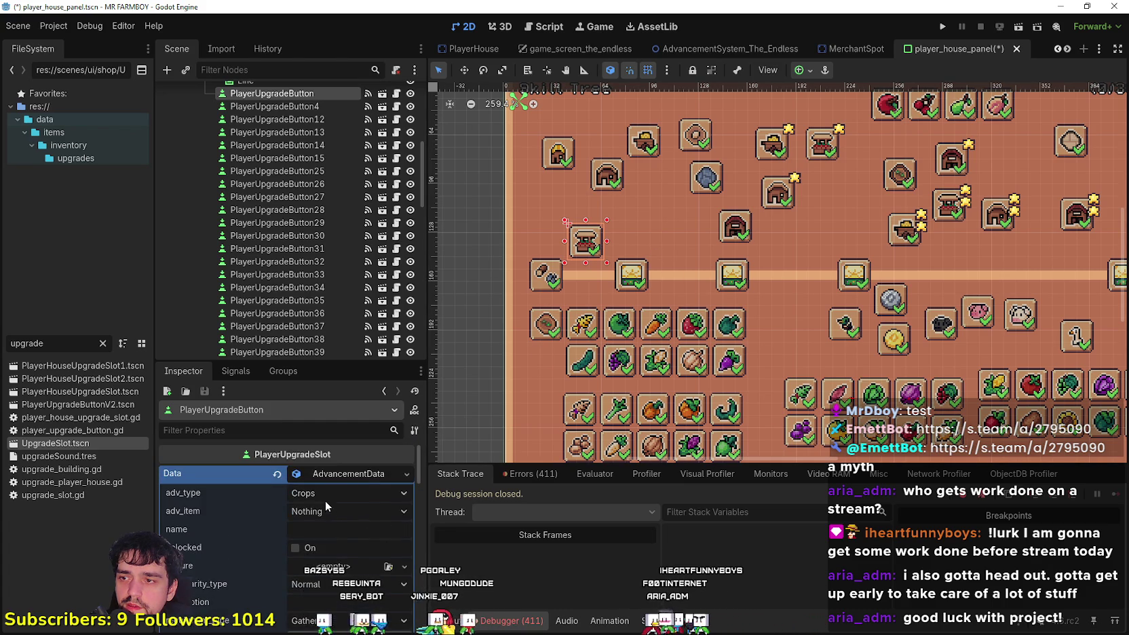
left_click(326, 498)
left_click(337, 459)
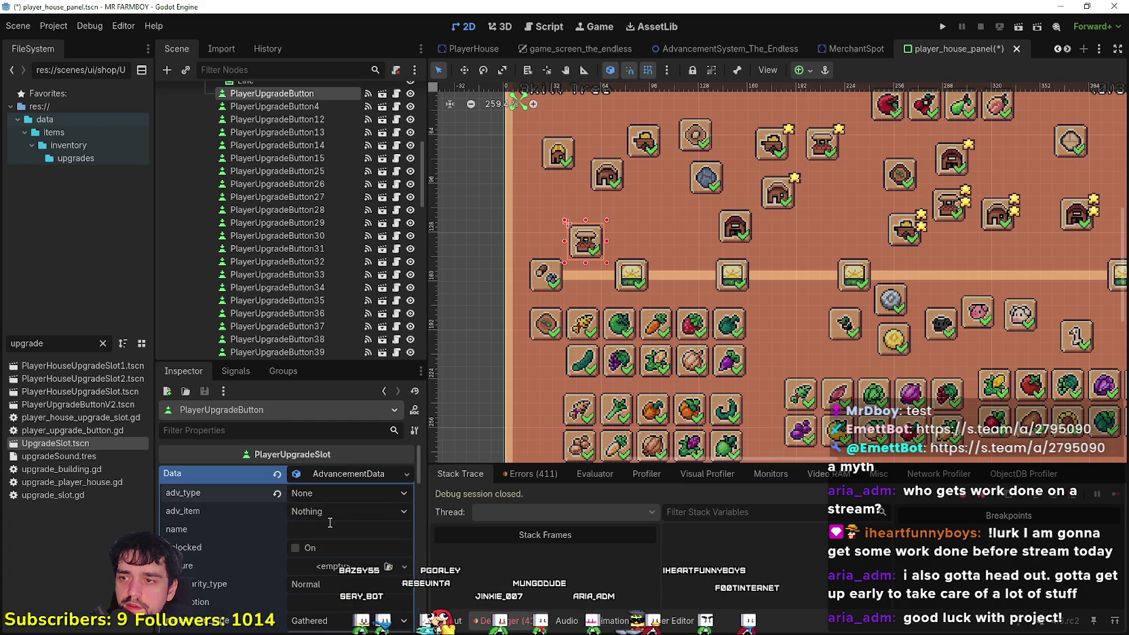
left_click(302, 529)
scroll("down", 3)
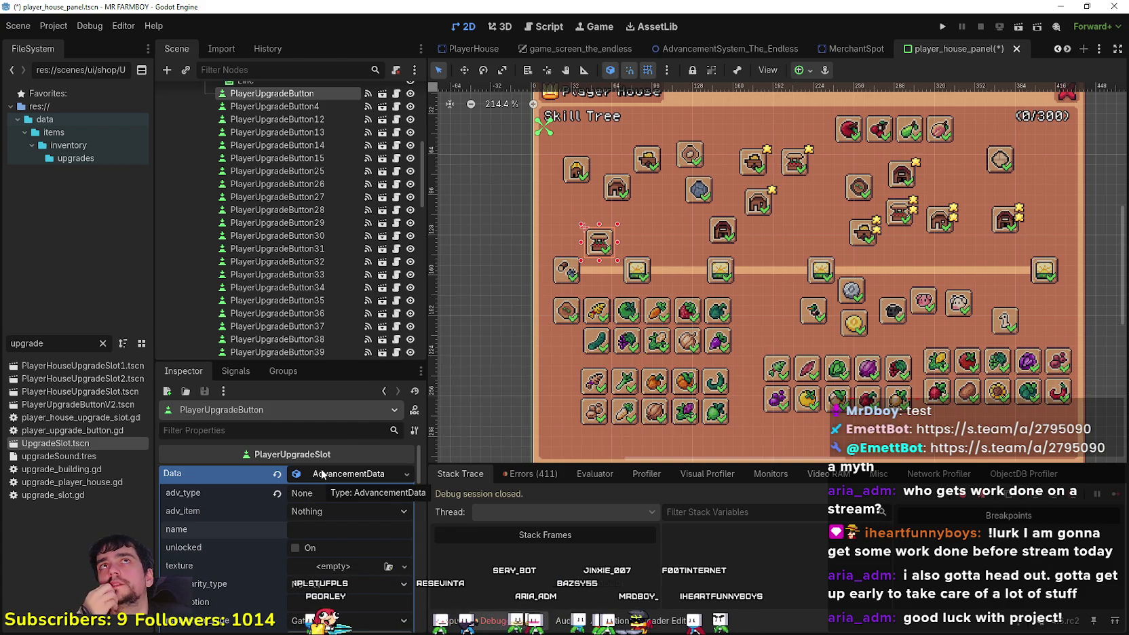
scroll("down", 3)
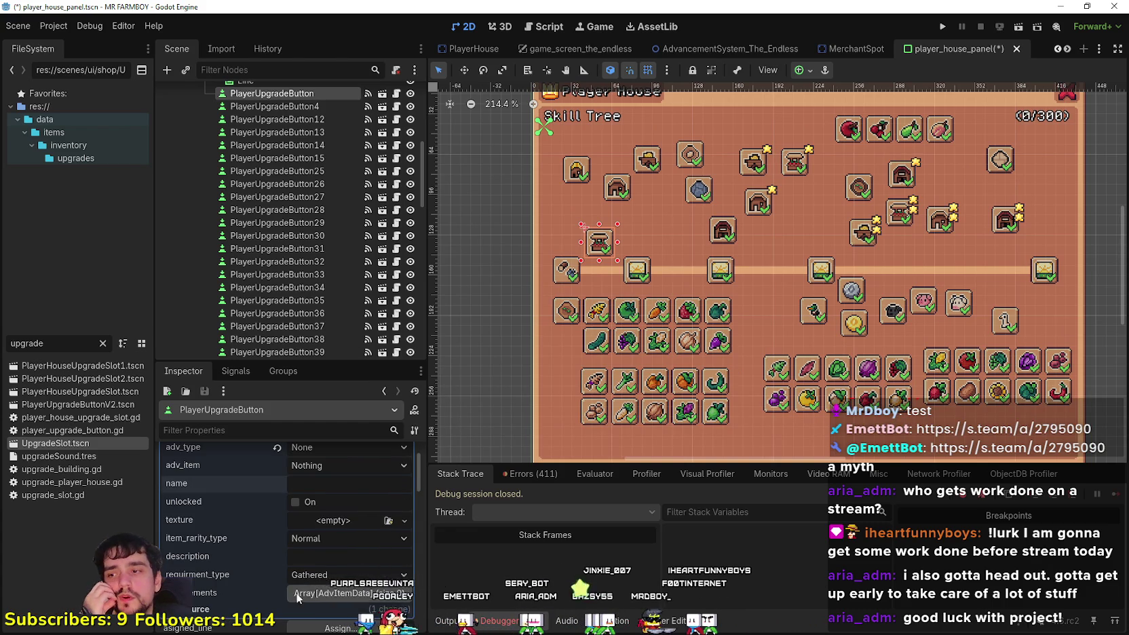
Set the requirements list size to 1 and fill element 0 with a new AdvItemData
left_click(349, 596)
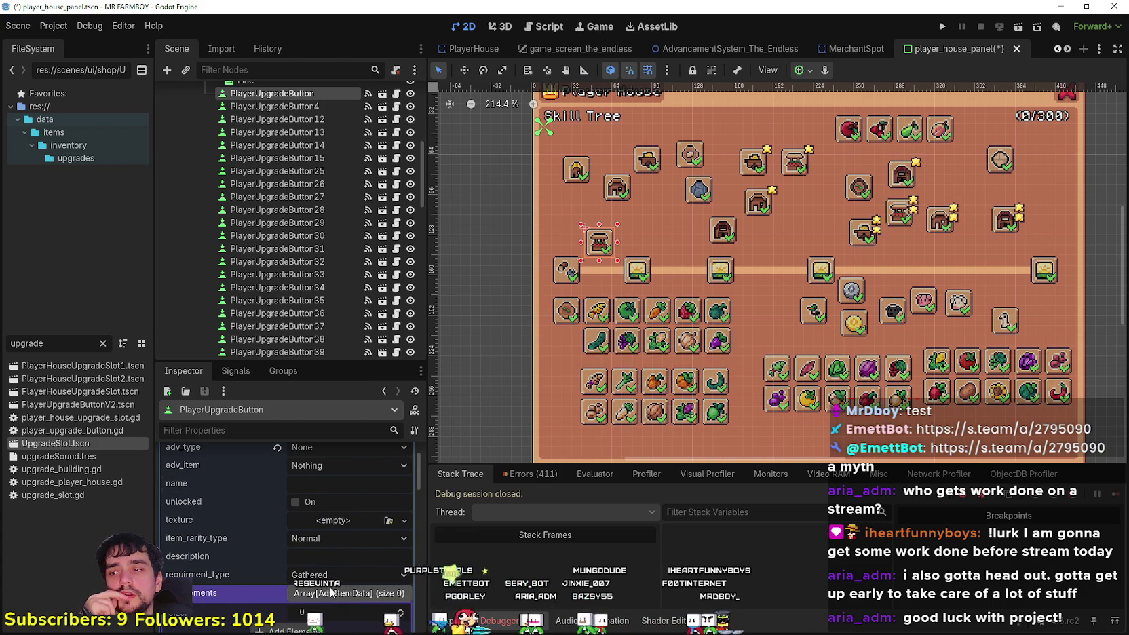
scroll("down", 3)
left_click(311, 574)
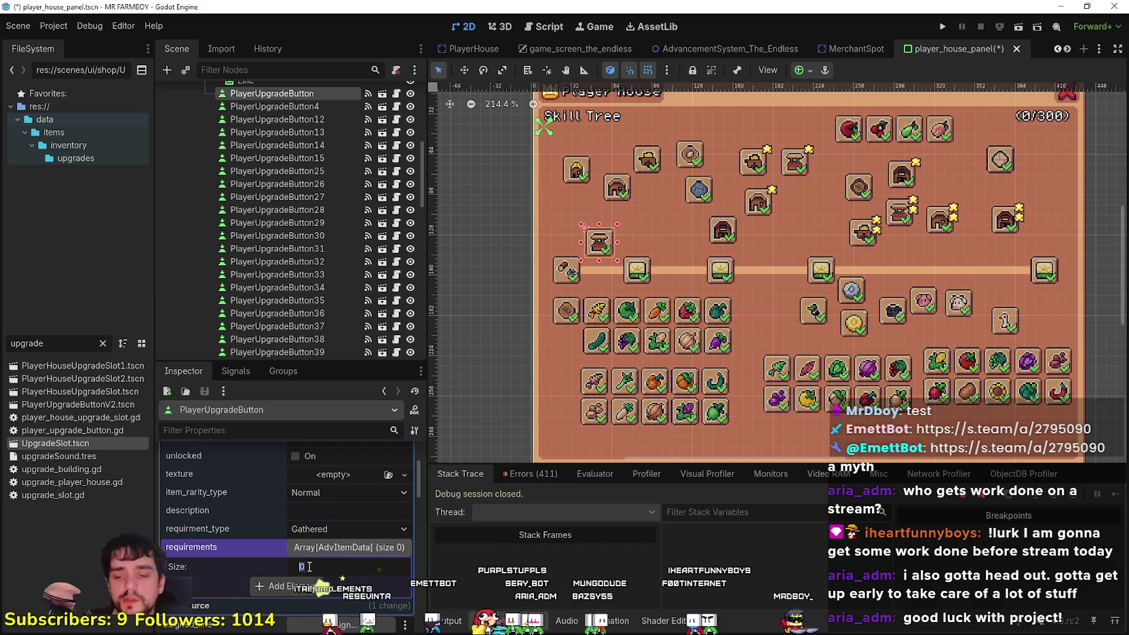
type("1")
key("Return")
left_click(324, 541)
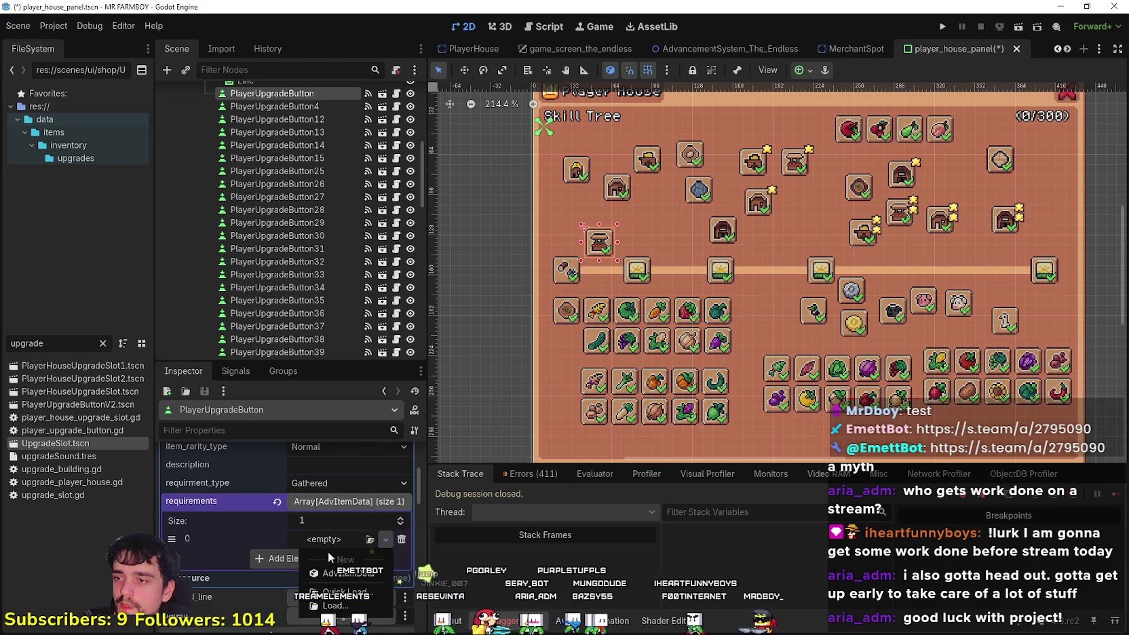
left_click(332, 550)
Look over the AdvItemData's advDataID choices, then reopen the adv_type choices
left_click(332, 488)
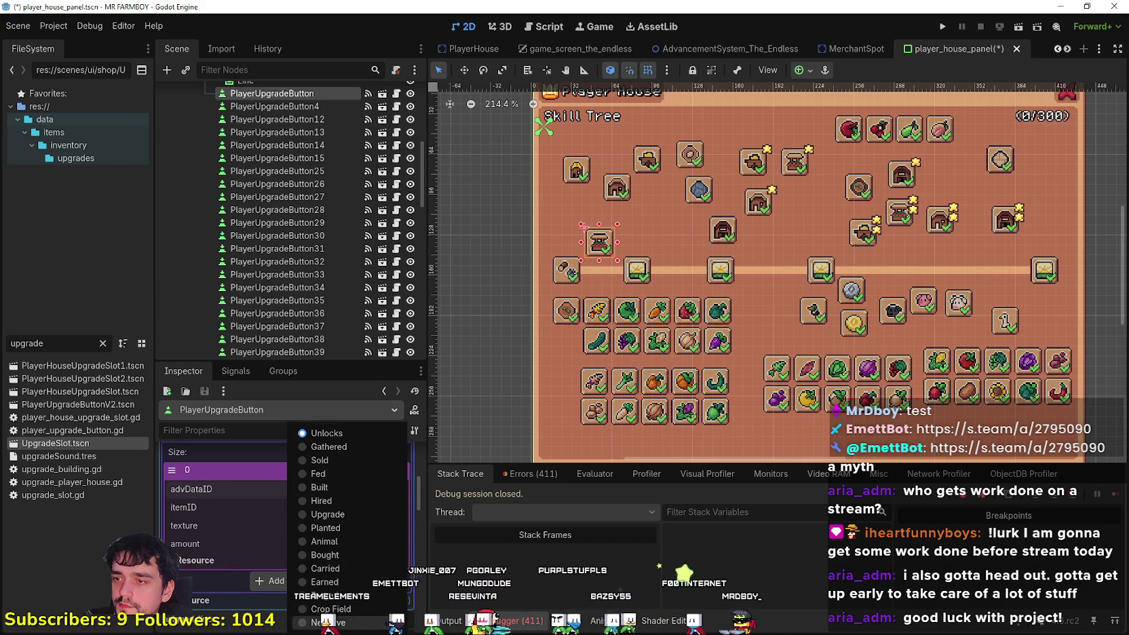
left_click(232, 471)
scroll("up", 3)
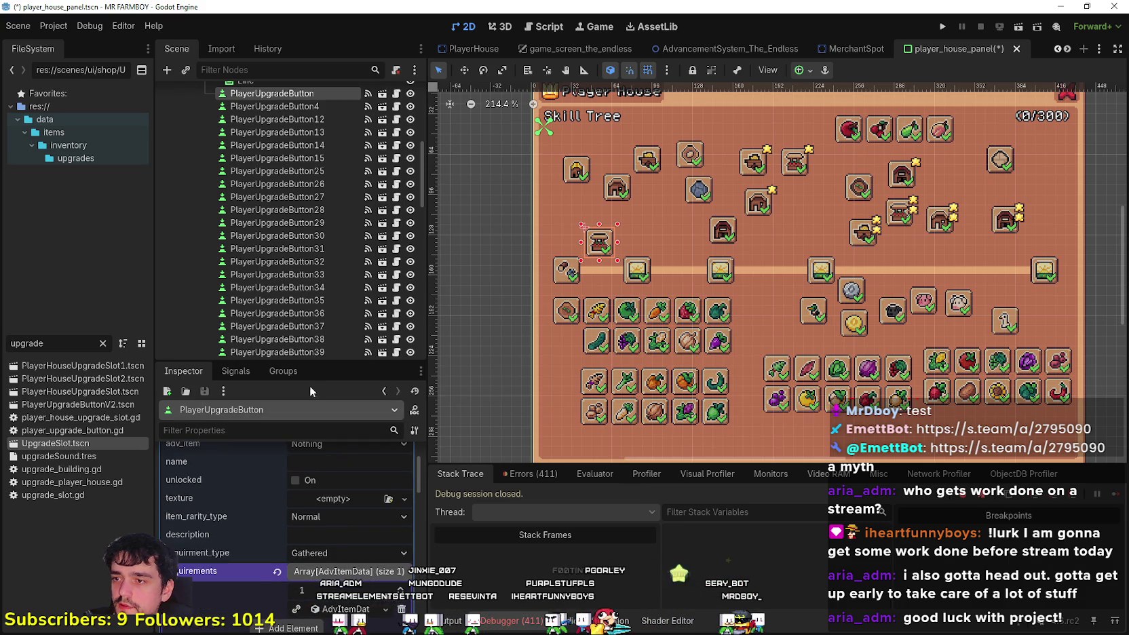
scroll("up", 3)
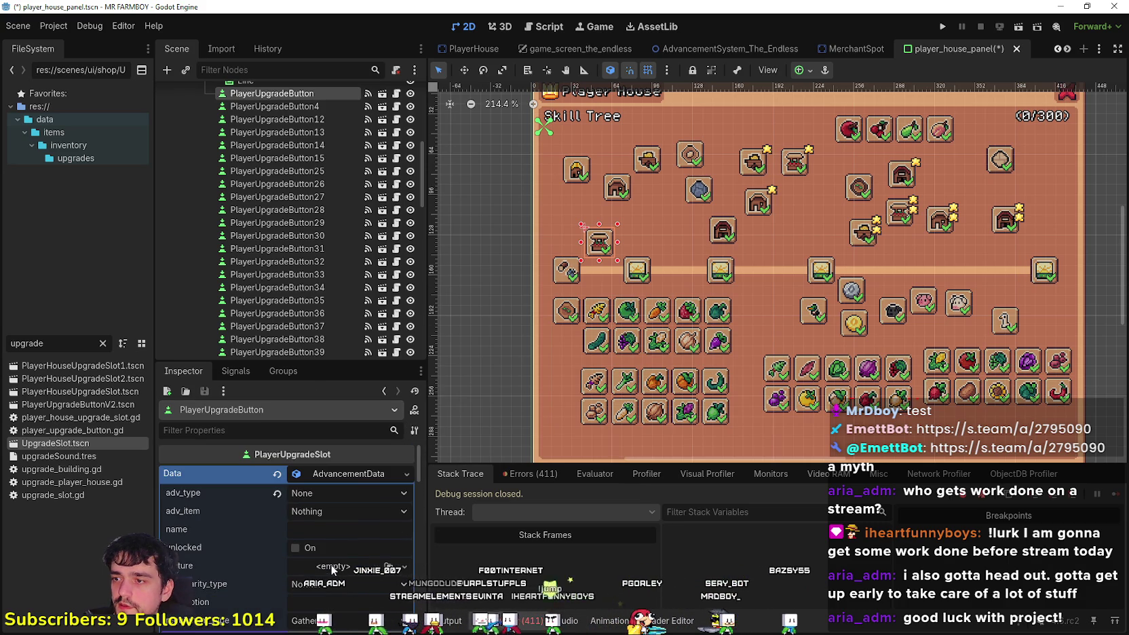
left_click(334, 492)
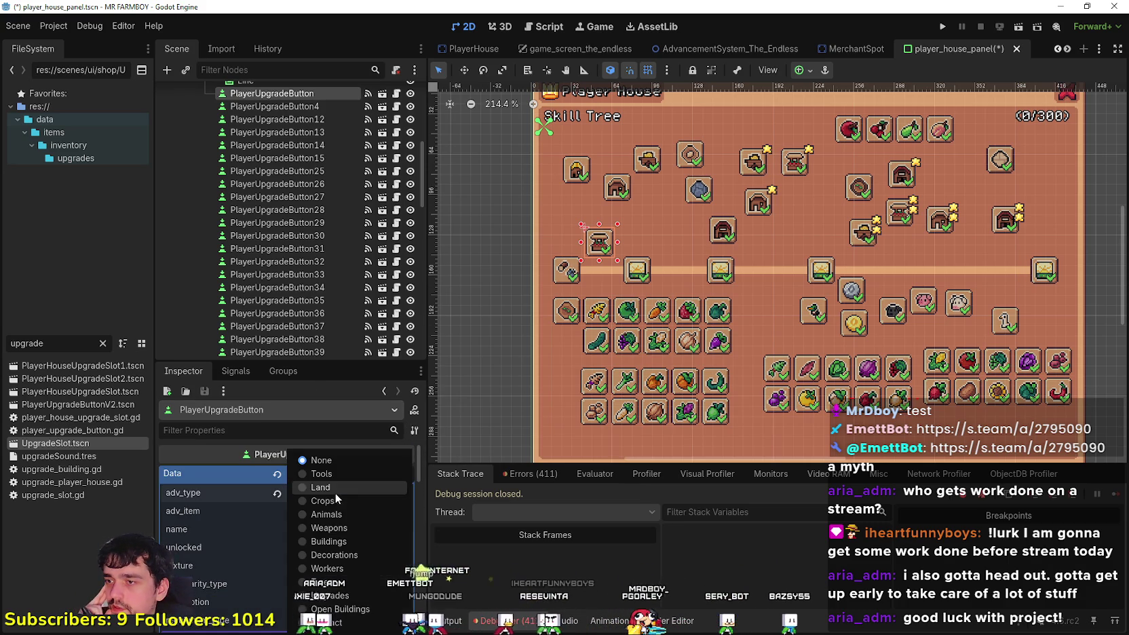
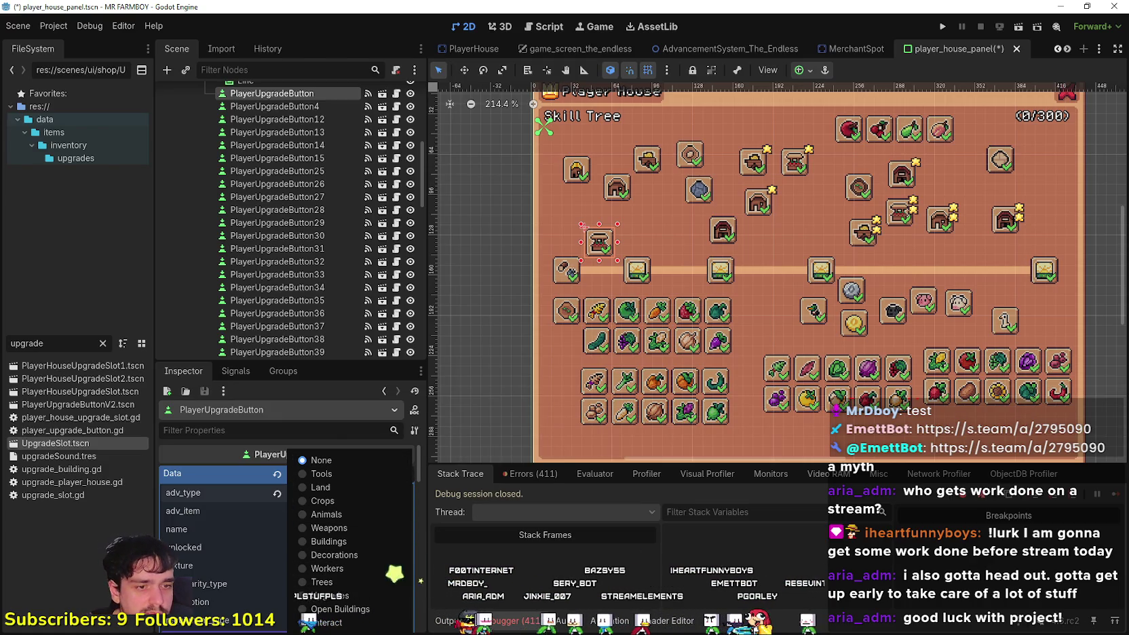
Keep the upgrade button's adv_type at None and bring up MR FARMBOY's page in Steam
key("Escape")
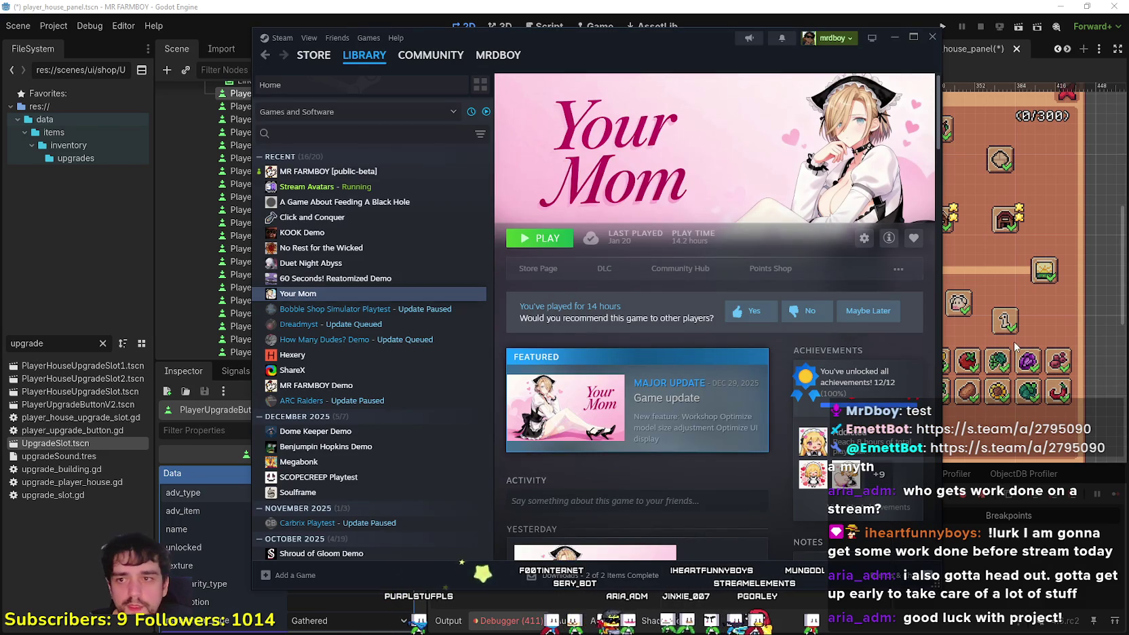
left_click(336, 171)
Open MR FARMBOY's achievements list and scroll through the 192 of 198 earned
scroll("down", 3)
left_click(901, 505)
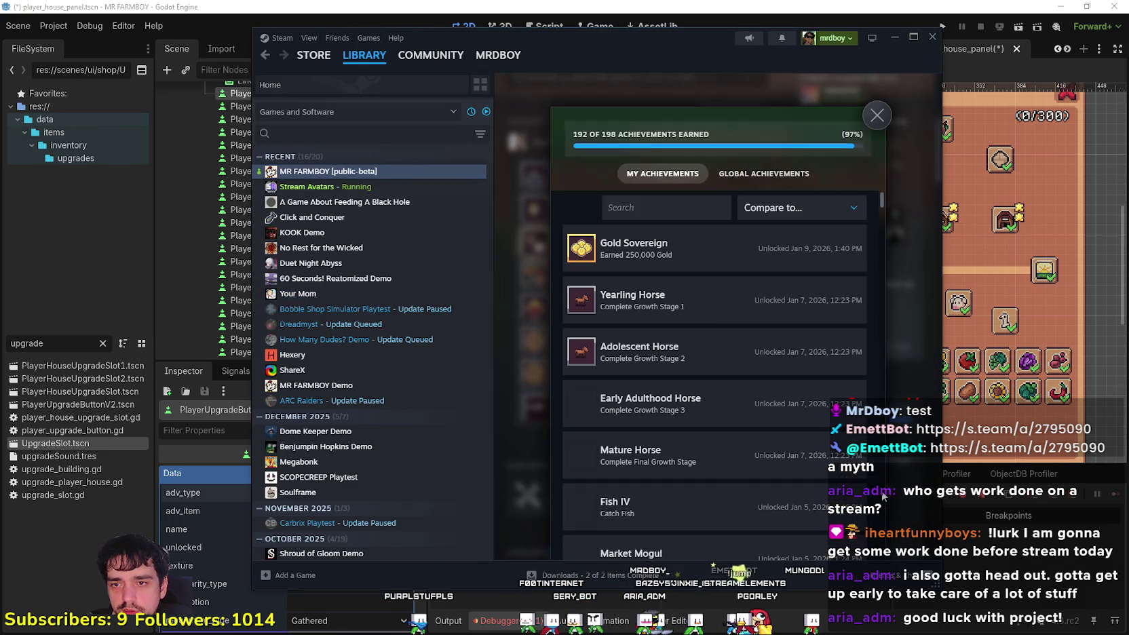
scroll("down", 3)
scroll("down", 3)
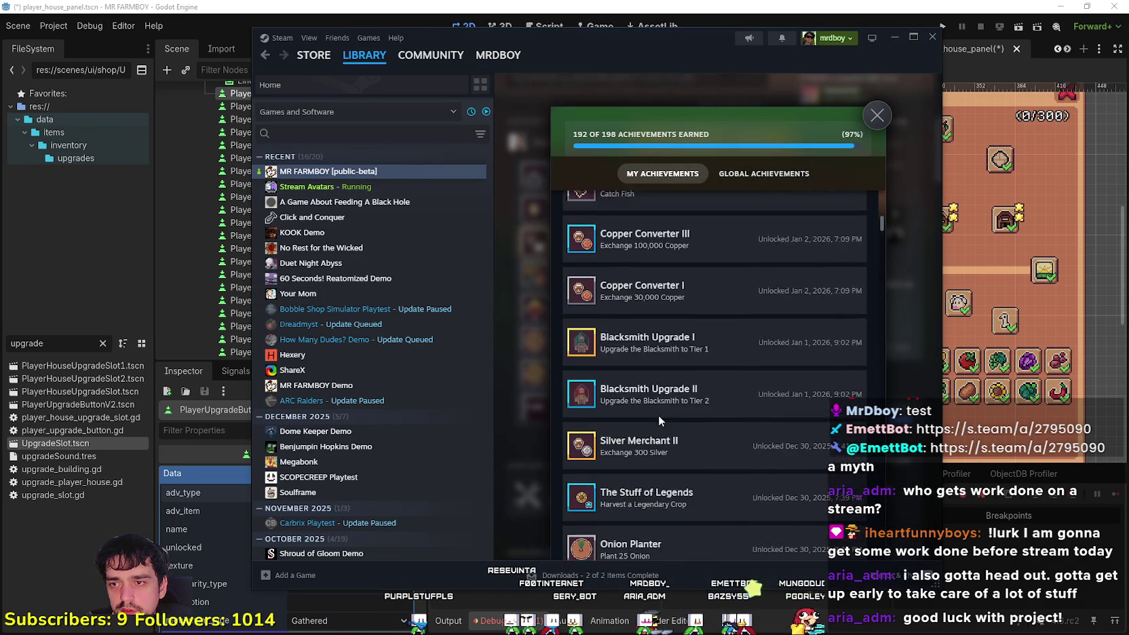
scroll("up", 3)
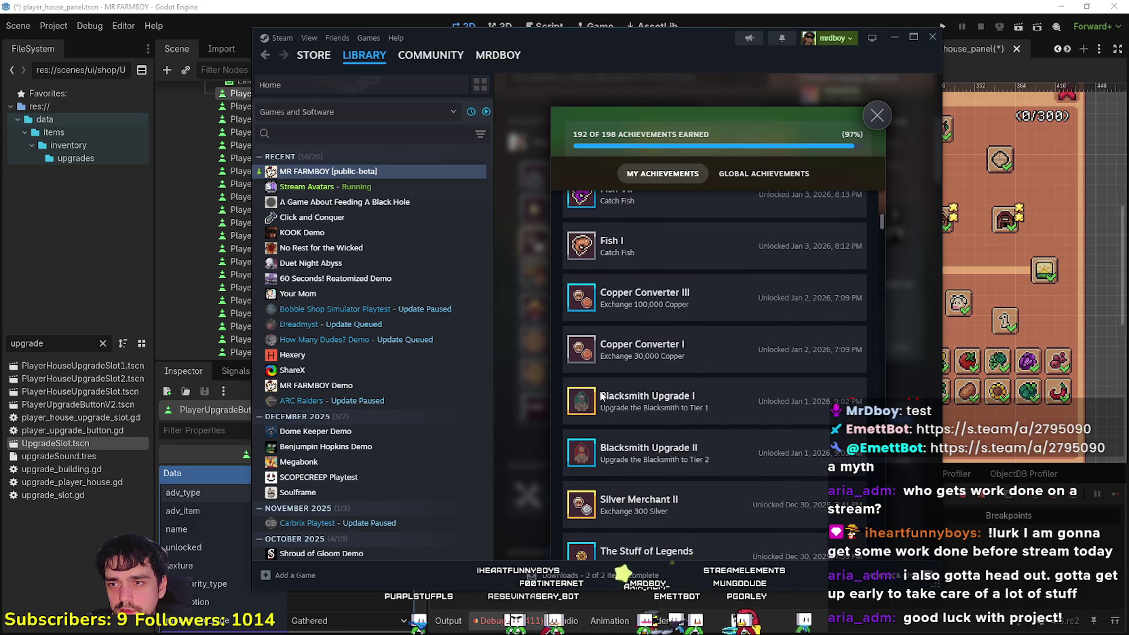
scroll("down", 3)
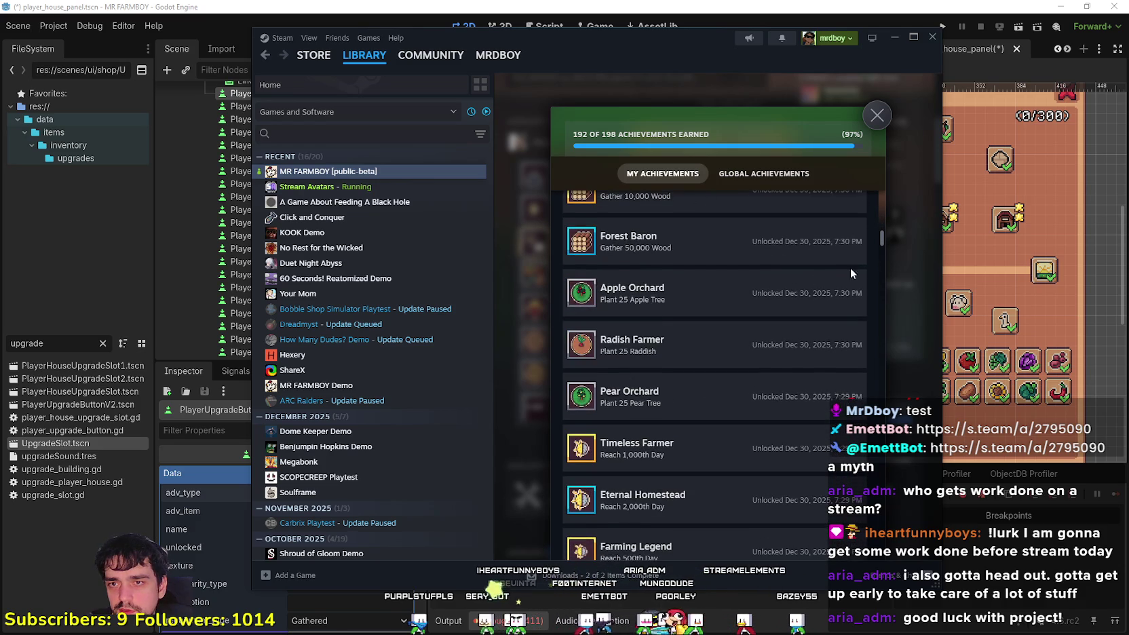
left_click_drag(879, 238, 860, 487)
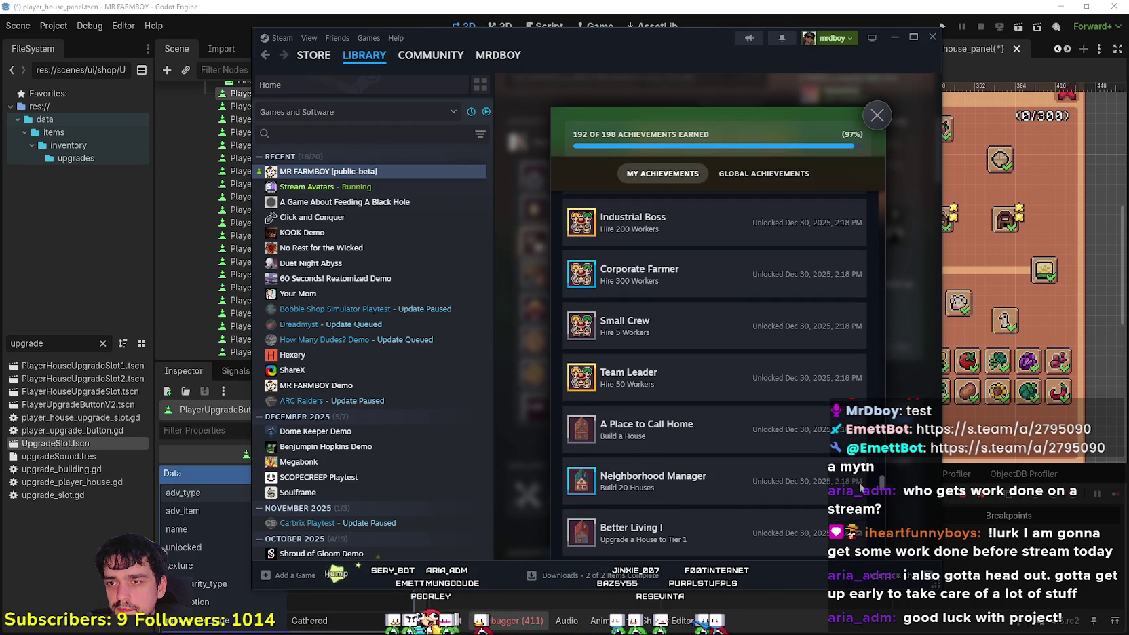
scroll("down", 3)
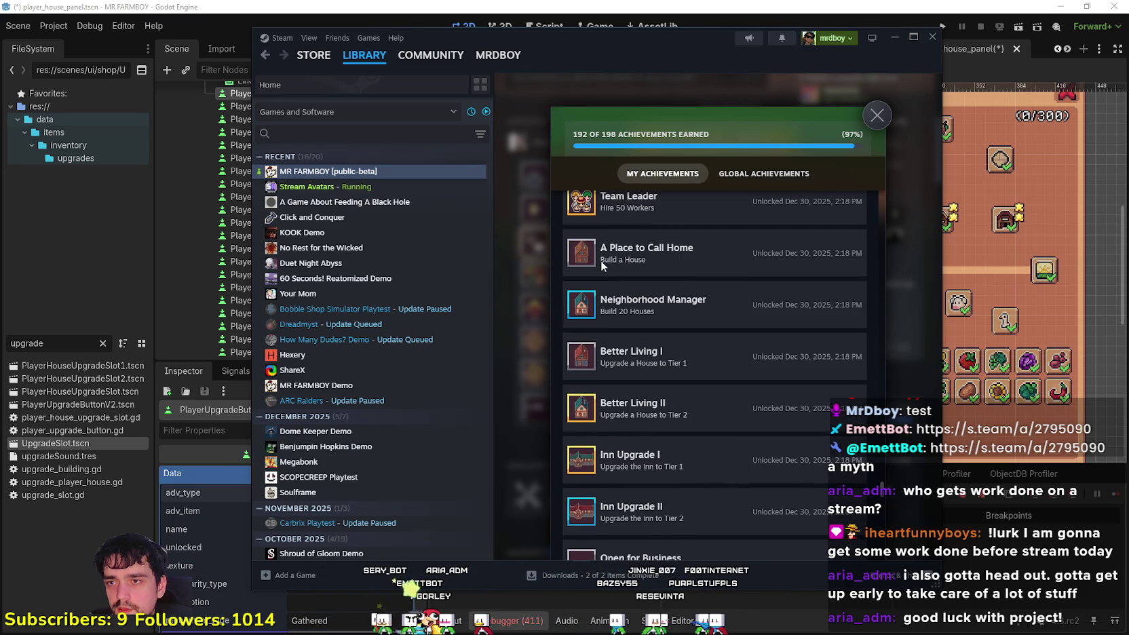
scroll("down", 3)
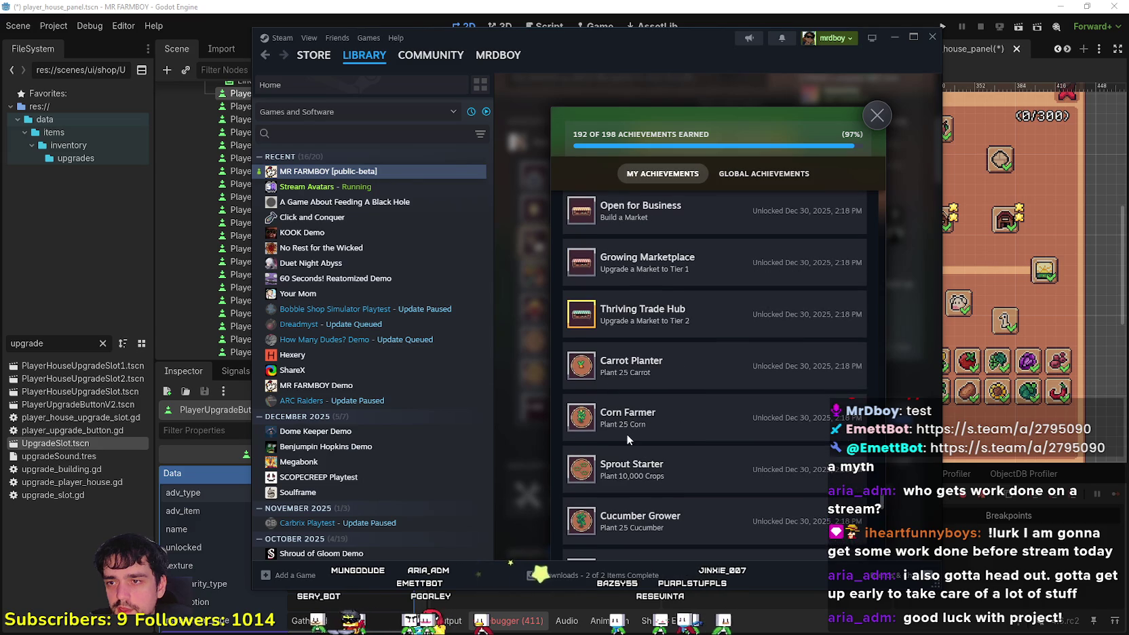
scroll("down", 3)
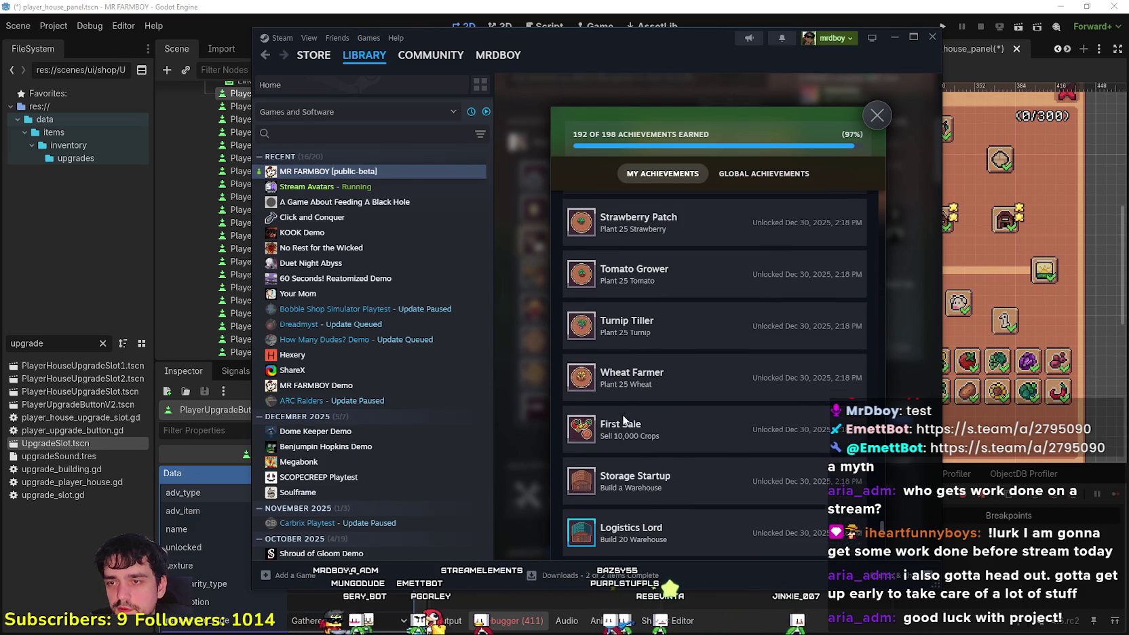
scroll("up", 3)
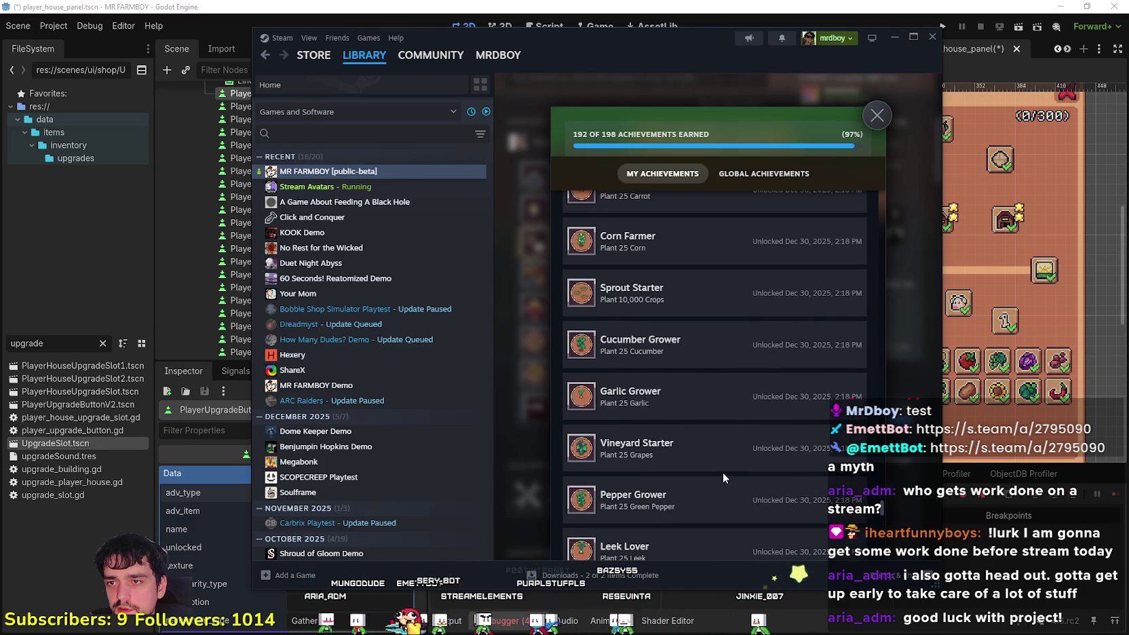
scroll("up", 3)
scroll("down", 3)
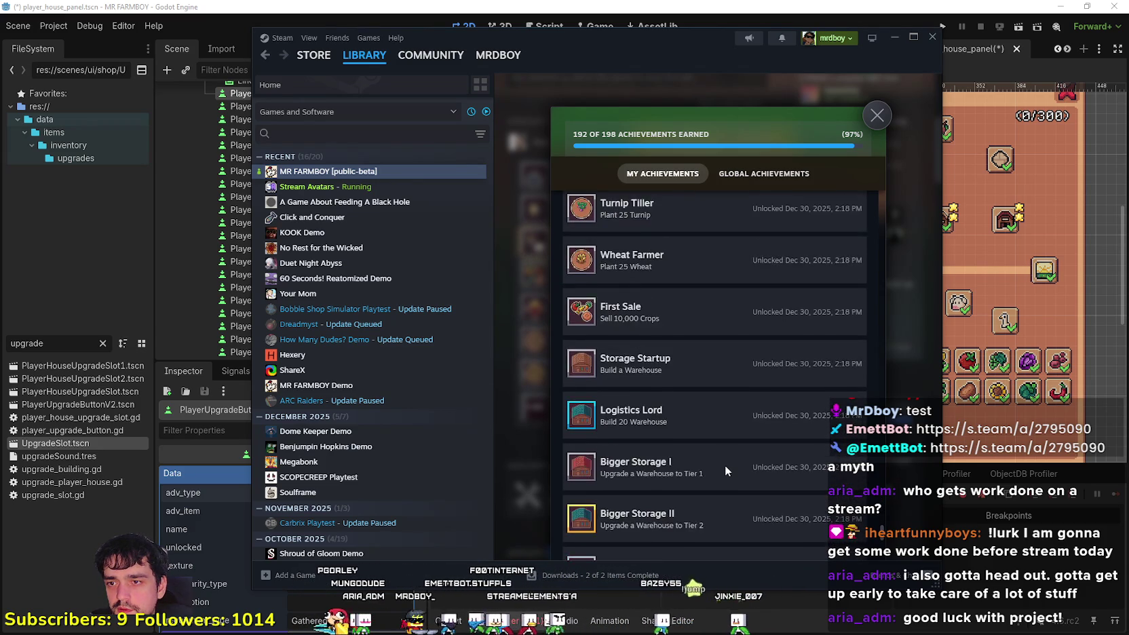
scroll("down", 3)
scroll("up", 3)
scroll("down", 3)
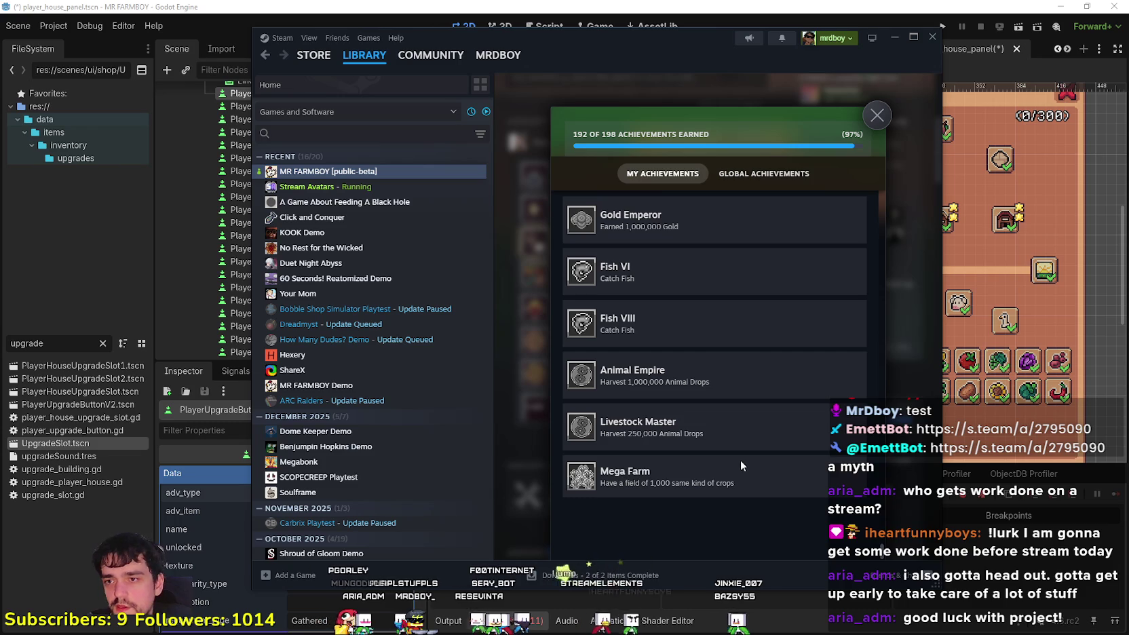
scroll("up", 3)
left_click_drag(878, 542, 880, 304)
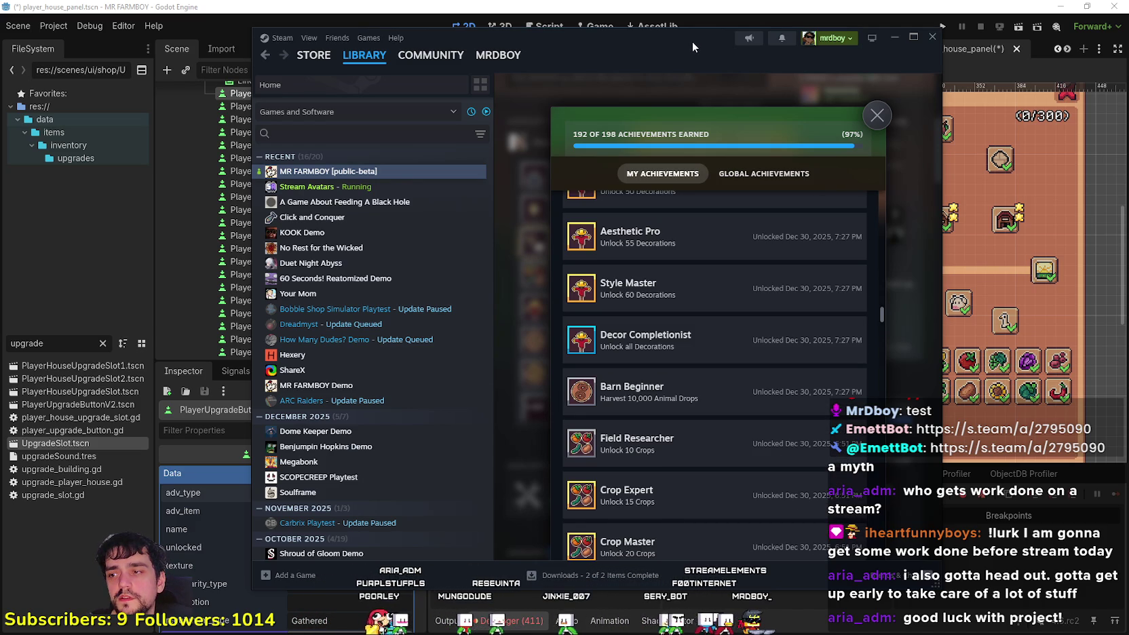
Finish scanning the achievements list and switch back to the Godot editor
scroll("up", 3)
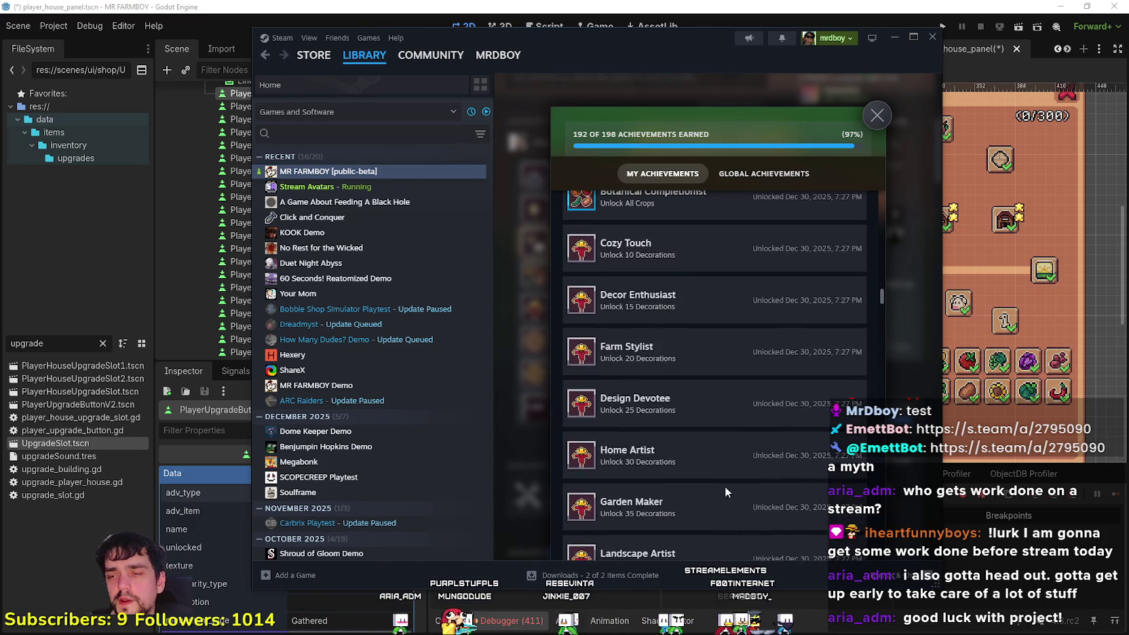
scroll("down", 3)
scroll("up", 3)
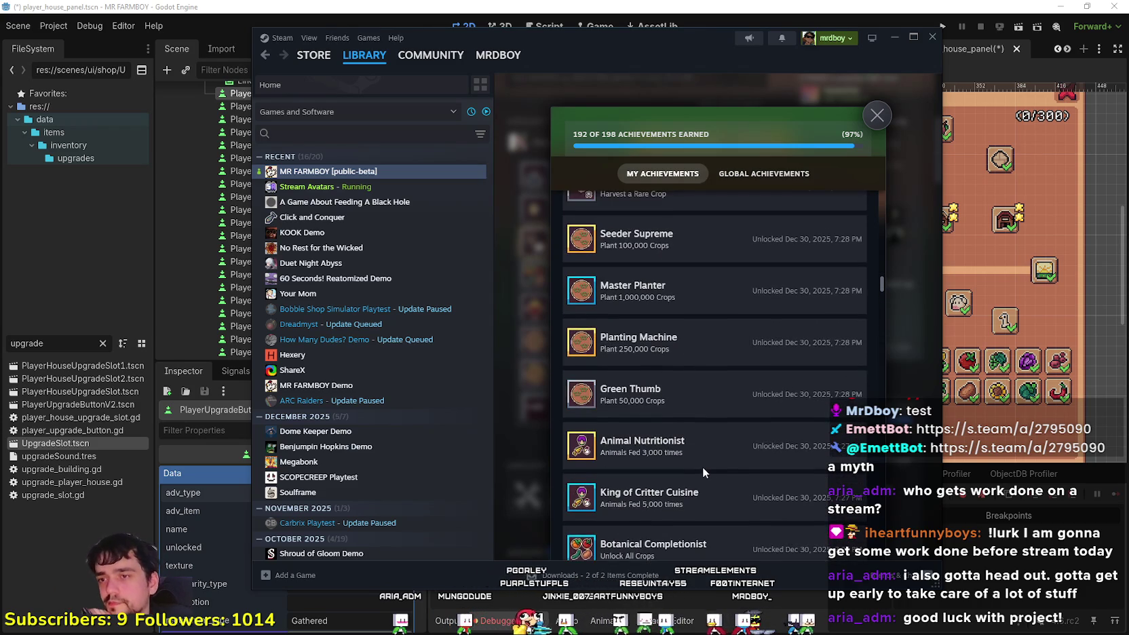
scroll("up", 3)
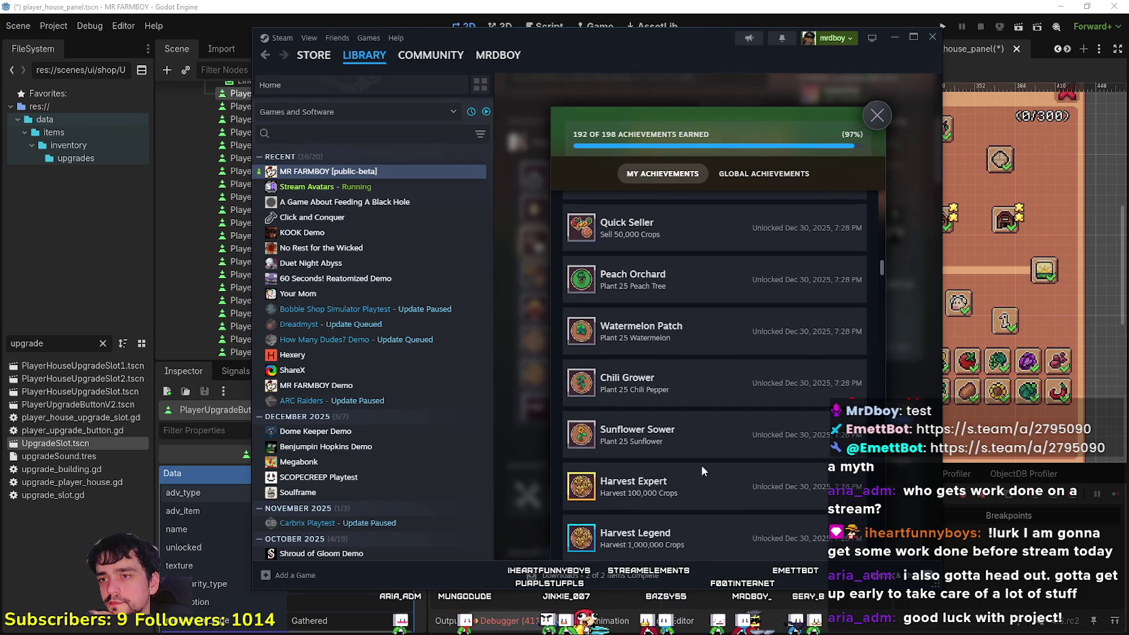
scroll("up", 3)
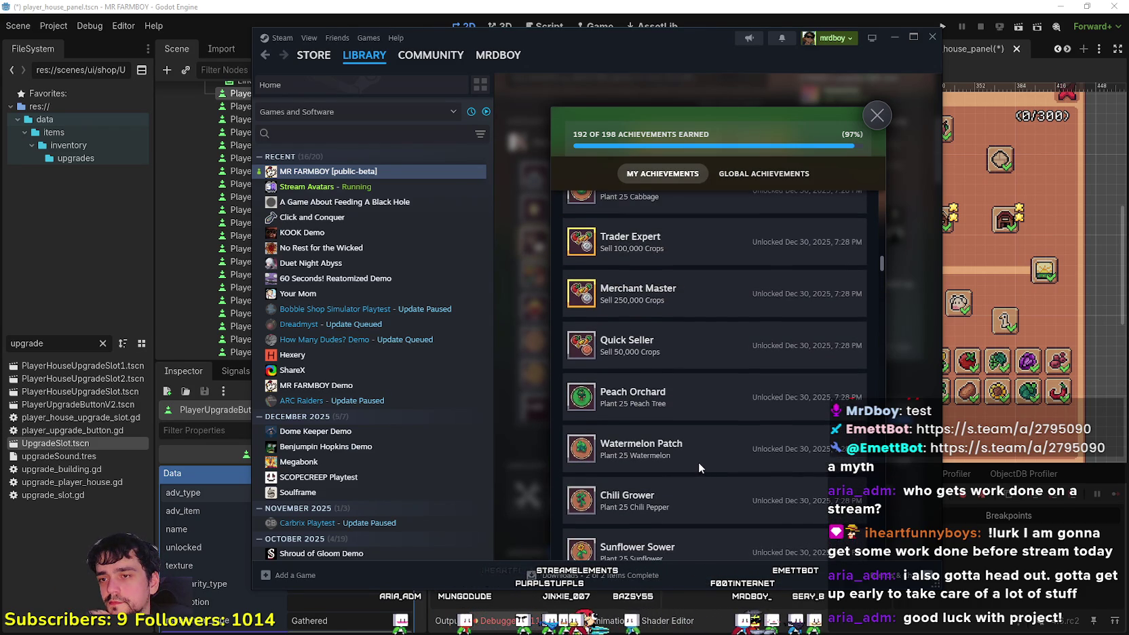
scroll("down", 3)
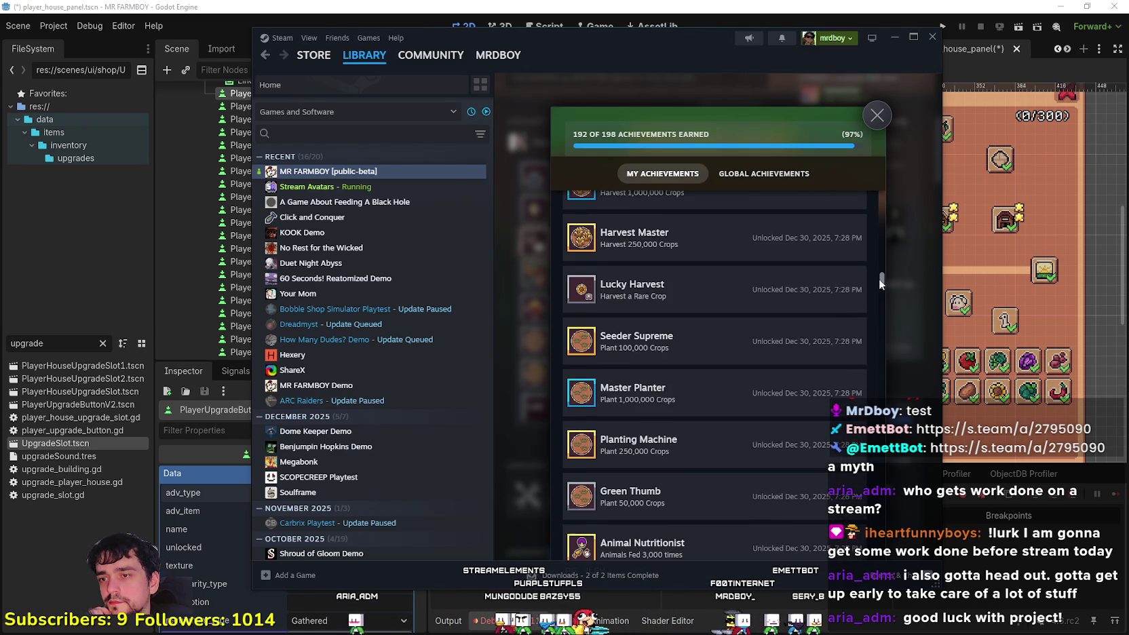
left_click_drag(815, 44, 878, 89)
left_click(1121, 134)
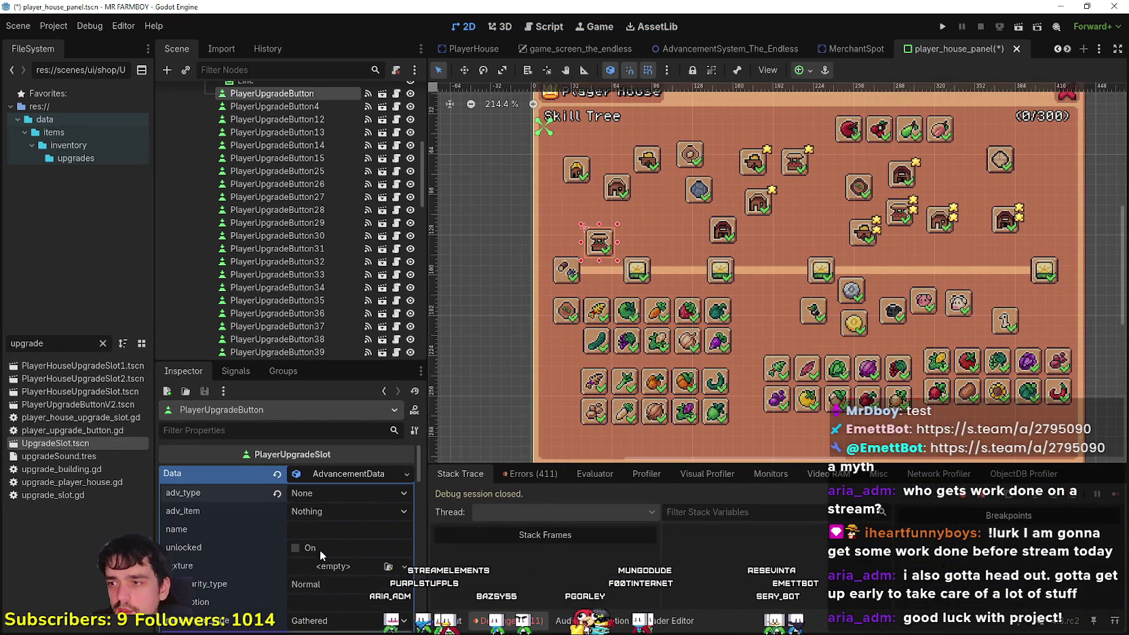
Open the upgrade slot's script and jump to the AdvancementData class definition
left_click_drag(331, 363, 331, 306)
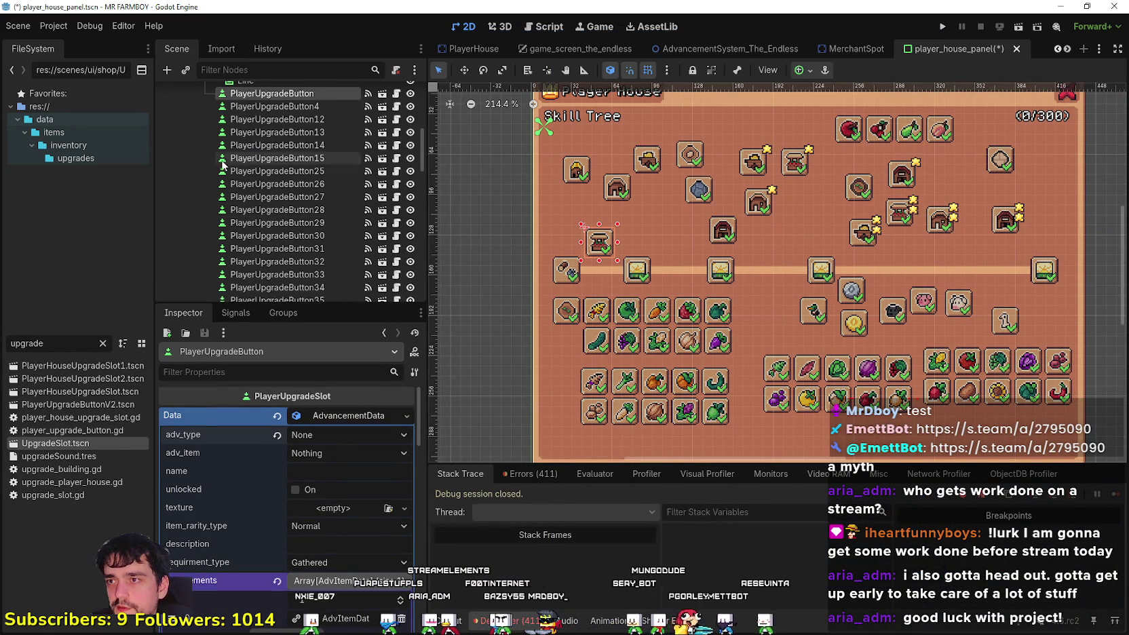
scroll("up", 3)
left_click(396, 173)
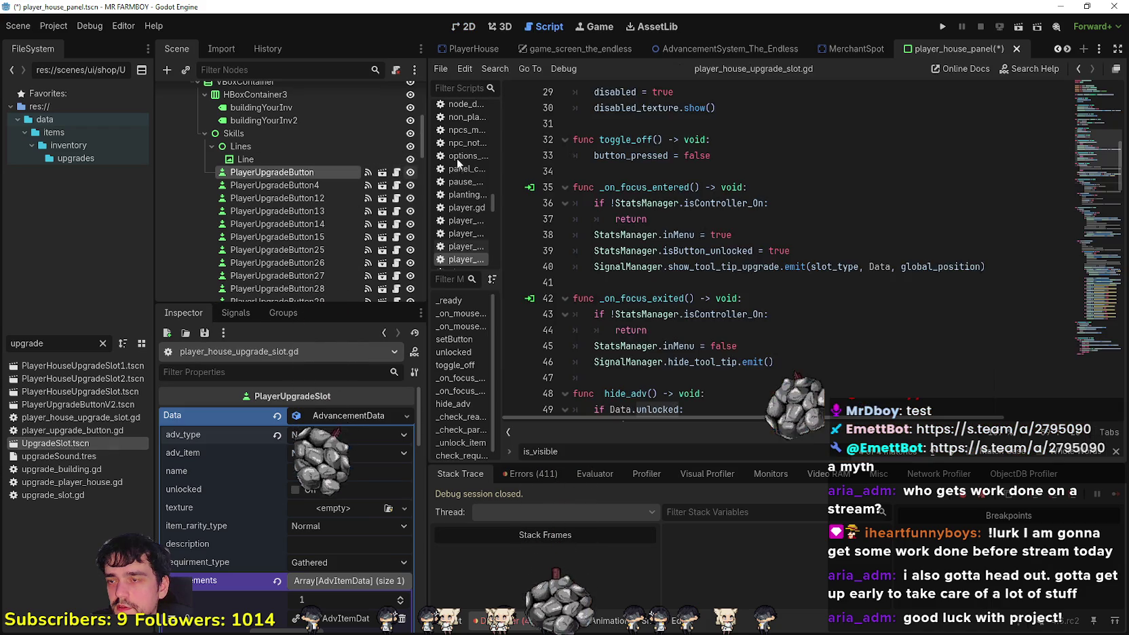
scroll("up", 3)
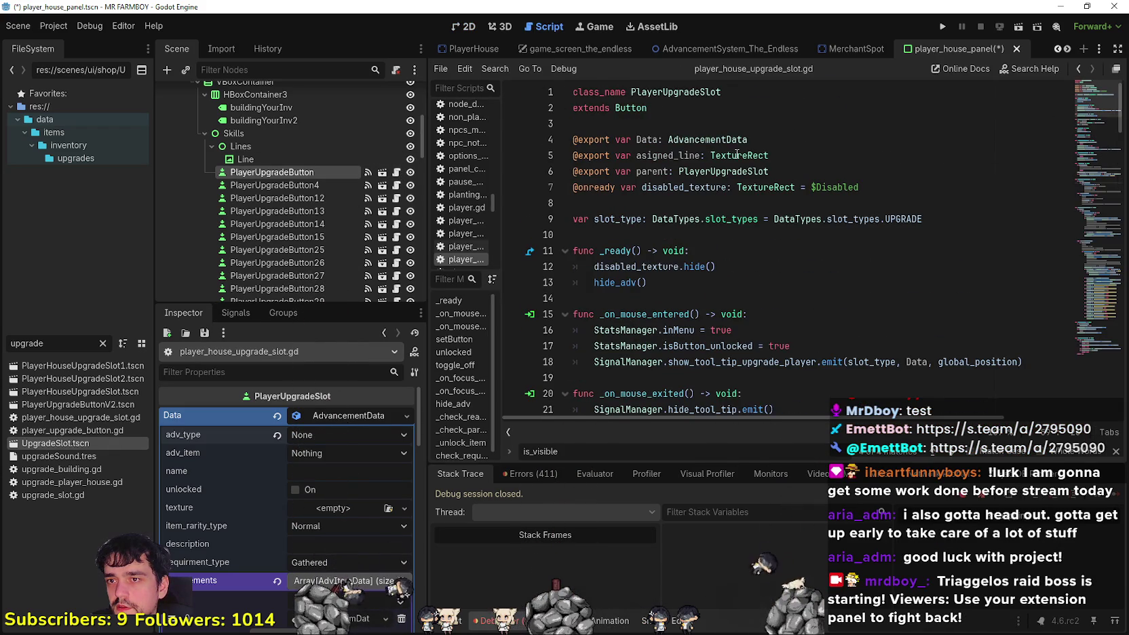
right_click(714, 139)
left_click(773, 325)
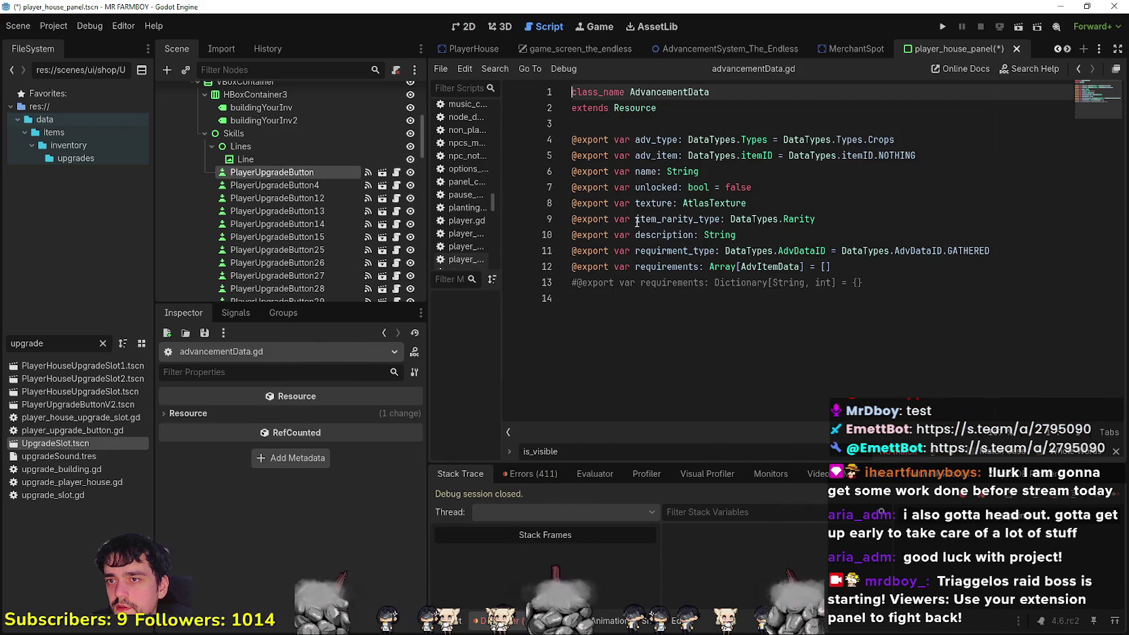
left_click_drag(872, 285, 571, 91)
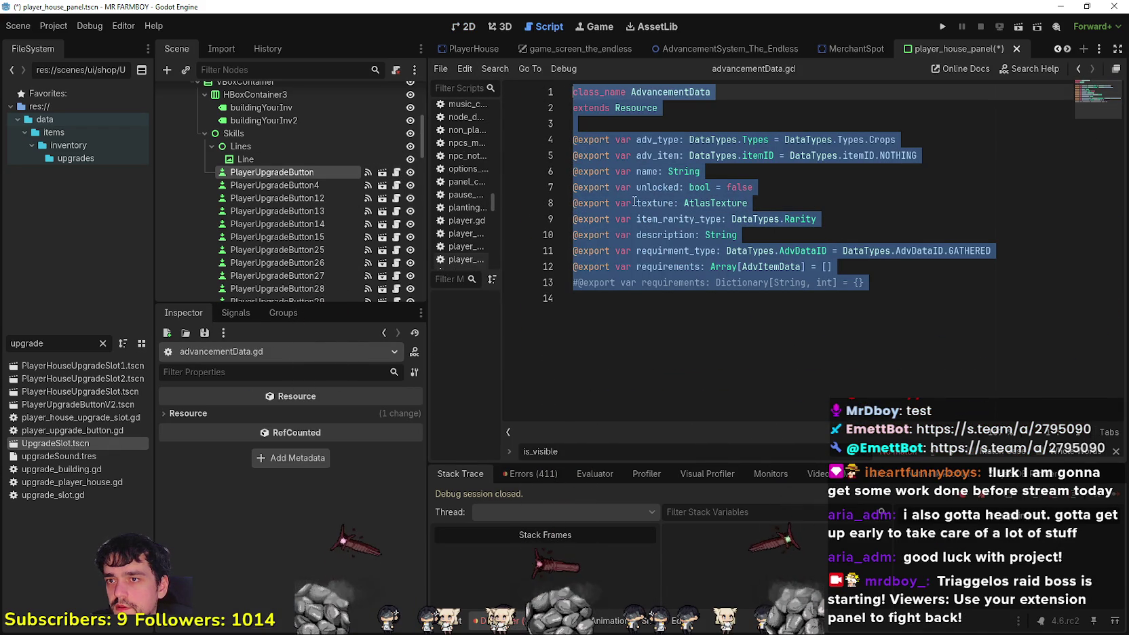
Browse the FileSystem into advancement/AdvancementData and open advancementData.gd's context menu
type("Adva")
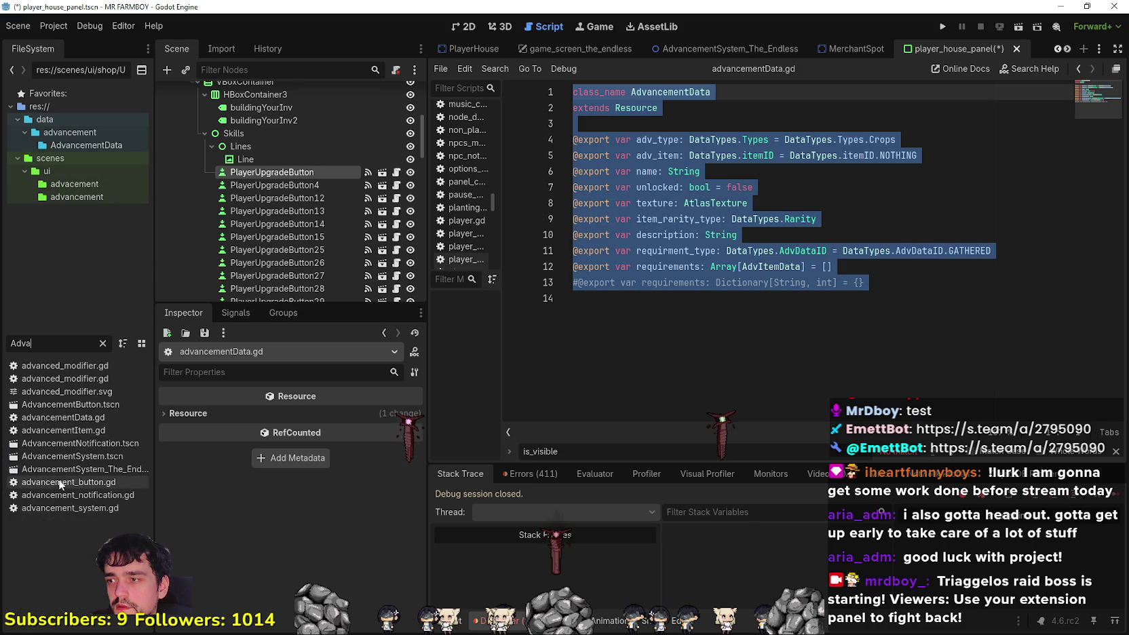
left_click(103, 344)
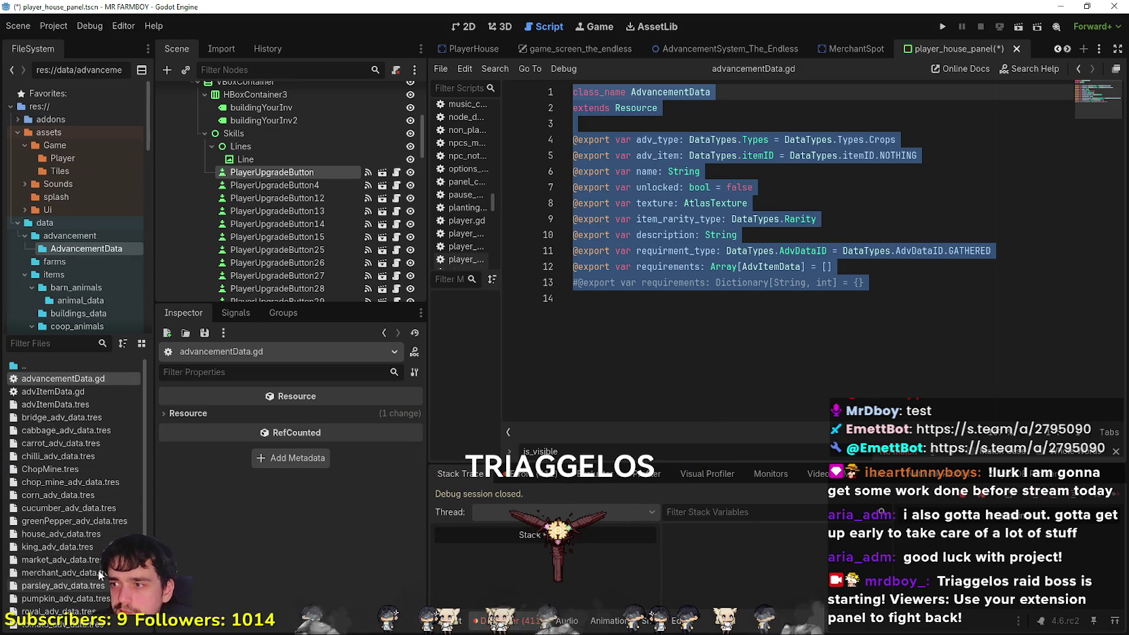
left_click_drag(151, 505, 208, 486)
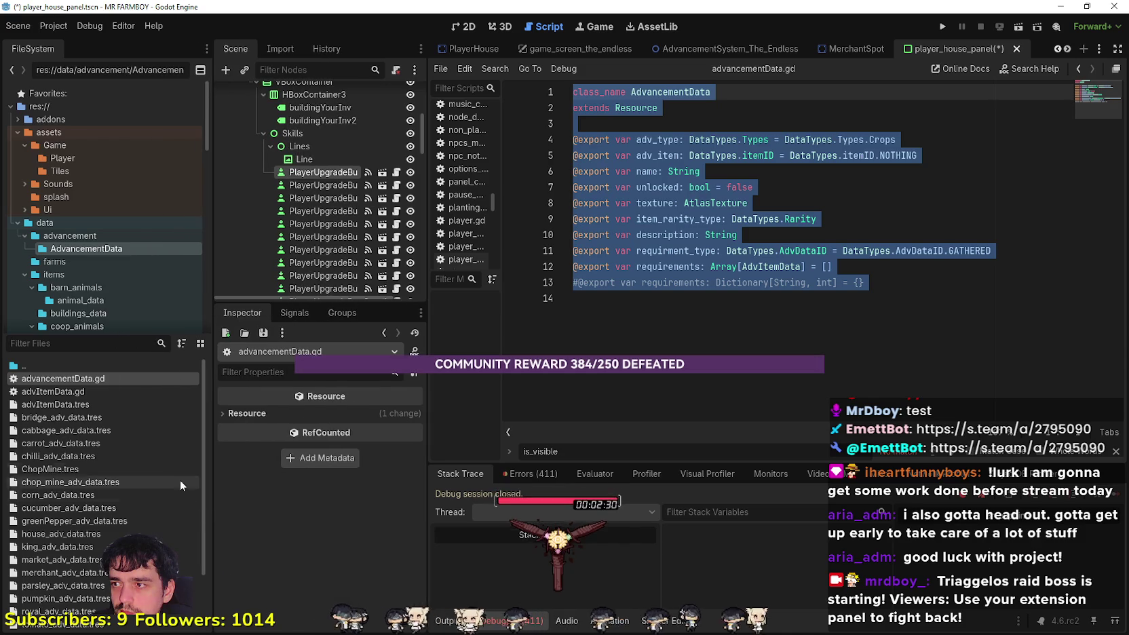
scroll("down", 3)
scroll("down", 3)
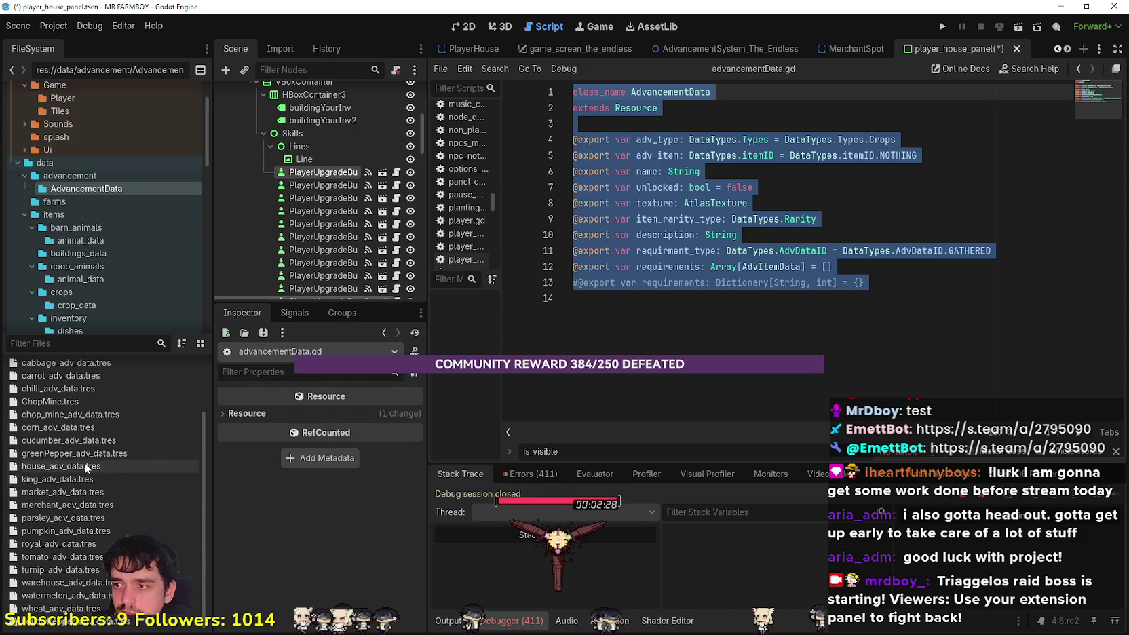
scroll("up", 3)
scroll("down", 3)
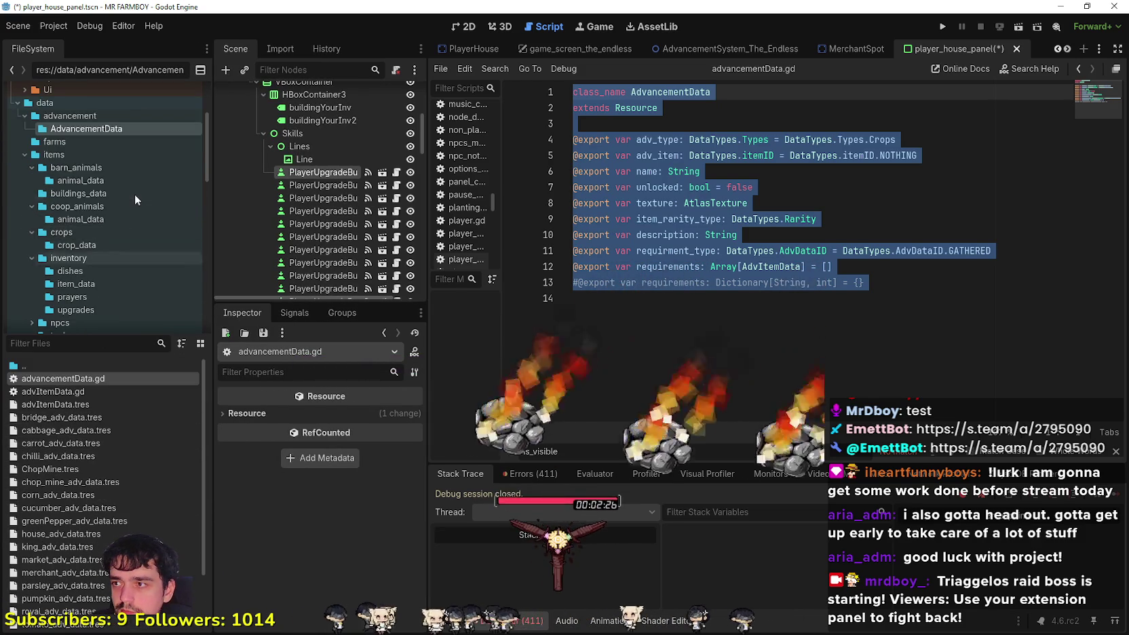
scroll("up", 3)
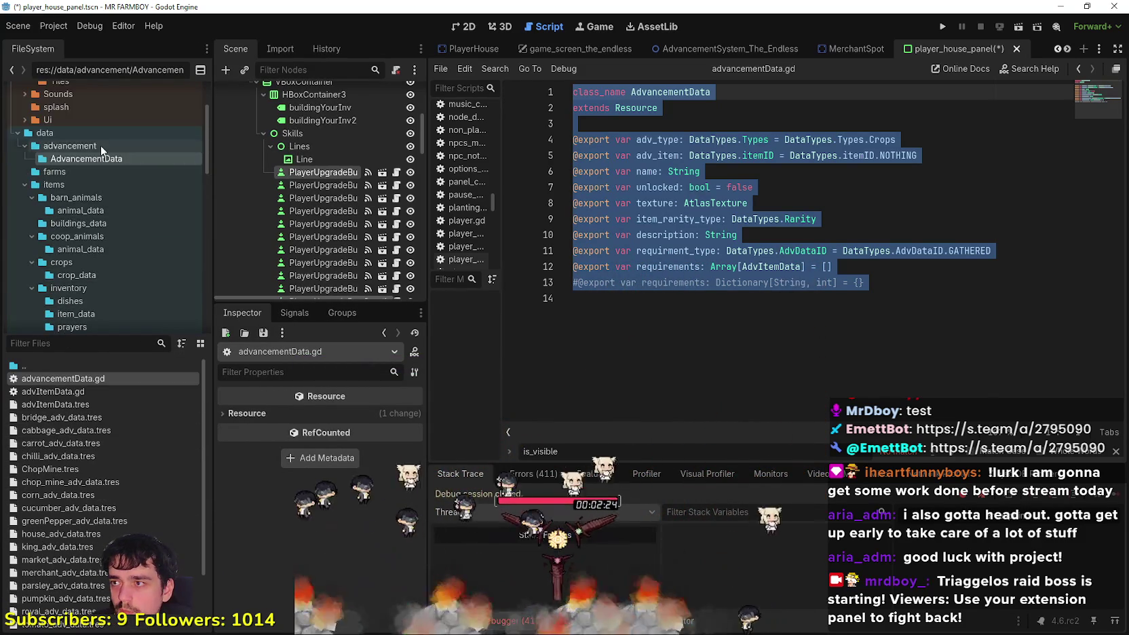
left_click(99, 145)
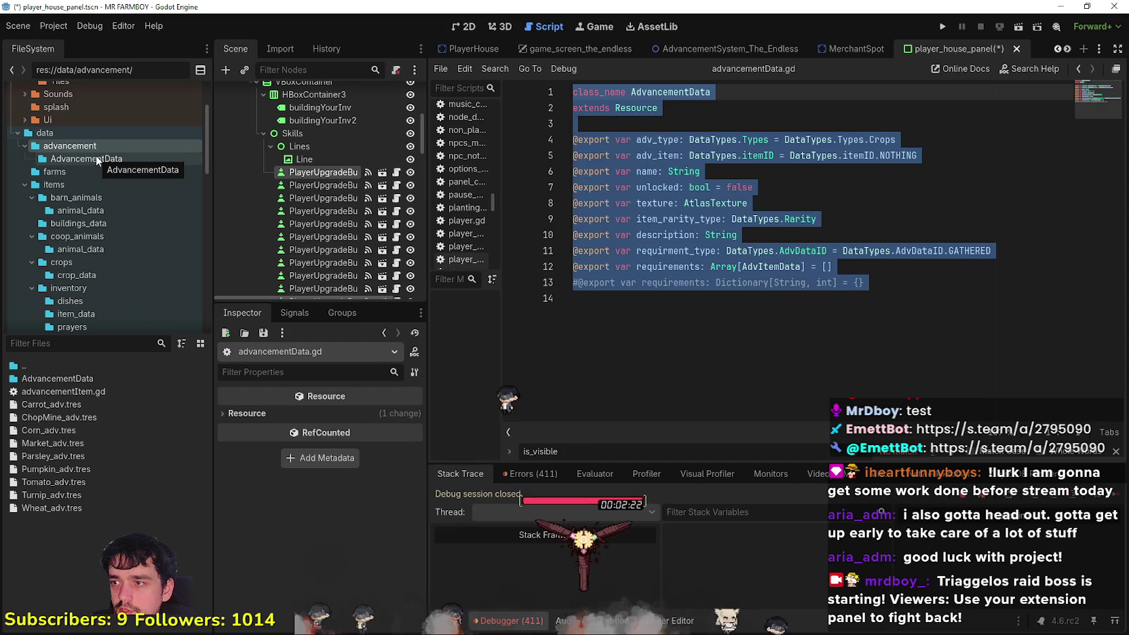
left_click(95, 155)
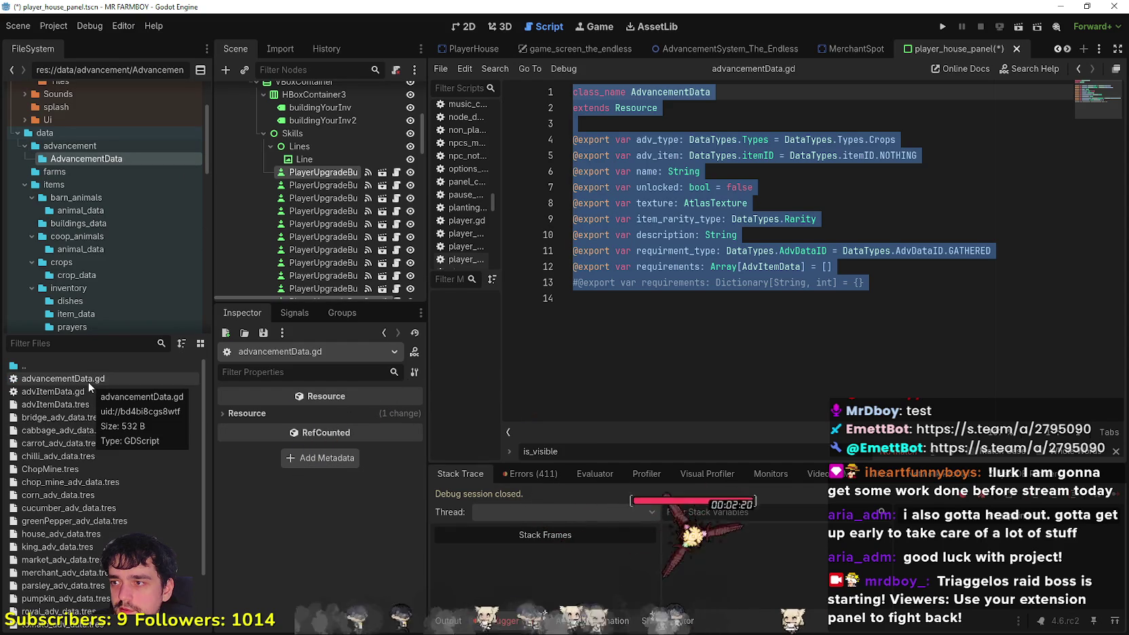
right_click(88, 382)
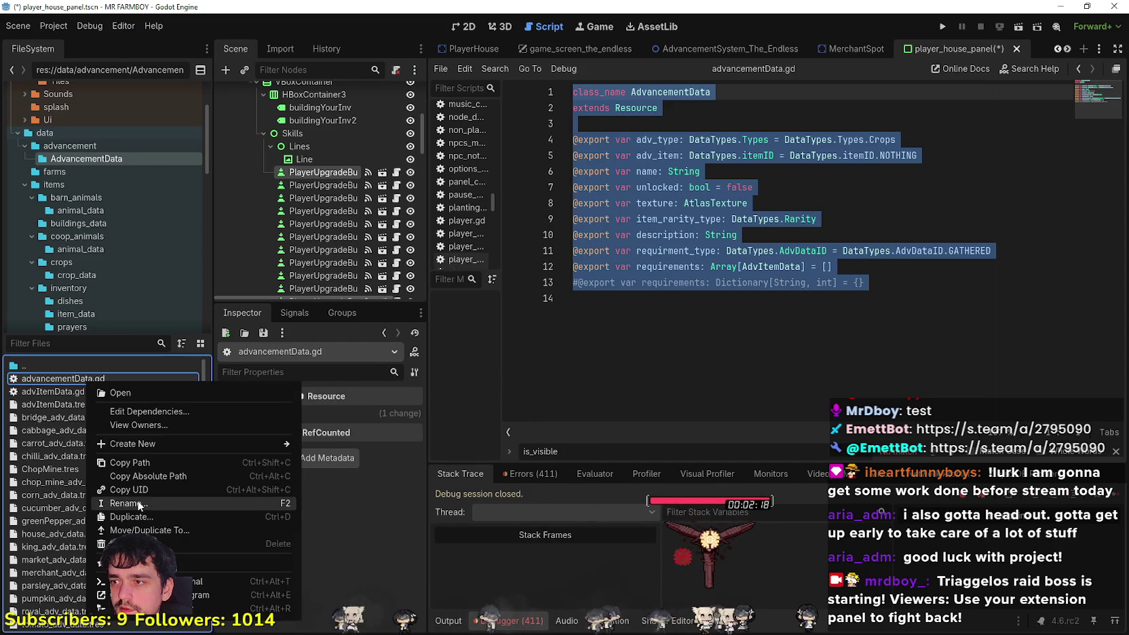
Duplicate advancementData.gd as PlayerHouseSkillData.gd
left_click(163, 517)
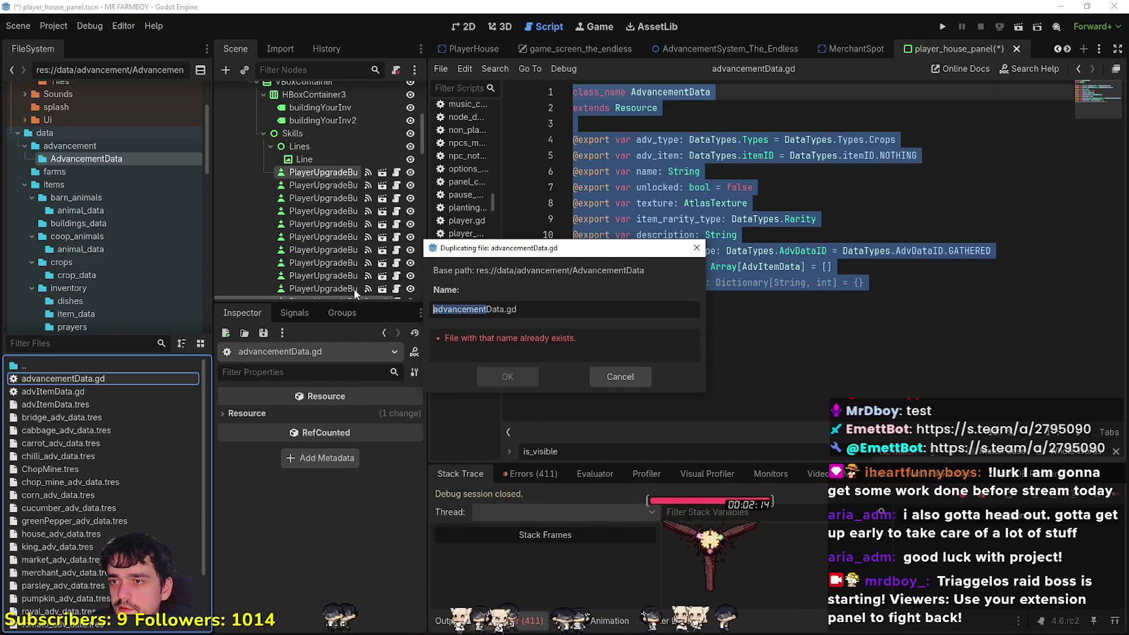
type("Player")
type("HouseS")
type("kill")
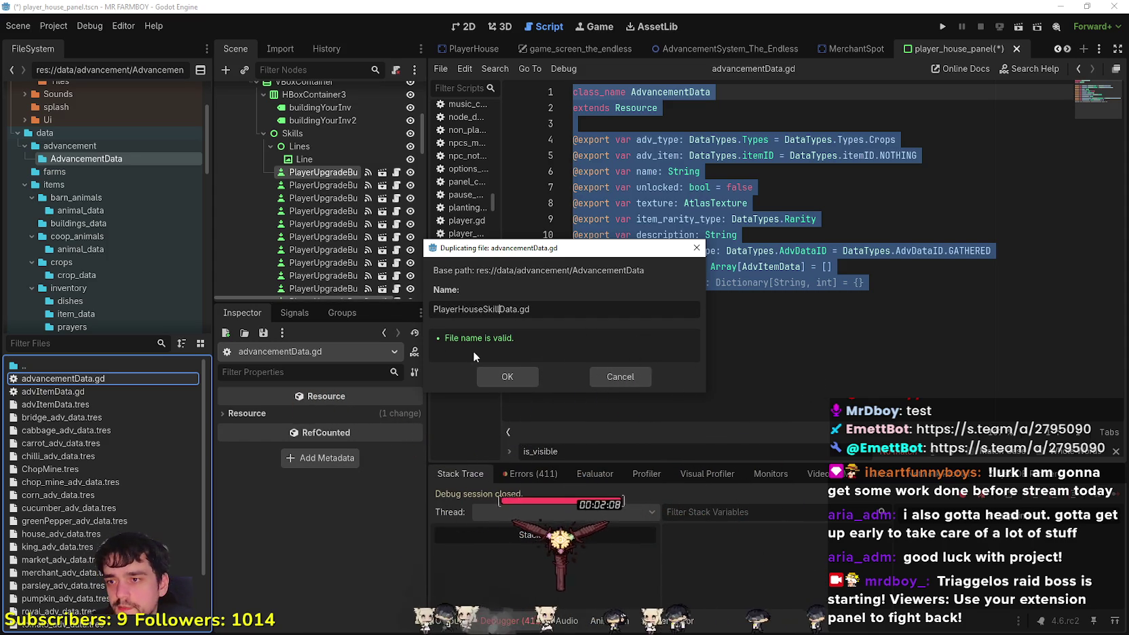
left_click(505, 375)
Rename the new script's class_name to PlayerHouseSkillData and save it
scroll("down", 3)
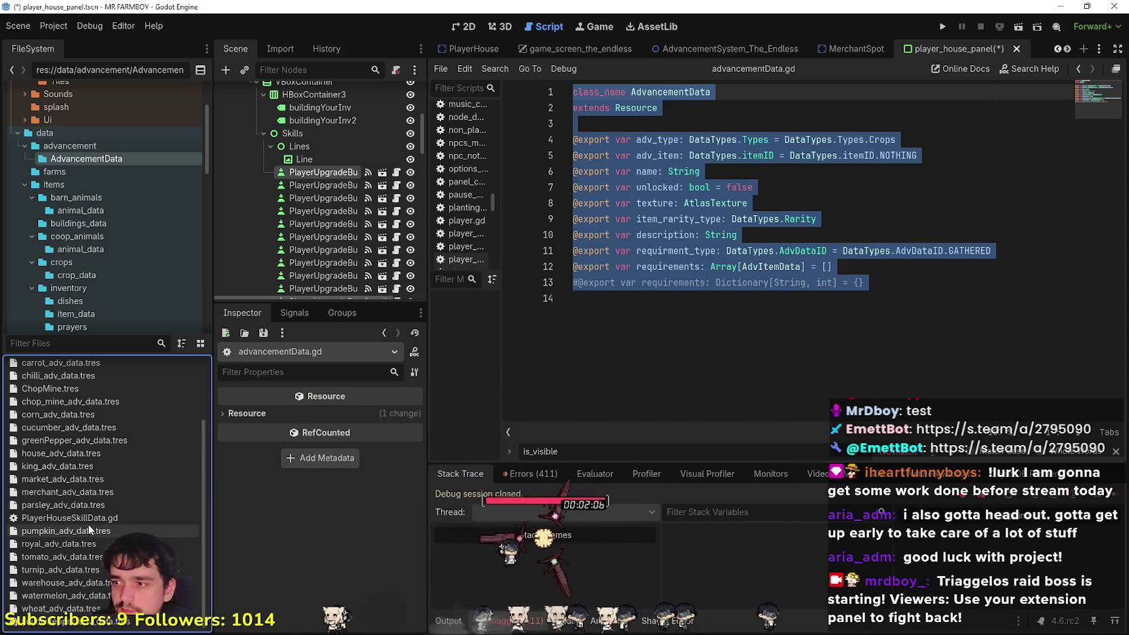
double_click(89, 521)
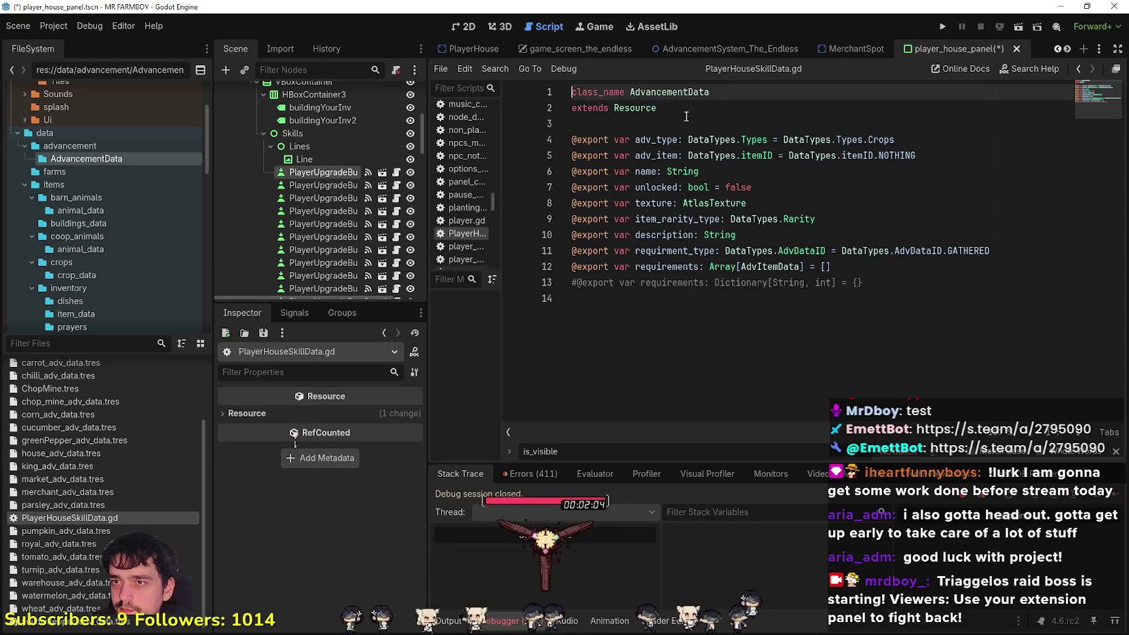
left_click(681, 108)
left_click_drag(688, 94, 667, 88)
type("PlayerHouseSkill")
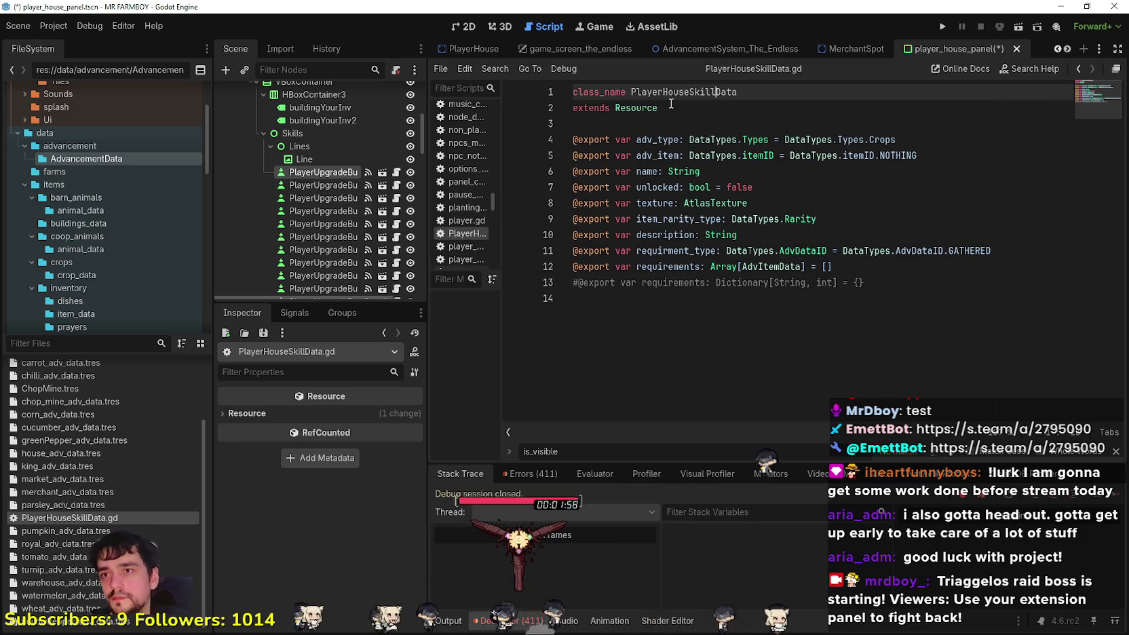
left_click(717, 131)
key("ctrl+s")
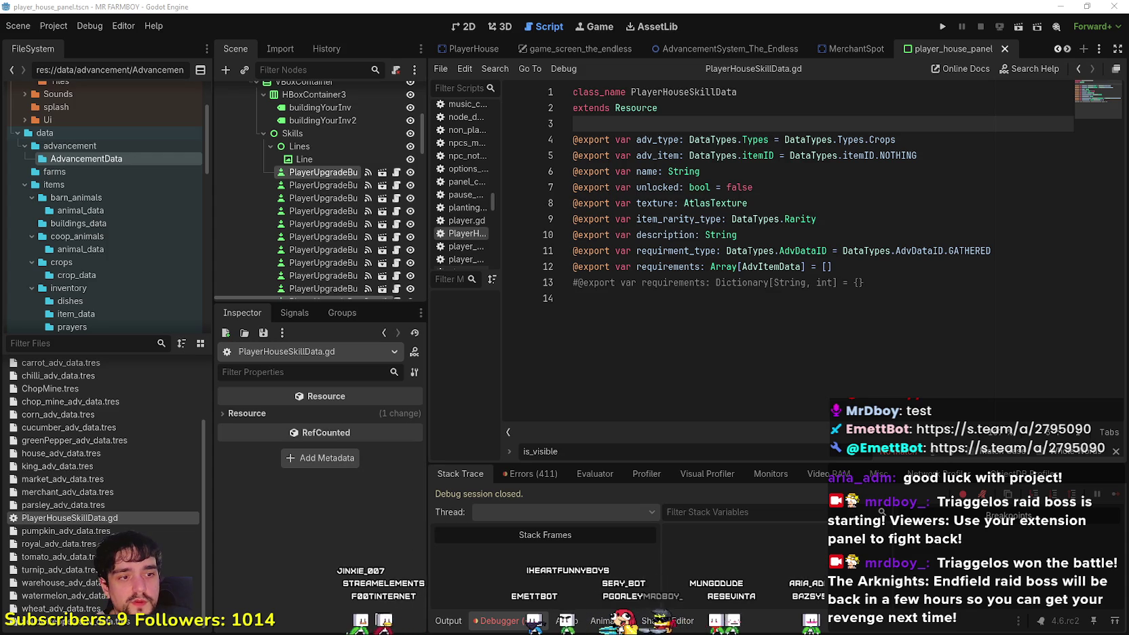
Review PlayerHouseSkillData.gd's export lines and the PlayerUpgradeButton node's properties
left_click(837, 246)
left_click(882, 172)
left_click(930, 140)
left_click_drag(931, 156, 573, 140)
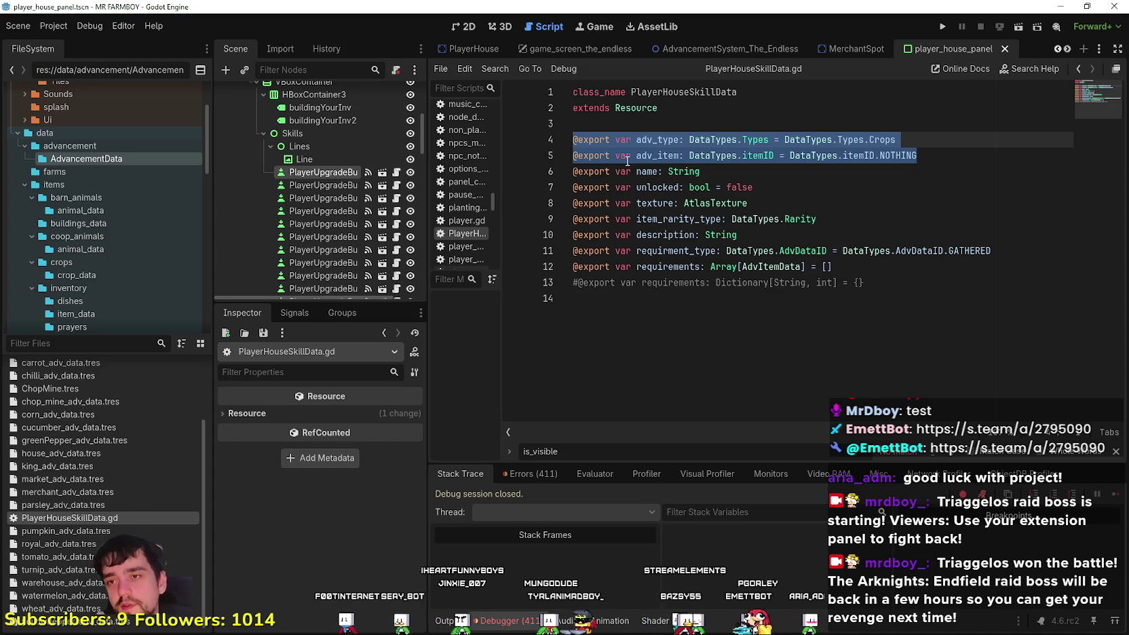
left_click(701, 233)
left_click_drag(818, 218, 465, 224)
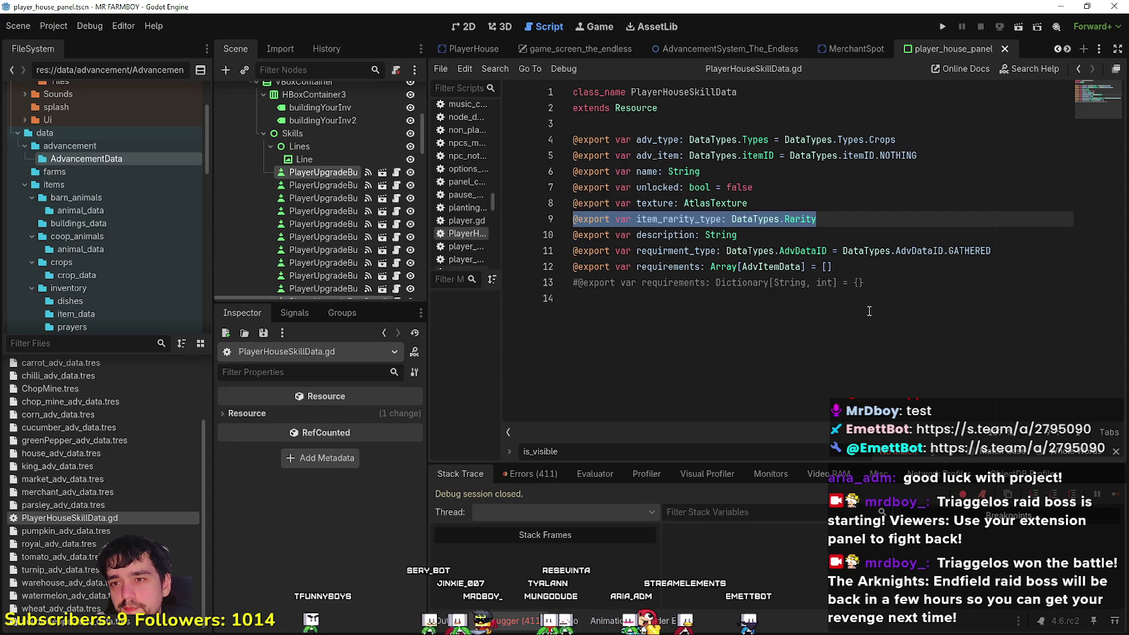
double_click(691, 266)
double_click(678, 250)
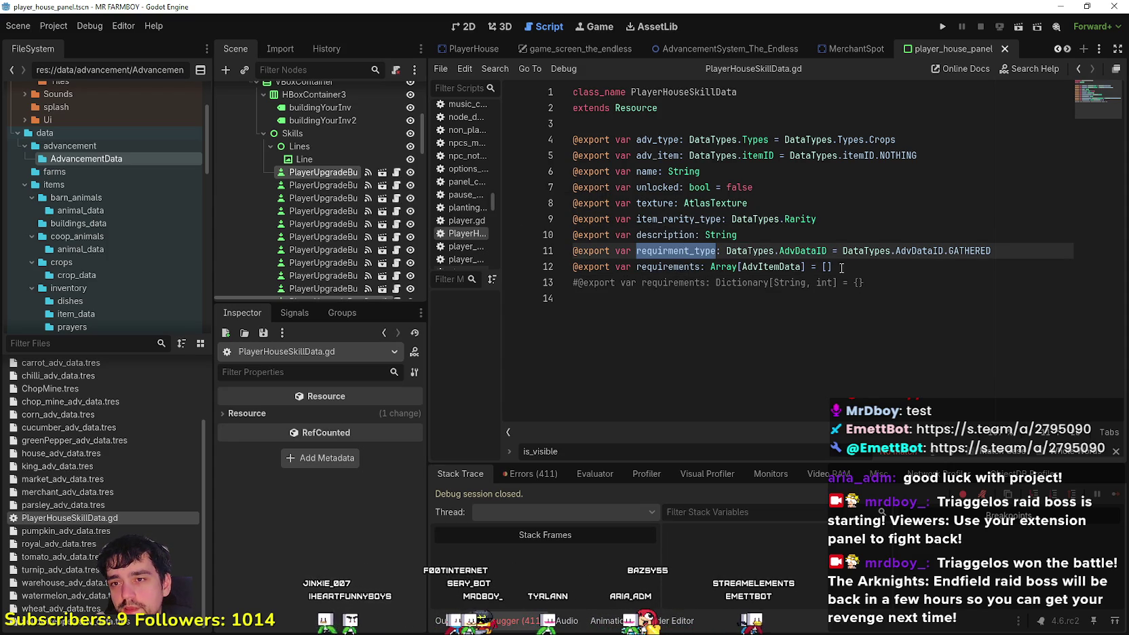
left_click(858, 266)
left_click_drag(1011, 251, 551, 251)
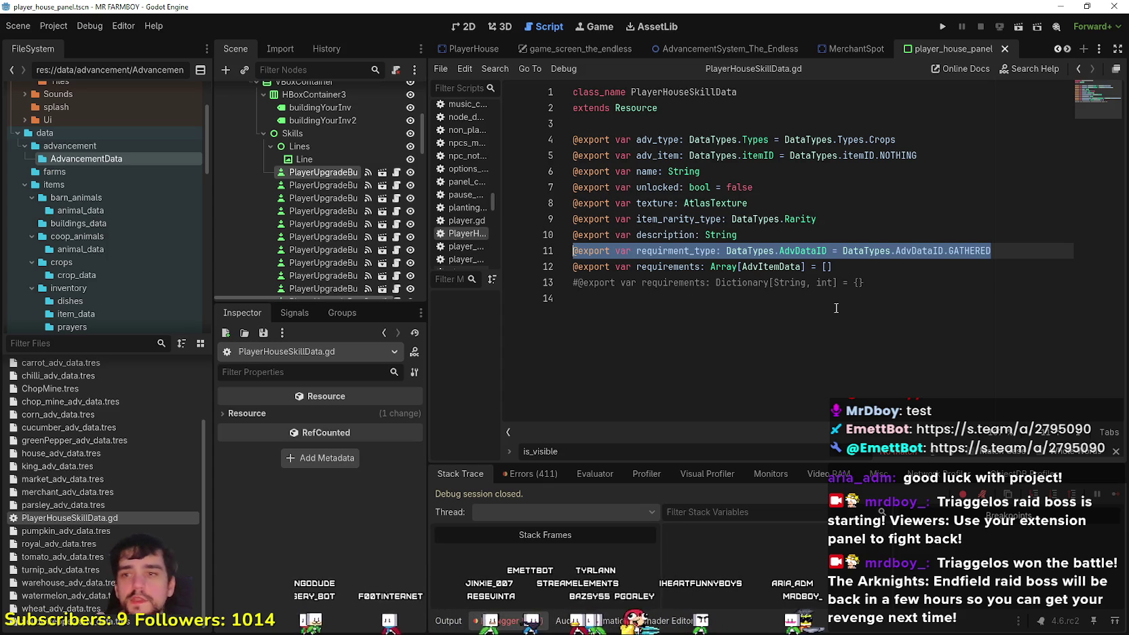
triple_click(745, 234)
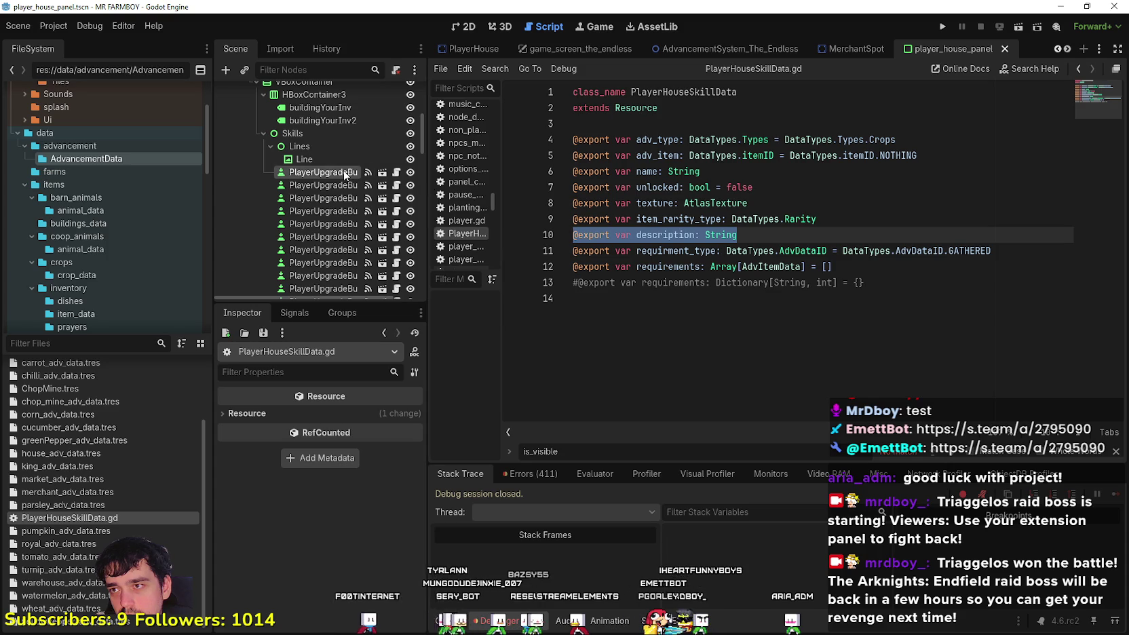
left_click(342, 170)
scroll("down", 3)
scroll("down", 3)
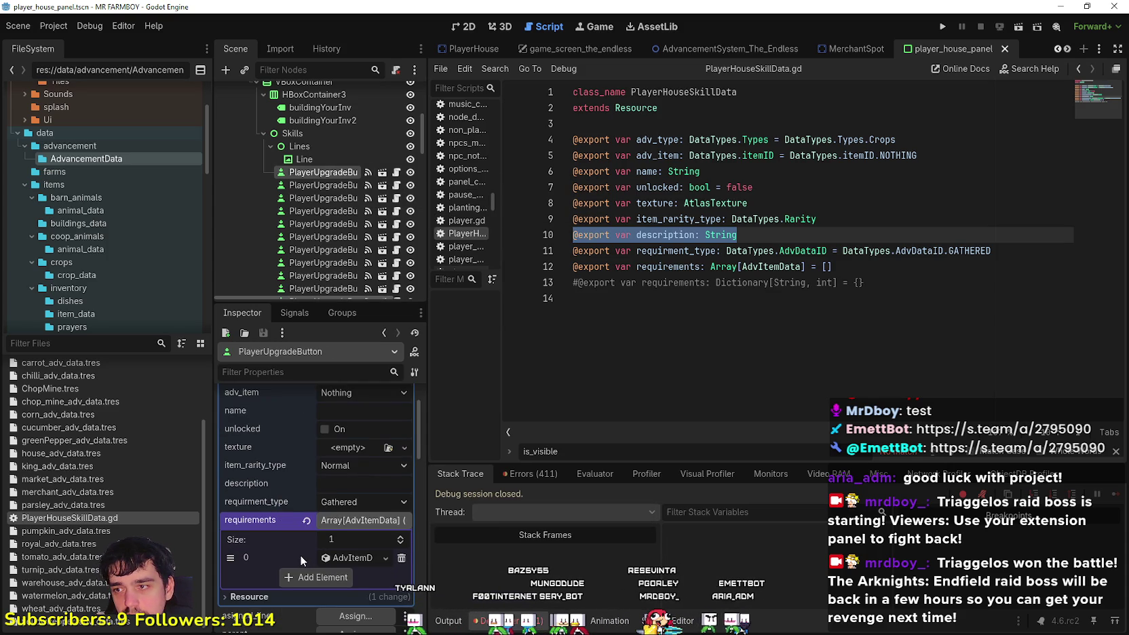
Delete the item_rarity_type and texture export lines
left_click(522, 218)
key("BackSpace")
key("BackSpace")
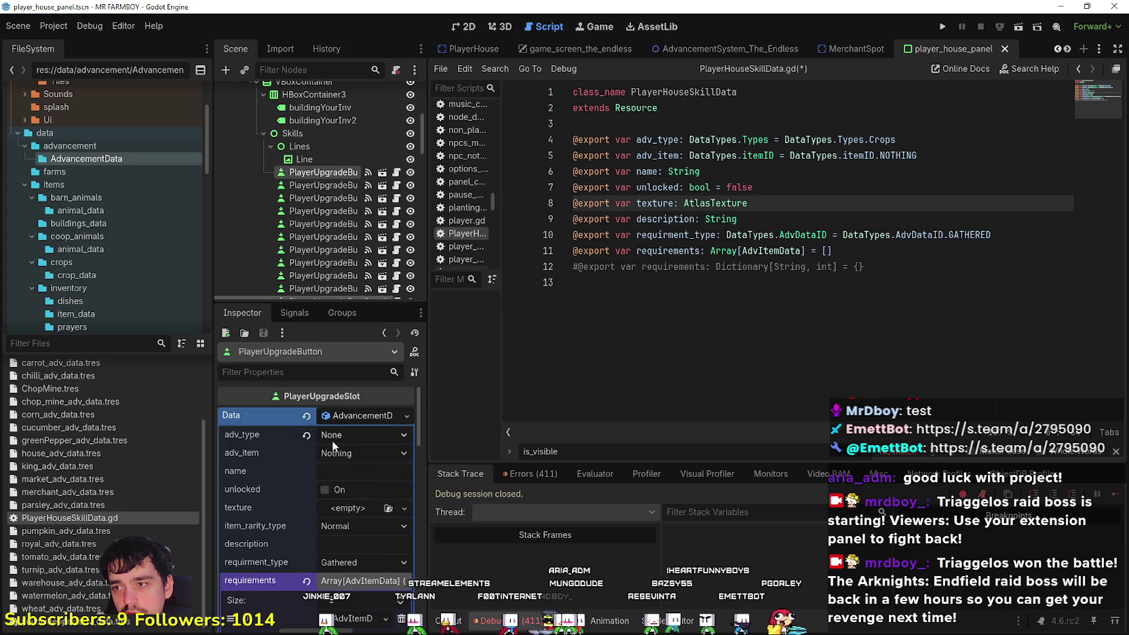
left_click_drag(747, 203, 534, 202)
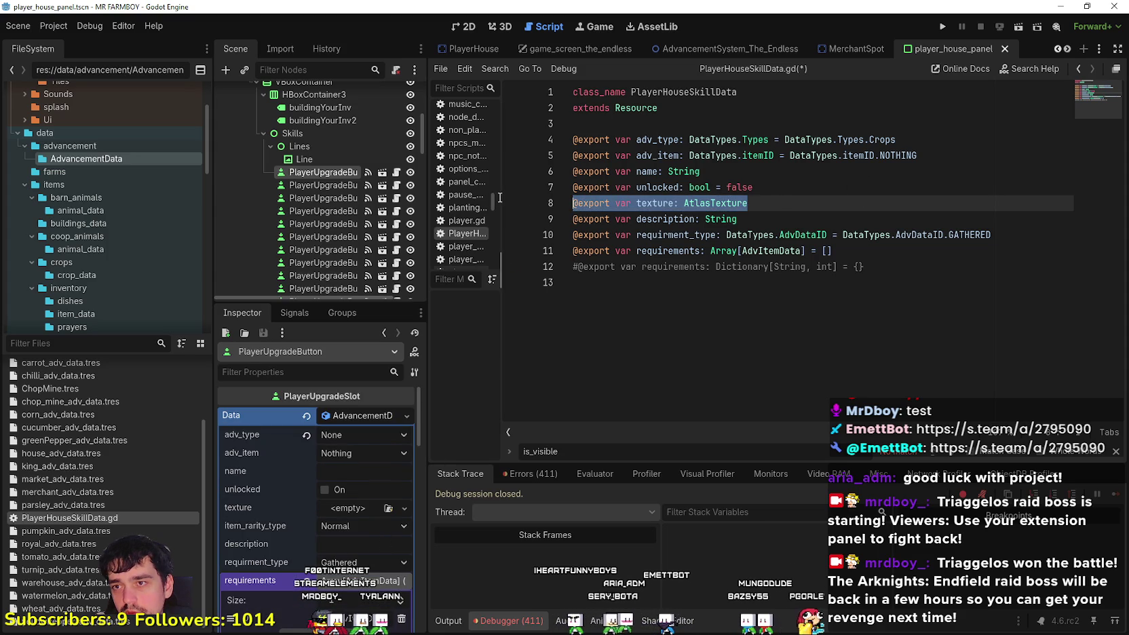
key("BackSpace")
key("BackSpace")
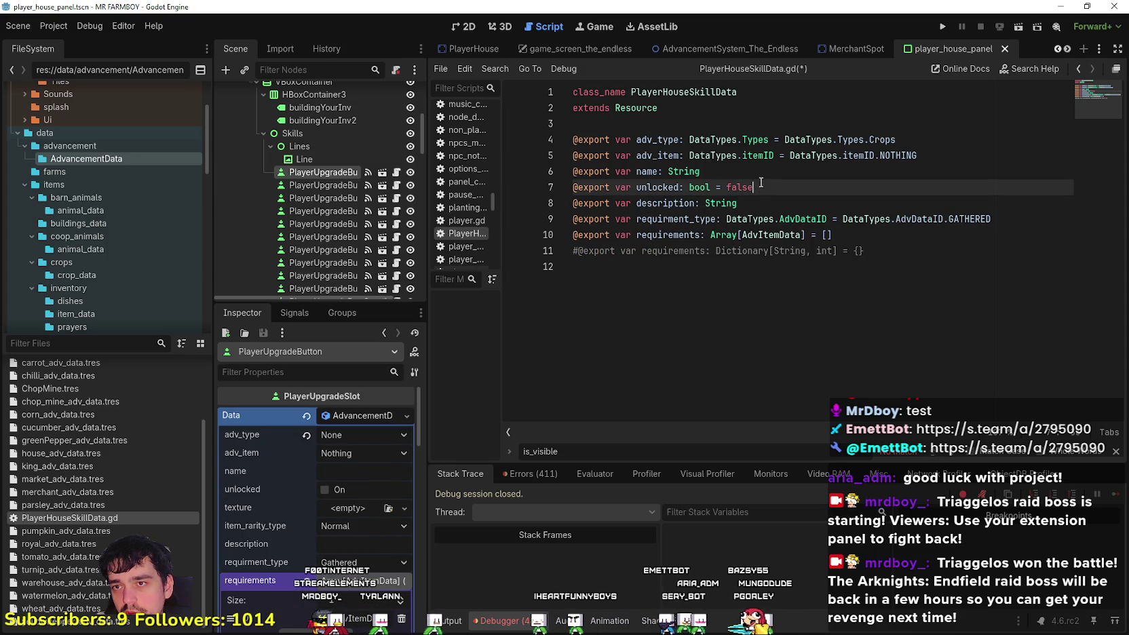
left_click(759, 174)
left_click(548, 186)
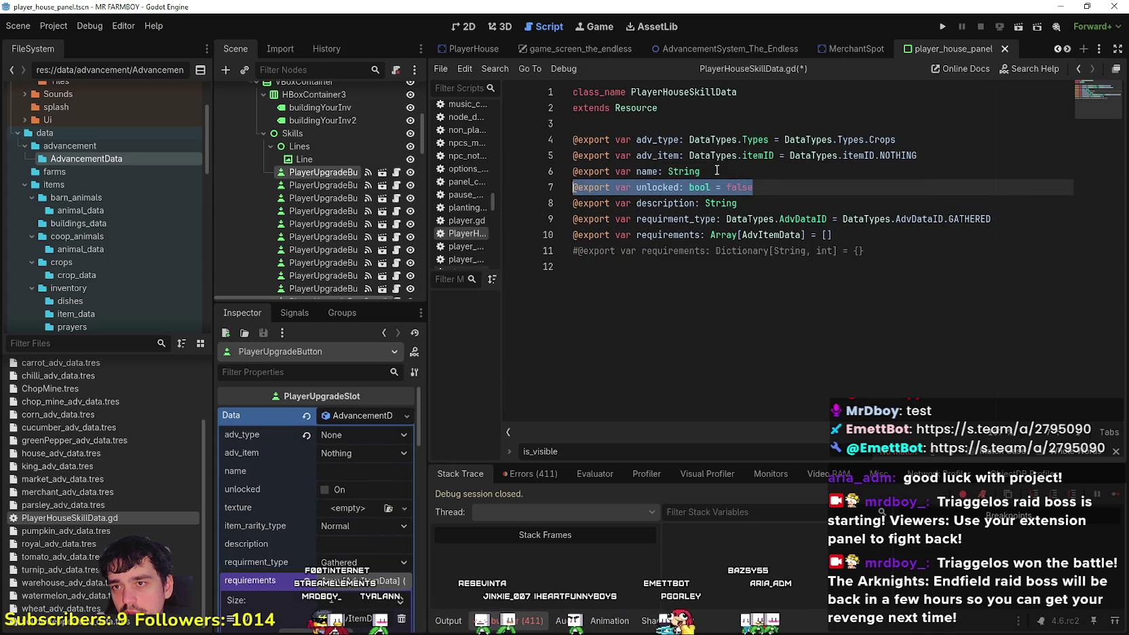
left_click(549, 171)
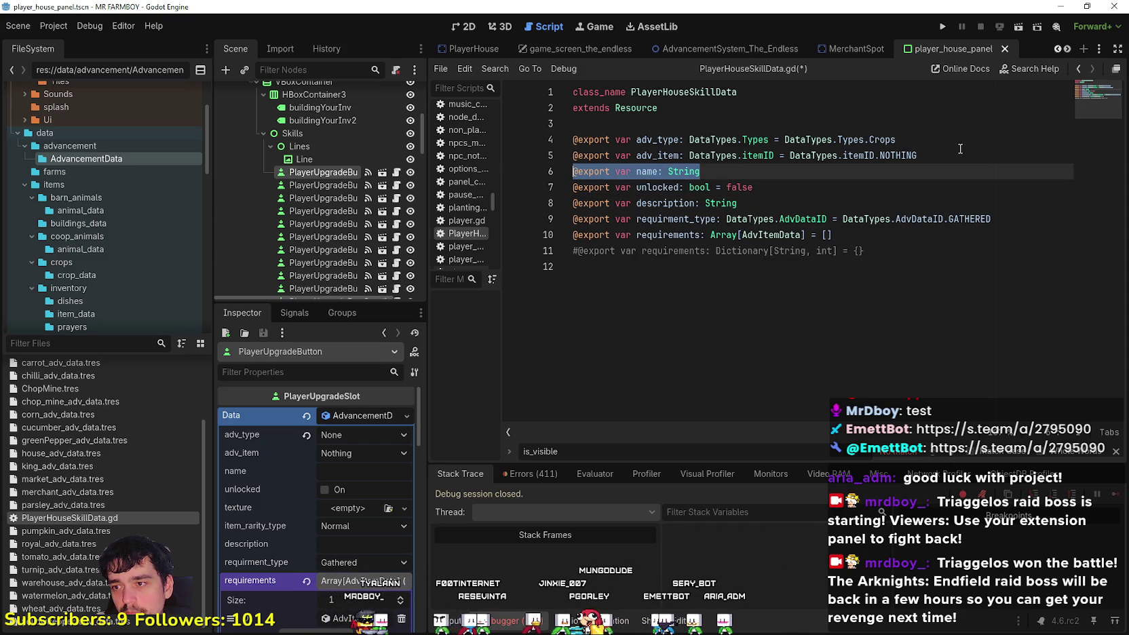
Change adv_type's default from Types.Crops to Types.None and select the requirment_type line
left_click_drag(919, 156, 530, 138)
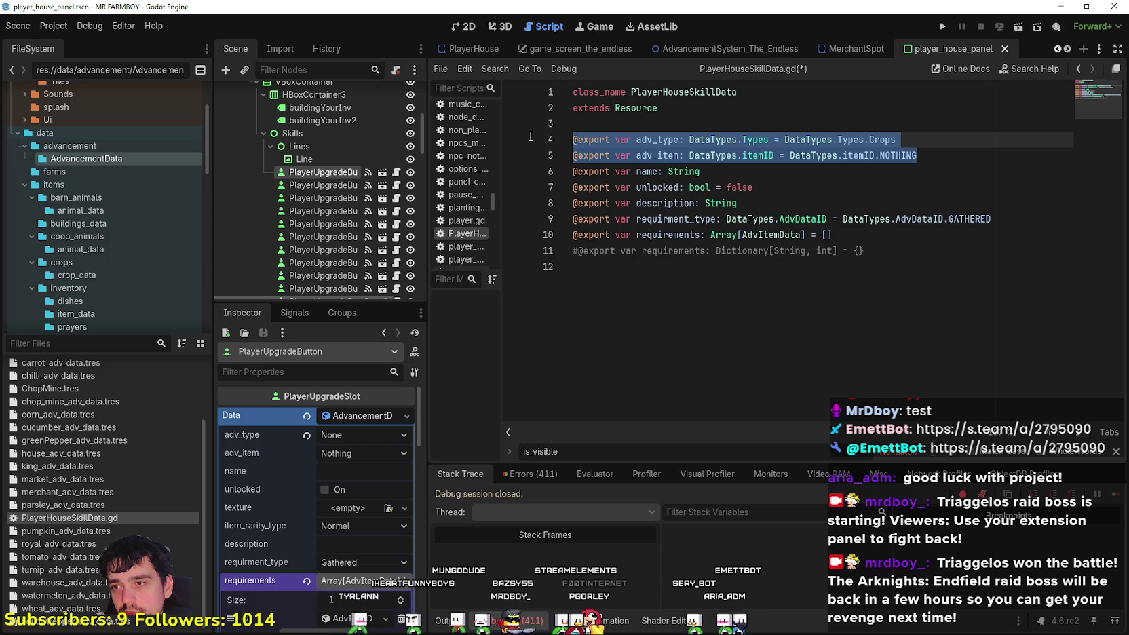
double_click(944, 140)
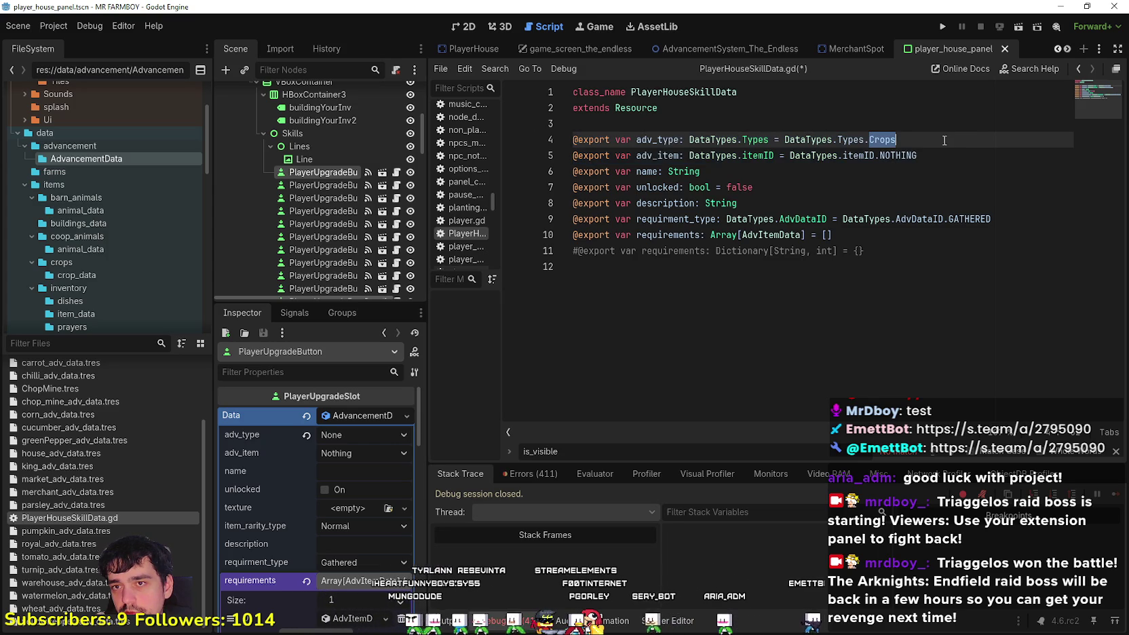
type("None")
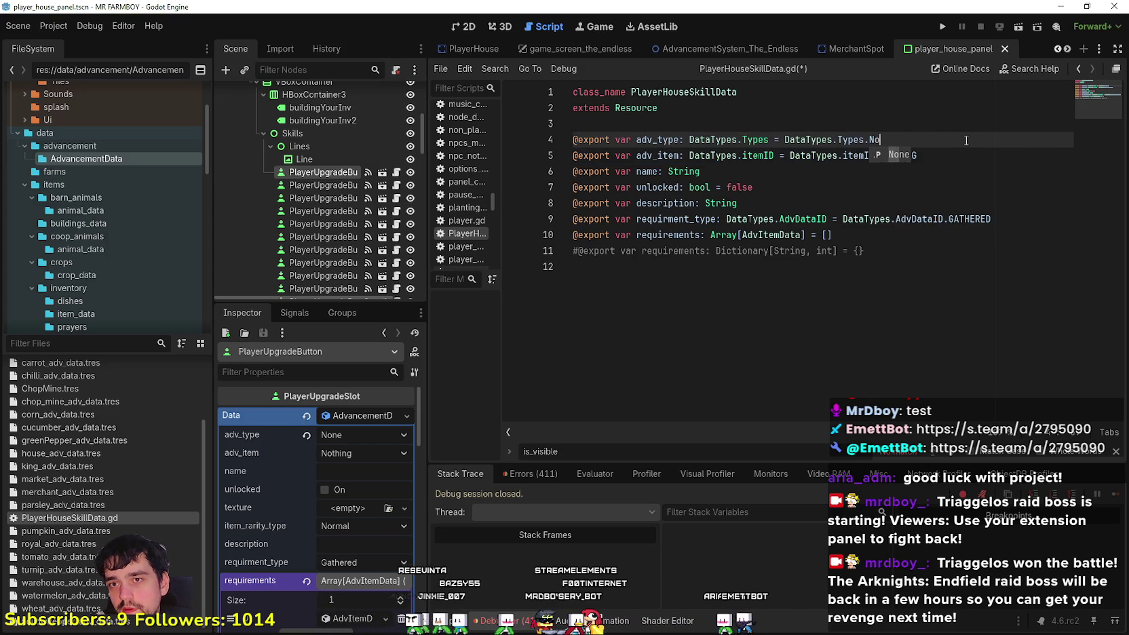
left_click(919, 203)
left_click(936, 155)
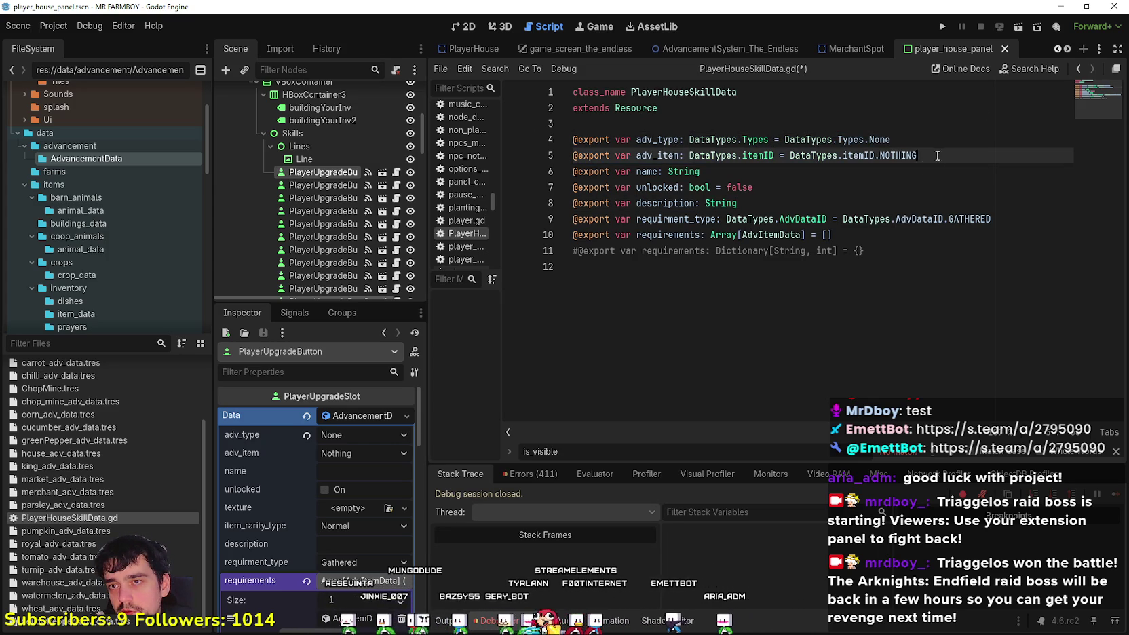
key("shift+Up")
key("shift+Up")
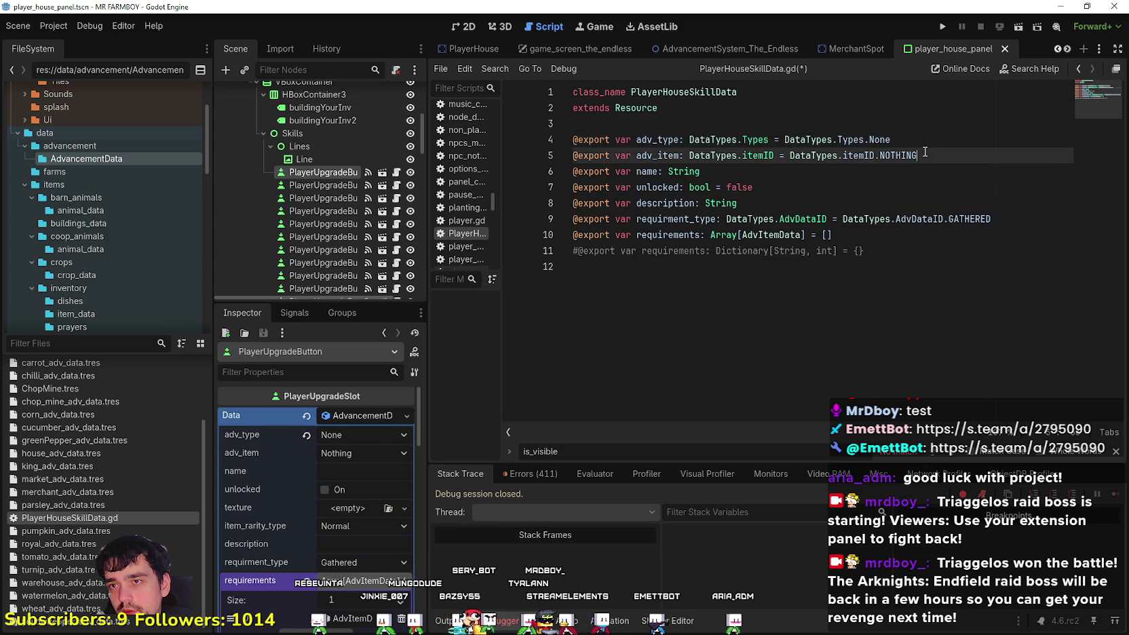
key("Down")
key("Down")
key("Down")
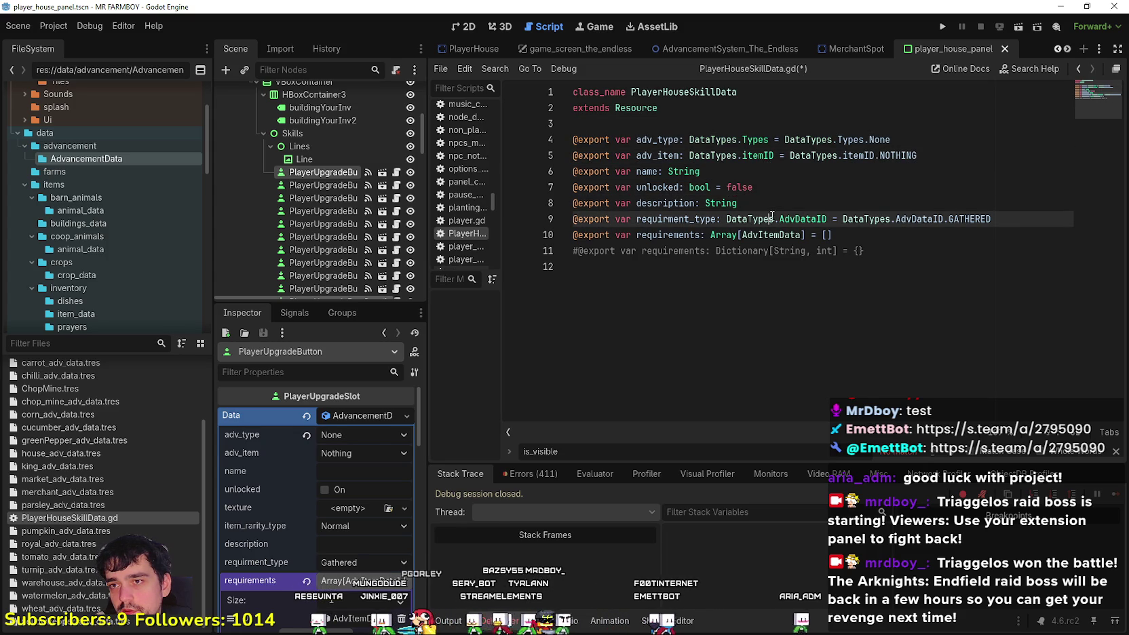
left_click_drag(1009, 226, 563, 223)
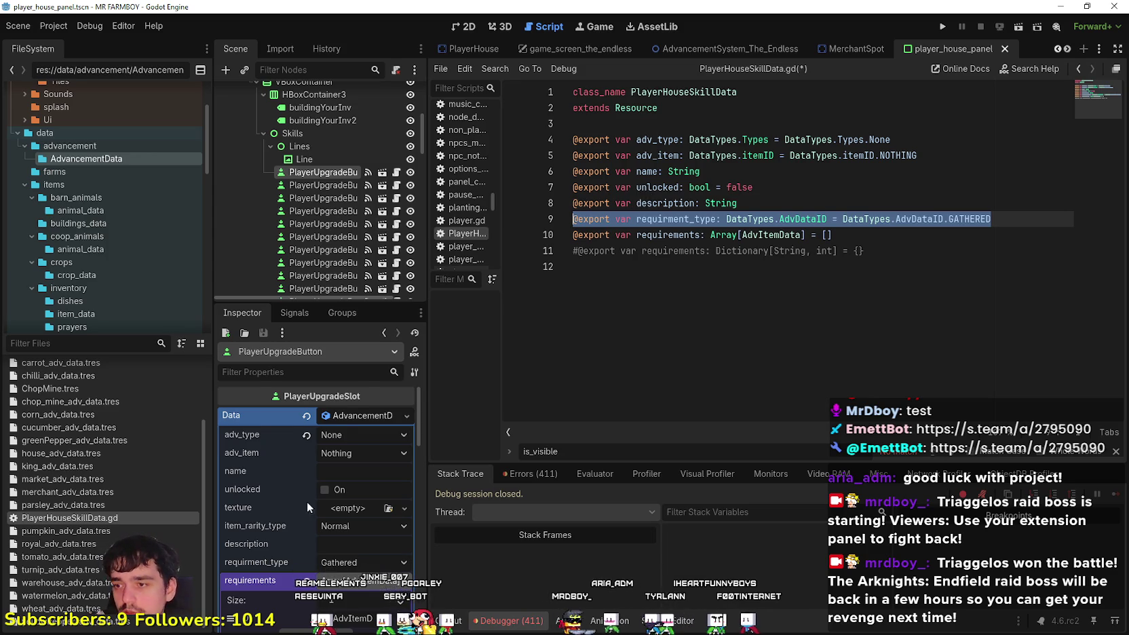
left_click(339, 580)
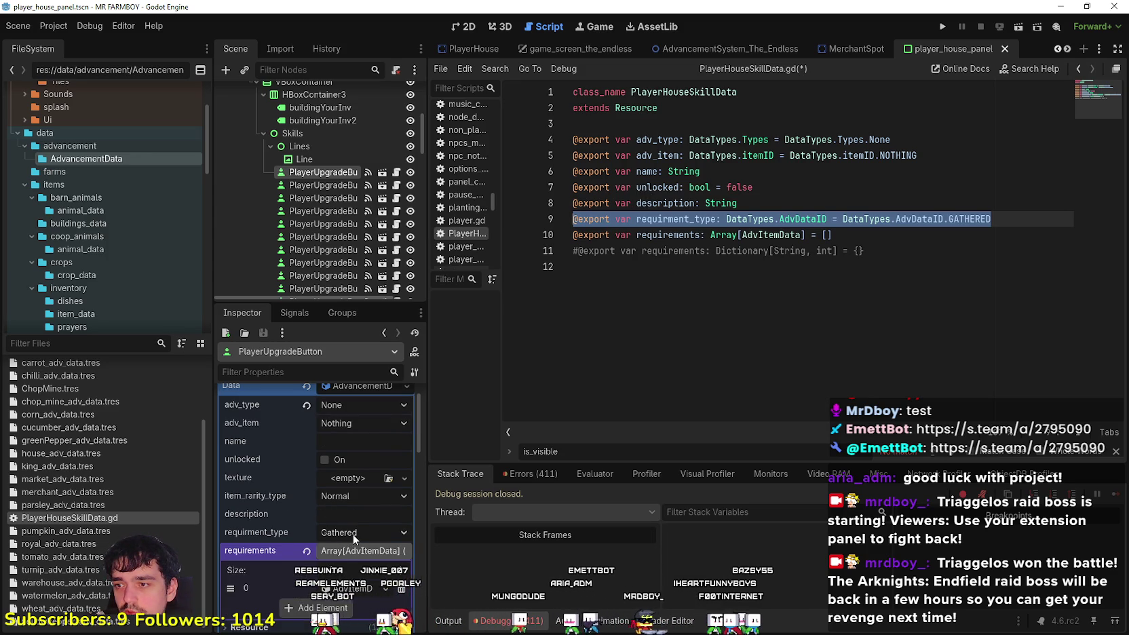
left_click_drag(992, 218, 498, 221)
Delete the requirment_type export line
key("BackSpace")
key("BackSpace")
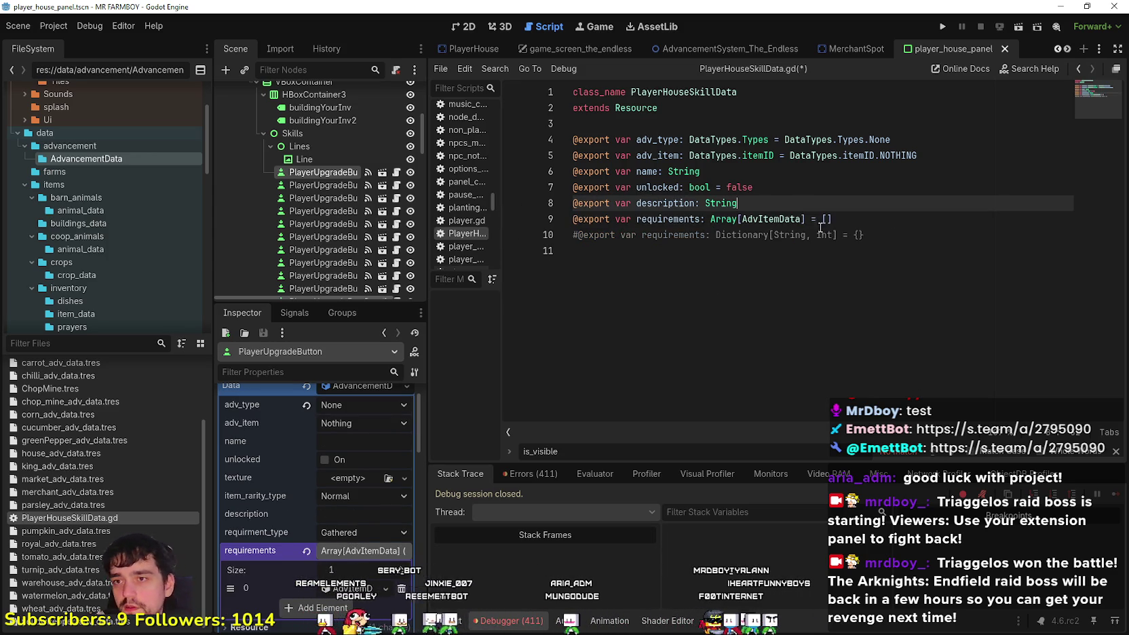
key("Down")
key("End")
left_click_drag(874, 232, 594, 237)
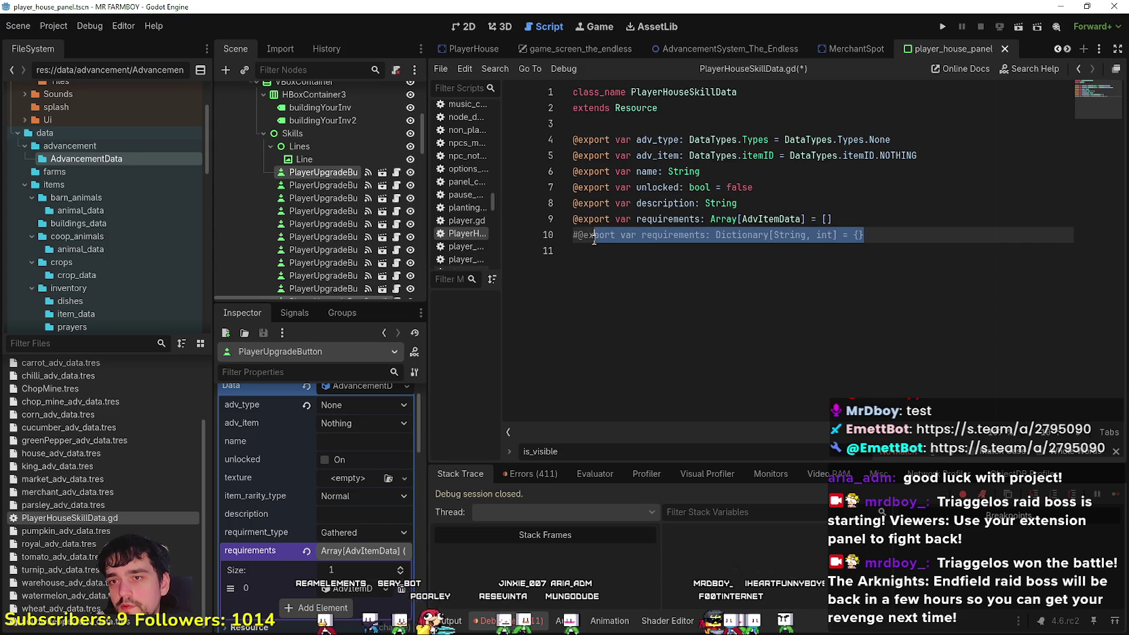
Change the requirements element type from AdvItemData to DataTypes.itemID
double_click(770, 219)
left_click(739, 205)
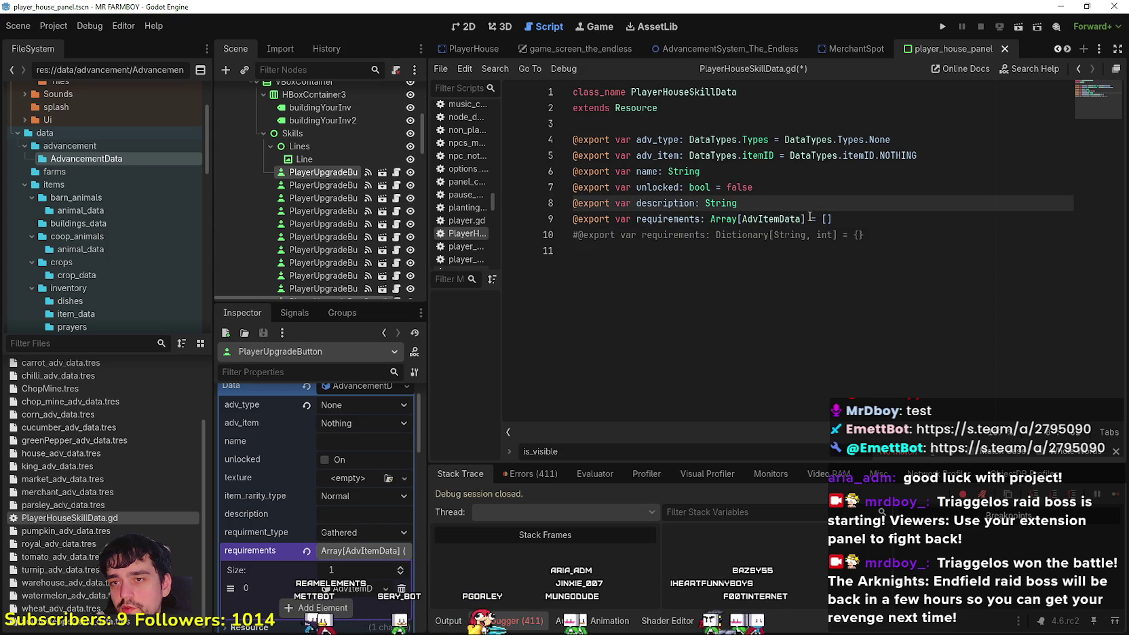
left_click(804, 218)
key("shift+Left")
key("shift+Left")
key("shift+Left")
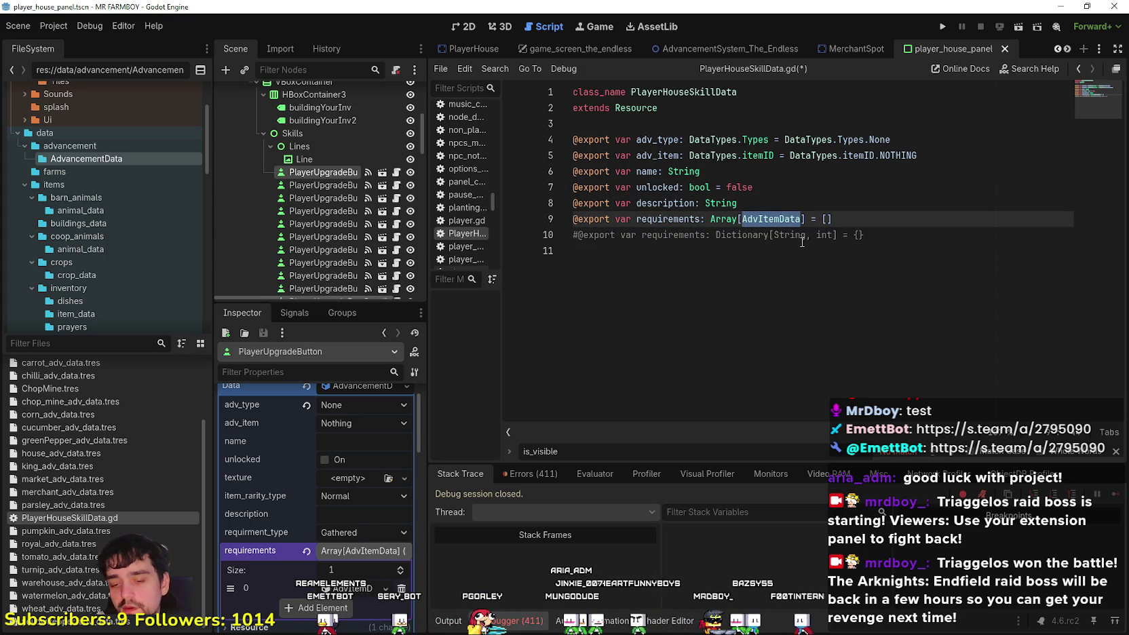
type("Item")
type("Data")
key("Return")
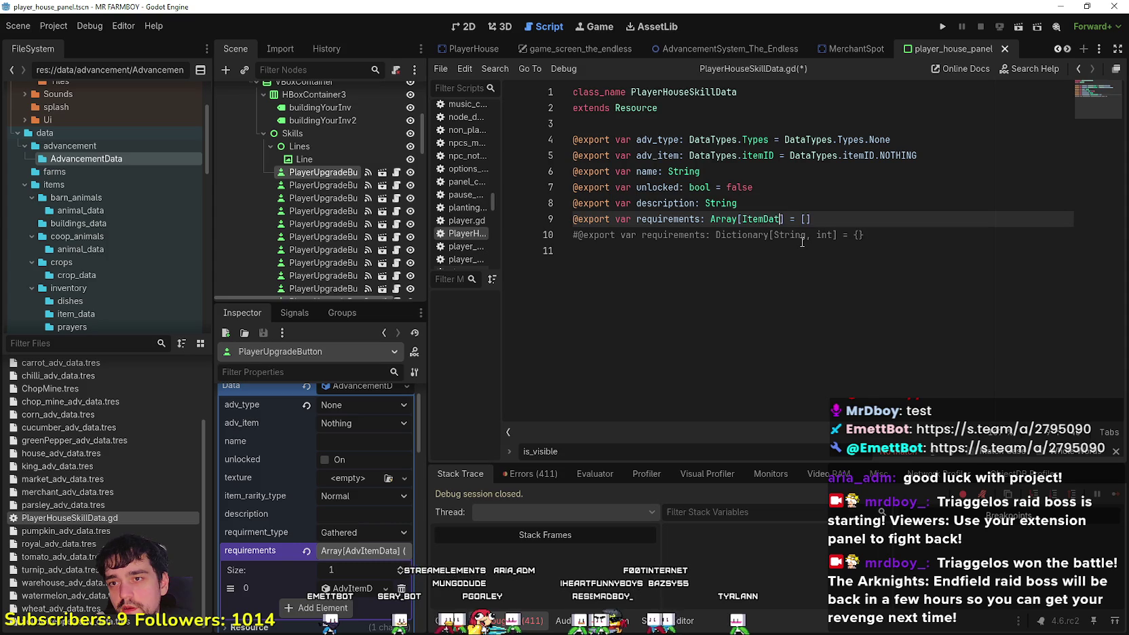
key("ctrl+BackSpace")
type("Data")
key("Return")
type(".it")
key("Return")
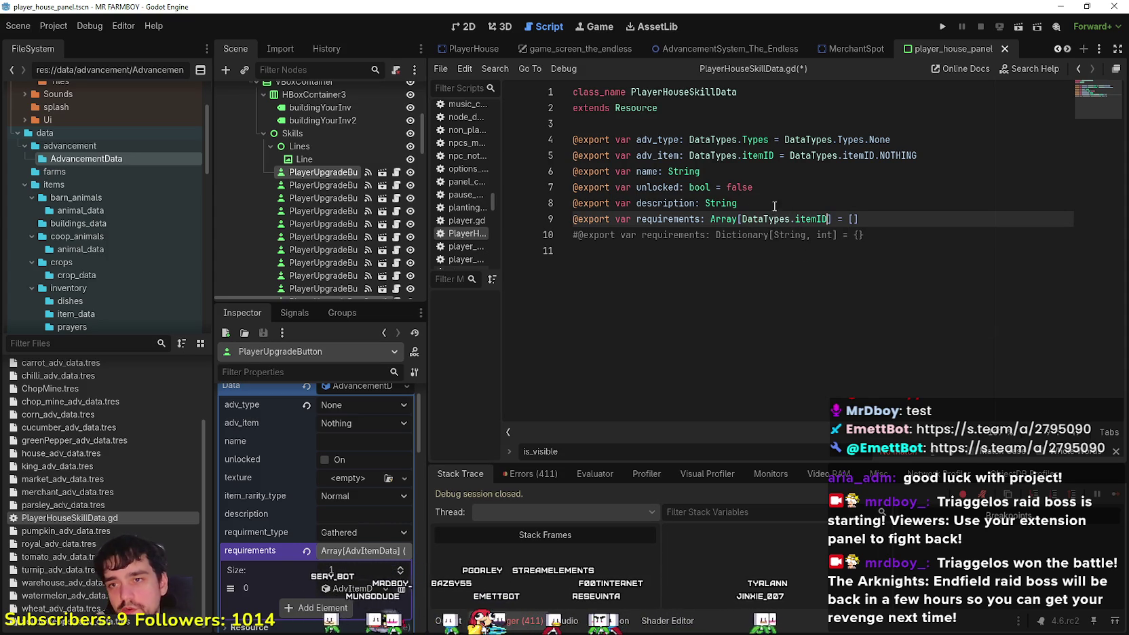
Make requirements a Dictionary[DataTypes.itemID, int] and remove the '= []' default
double_click(741, 235)
key("ctrl+c")
double_click(724, 218)
key("ctrl+v")
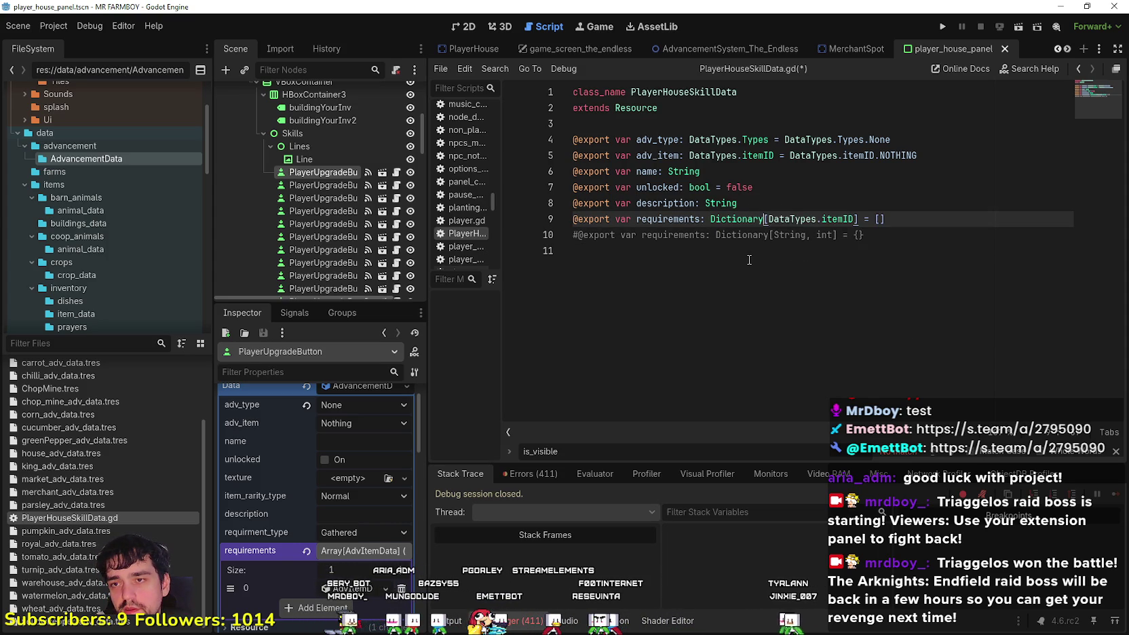
double_click(772, 219)
left_click(855, 220)
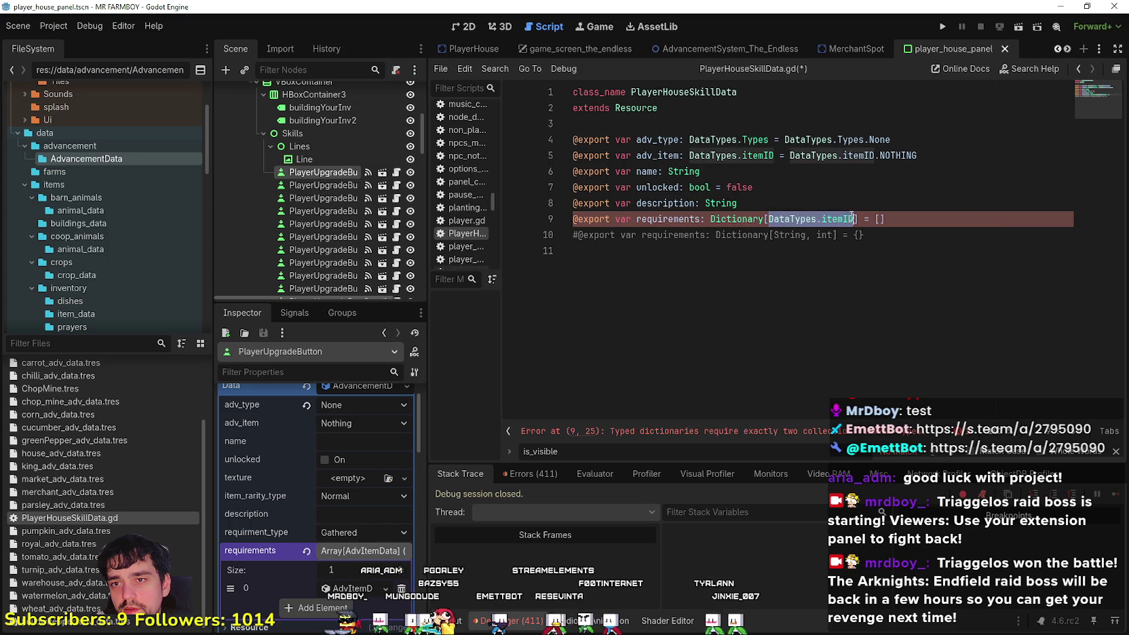
left_click(856, 221)
left_click(932, 220)
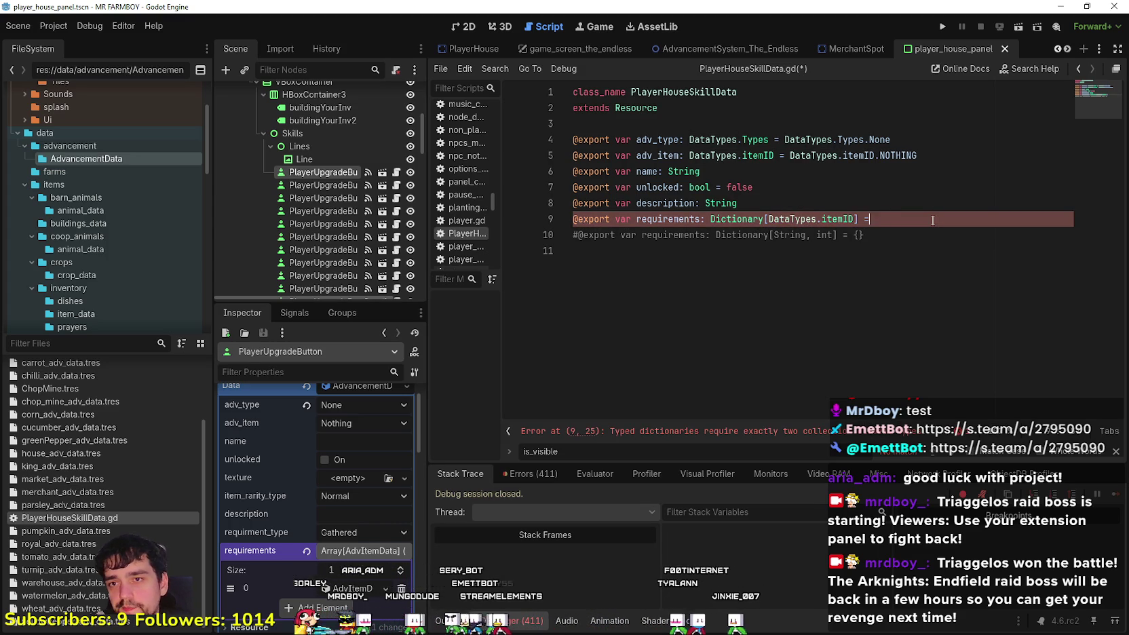
key("BackSpace")
key("BackSpace")
key("BackSpace")
key("Down")
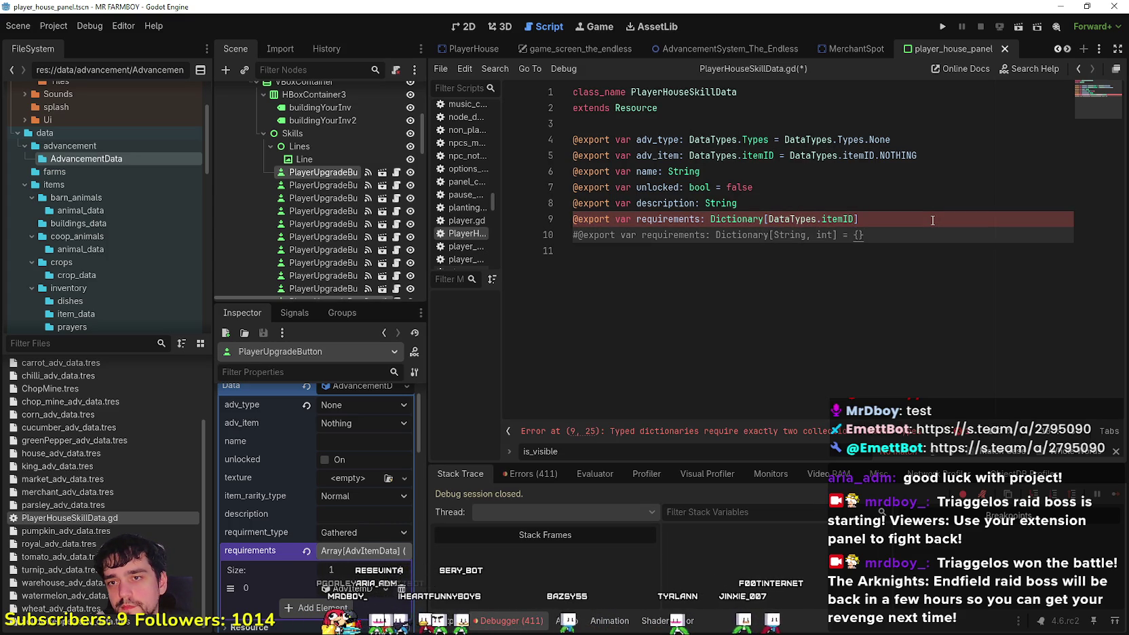
key("Up")
key("Left")
type(", int")
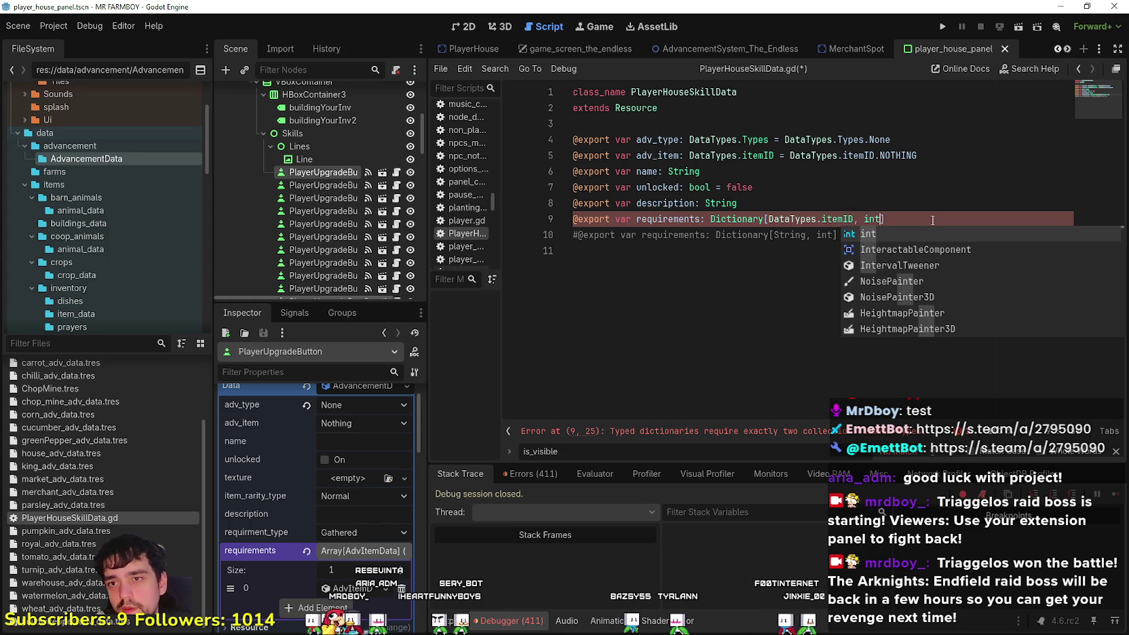
key("Escape")
left_click(901, 243)
key("Up")
key("End")
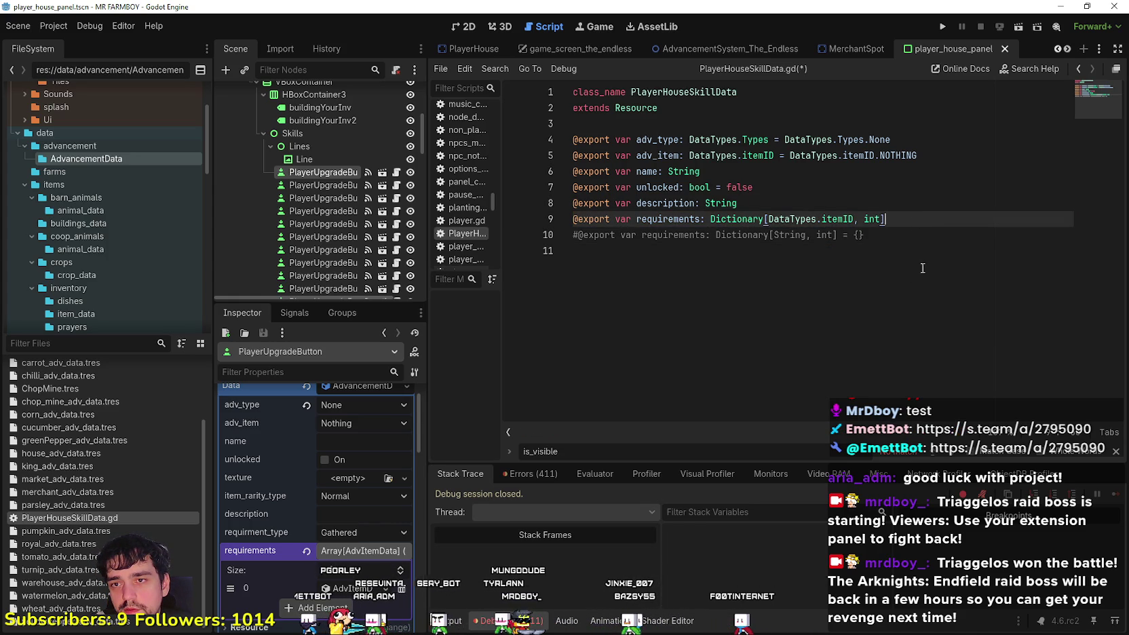
key("Down")
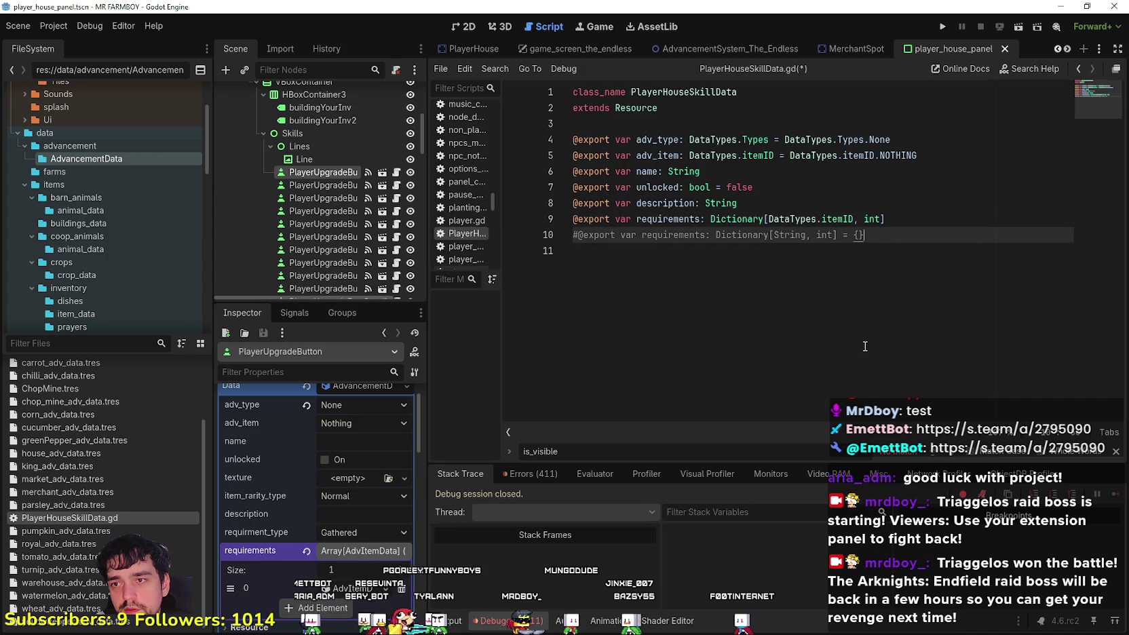
left_click(900, 219)
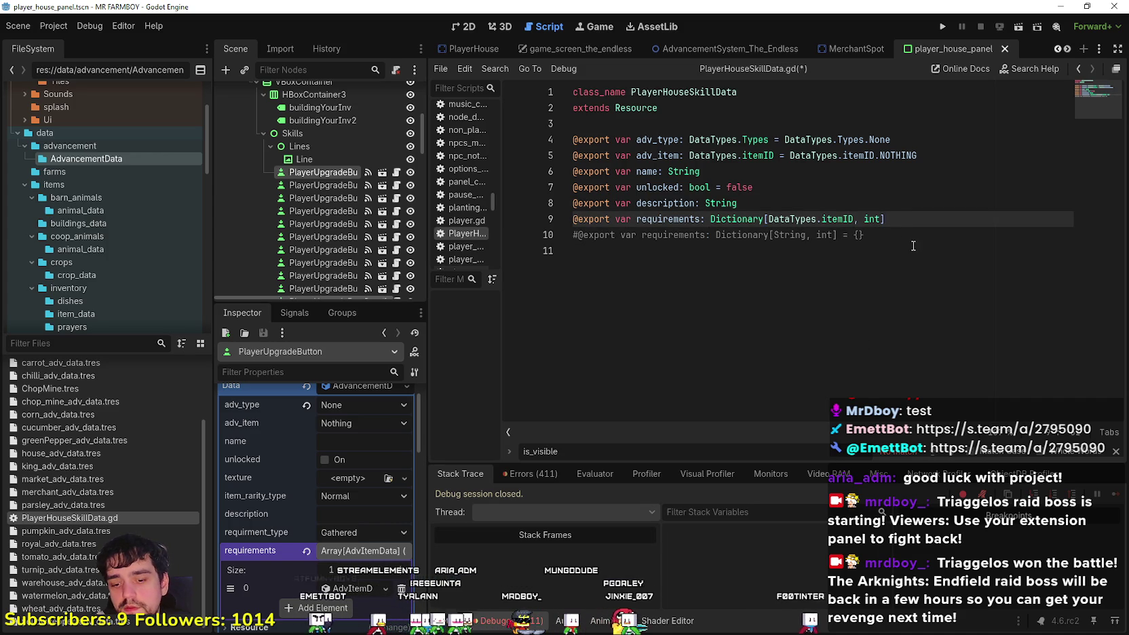
Start the default value after int] as a dictionary keyed by DataTypes.itemID.COPPER and DataTypes.itemID.Silver
type("= []")
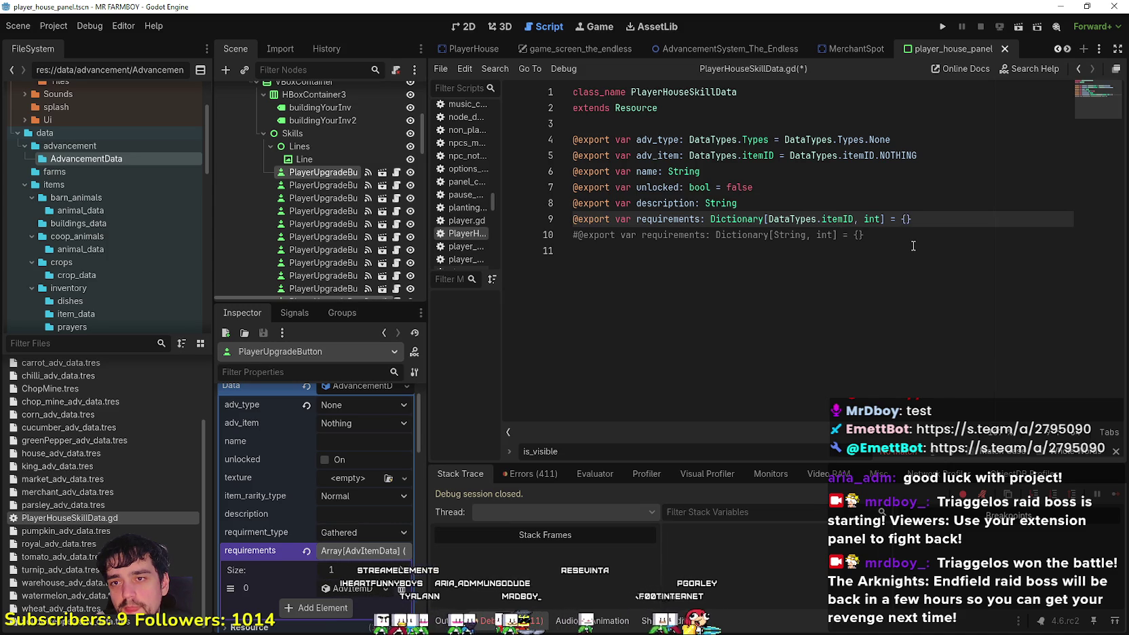
type("DataTypes")
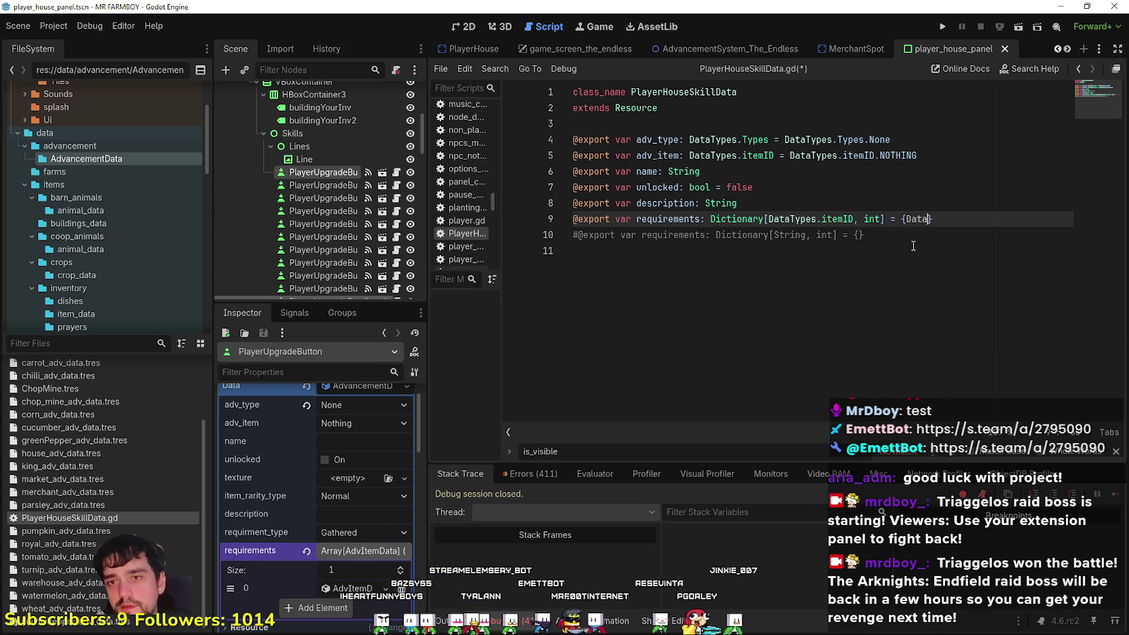
type("itemID.Coo")
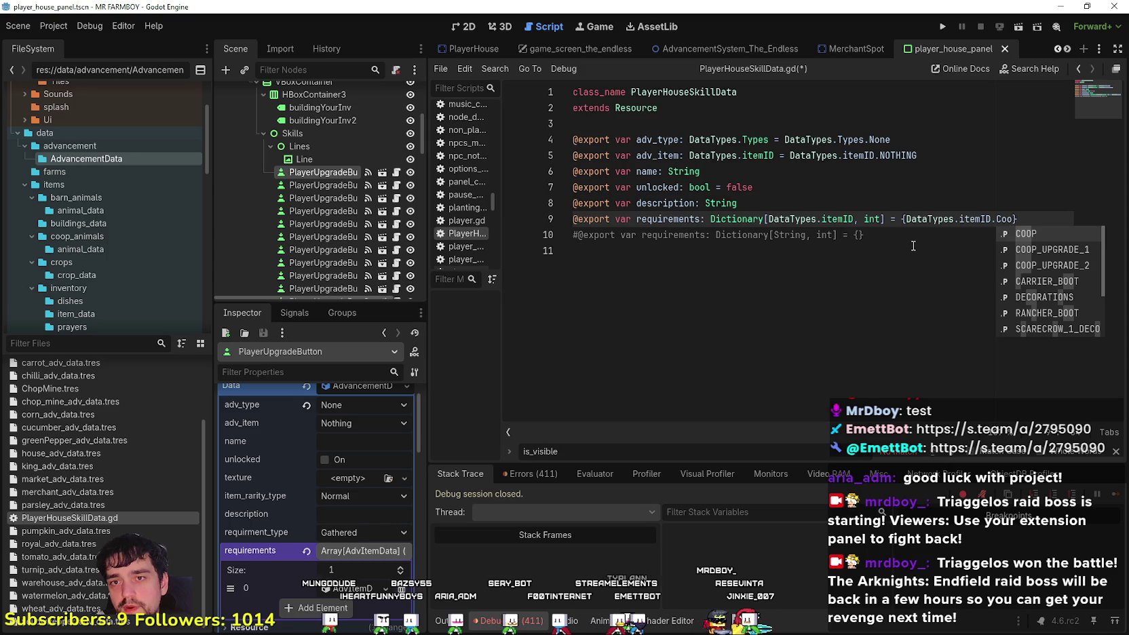
key("BackSpace")
type("pp")
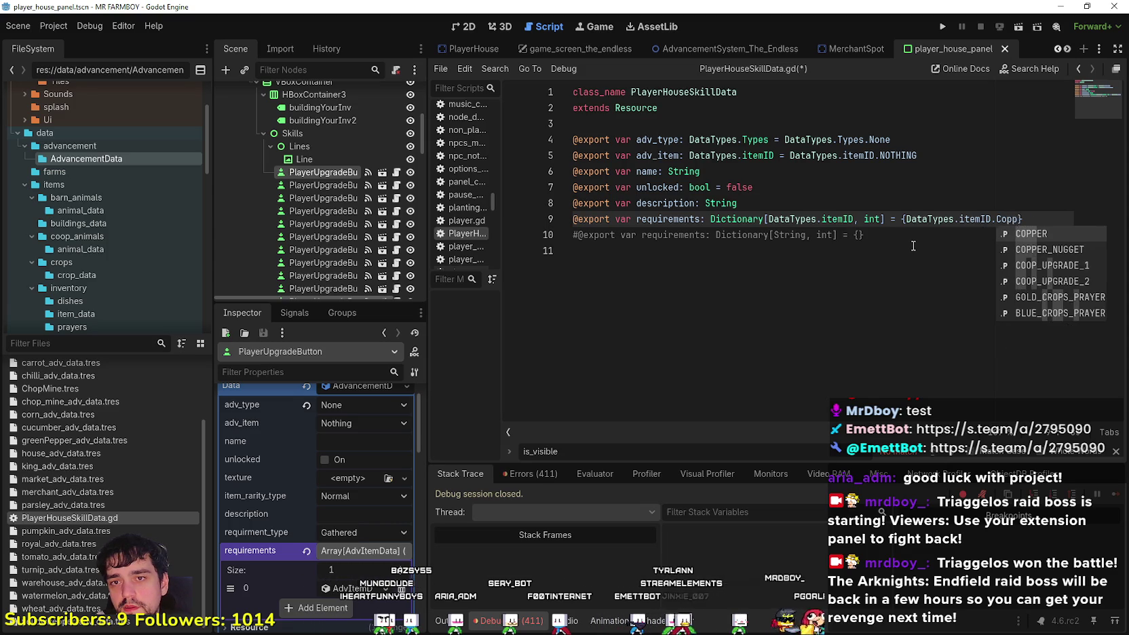
key("Return")
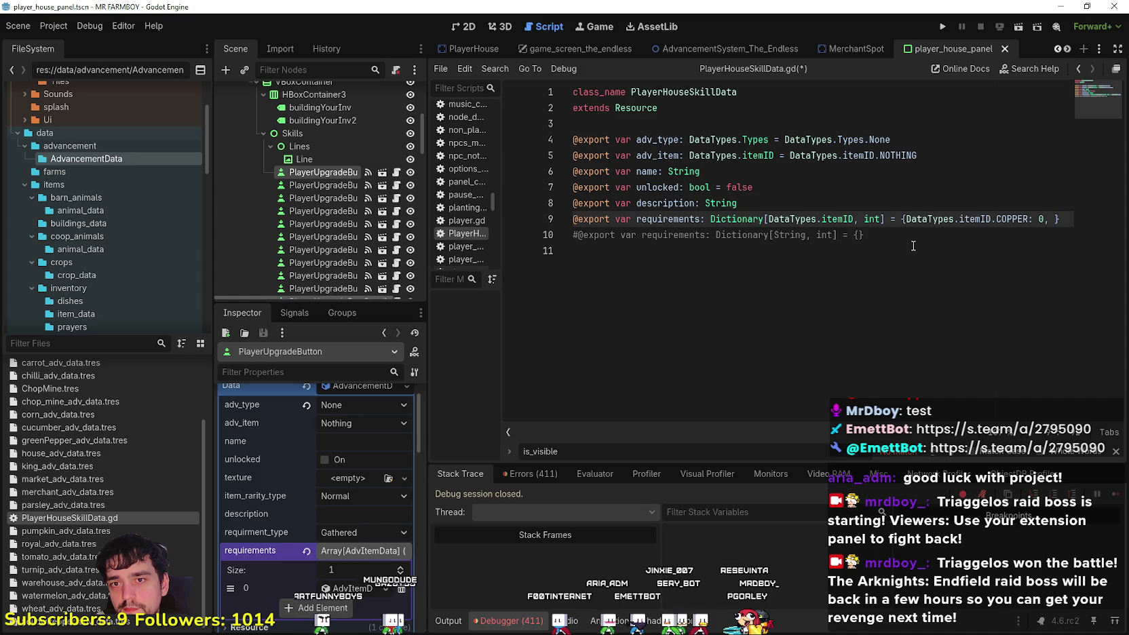
type("Data")
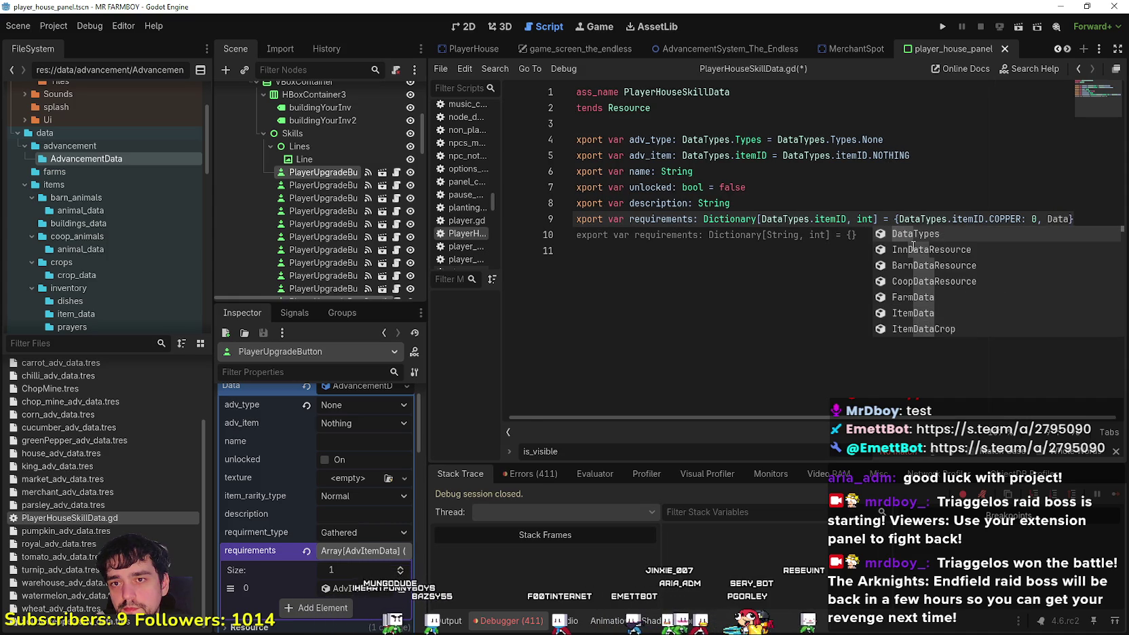
key("Return")
type(".item")
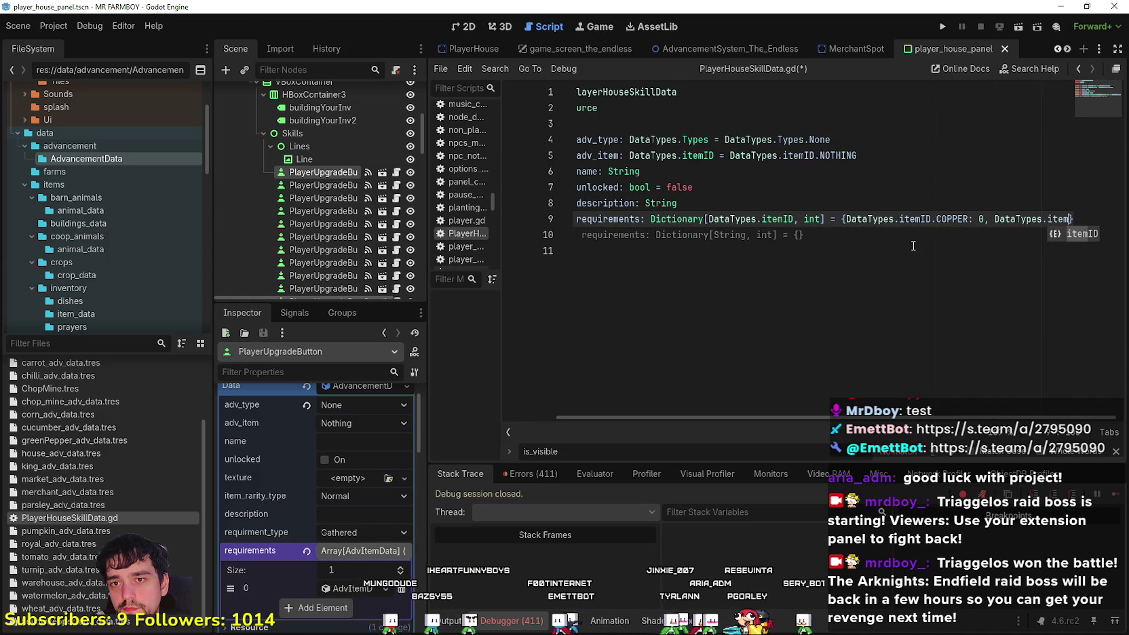
key("Return")
type(".Si")
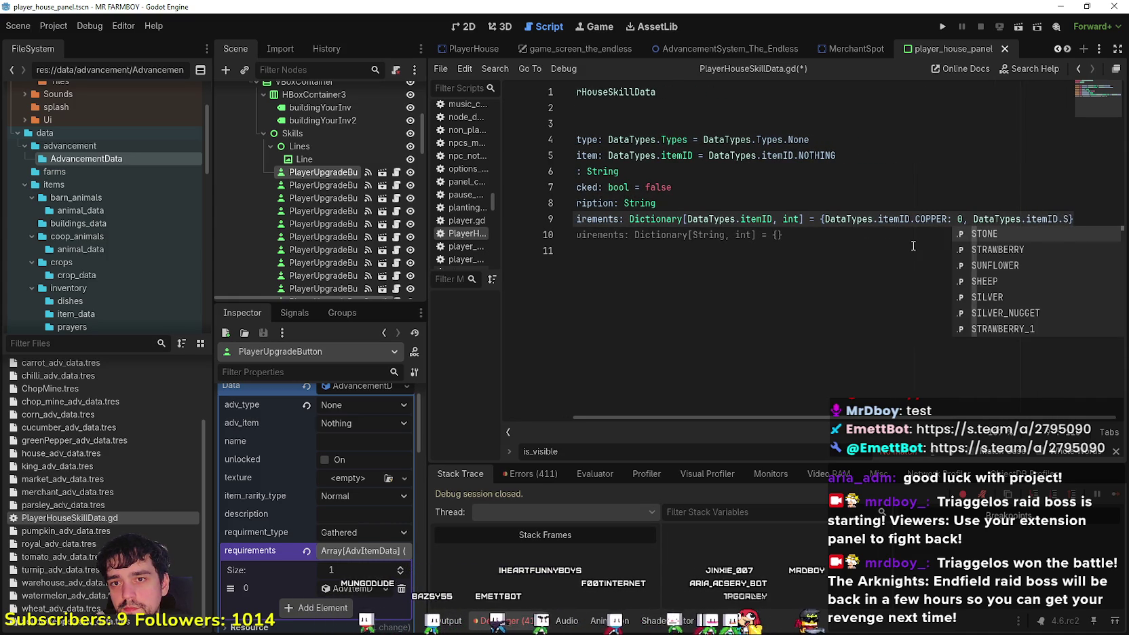
type("lver")
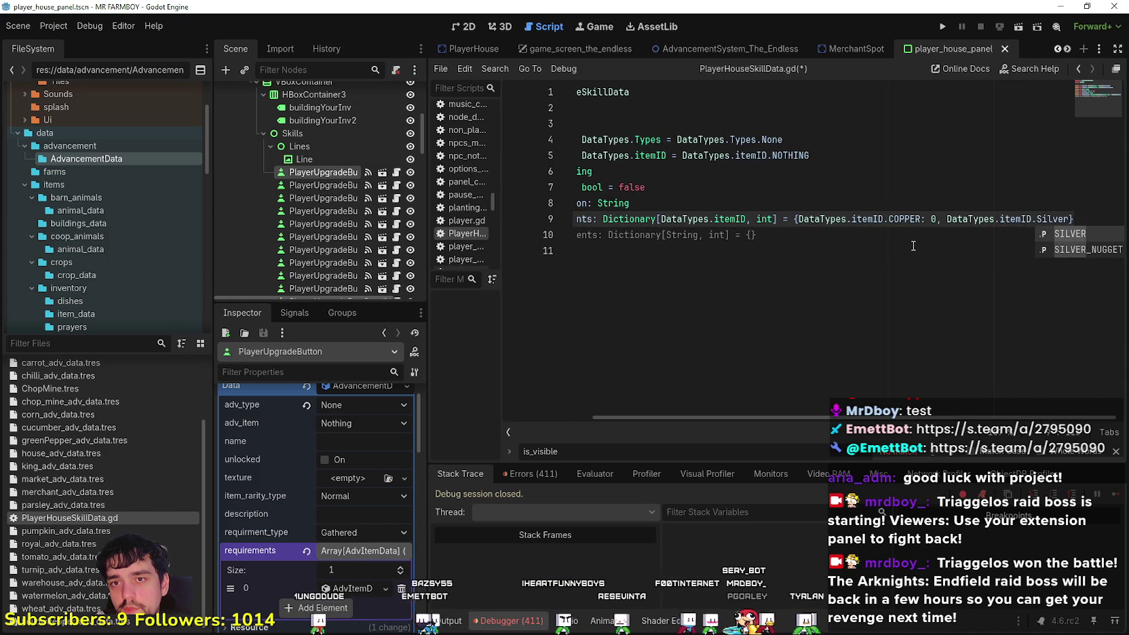
Change the dictionary keys to GOLD and SILVER and give them the value 0
double_click(905, 218)
type("Gold")
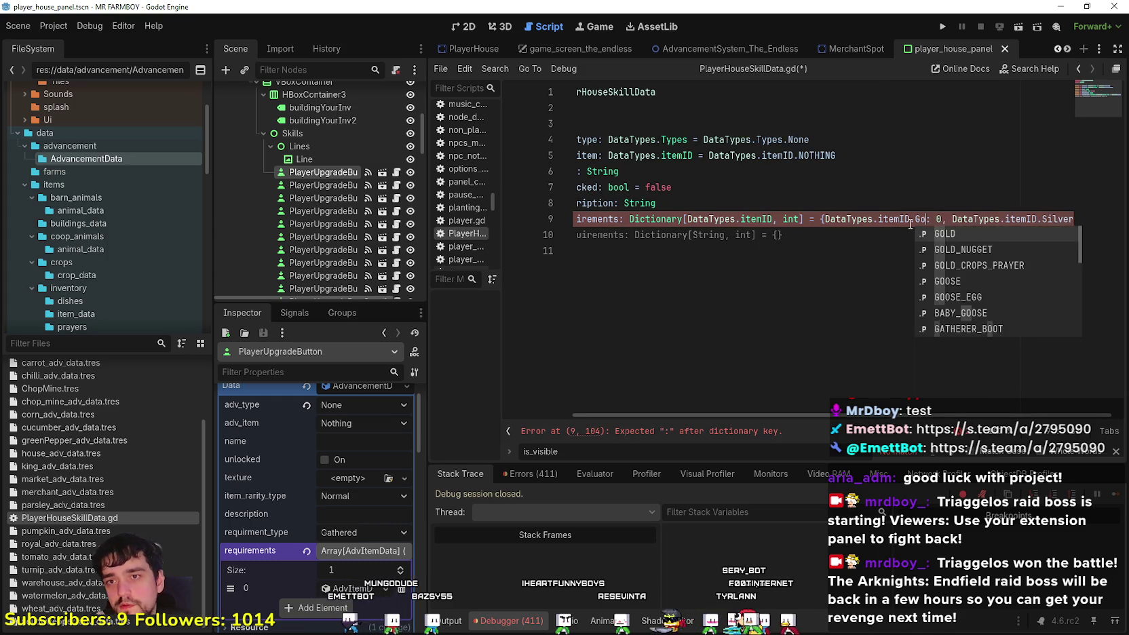
key("Return")
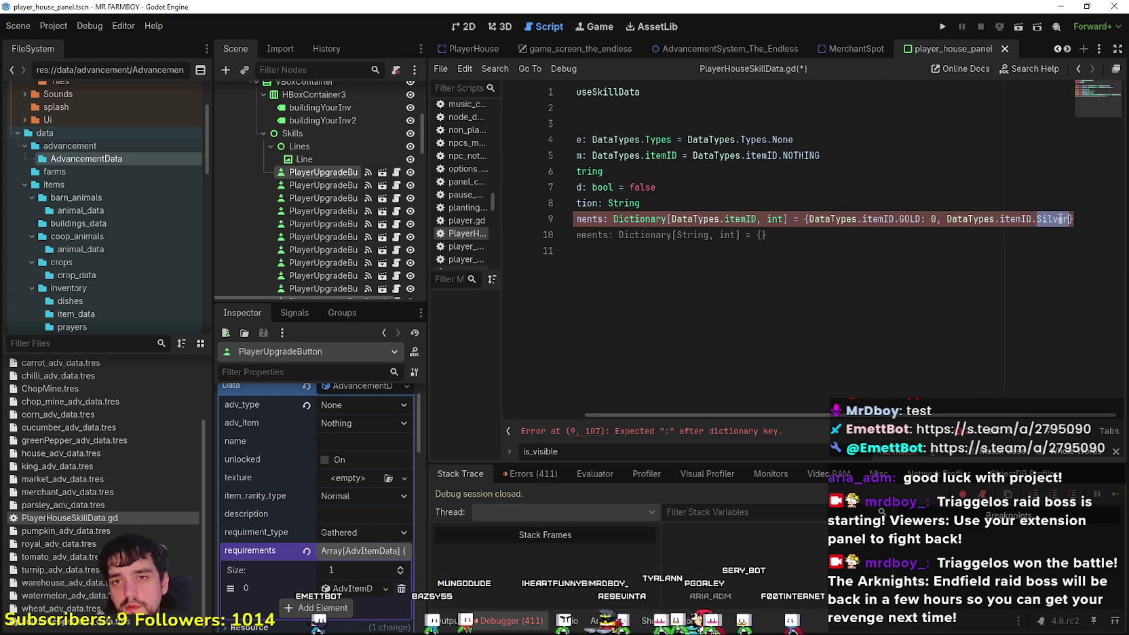
double_click(1059, 219)
type("Silver")
key("Return")
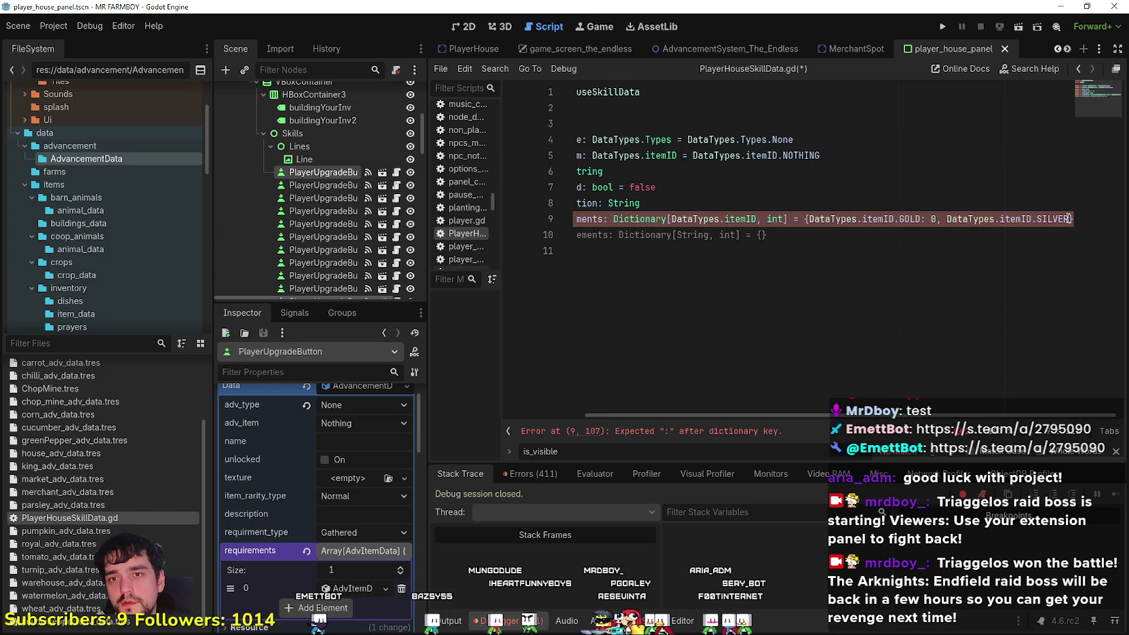
type(",")
key("BackSpace")
key("BackSpace")
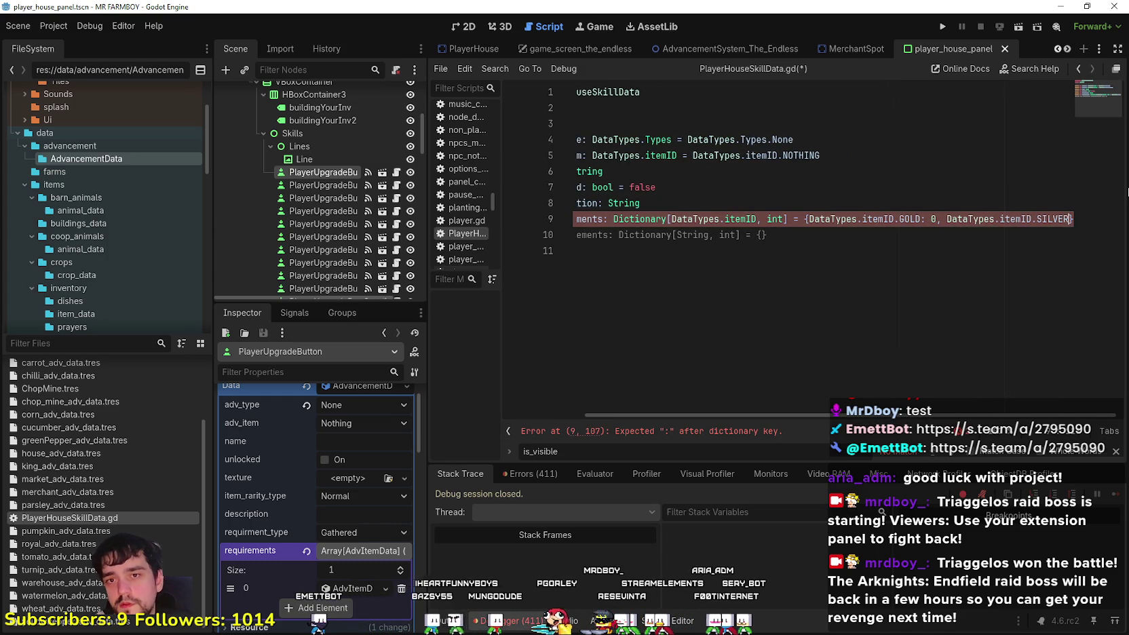
type(": 0,")
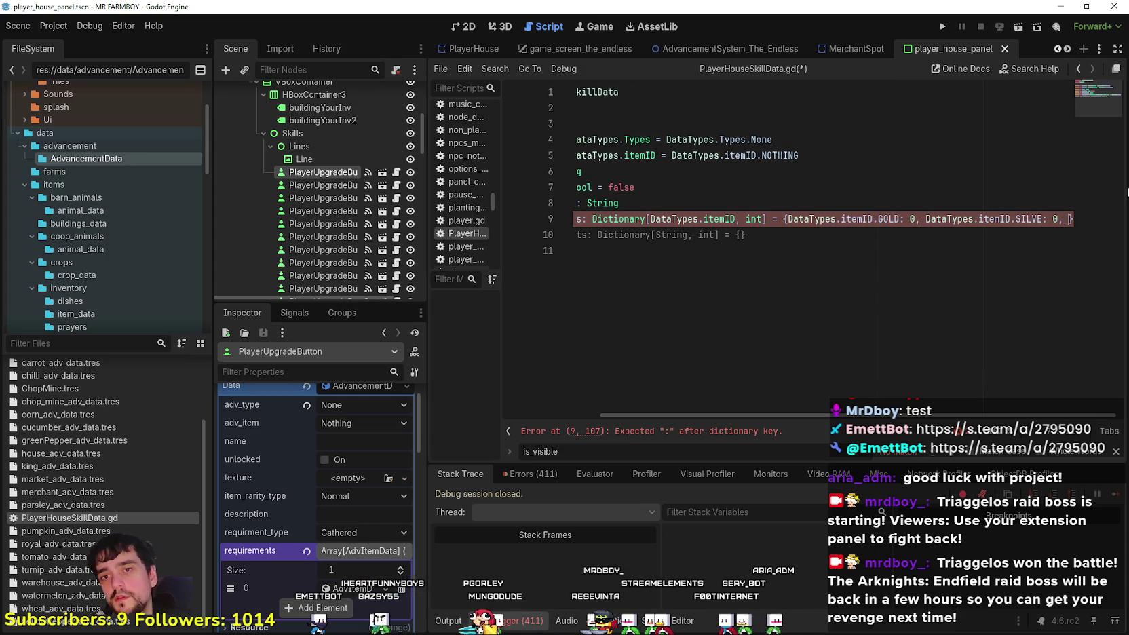
Undo the accidental SILVE edit to restore the SILVER entry and closing brace
double_click(1030, 218)
type("S")
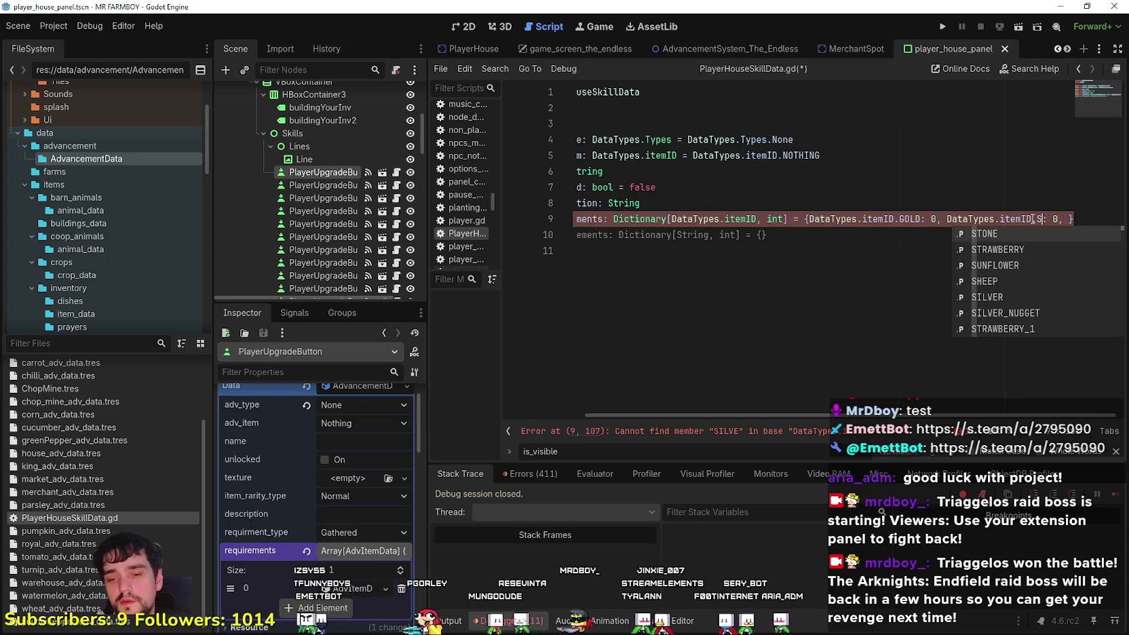
key("ctrl+z")
key("ctrl+z")
key("ctrl+z")
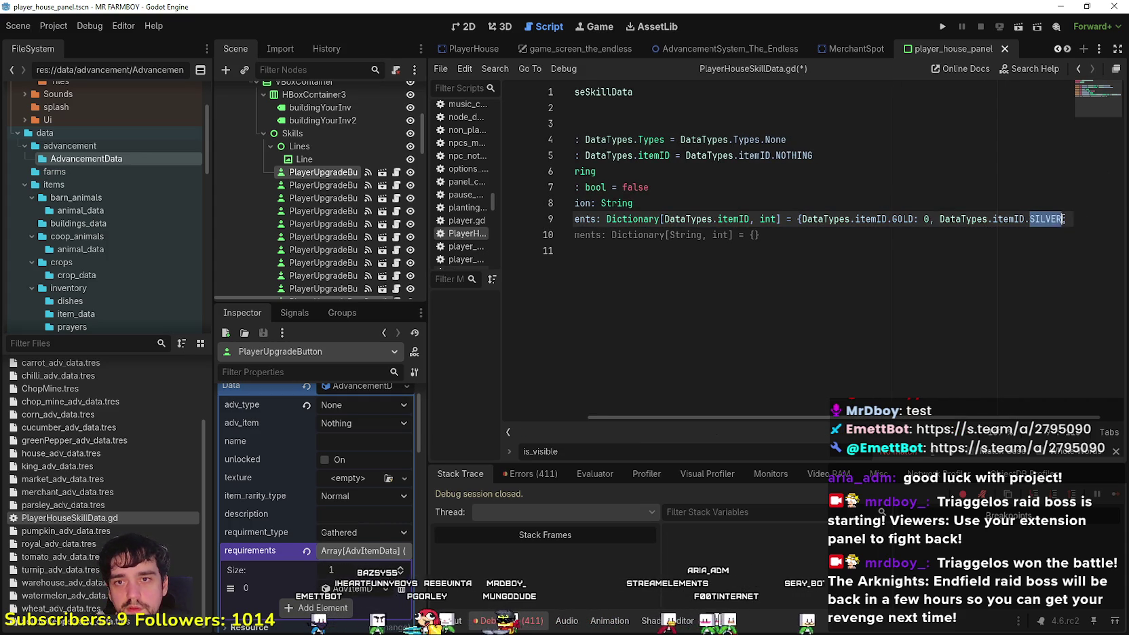
key("ctrl+y")
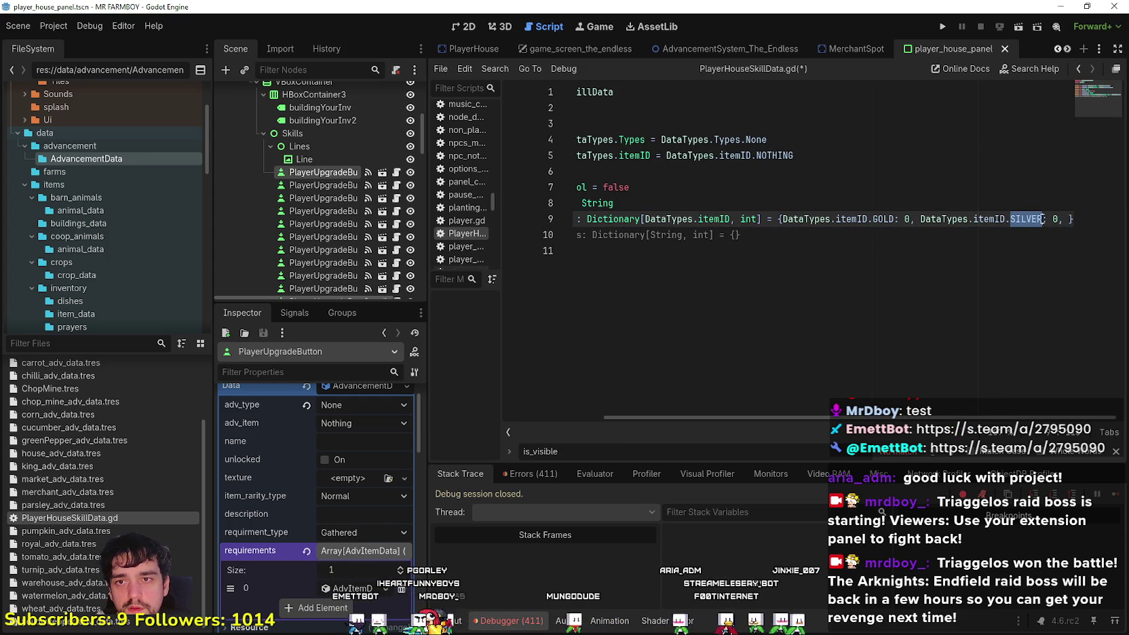
Duplicate the SILVER: 0 entry and rename the copy to COPPER as the third item
left_click_drag(944, 218, 1054, 219)
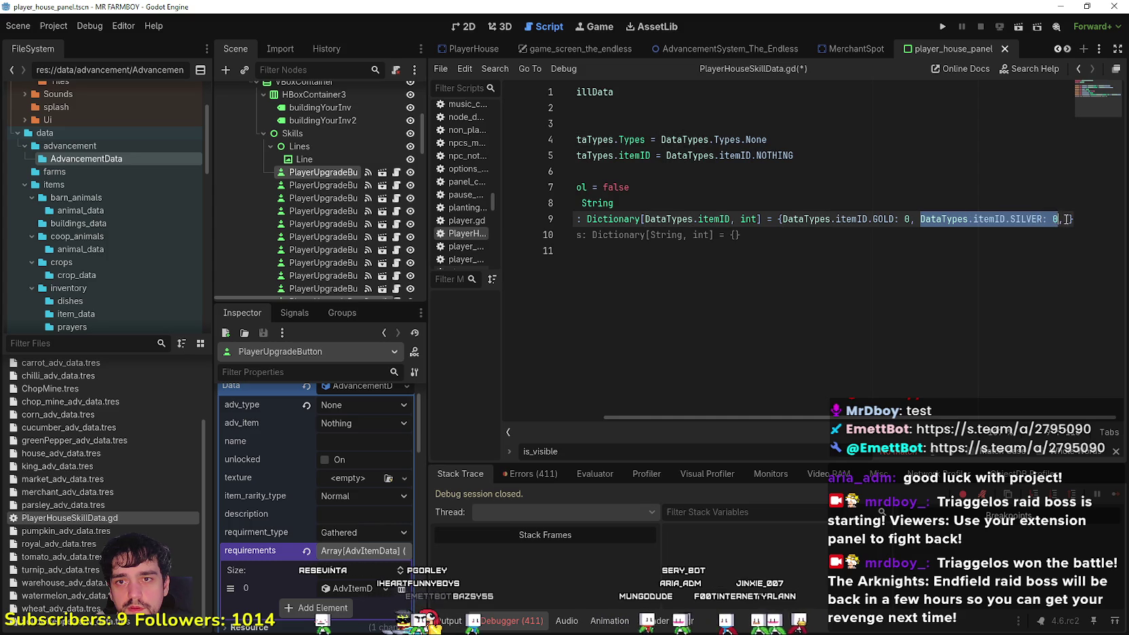
key("ctrl+c")
left_click(1065, 219)
key("ctrl+v")
double_click(1049, 218)
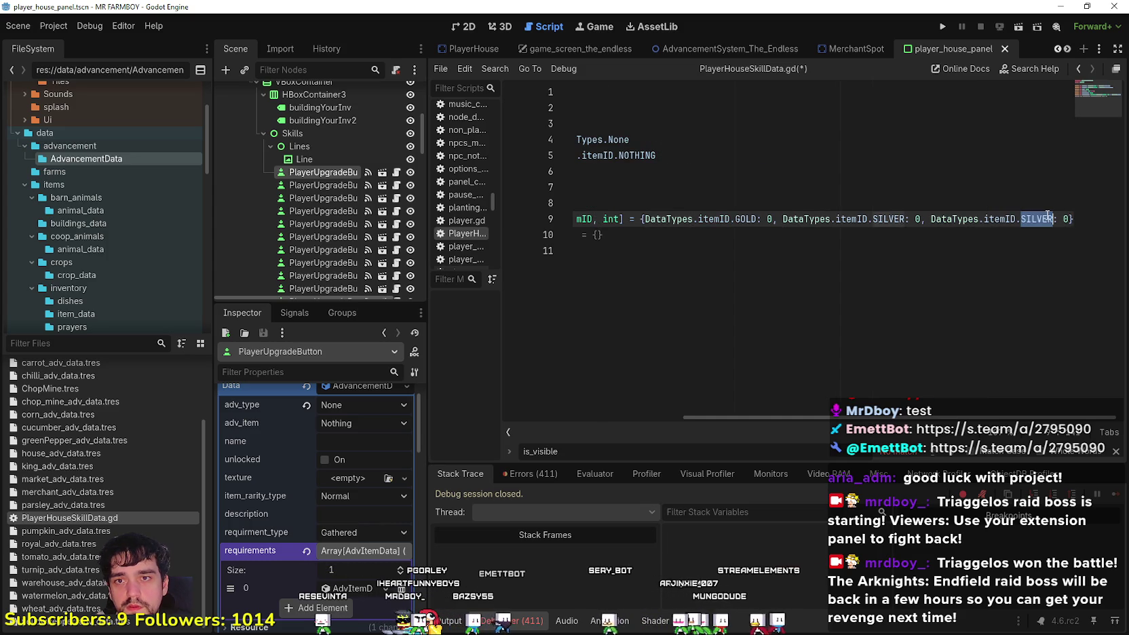
type("CO")
type("PP")
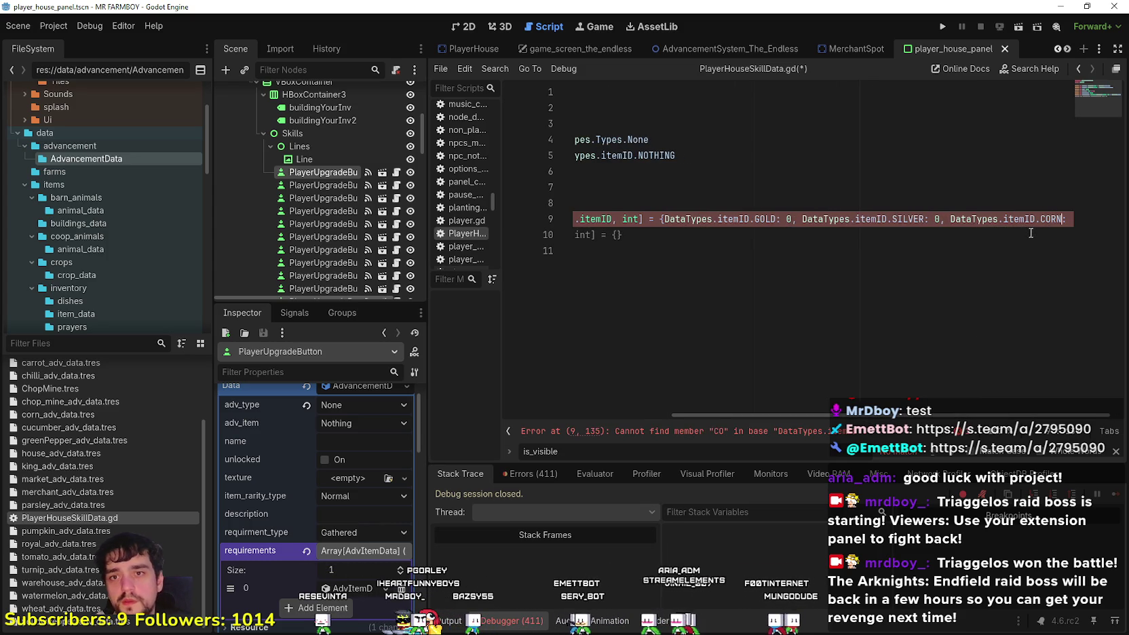
key("Return")
Select the commented old requirements line, then the whole adv_type declaration line
left_click_drag(574, 234, 577, 251)
left_click_drag(757, 242, 574, 235)
left_click(724, 253)
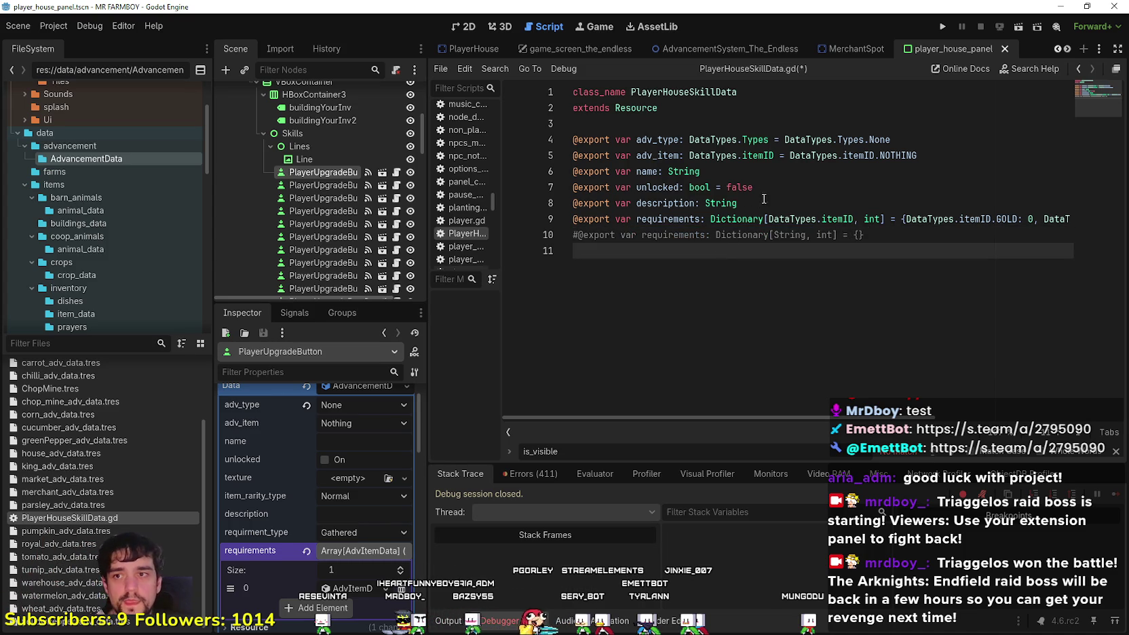
left_click(763, 157)
double_click(762, 158)
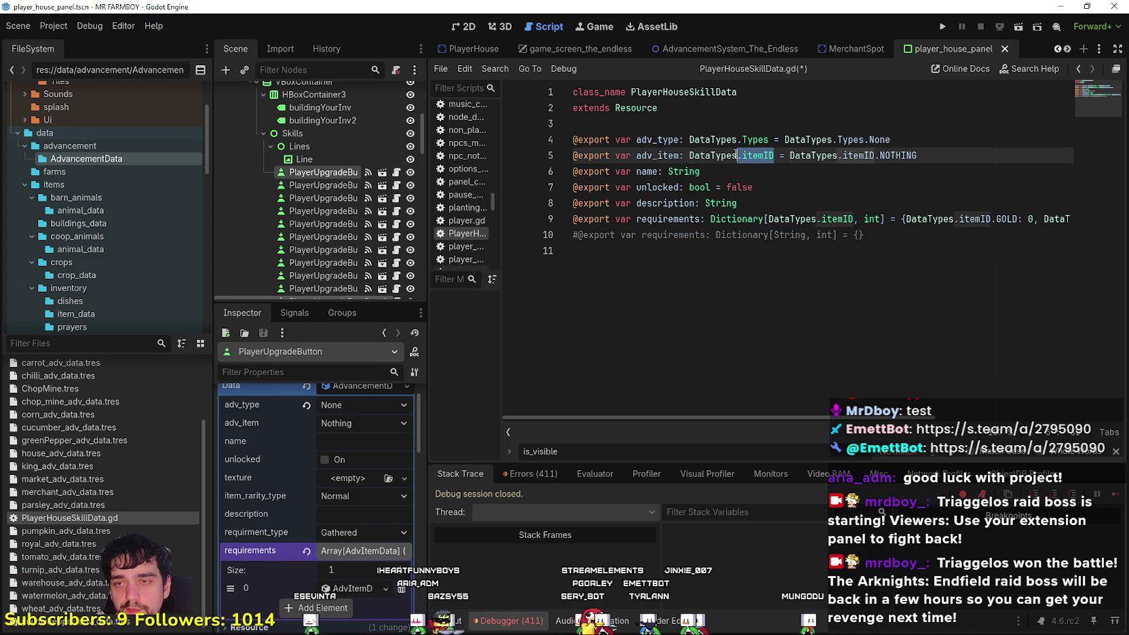
left_click_drag(712, 140, 789, 150)
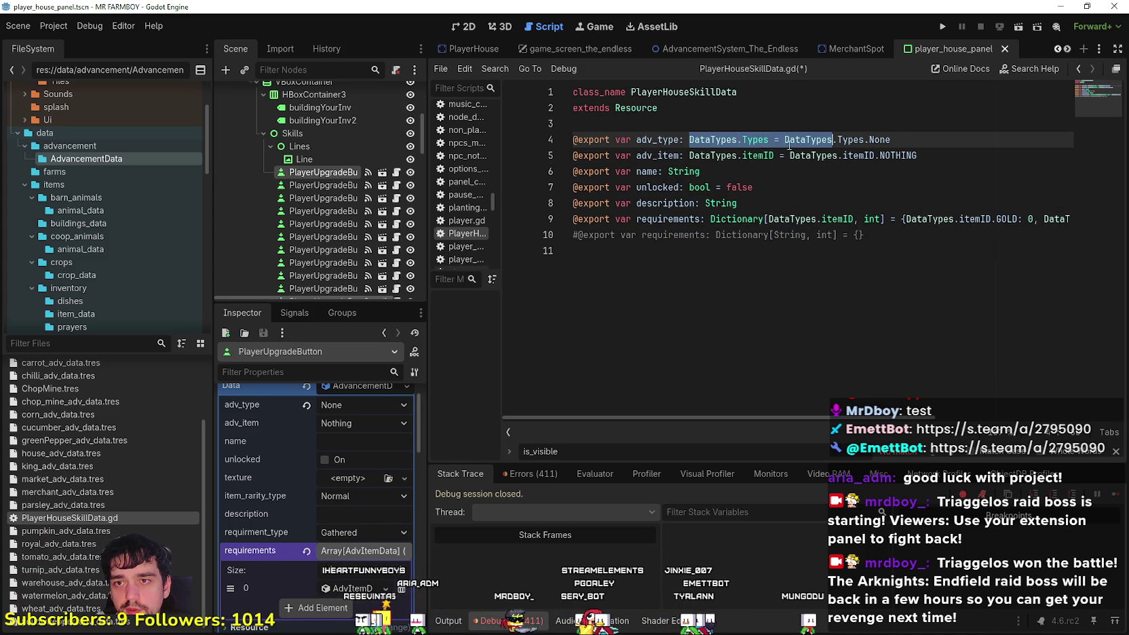
left_click_drag(891, 140, 537, 143)
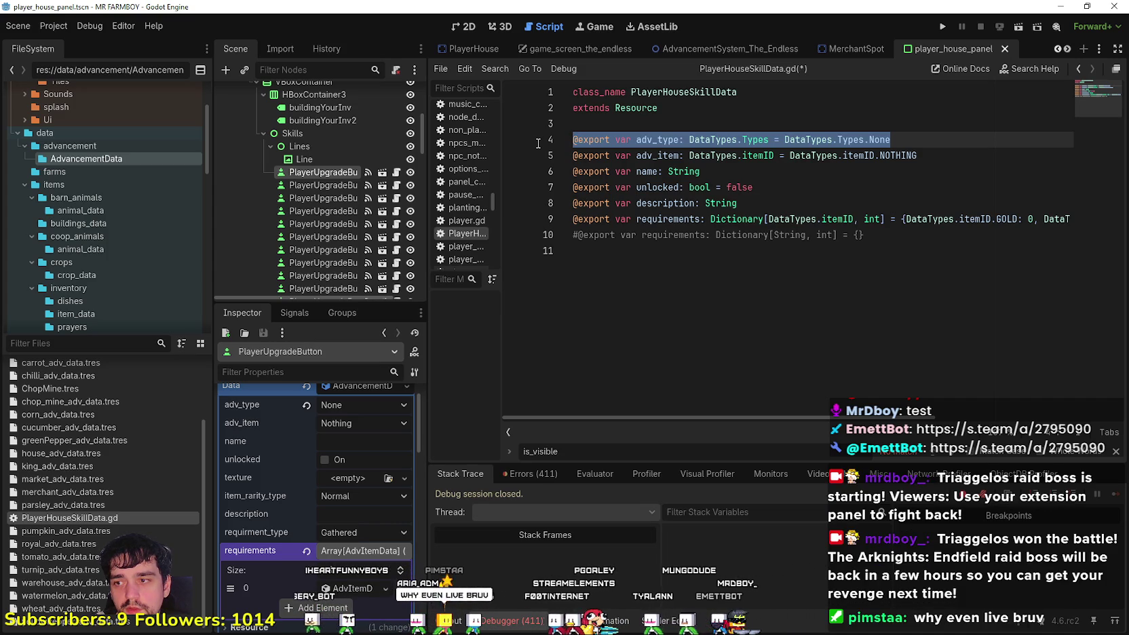
Delete the adv_type export line and the commented-out requirements line
key("BackSpace")
key("BackSpace")
left_click(729, 271)
left_click(645, 127)
left_click_drag(867, 218, 545, 217)
key("BackSpace")
key("BackSpace")
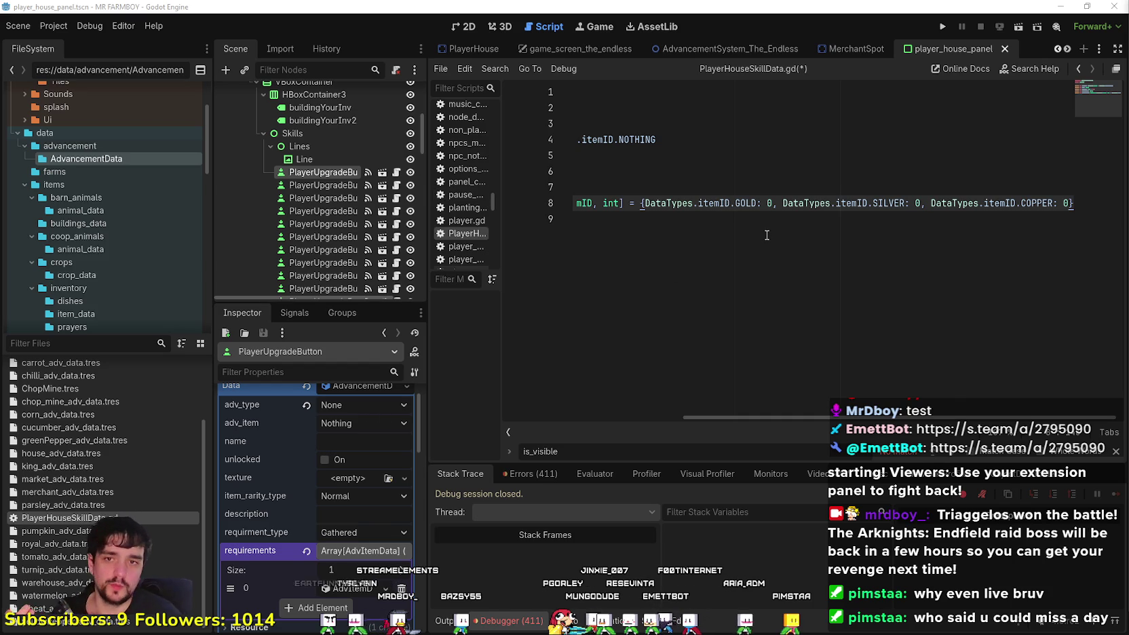
Save PlayerHouseSkillData.gd and switch to player_house_upgrade_slot.gd
left_click_drag(881, 214, 814, 173)
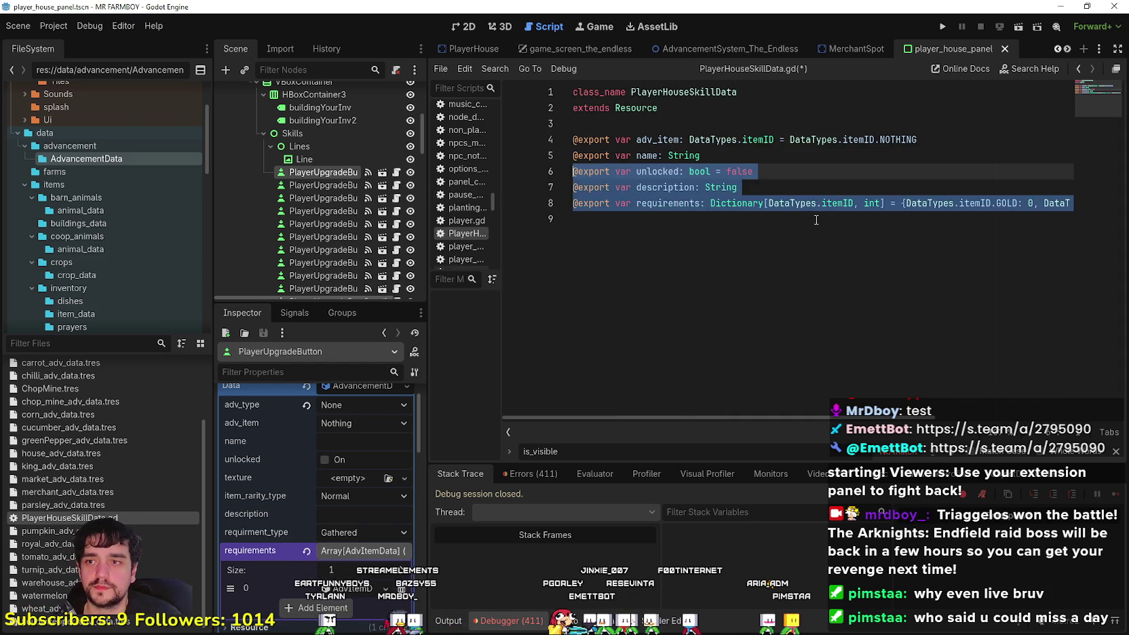
left_click(810, 215)
key("ctrl+s")
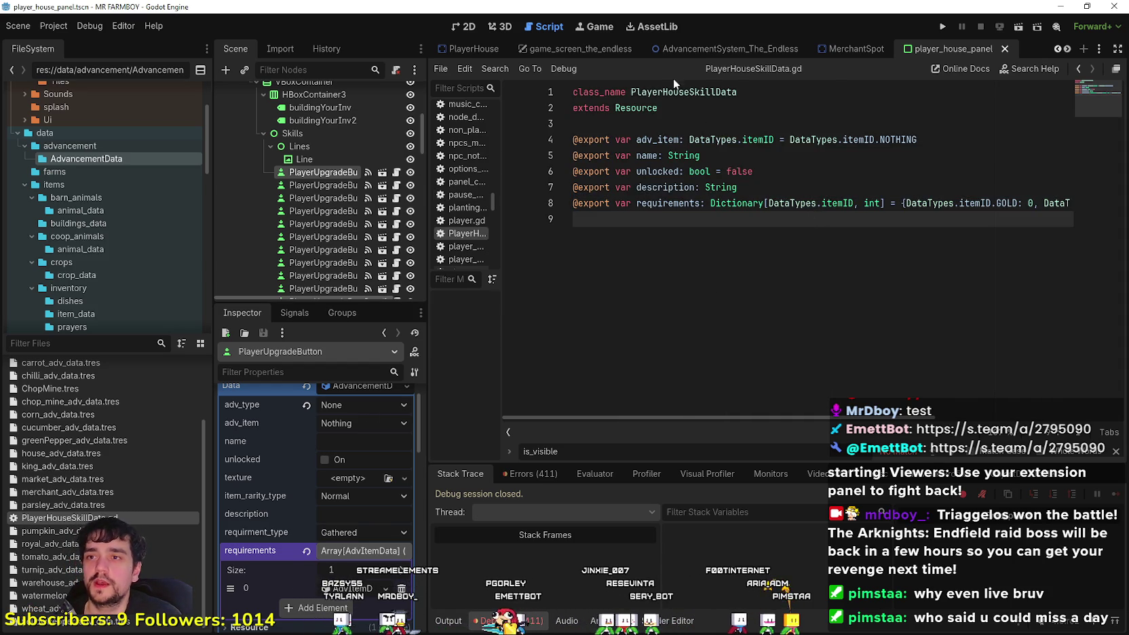
double_click(678, 91)
left_click(395, 178)
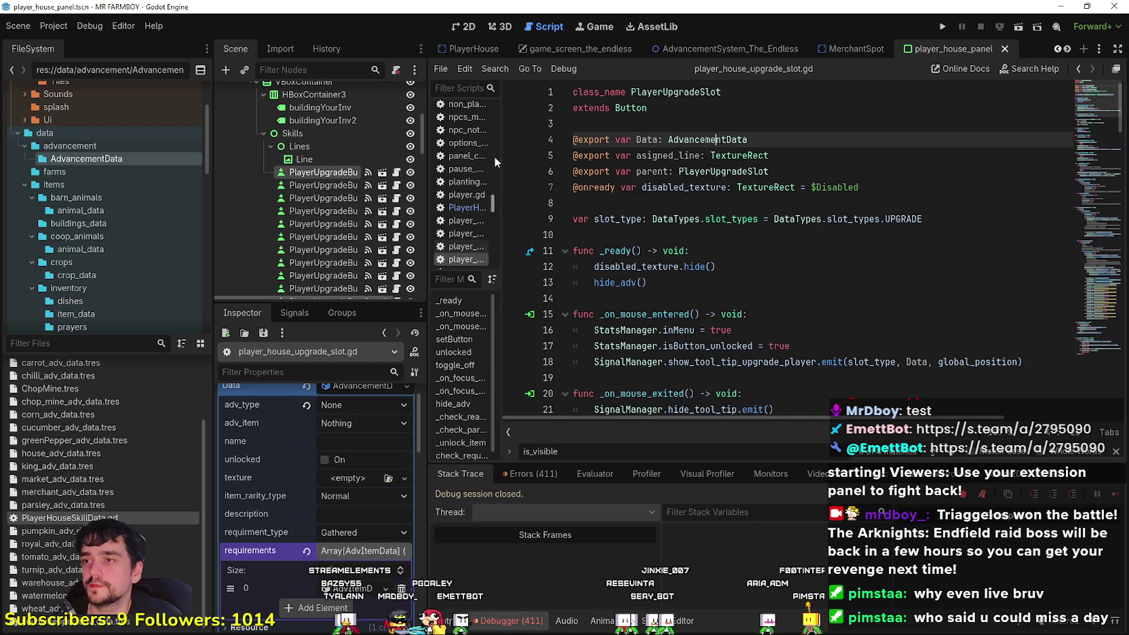
Change the Data export type on line 4 from AdvancementData to PlayerHouseSkillData and save
double_click(767, 142)
key("ctrl+v")
left_click(805, 157)
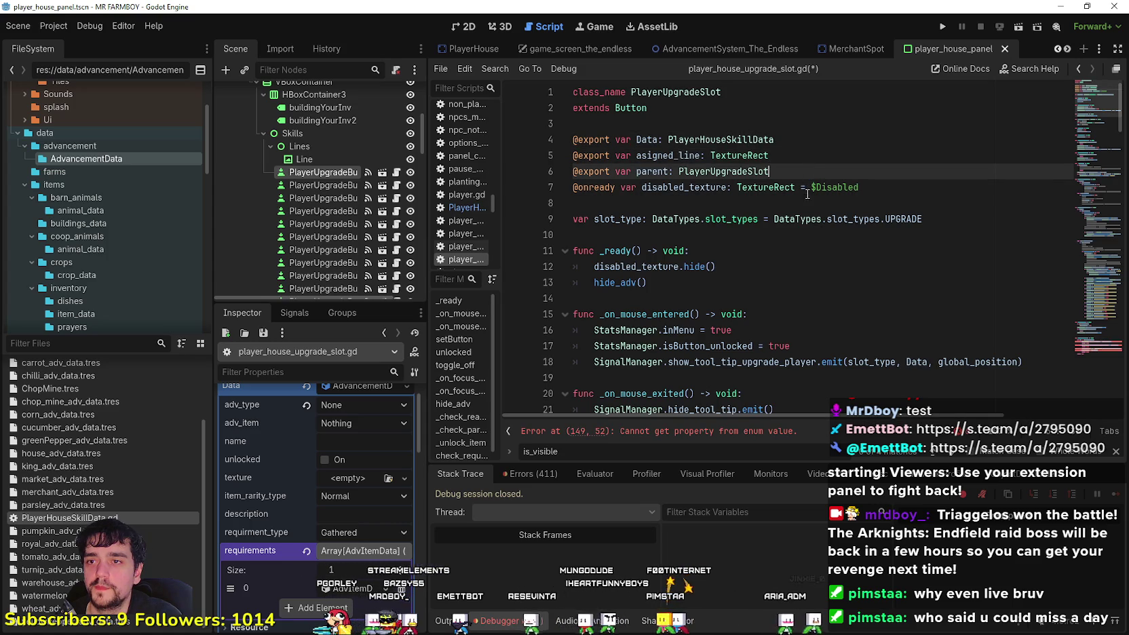
left_click(806, 202)
key("ctrl+s")
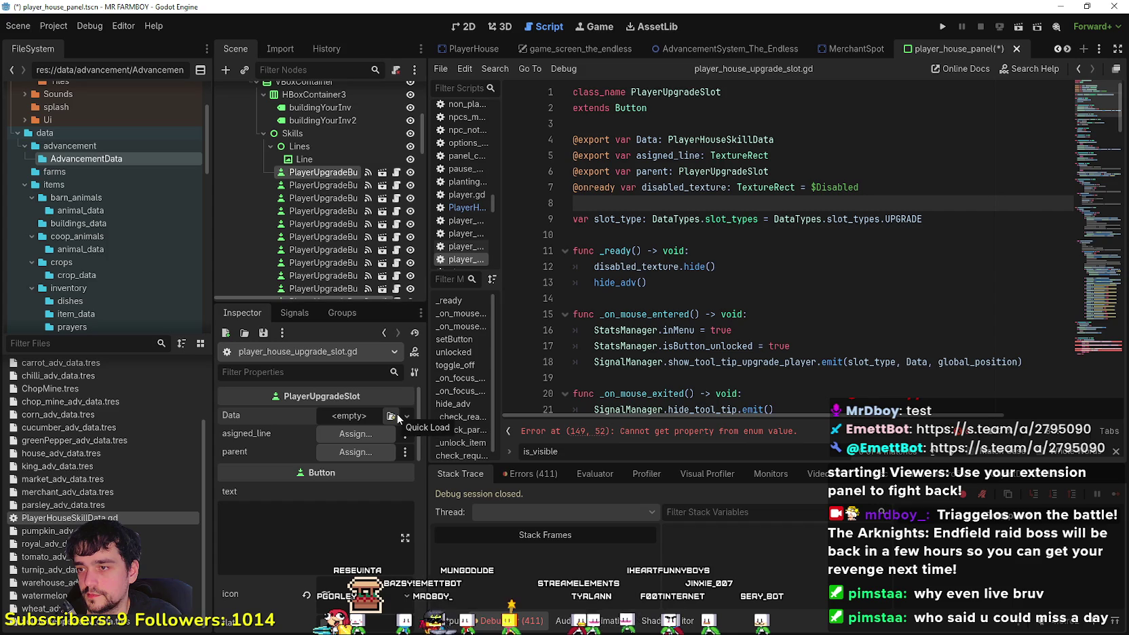
Check the Data property's resource options in the Inspector, then jump to the line 149 error
left_click(362, 418)
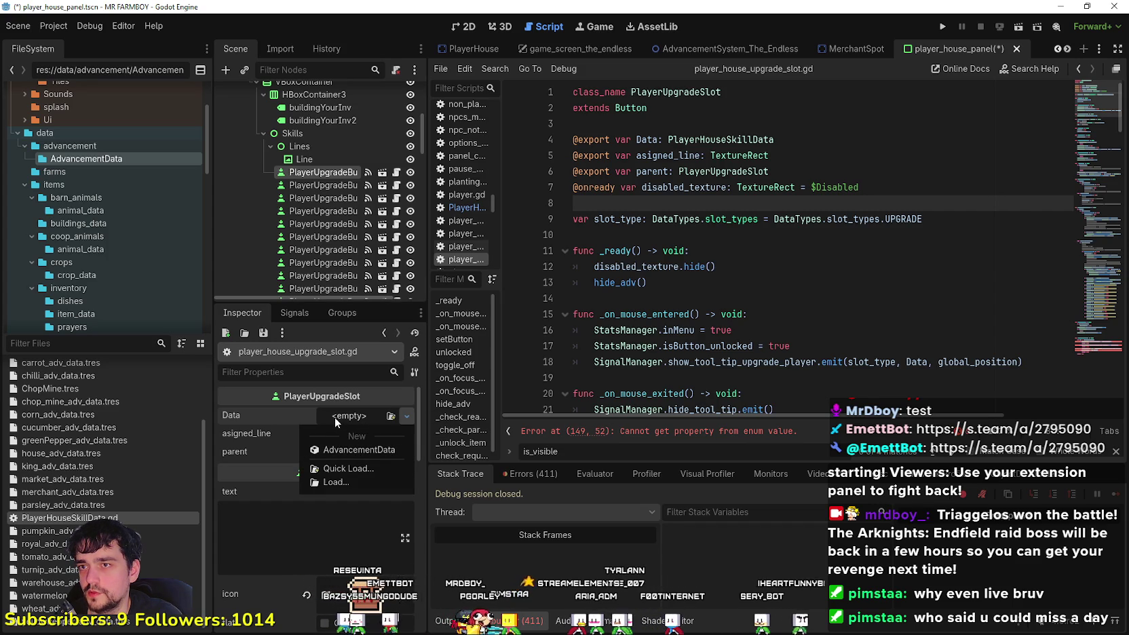
left_click(668, 435)
left_click(667, 438)
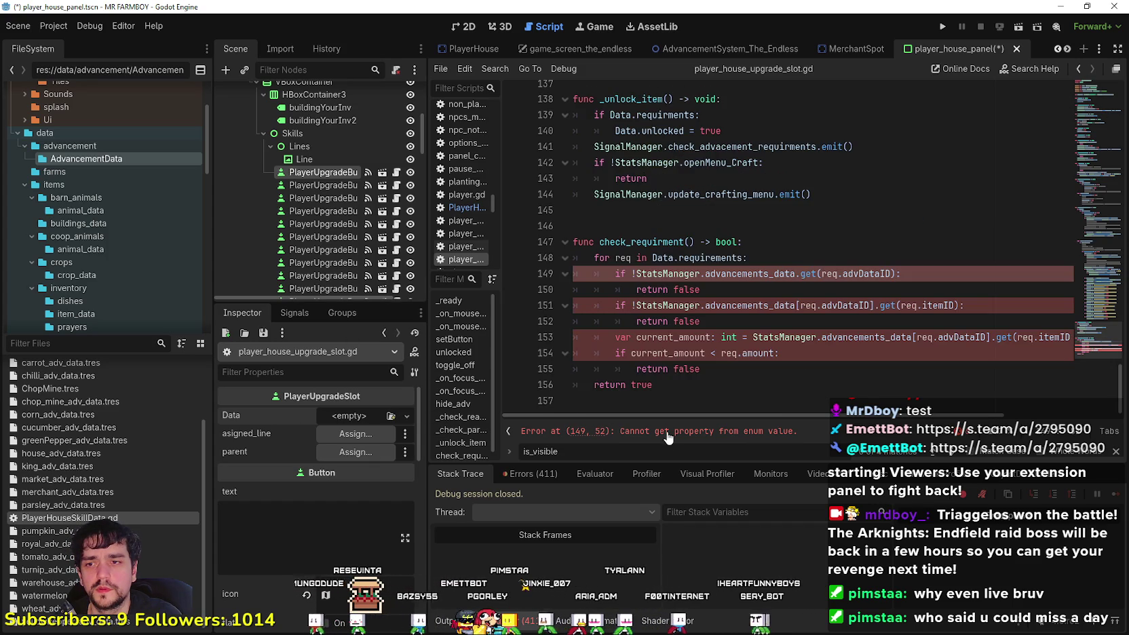
left_click(759, 386)
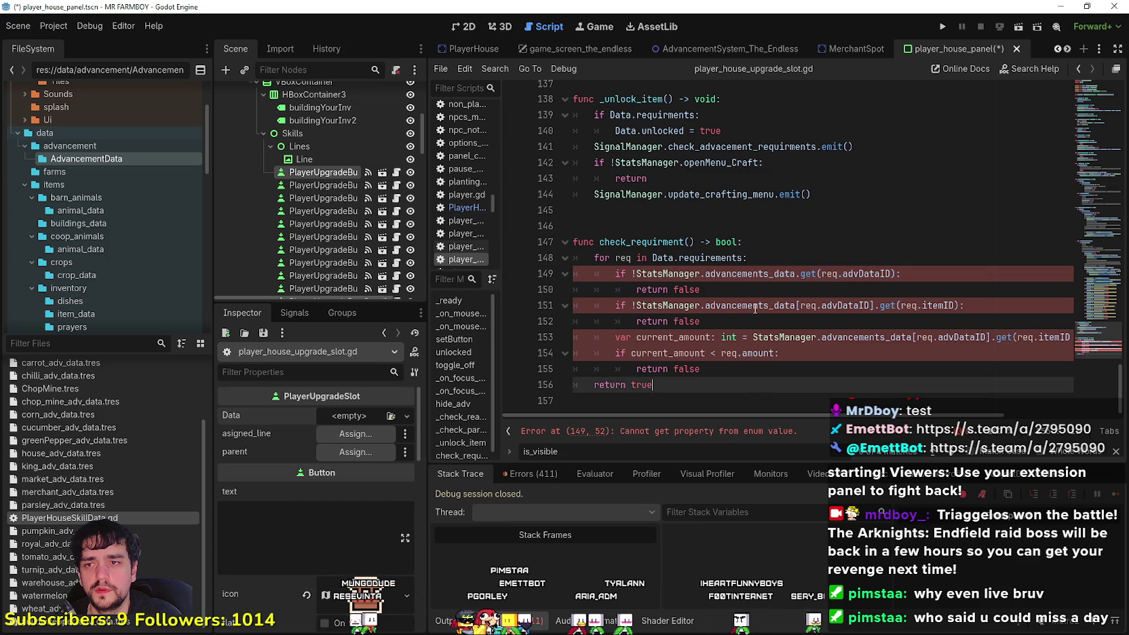
double_click(750, 275)
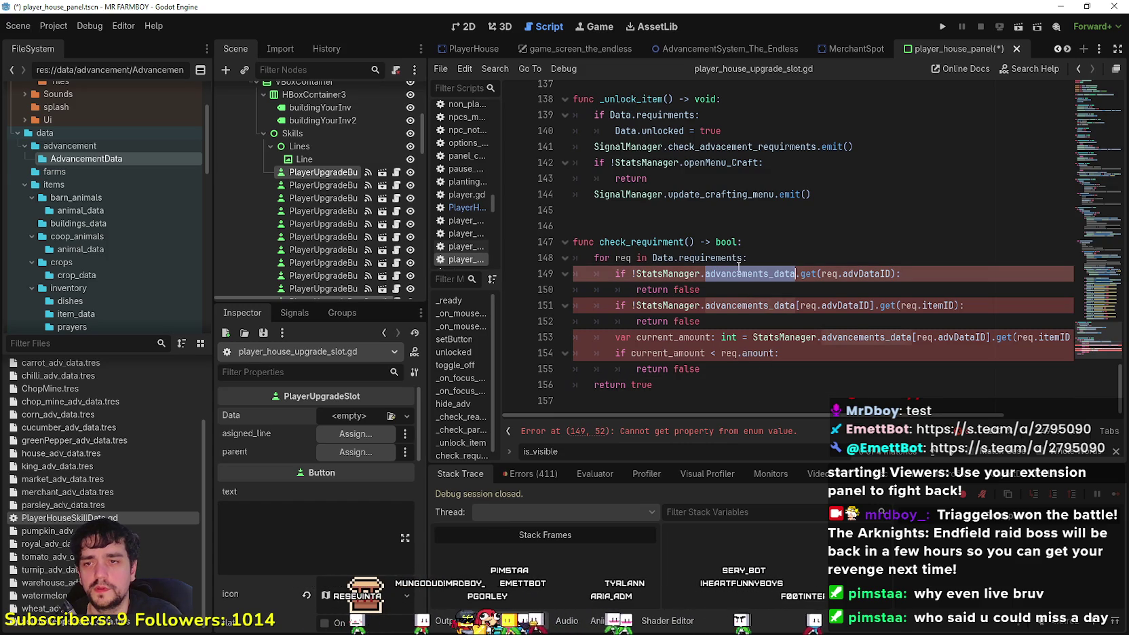
mouse_move(738, 266)
left_click_drag(780, 353, 578, 271)
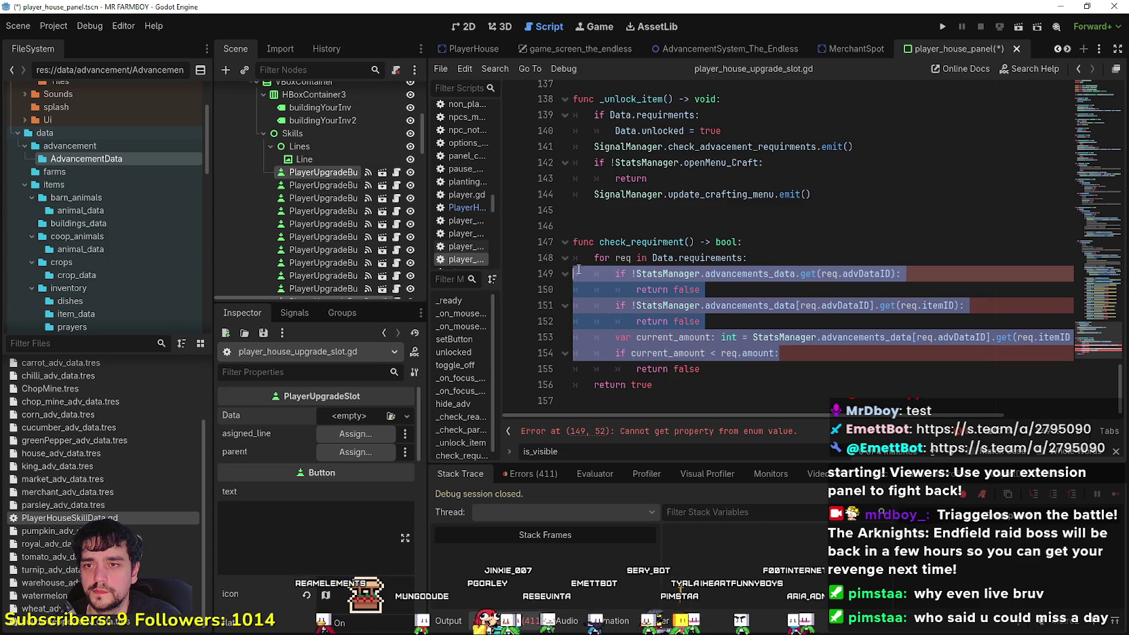
left_click(786, 367)
double_click(729, 273)
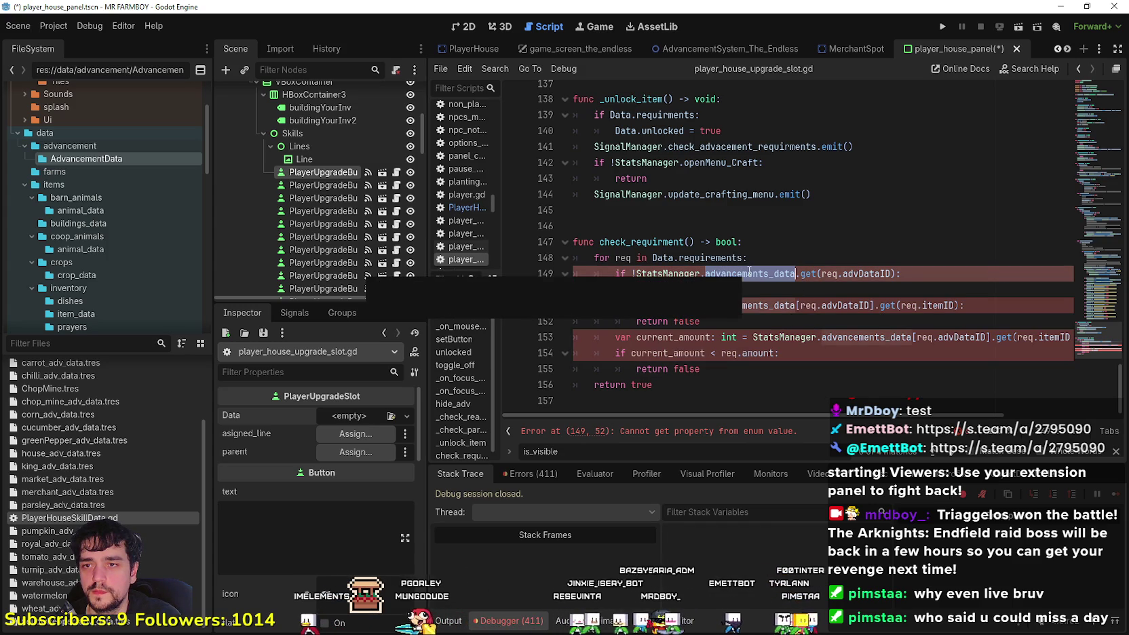
left_click(895, 295)
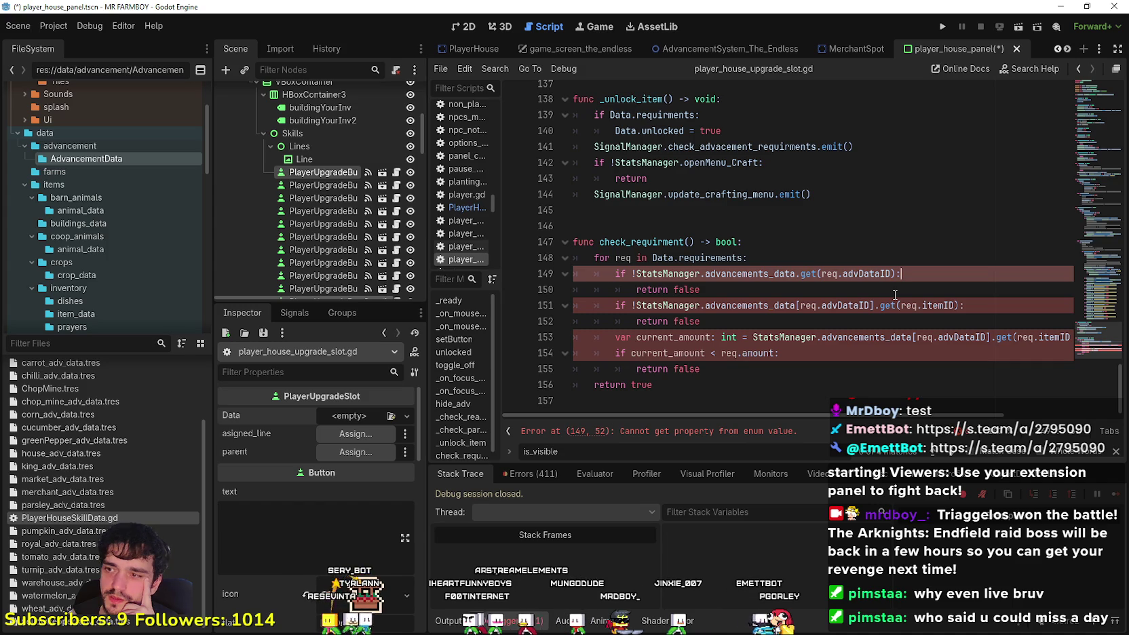
scroll("up", 3)
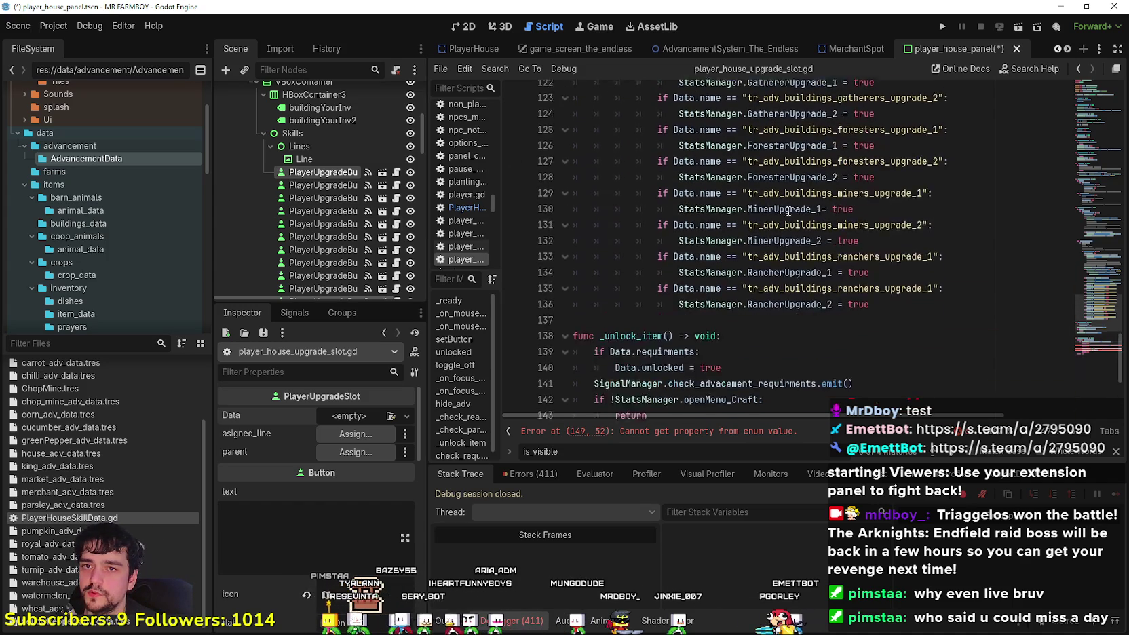
scroll("up", 3)
right_click(746, 136)
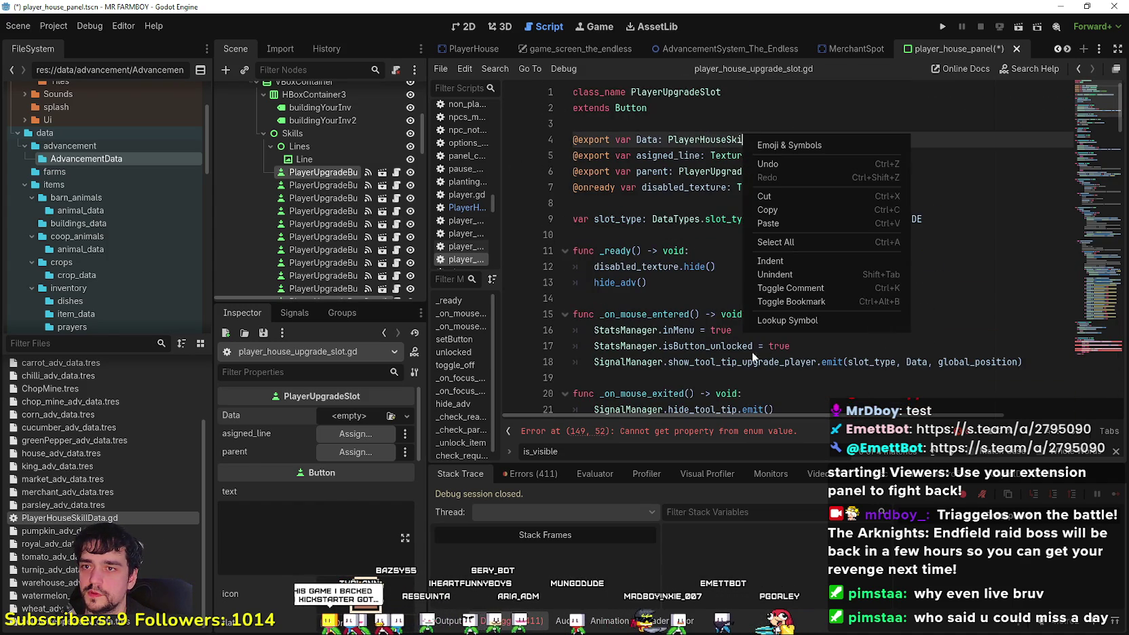
left_click(780, 323)
left_click(672, 156)
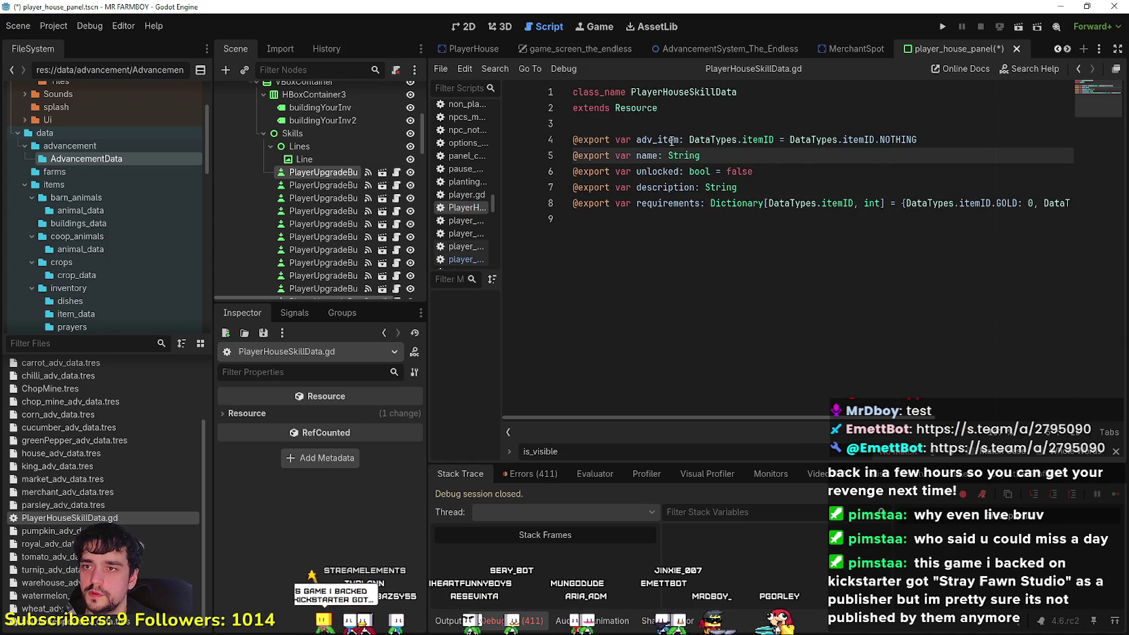
left_click(670, 140)
left_click_drag(670, 141, 900, 133)
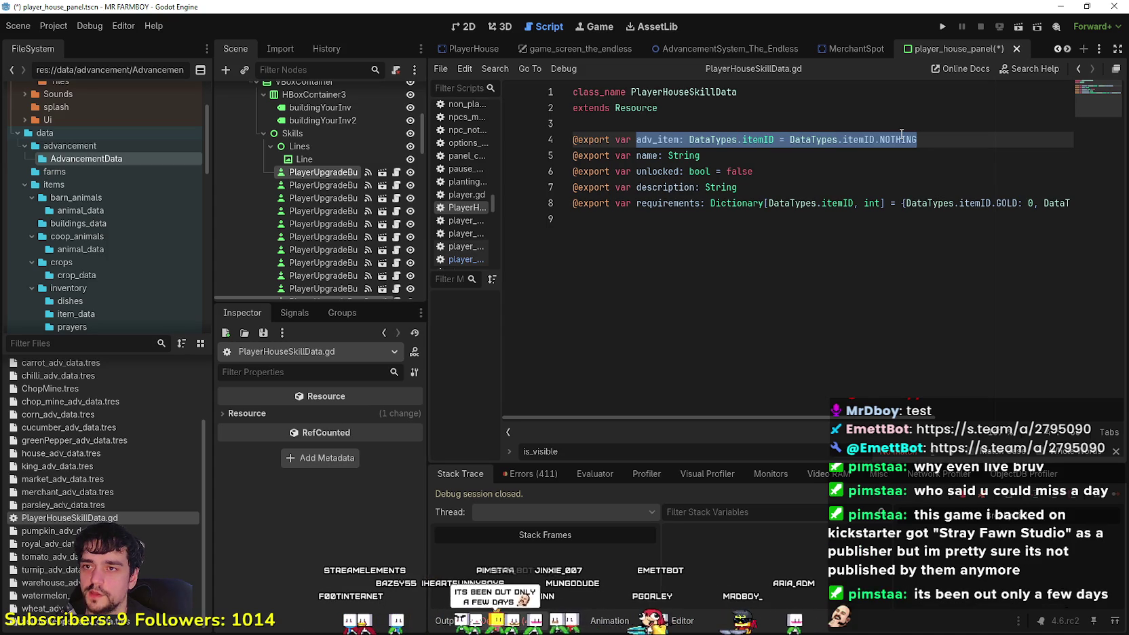
left_click(397, 173)
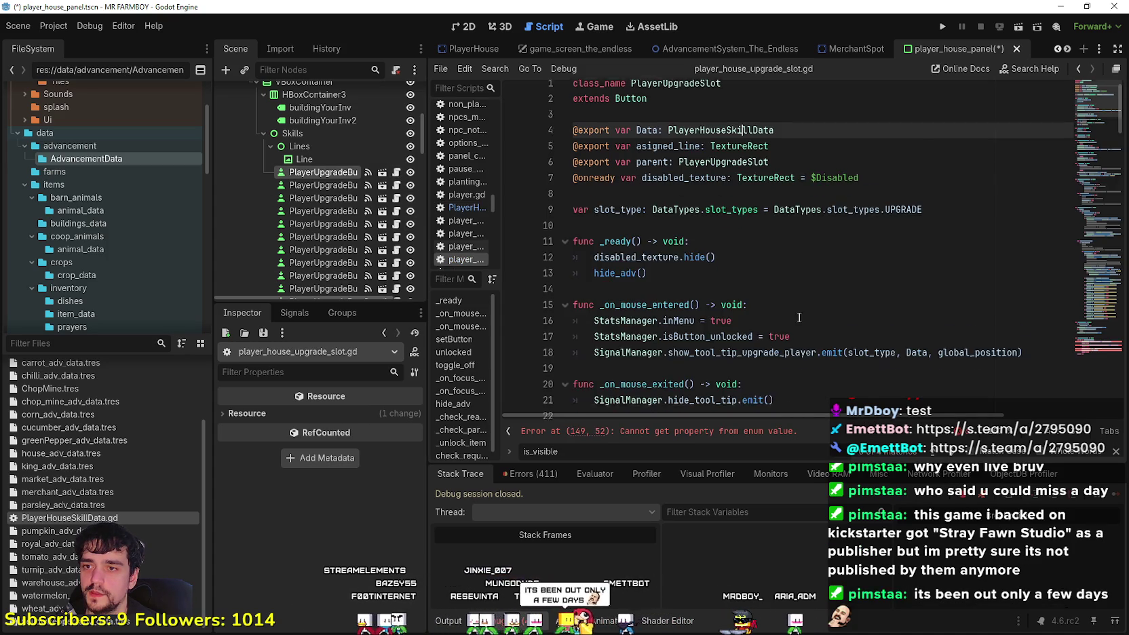
scroll("down", 3)
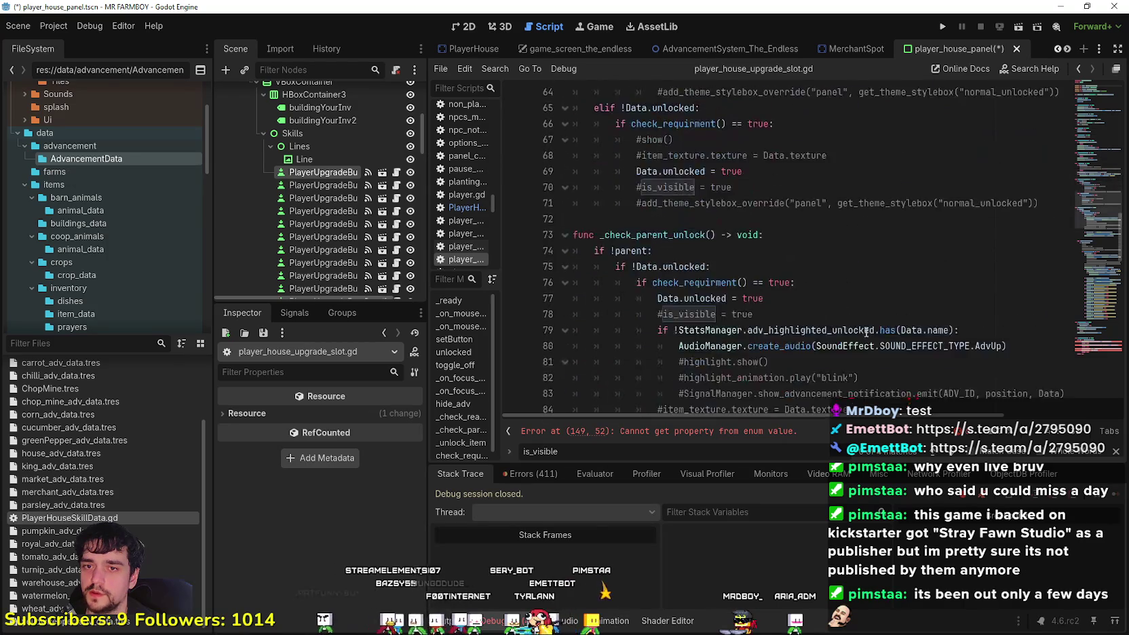
scroll("down", 3)
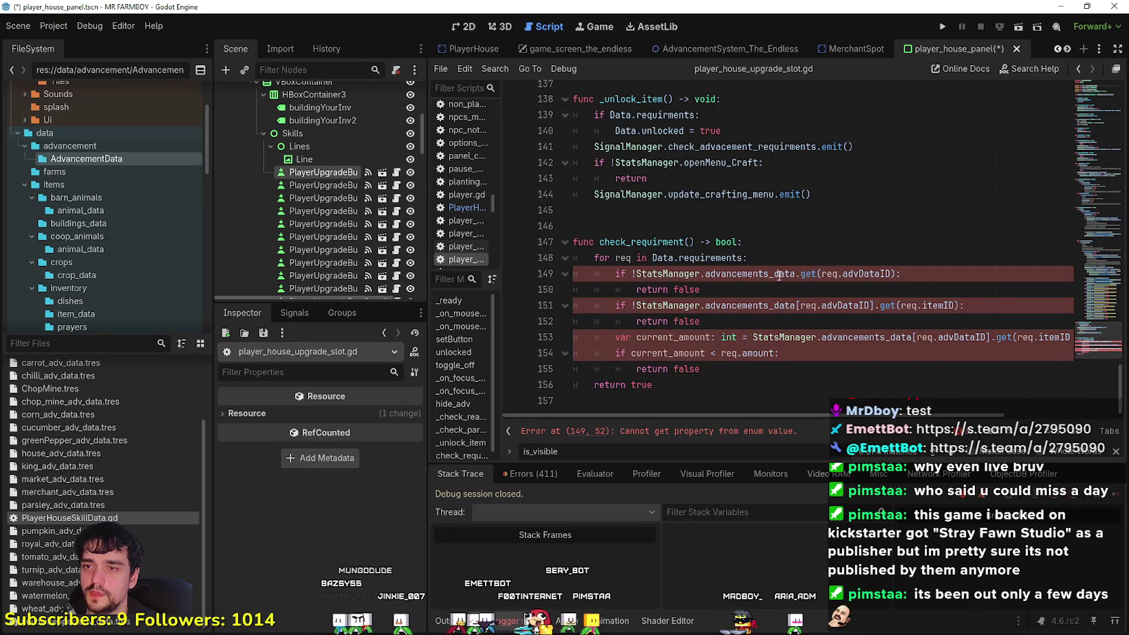
double_click(759, 274)
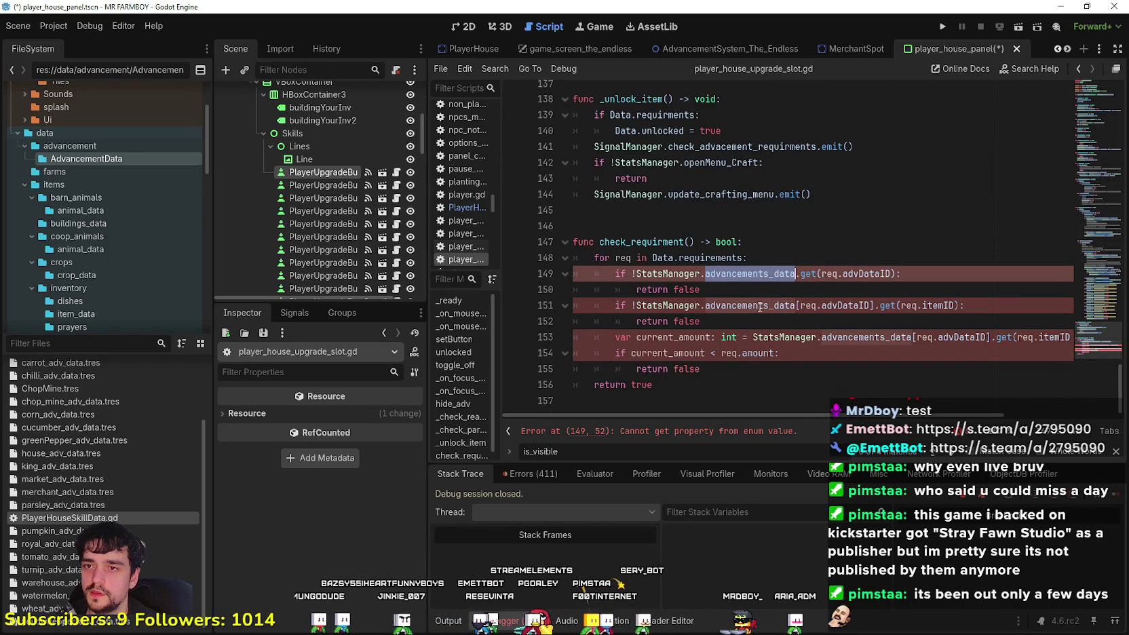
double_click(881, 274)
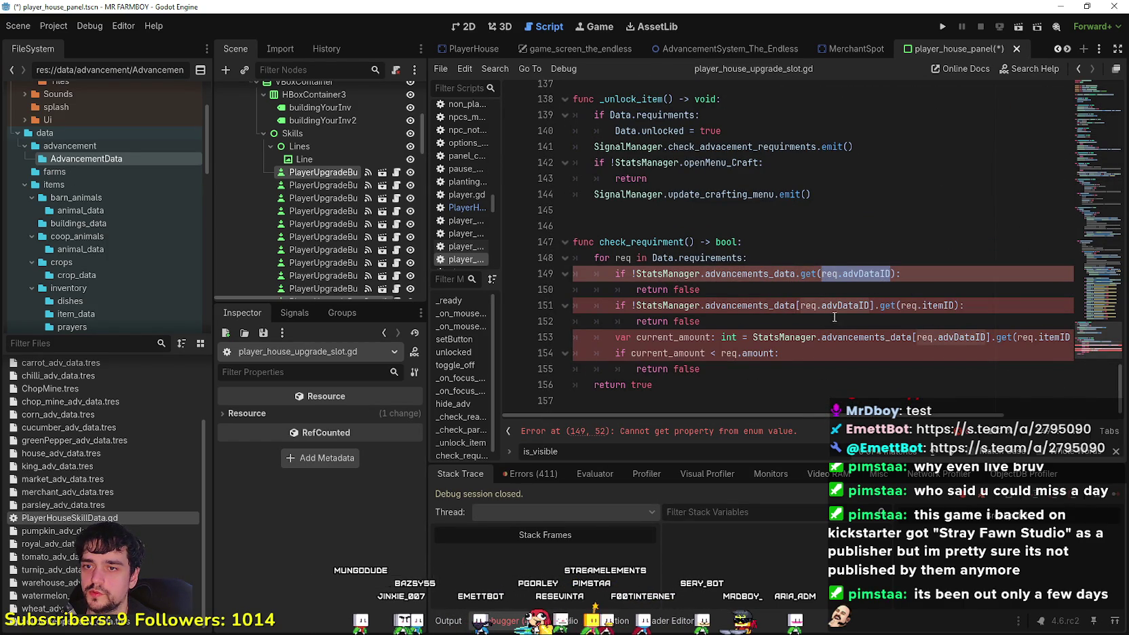
left_click_drag(871, 305, 801, 305)
left_click_drag(890, 274, 824, 274)
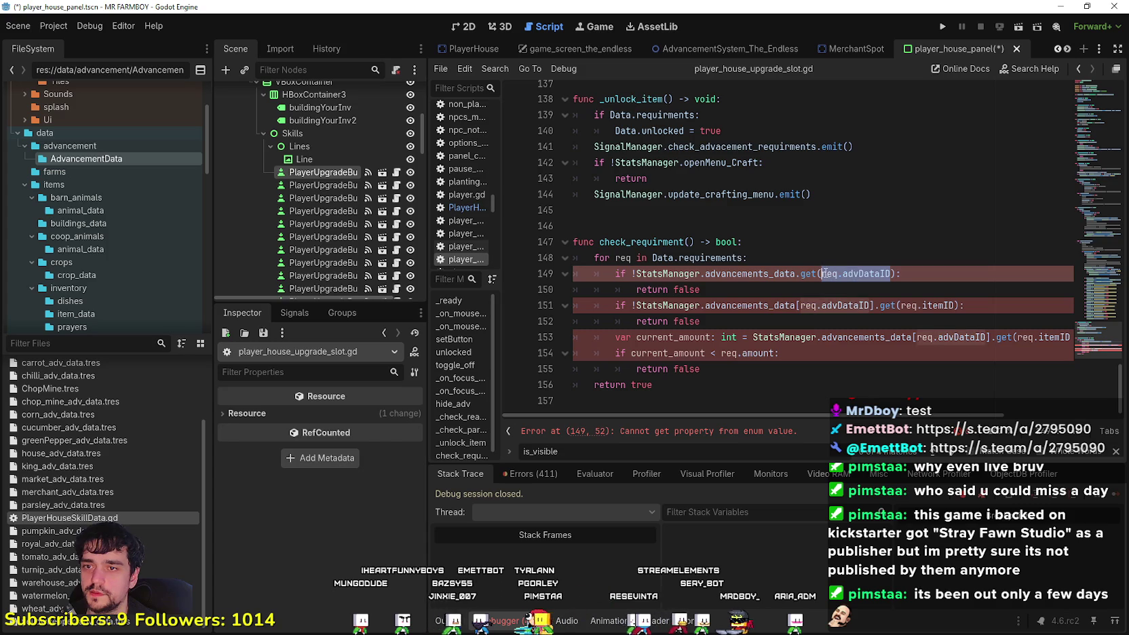
type("Data")
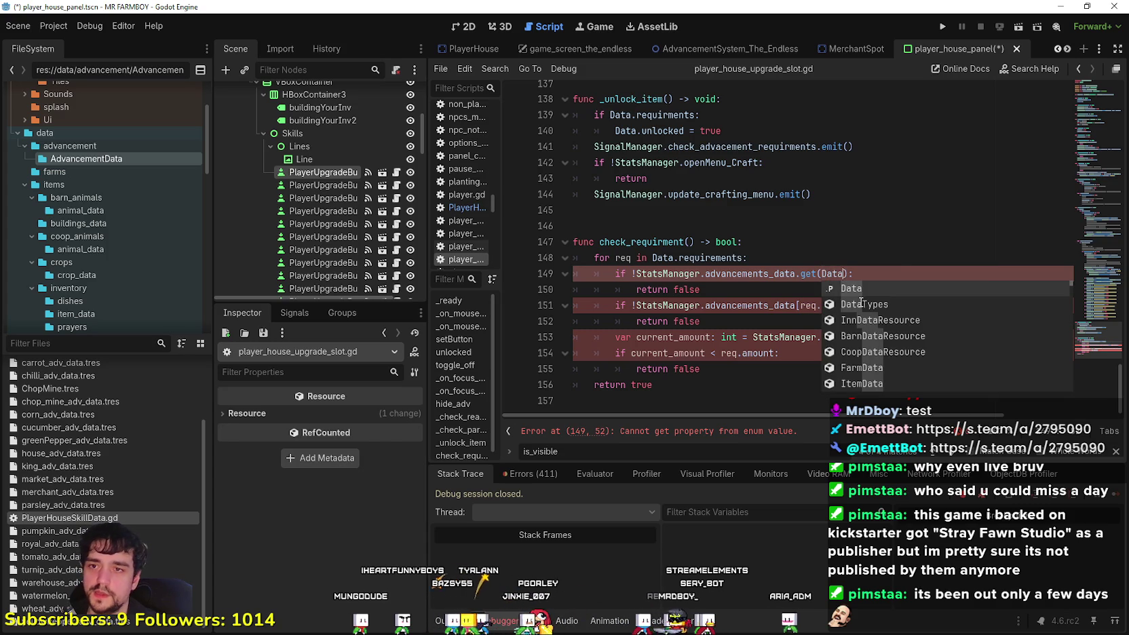
Complete the argument DataTypes.AdvDataID.INCREMENTAL_UNLOCKS on line 149
key("Down")
key("Return")
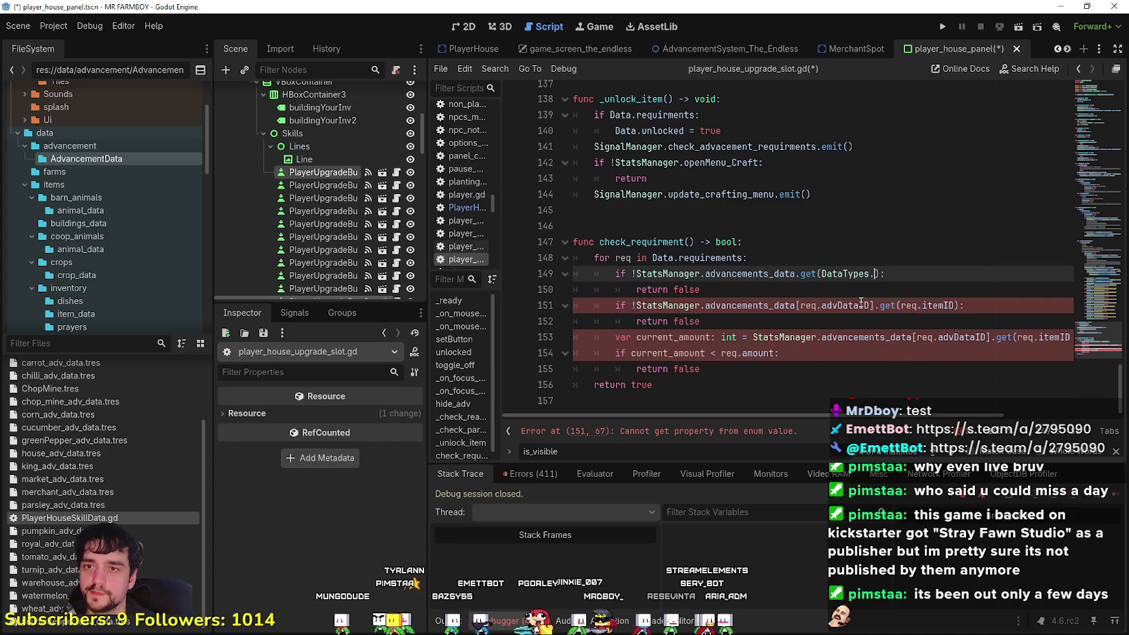
type(".A")
key("Return")
type(".")
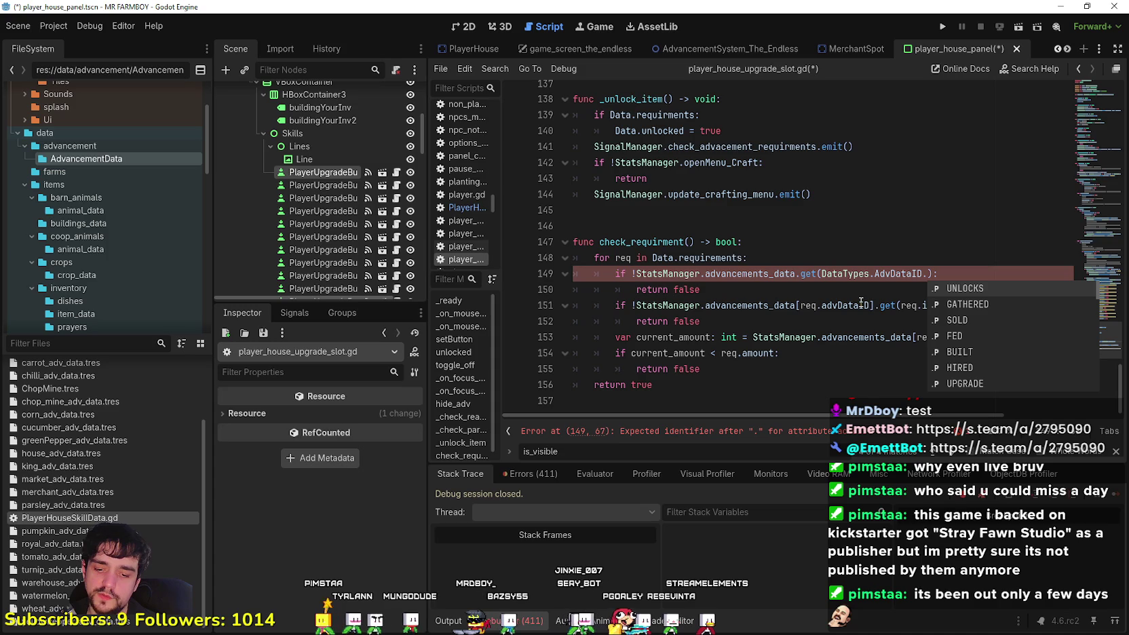
type("INCREMENTAL_UNL")
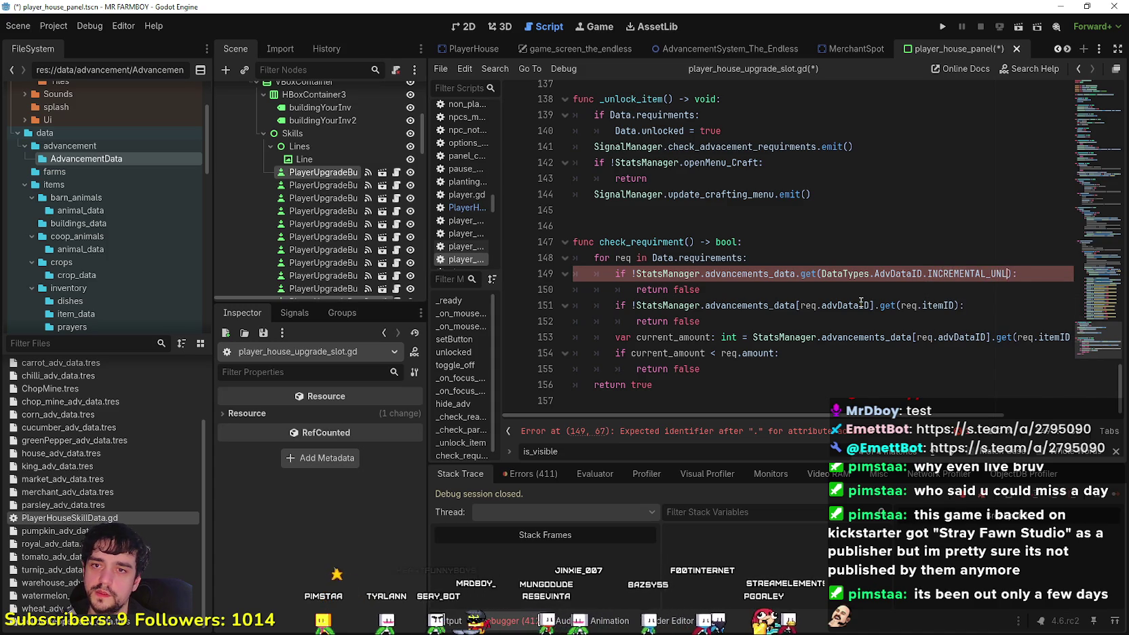
type("OCKS")
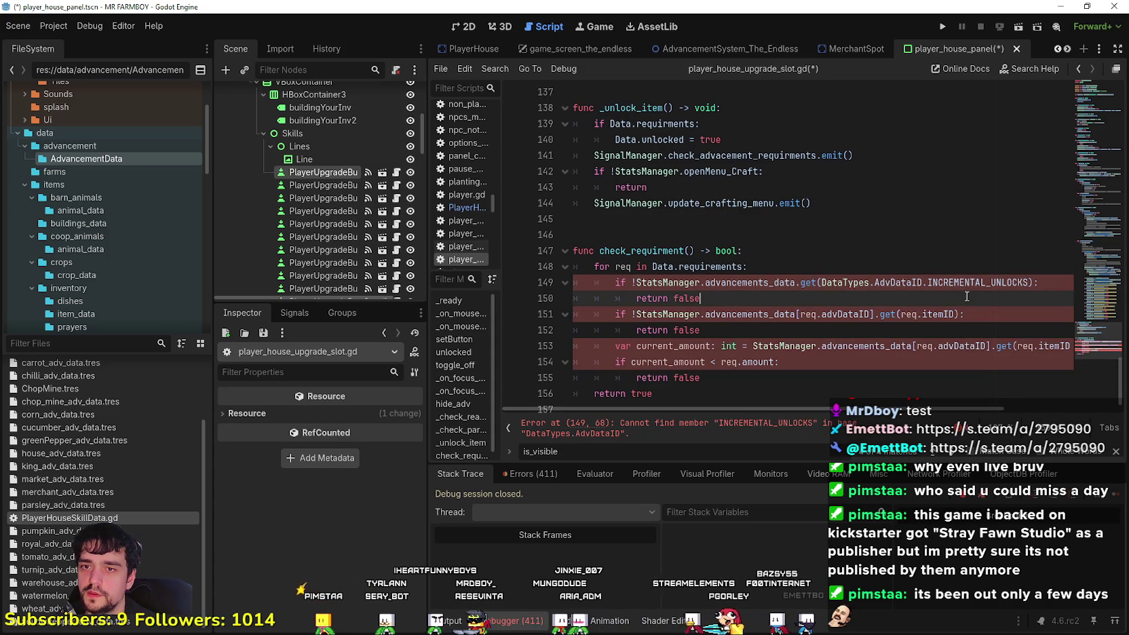
Select and review the DataTypes.AdvDataID.INCREMENTAL_UNLOCKS reference on lines 149–150
left_click(735, 299)
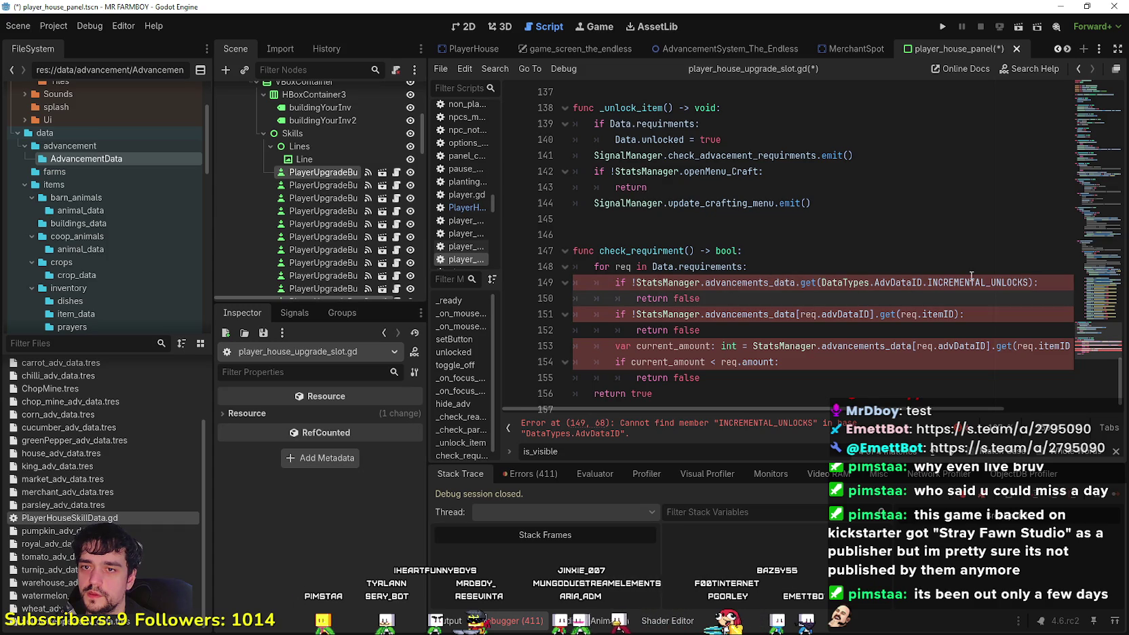
left_click_drag(1028, 282, 821, 282)
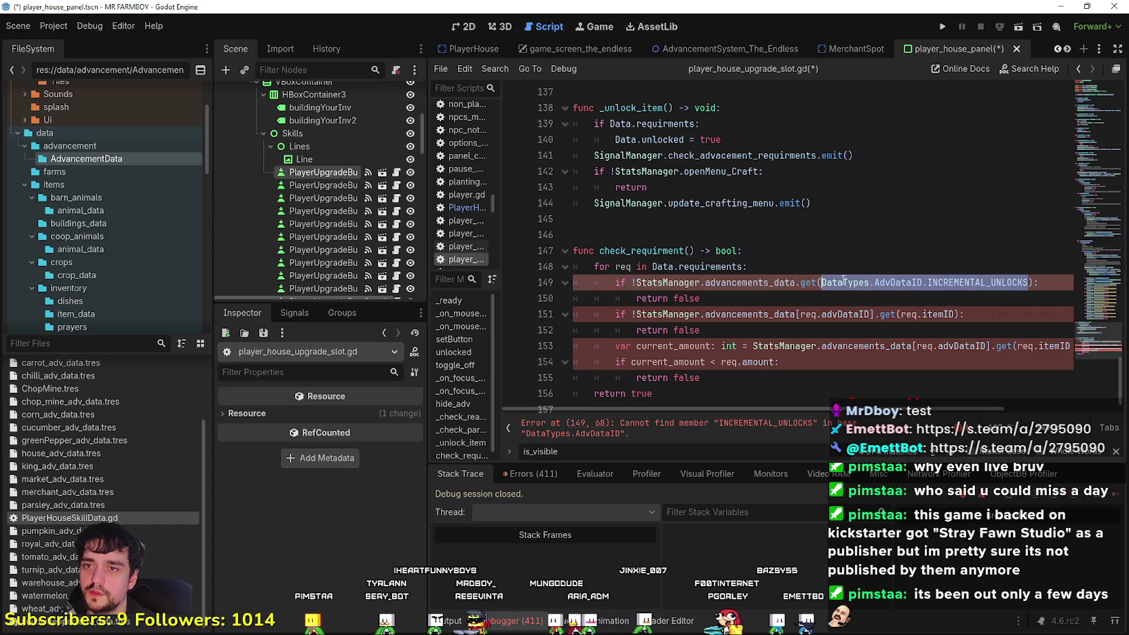
left_click_drag(702, 298, 537, 282)
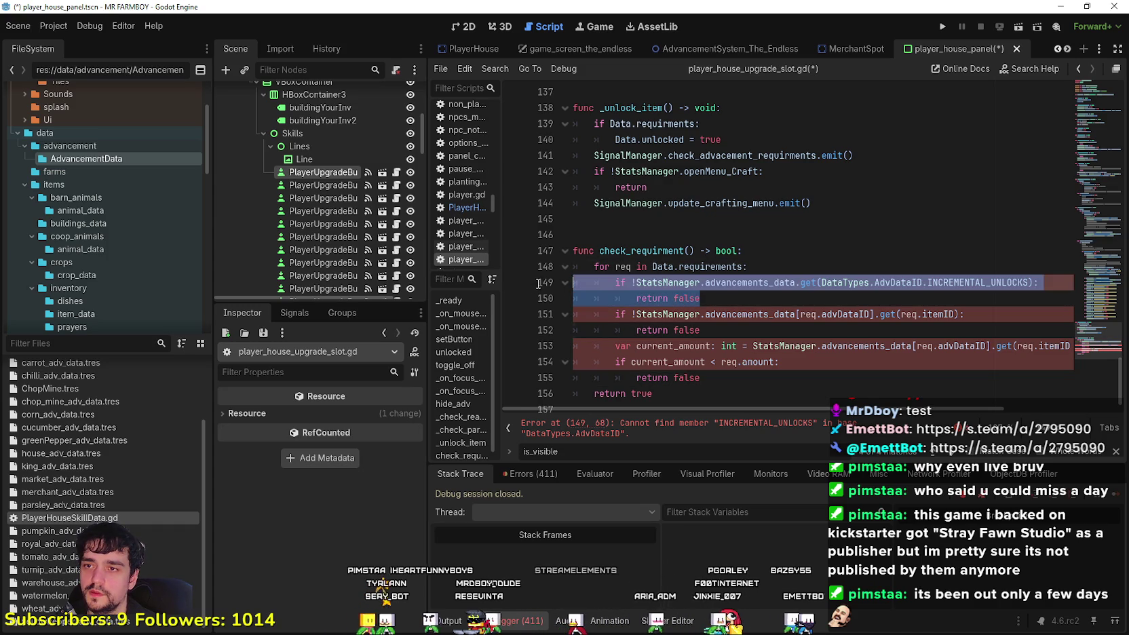
left_click_drag(700, 298, 572, 281)
left_click(744, 306)
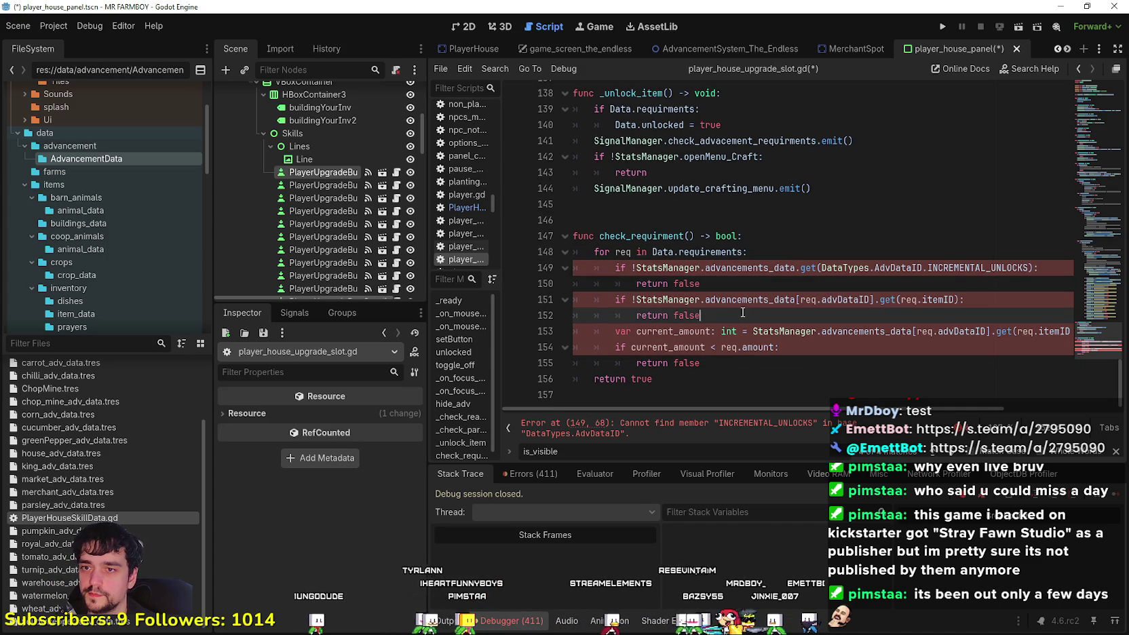
scroll("down", 3)
double_click(959, 269)
left_click_drag(959, 270, 844, 267)
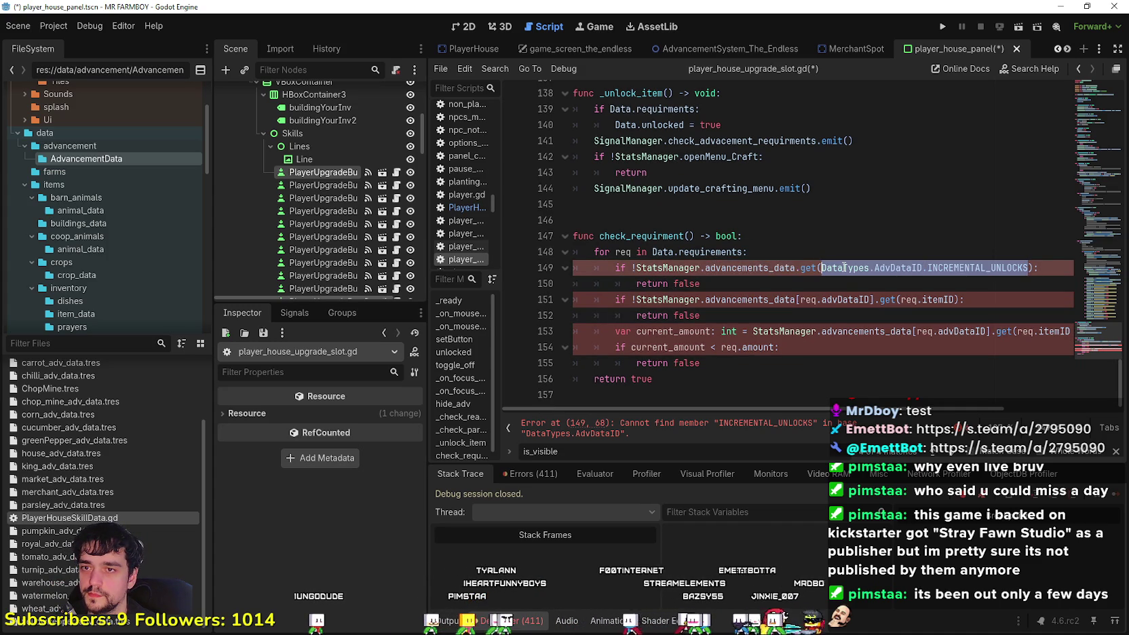
left_click(930, 305)
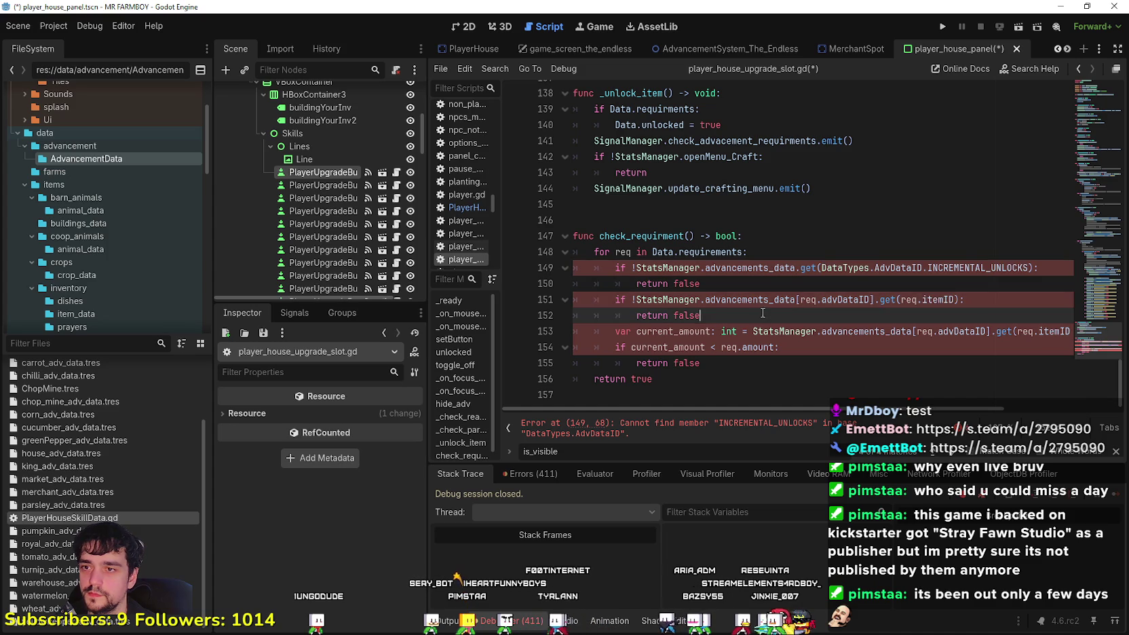
On line 151, replace req.advDataID with the INCREMENTAL_UNLOCKS reference and pass req to get()
left_click(931, 316)
left_click(932, 302)
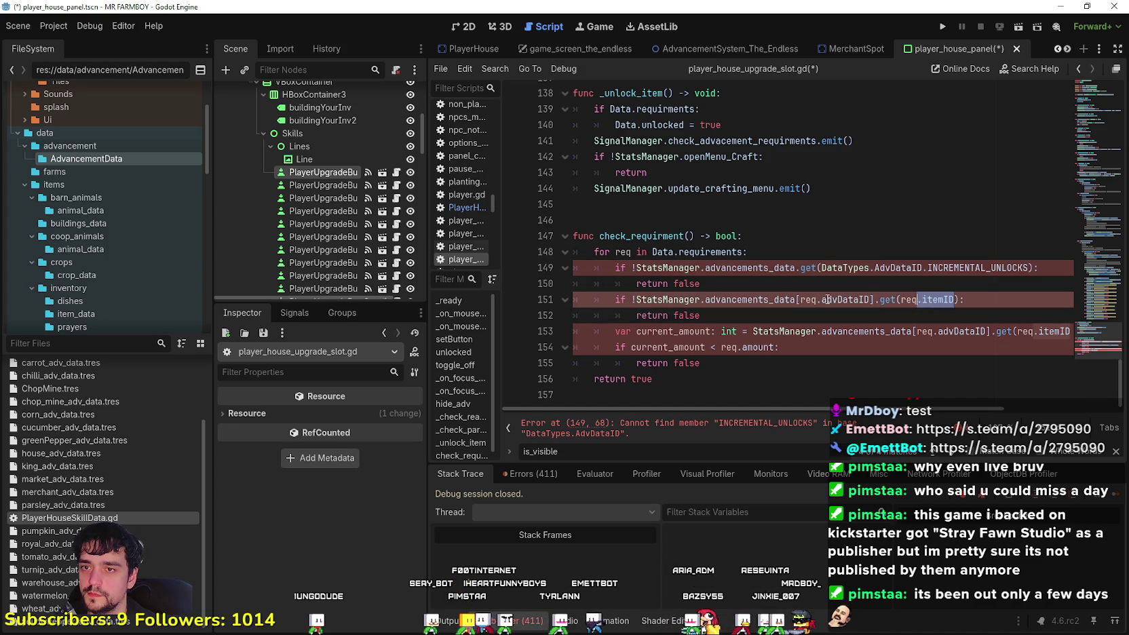
double_click(827, 299)
key("ctrl+v")
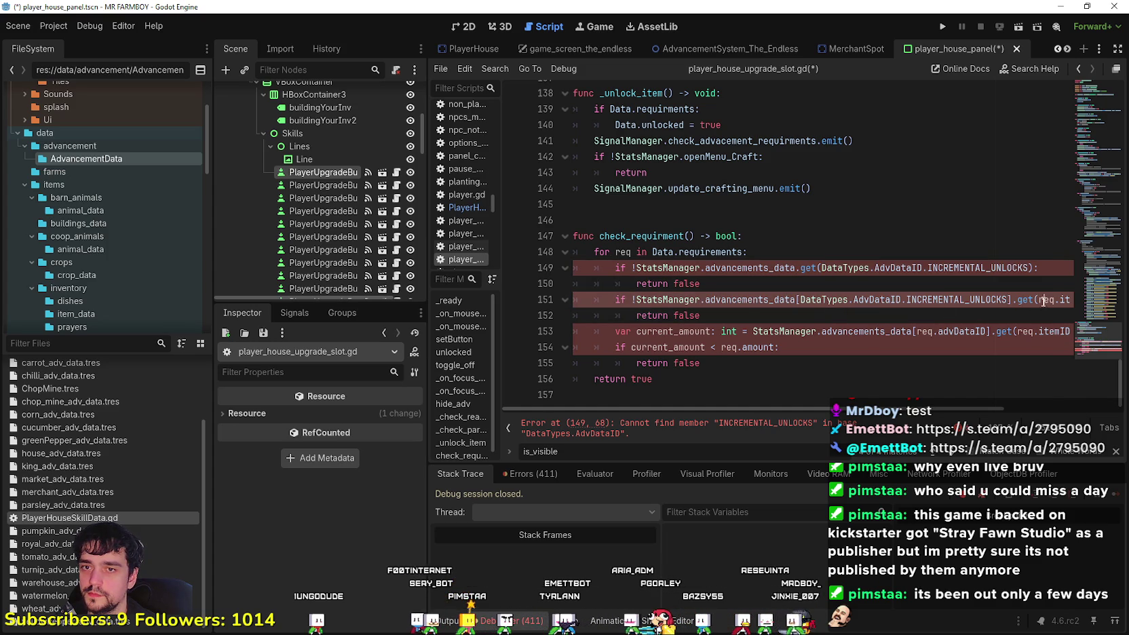
scroll("right", 3)
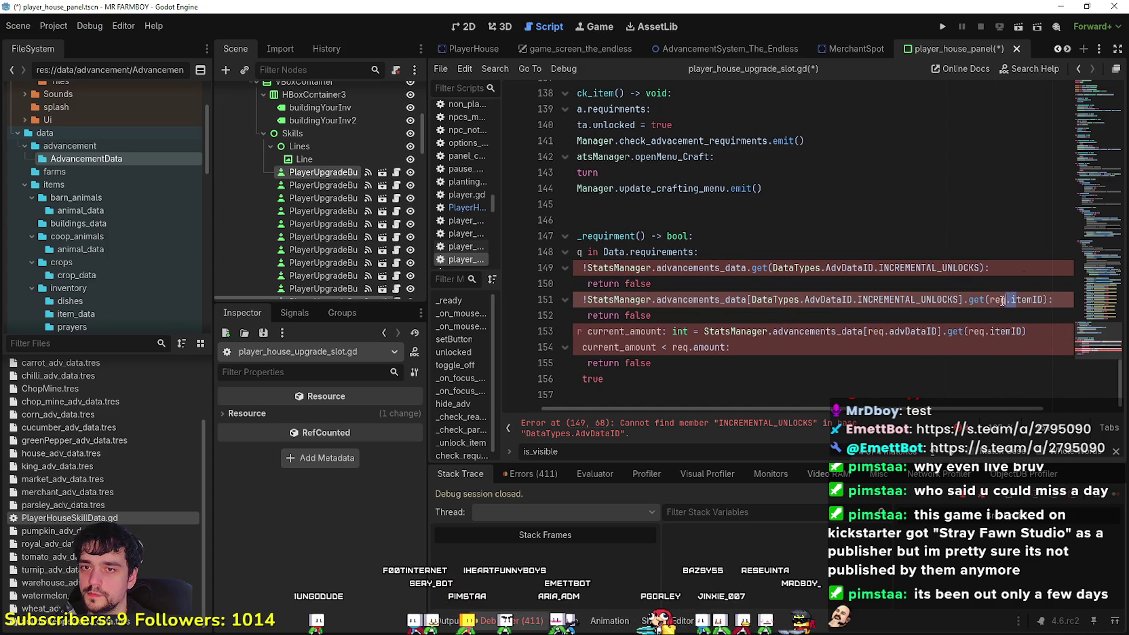
key("BackSpace")
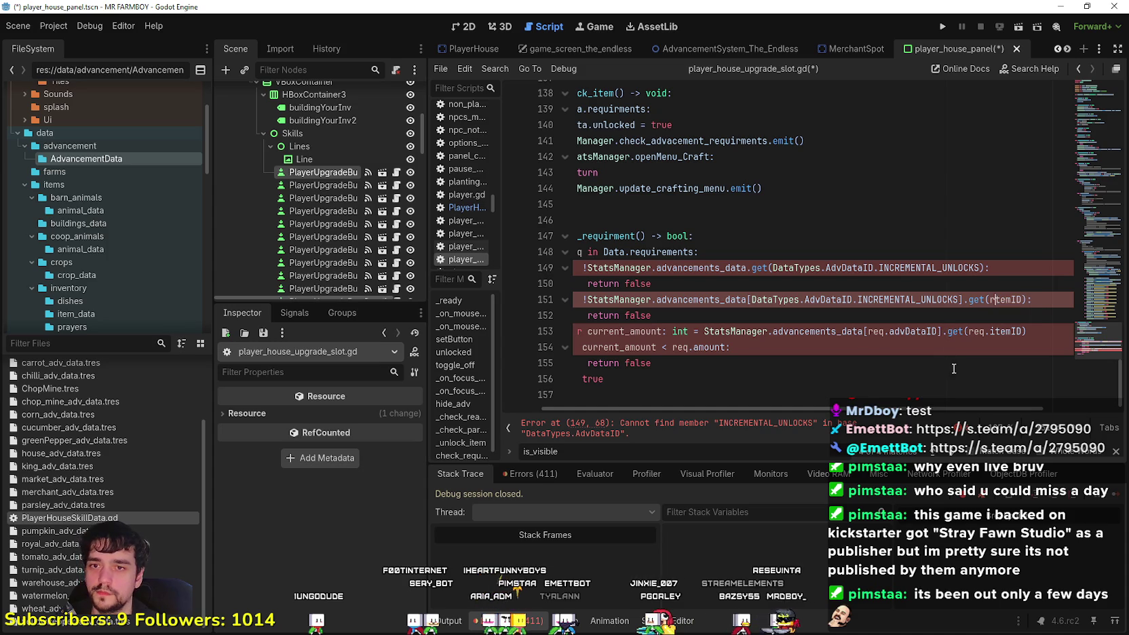
left_click_drag(870, 409, 727, 402)
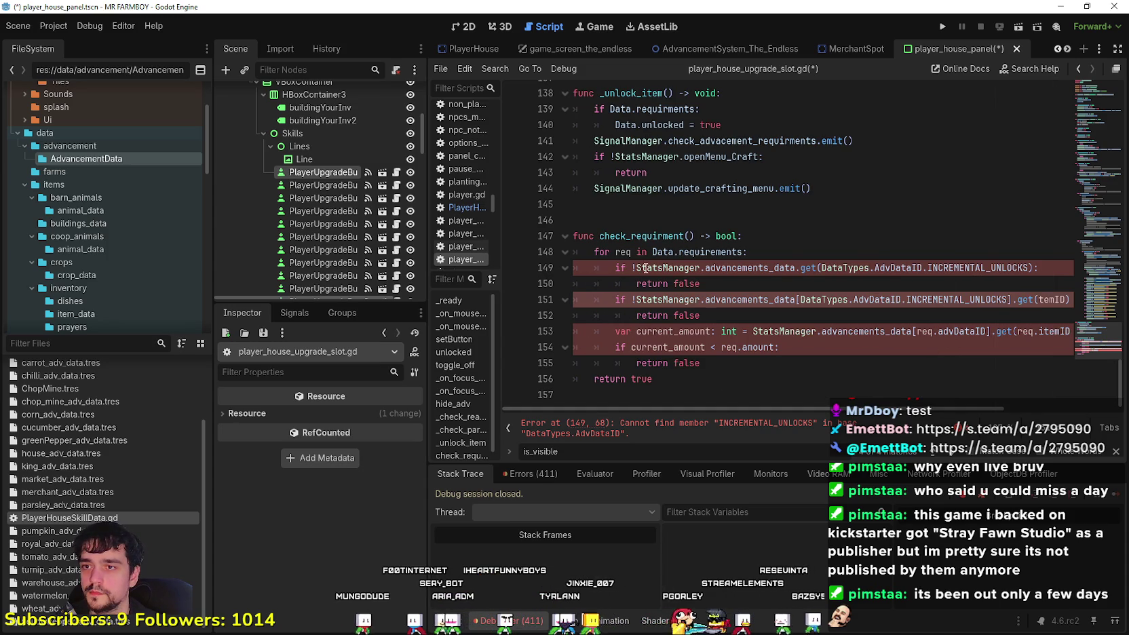
double_click(623, 251)
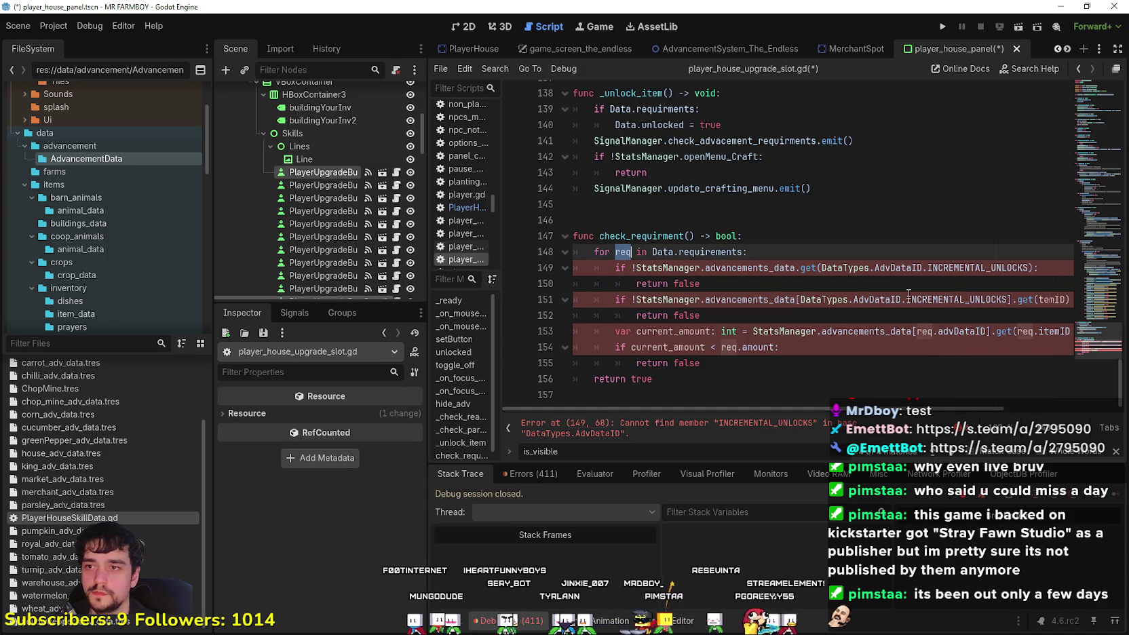
double_click(1050, 300)
type("req")
left_click_drag(835, 299, 599, 268)
left_click(882, 268)
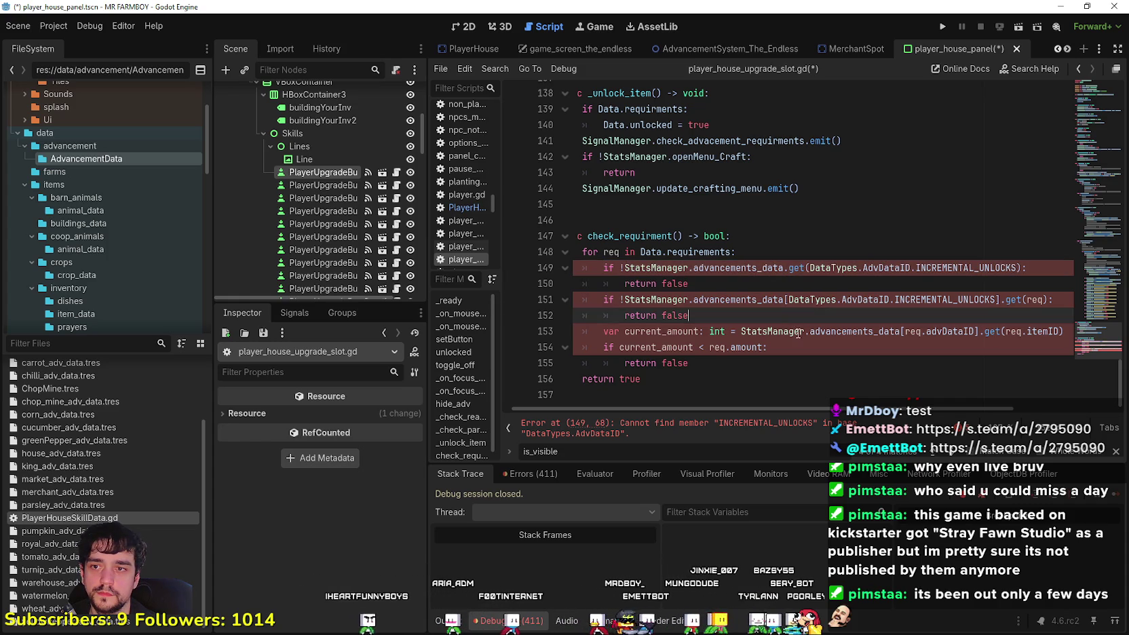
Comment out the two incremental-unlock checks on lines 149–152
left_click(772, 347)
left_click_drag(995, 299, 862, 301)
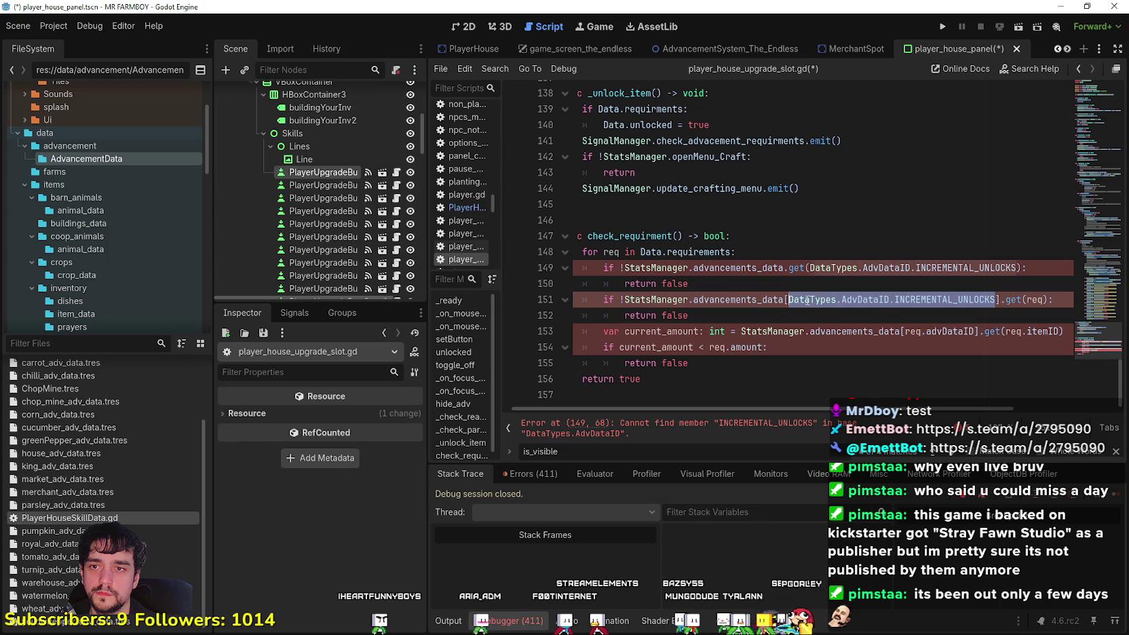
left_click(762, 347)
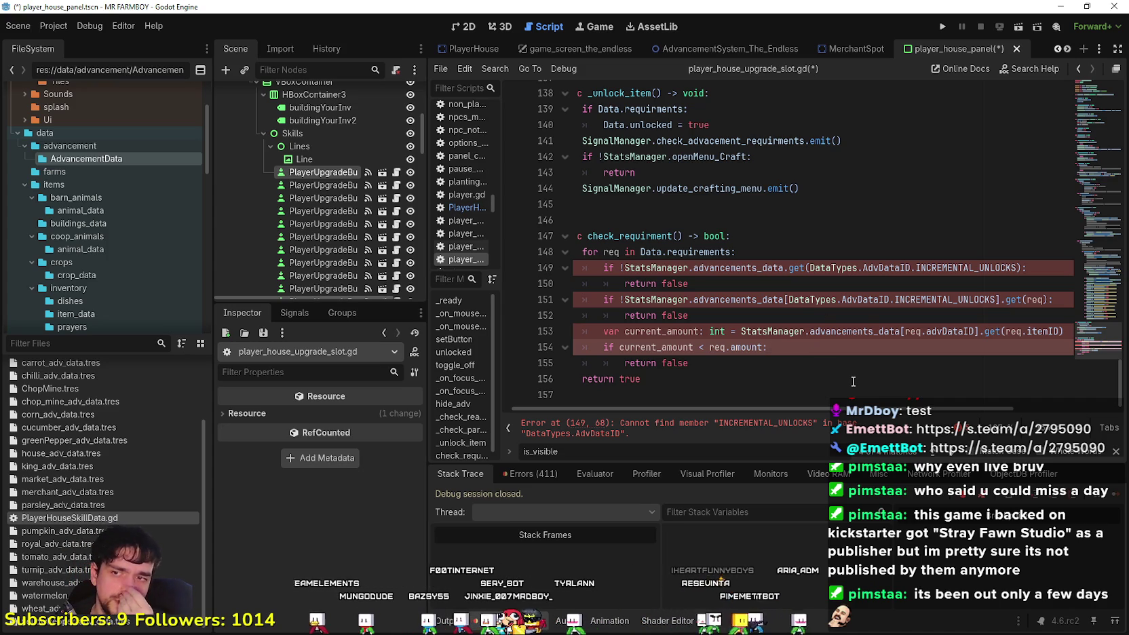
left_click_drag(1008, 316, 502, 269)
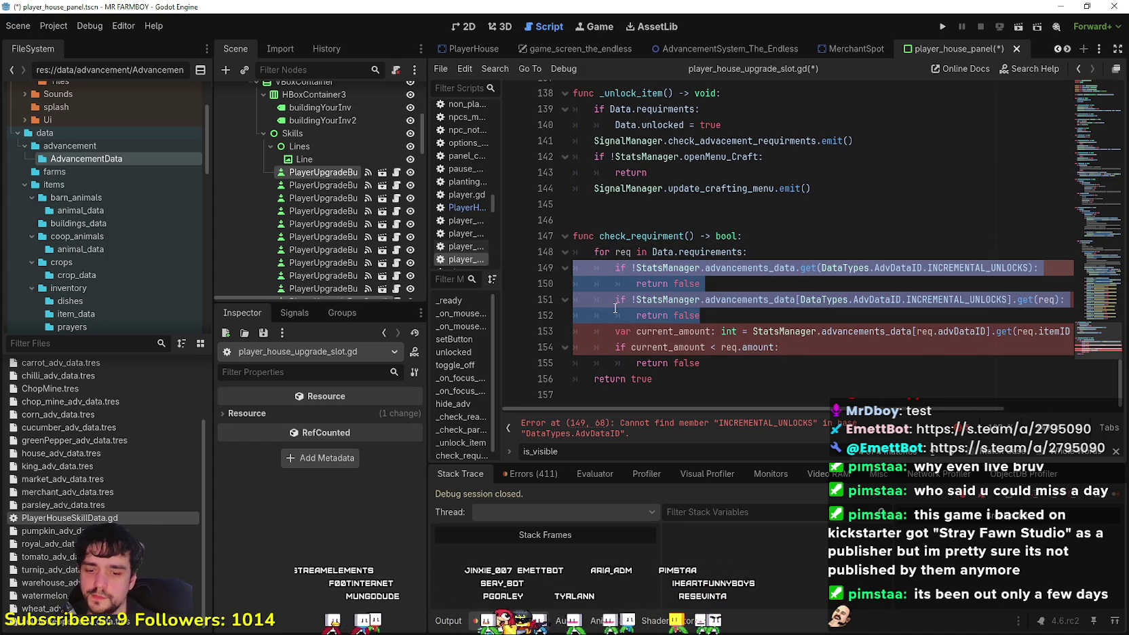
key("ctrl+k")
Review the current_amount stats lookup and req.amount comparison on lines 153–154
scroll("up", 3)
left_click(881, 347)
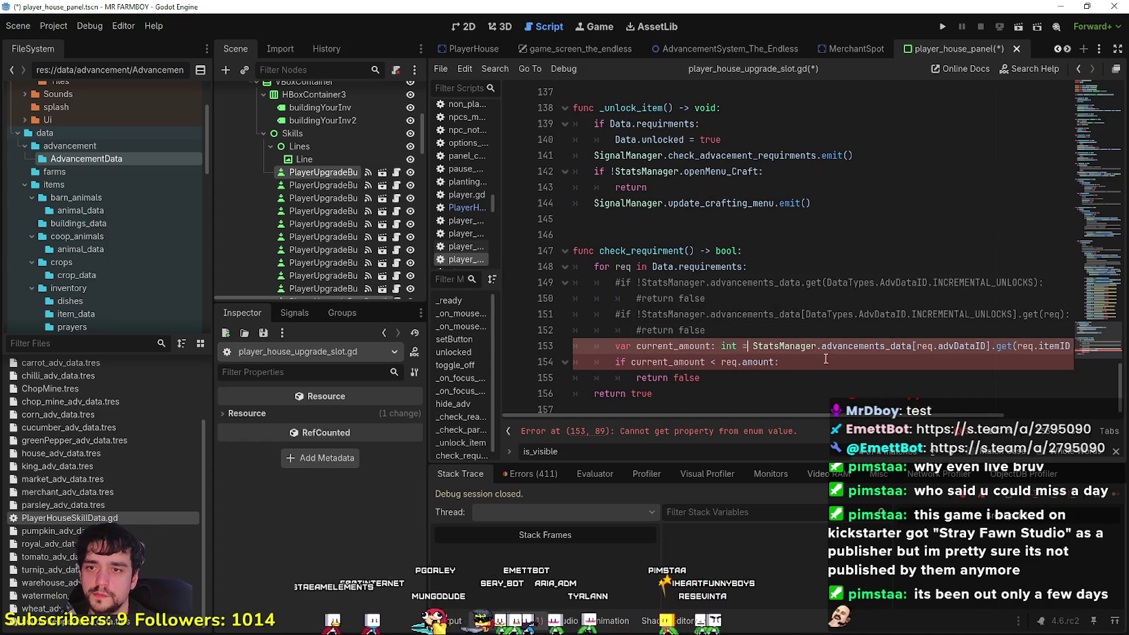
double_click(893, 347)
scroll("down", 3)
left_click(620, 337)
left_click_drag(613, 337, 721, 337)
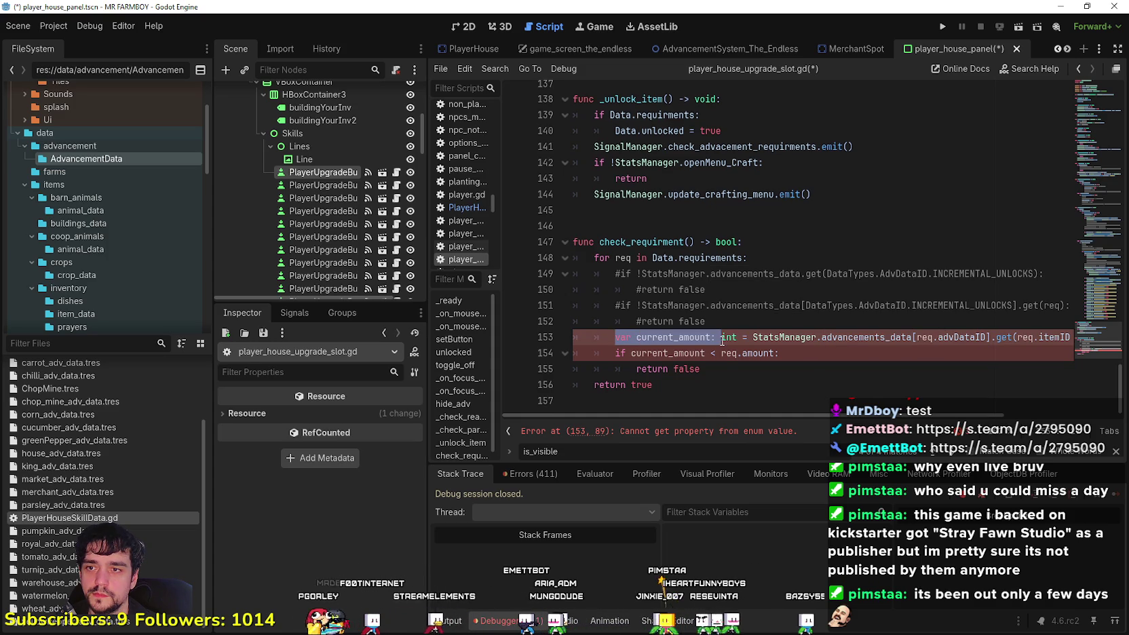
double_click(682, 352)
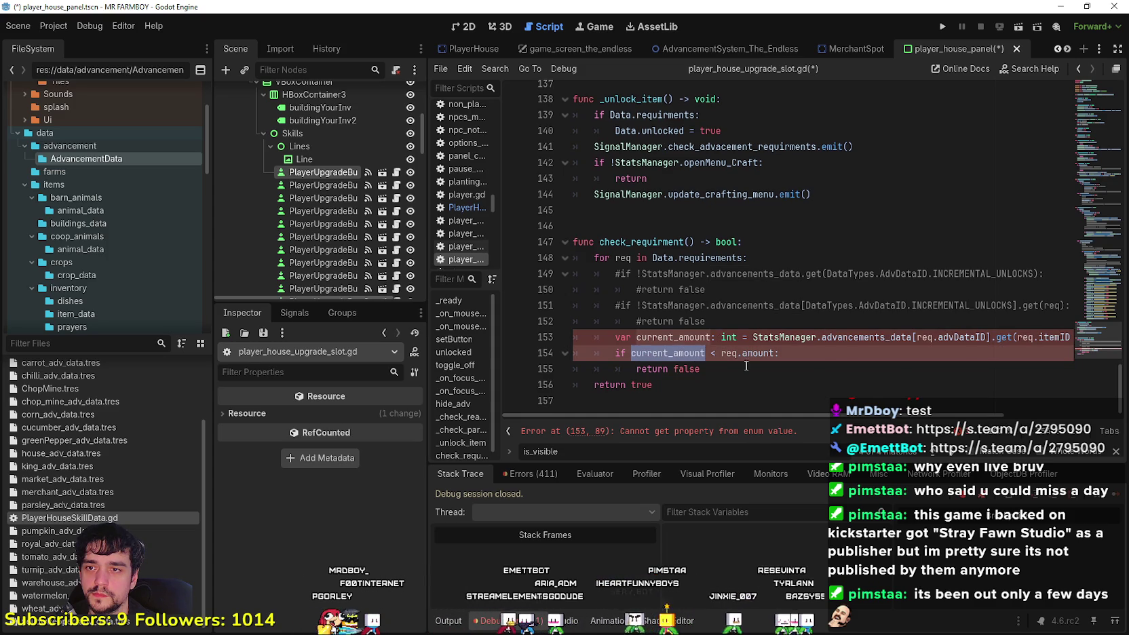
double_click(739, 354)
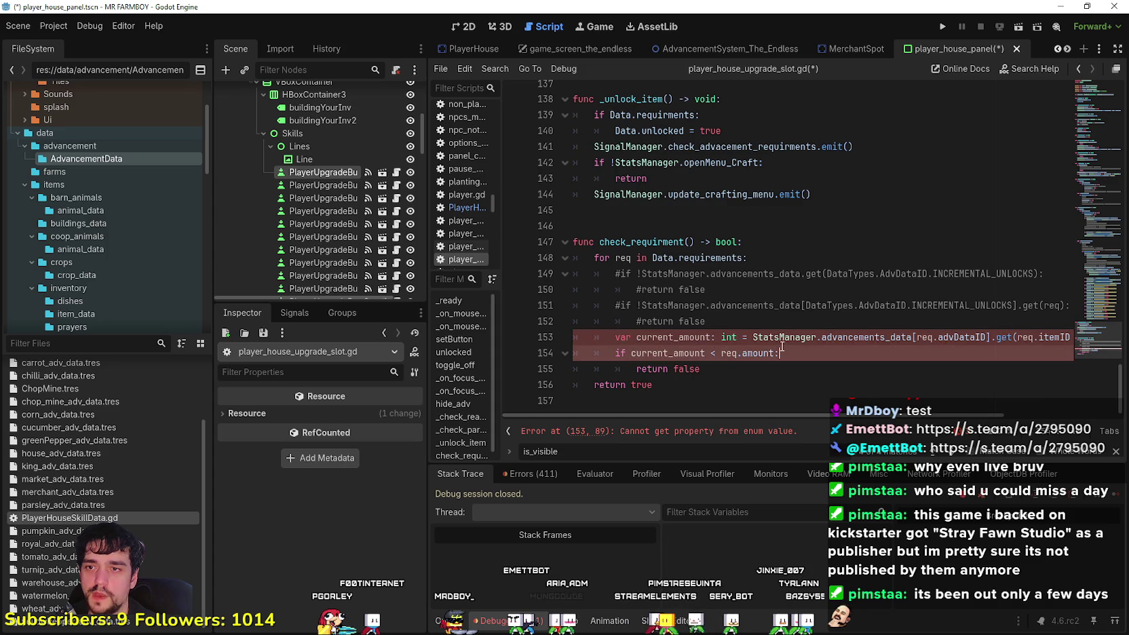
left_click_drag(752, 338, 1051, 337)
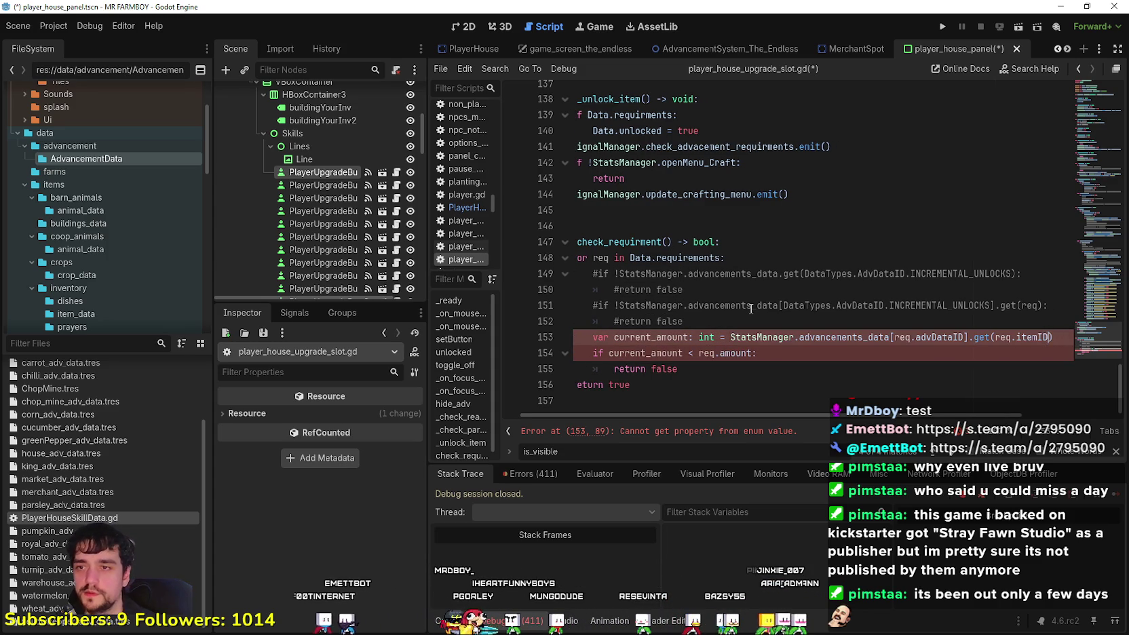
left_click(759, 352)
left_click_drag(699, 353, 715, 352)
double_click(732, 354)
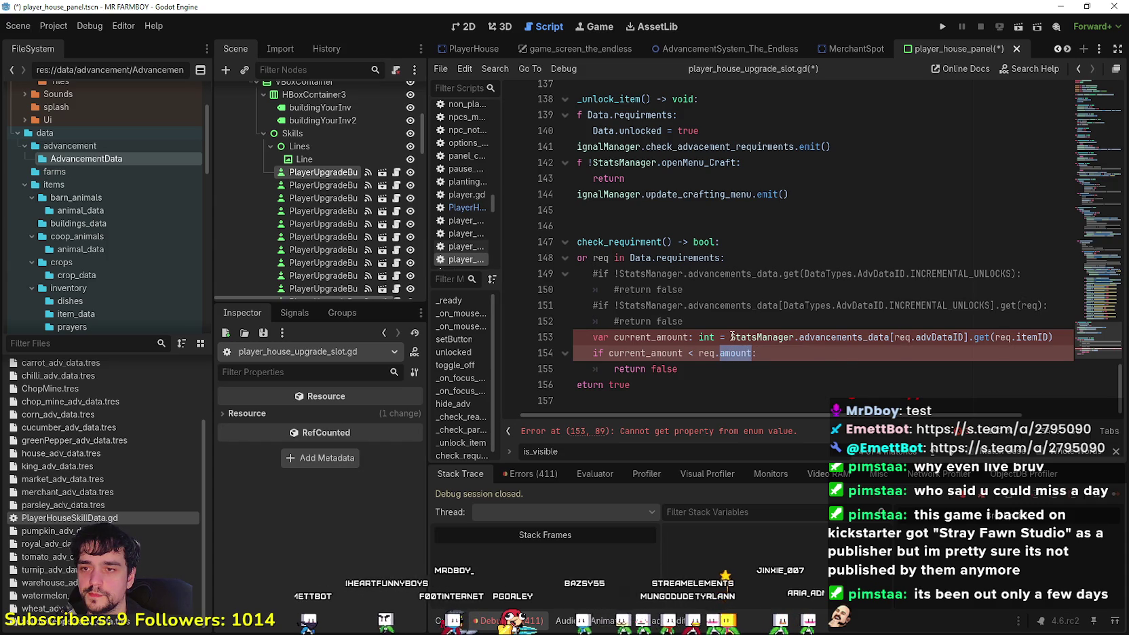
double_click(733, 354)
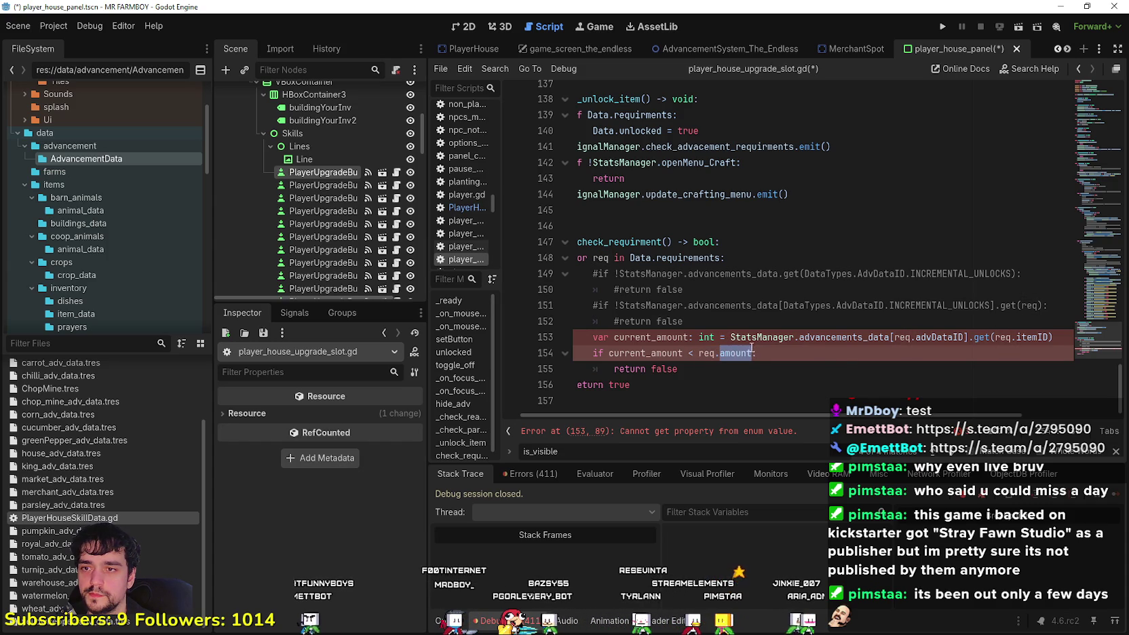
mouse_move(752, 340)
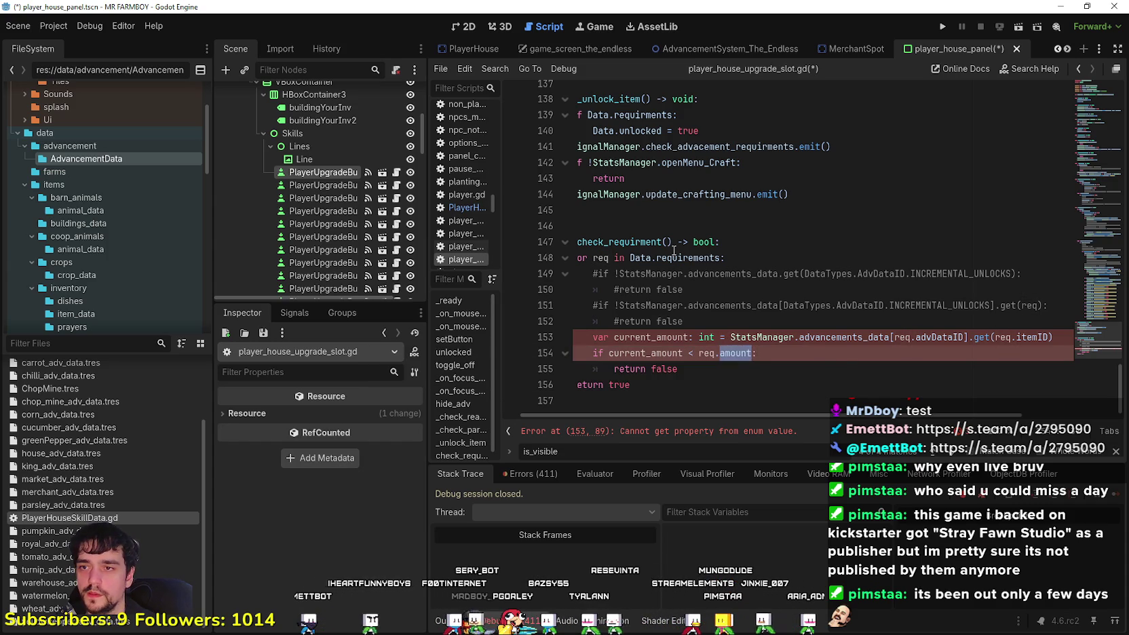
Rename the loop variable req to itemID and compare against Data.requirements[itemID]
double_click(688, 257)
left_click(600, 258)
double_click(599, 258)
type("itemID")
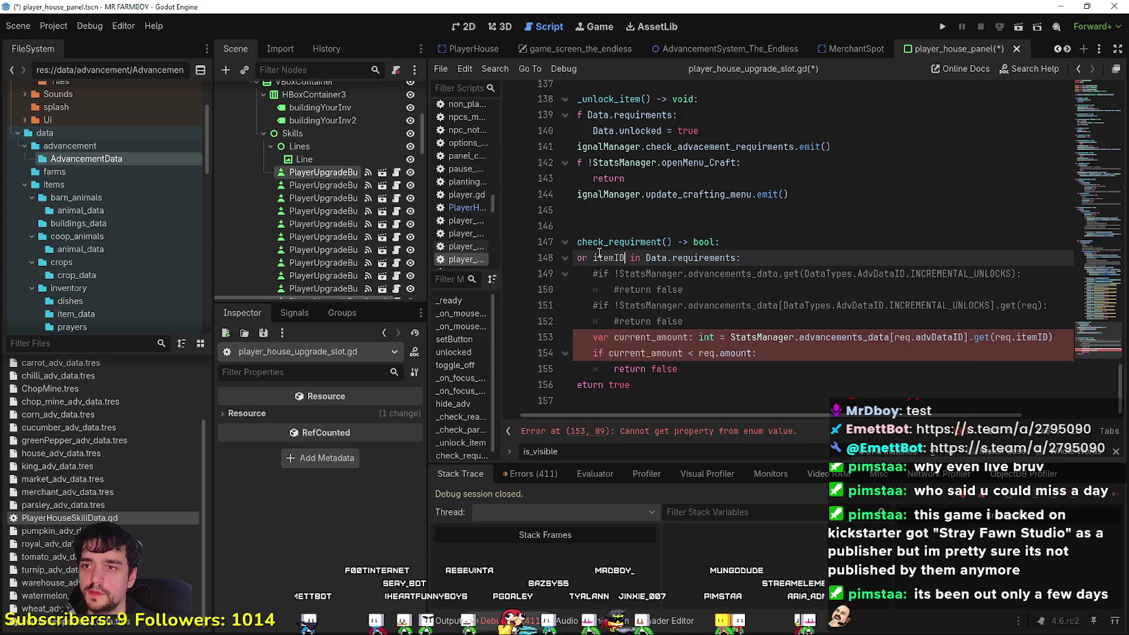
left_click(680, 258)
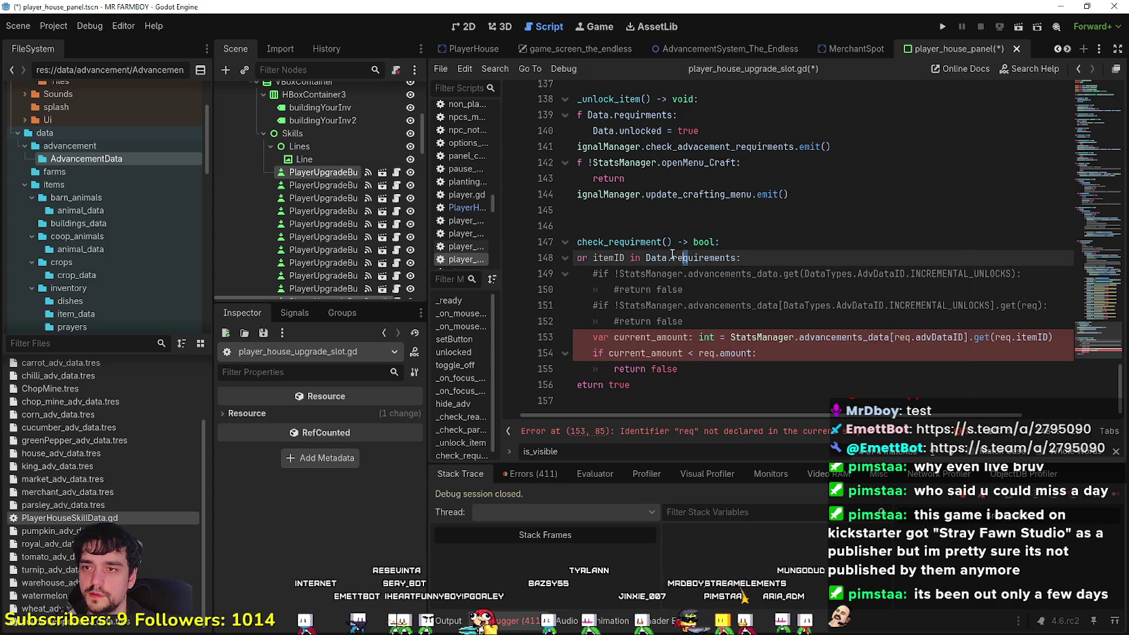
left_click_drag(737, 258, 651, 263)
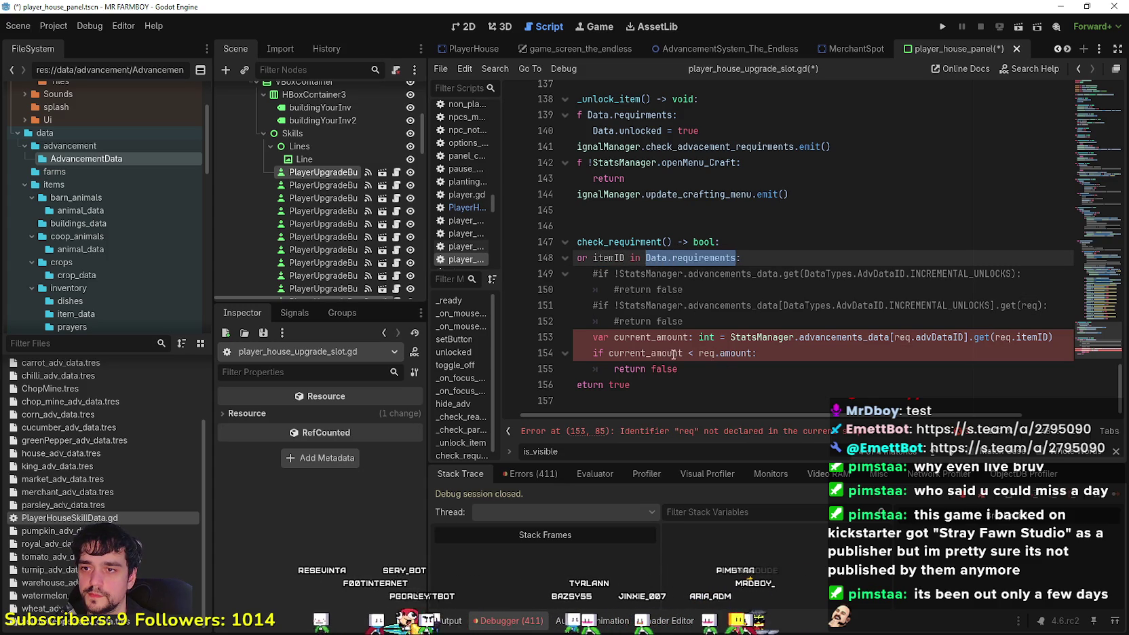
key("ctrl+c")
left_click_drag(755, 354, 699, 354)
key("ctrl+v")
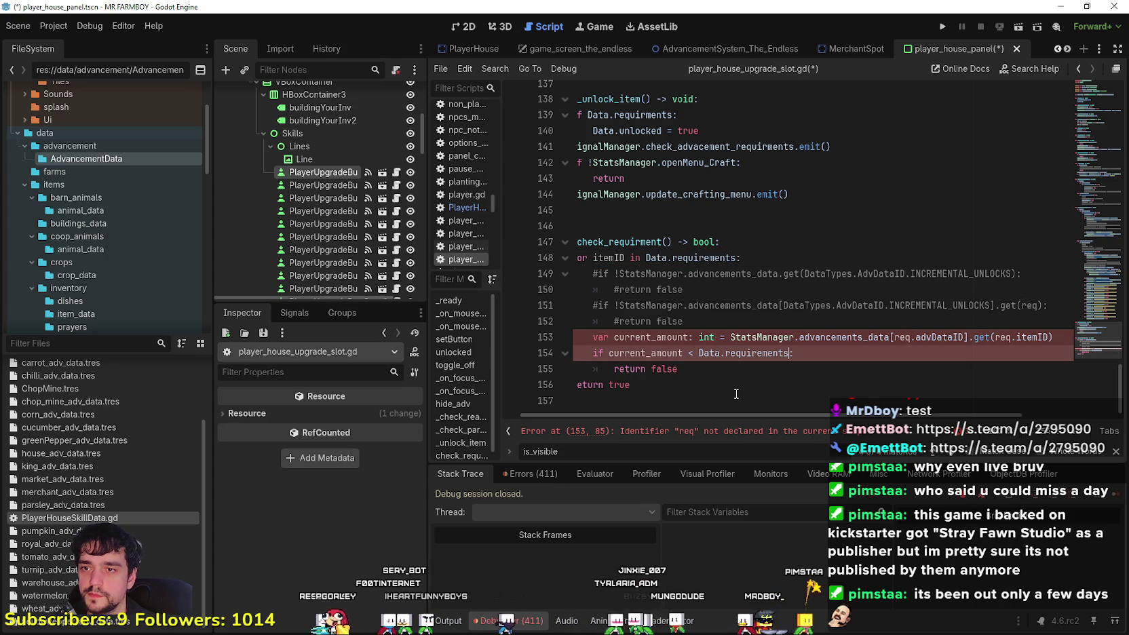
type("[item")
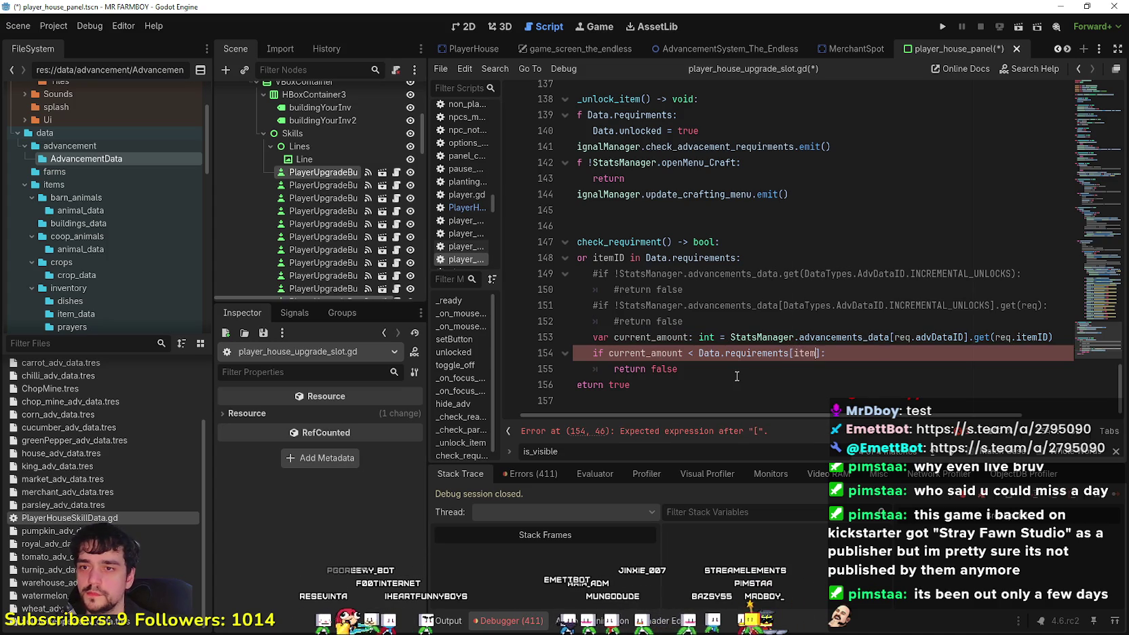
type("ID")
left_click(749, 405)
Replace the stats lookup with InventoryManager.inventory.get(itemID, 0) for current_amount
left_click_drag(751, 337, 1072, 338)
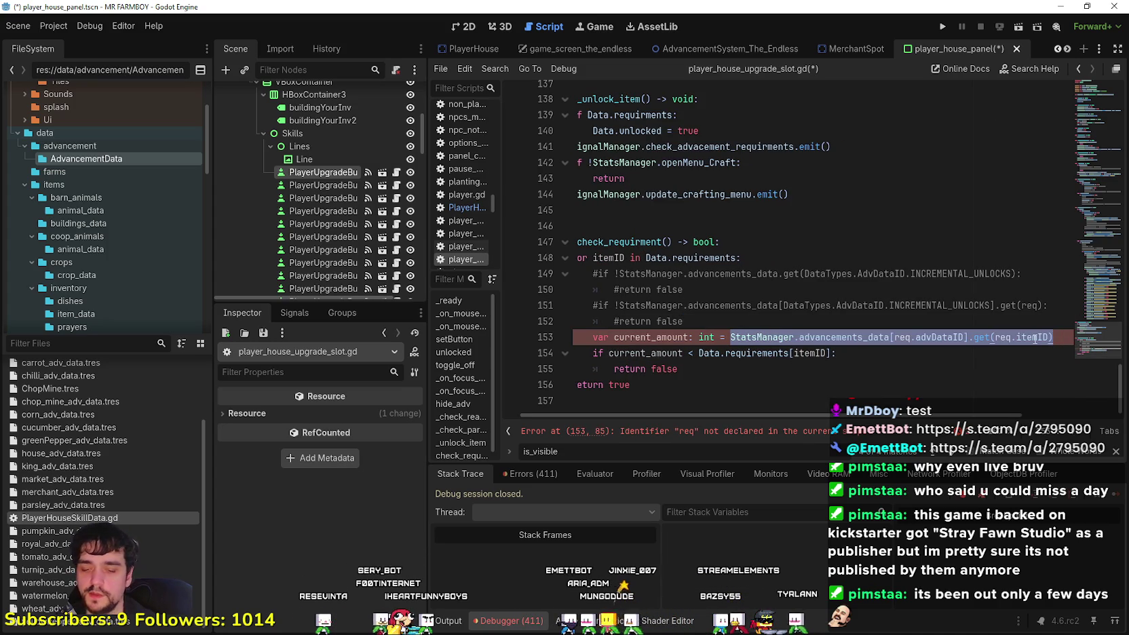
type("Inven")
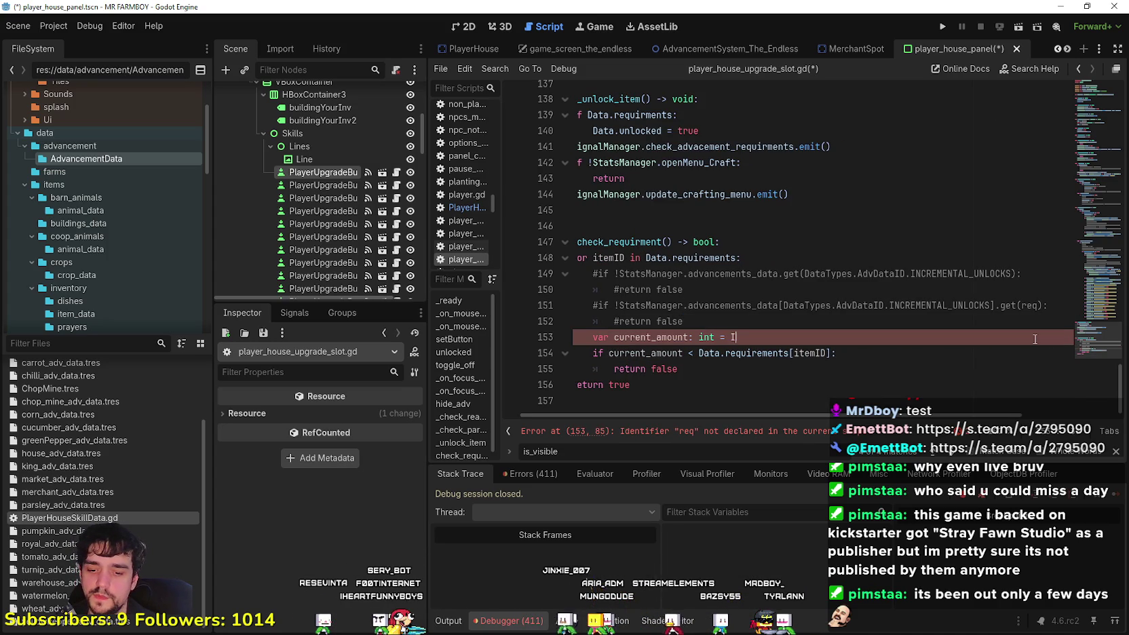
type("tory")
key("Return")
type(".")
type("inventory.")
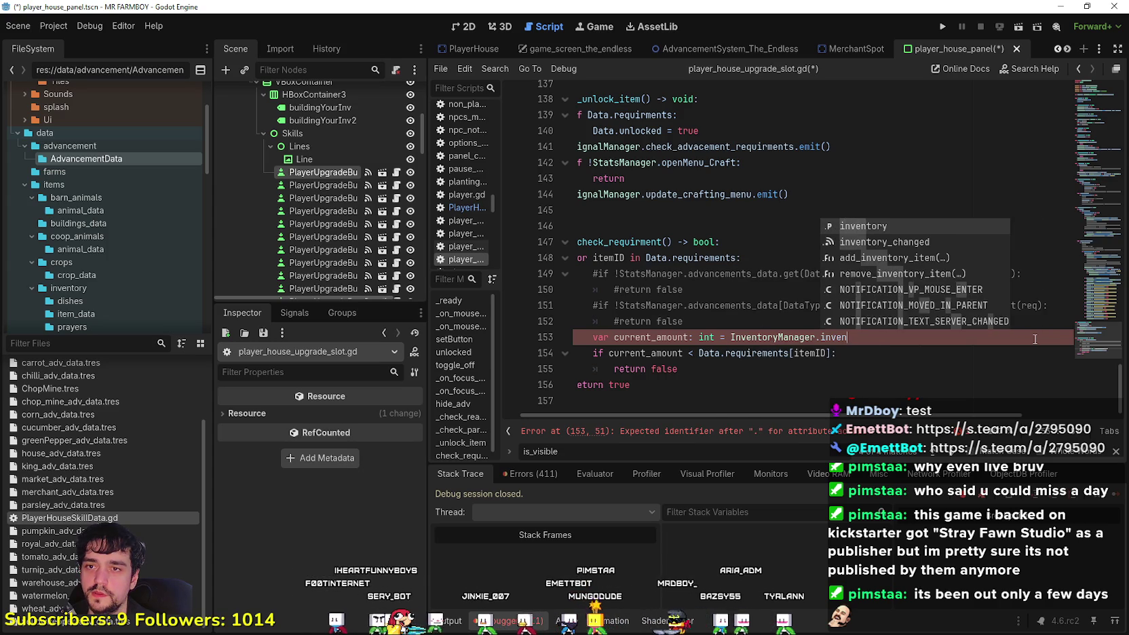
type("get")
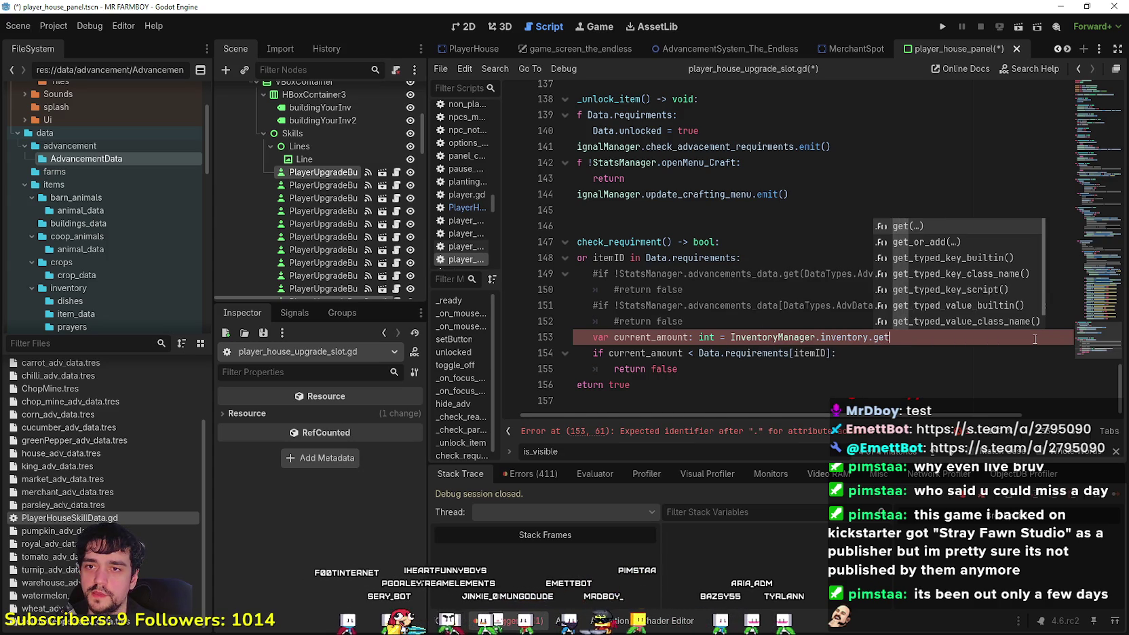
key("Return")
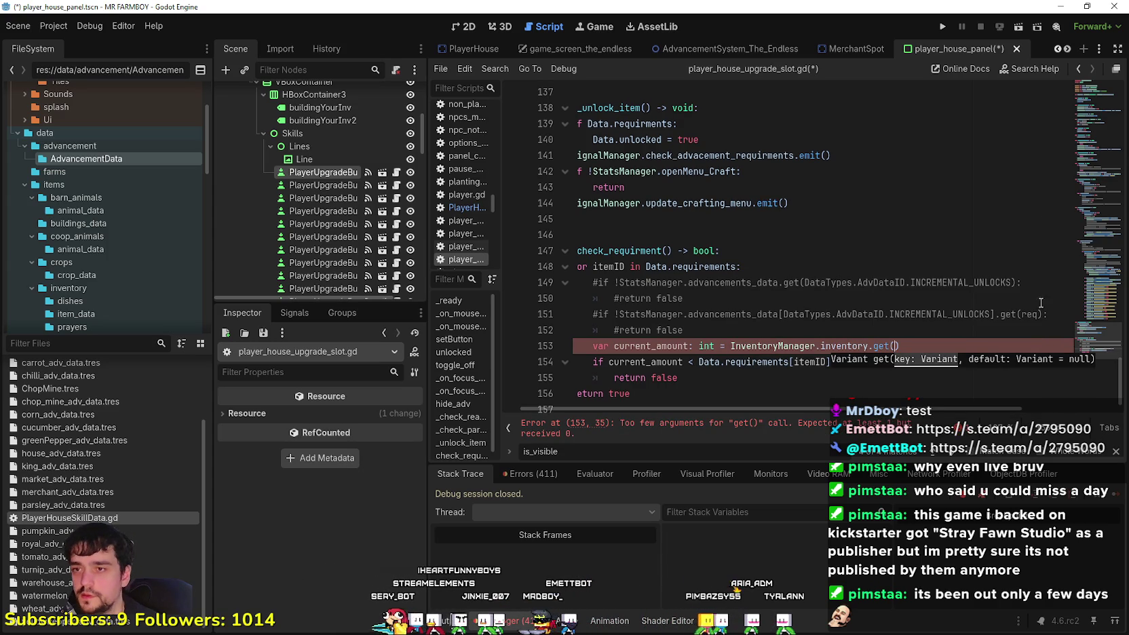
double_click(615, 265)
left_click(896, 346)
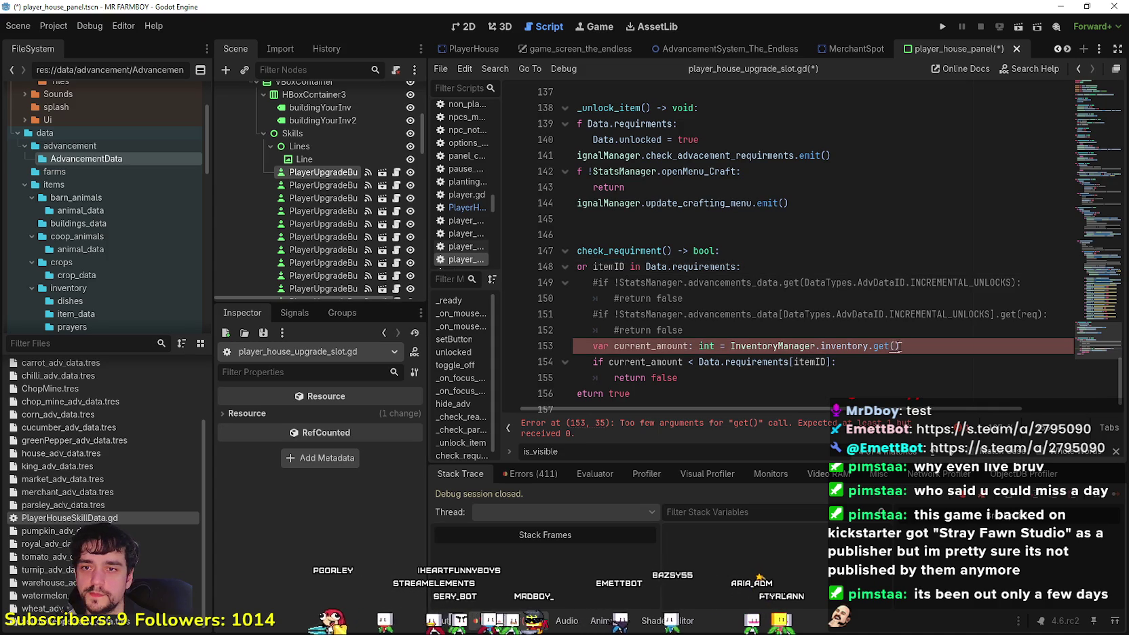
type("itemID")
key("ctrl+v")
type(", 0")
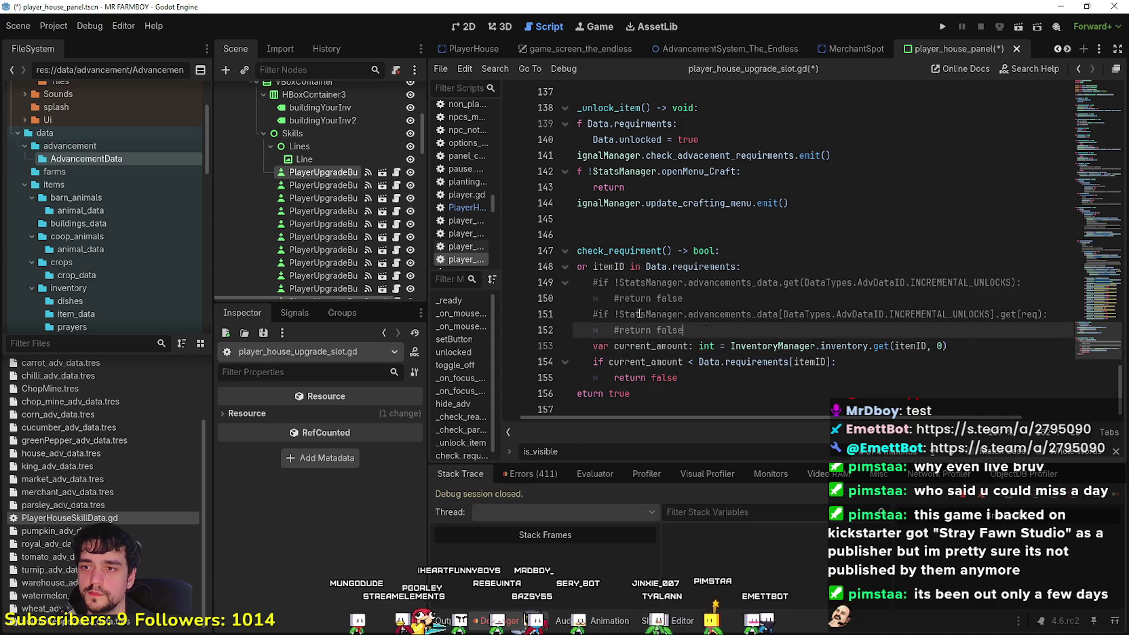
Delete the commented-out lines 149–152 and save the script
left_click_drag(898, 333, 482, 265)
key("shift+End")
key("Delete")
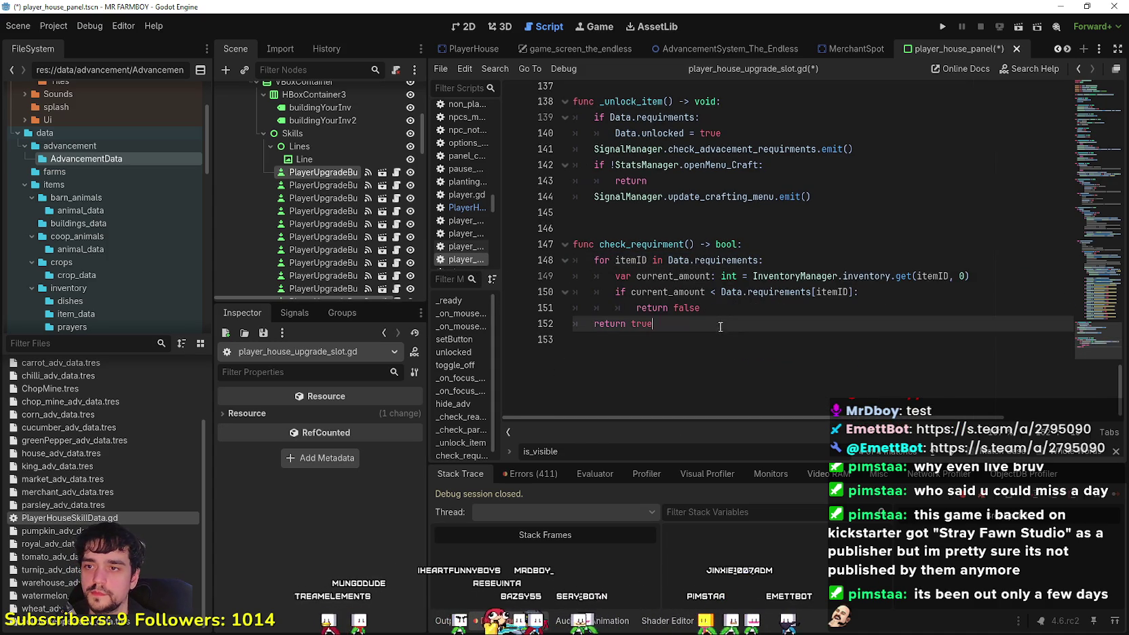
left_click(710, 344)
key("ctrl+s")
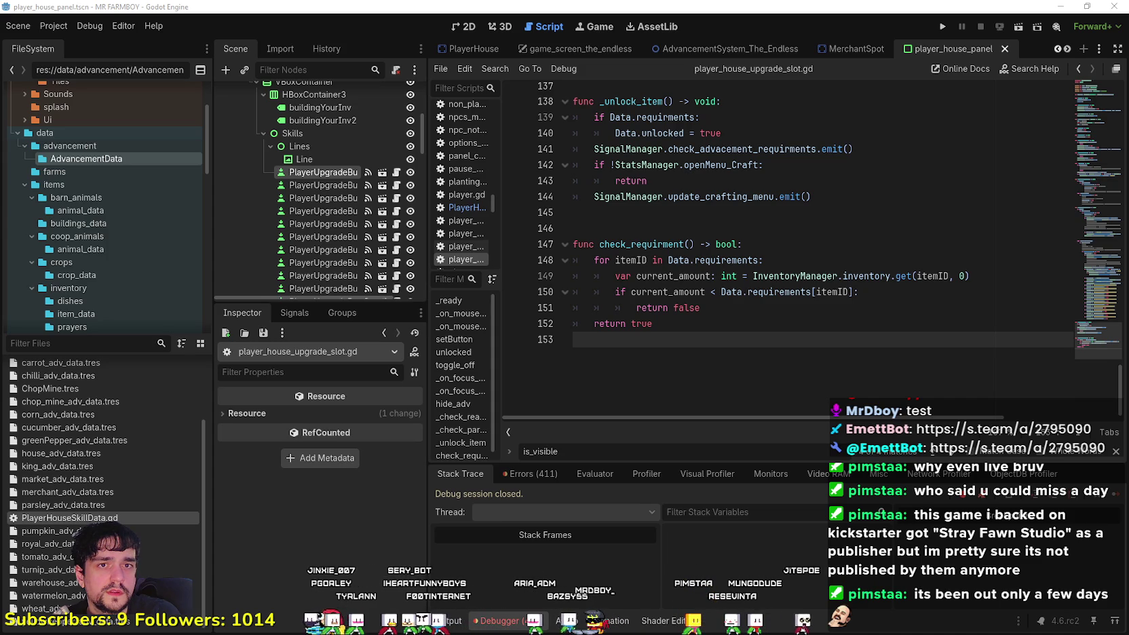
Switch from Godot to the browser showing Stray Fawn Studio's Steam developer page
key("alt+Tab")
Scroll through the games listed on Stray Fawn Studio's page, then start a Steam store search
scroll("down", 3)
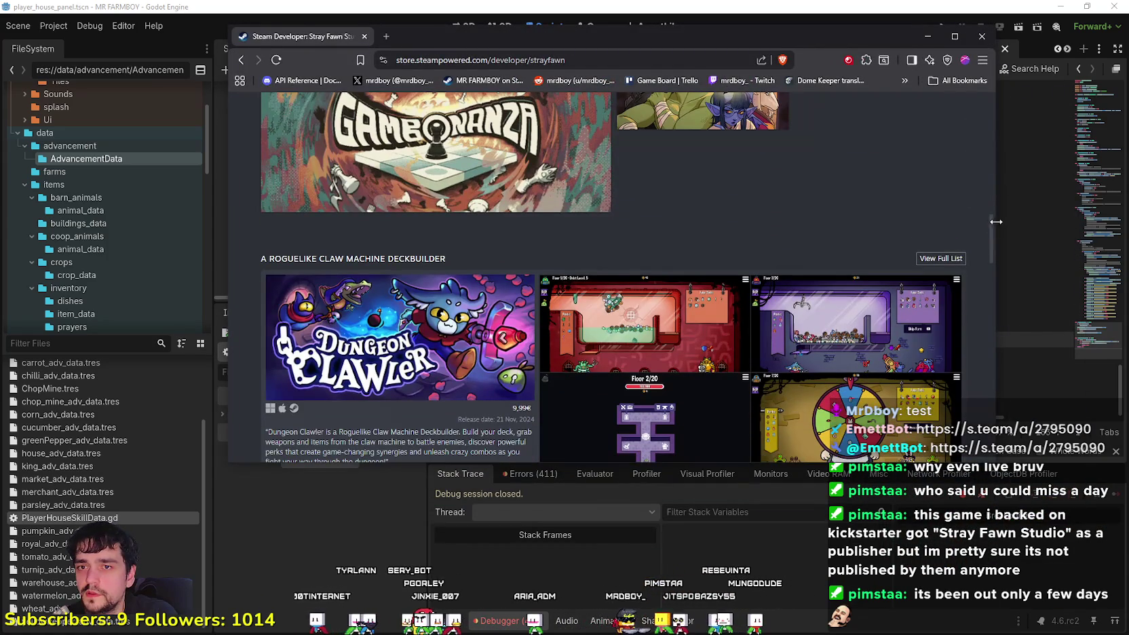
scroll("down", 3)
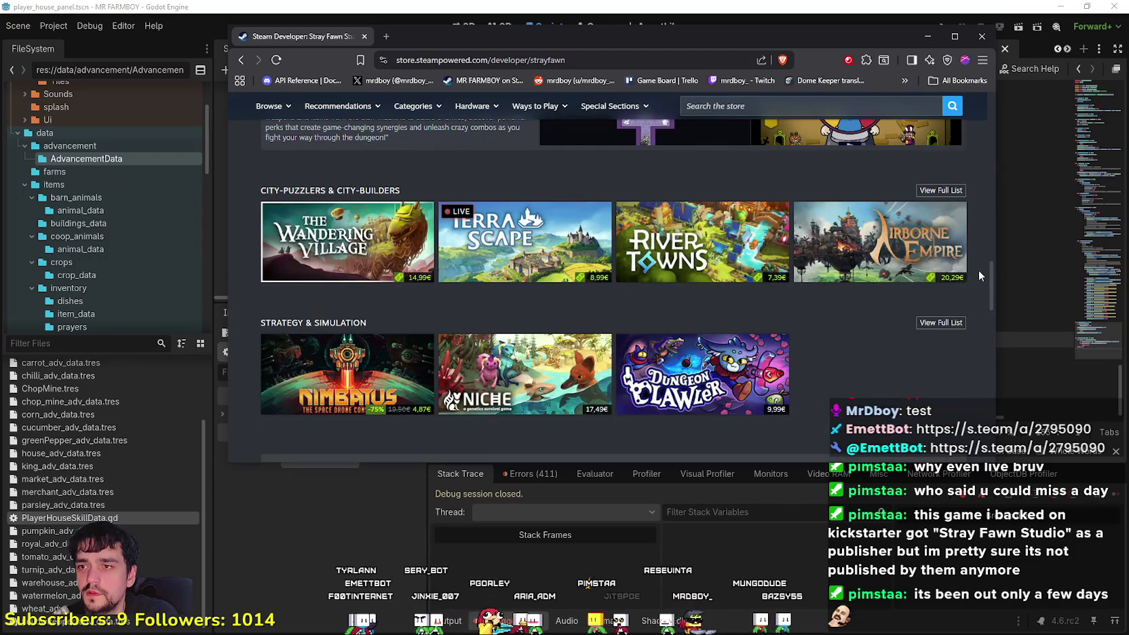
scroll("down", 3)
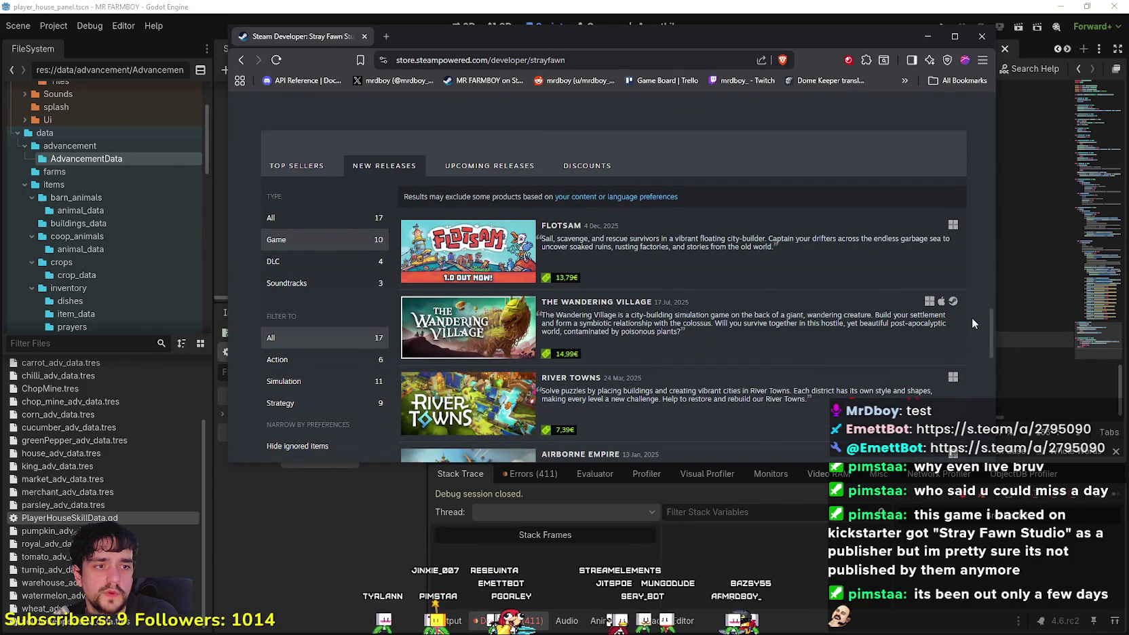
scroll("down", 3)
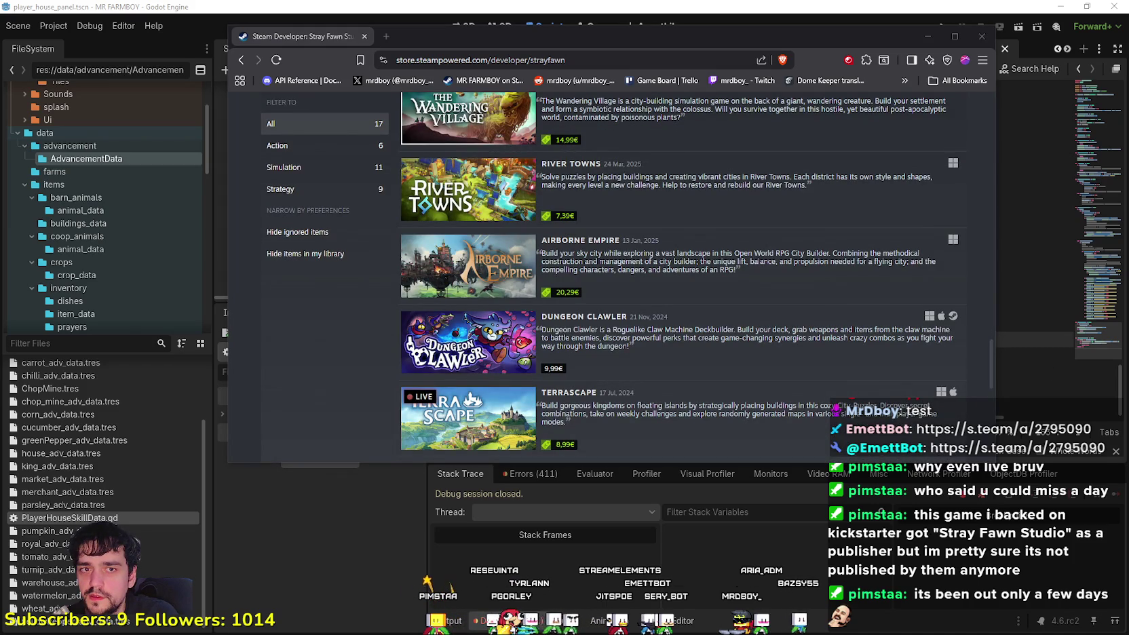
key("alt+Tab")
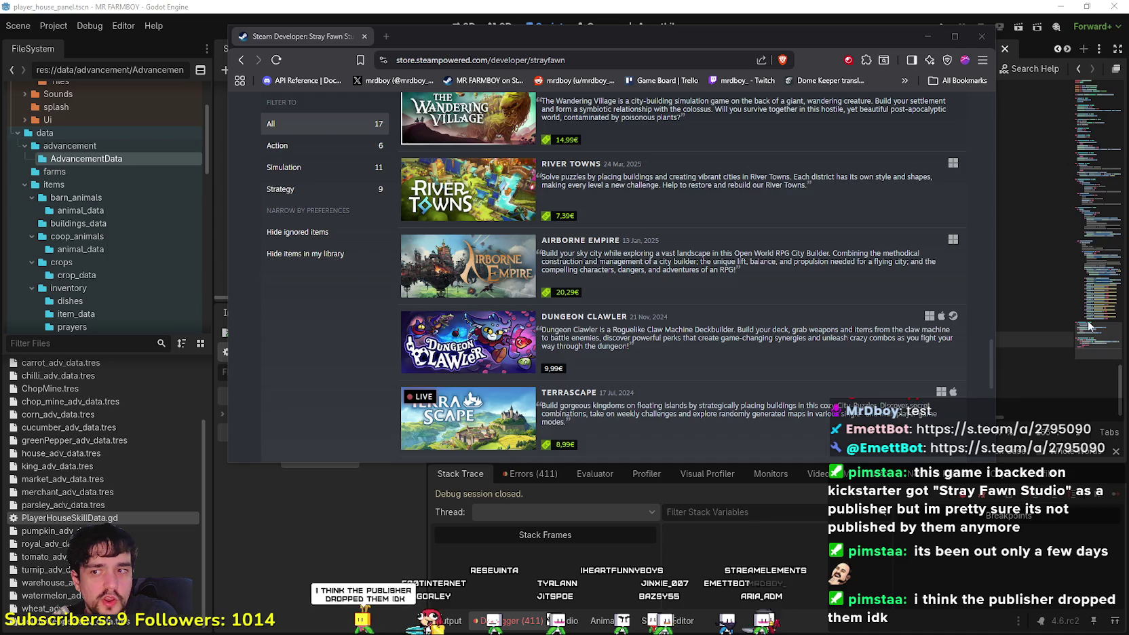
scroll("down", 3)
scroll("up", 3)
scroll("up", 3)
left_click(728, 114)
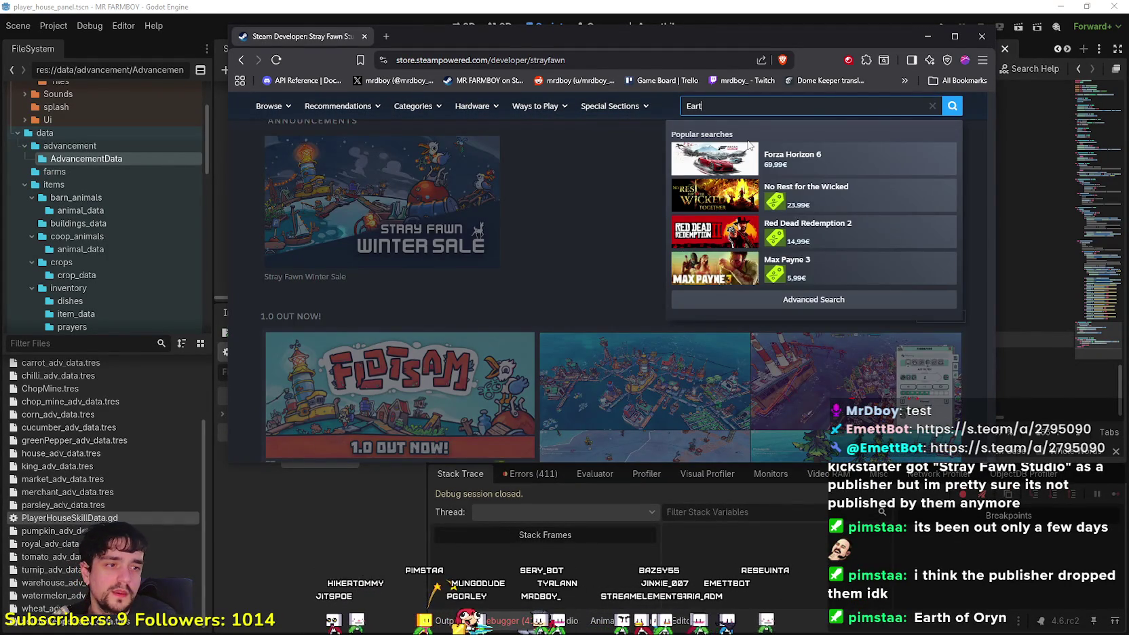
Search the Steam store for Earth of Oryn and open its screenshot gallery at screenshot 3
type("ho f oryn")
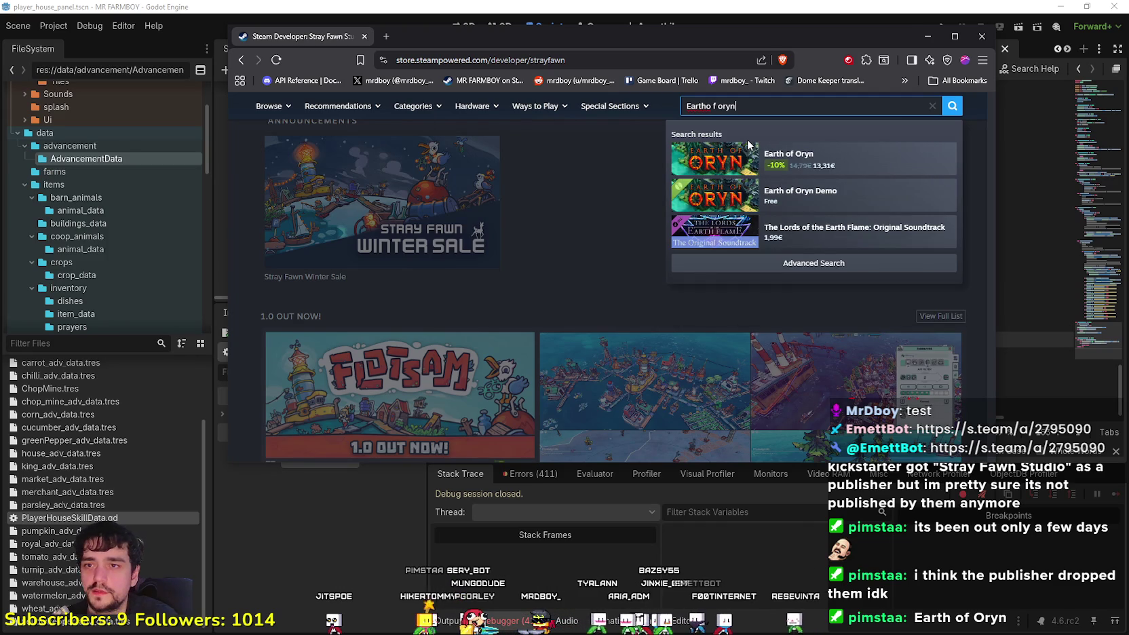
left_click(807, 156)
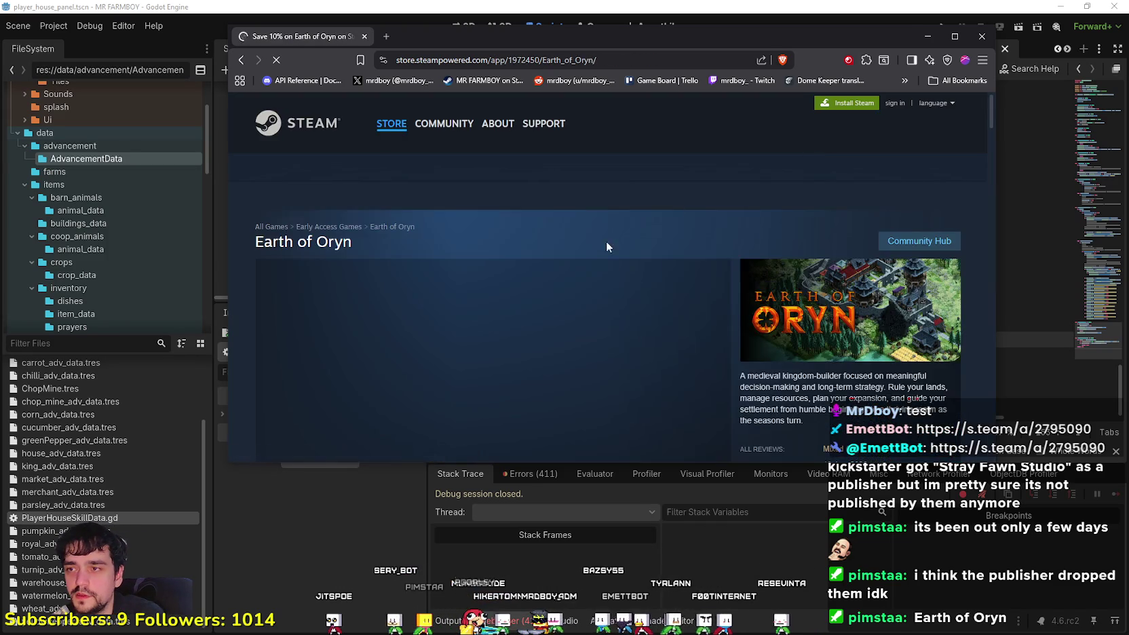
scroll("down", 3)
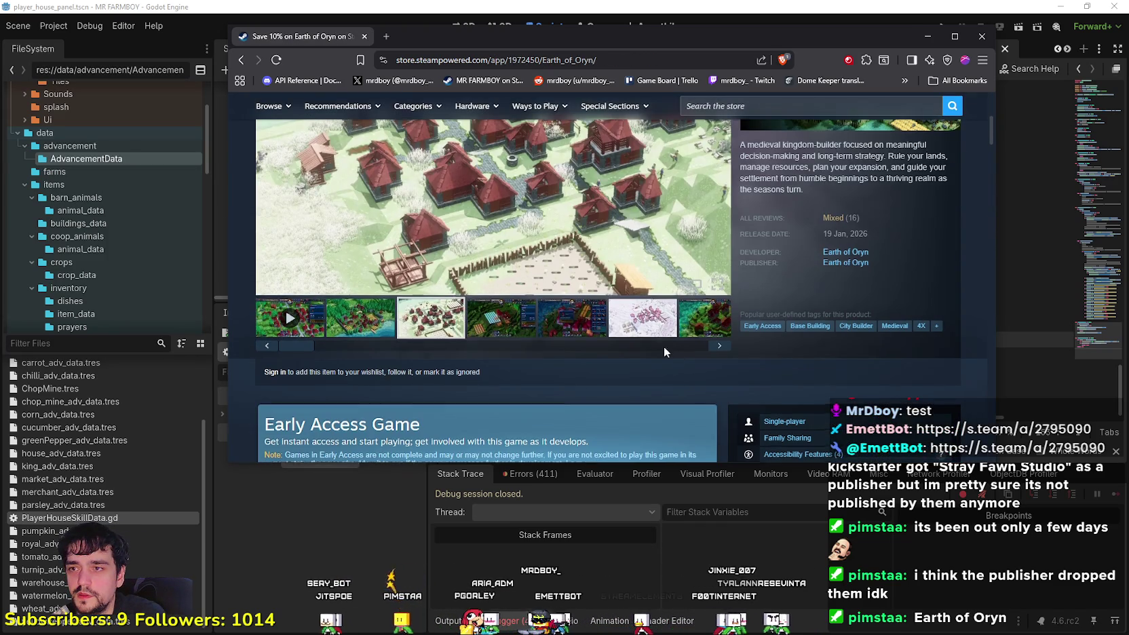
scroll("up", 3)
left_click(620, 320)
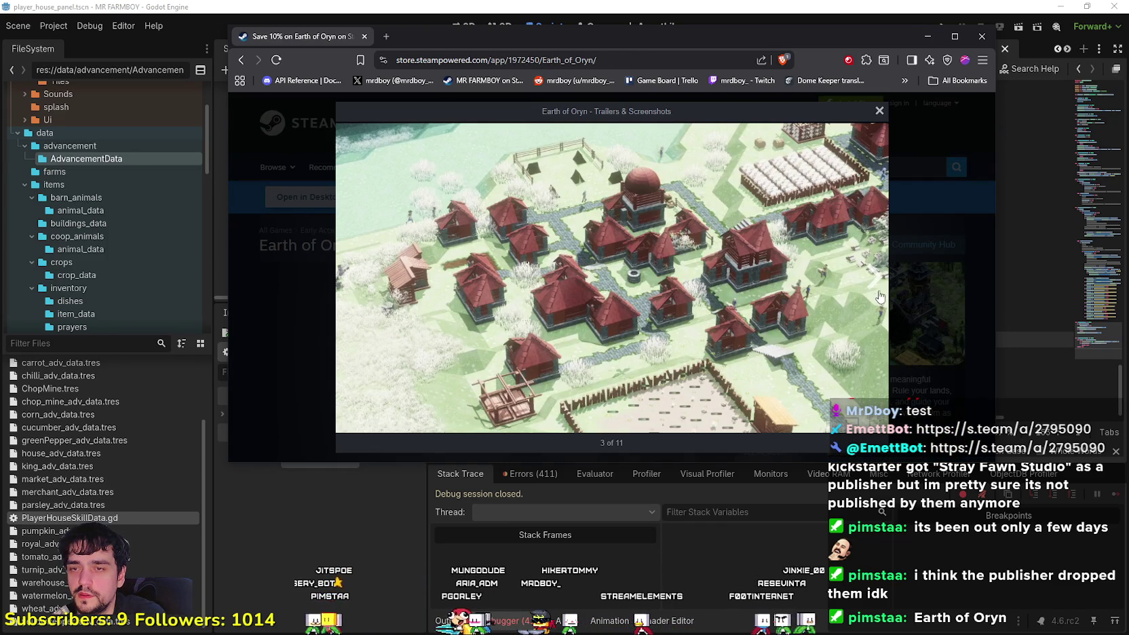
Maximize Brave, page through the Earth of Oryn screenshots, then close the gallery
left_click(874, 289)
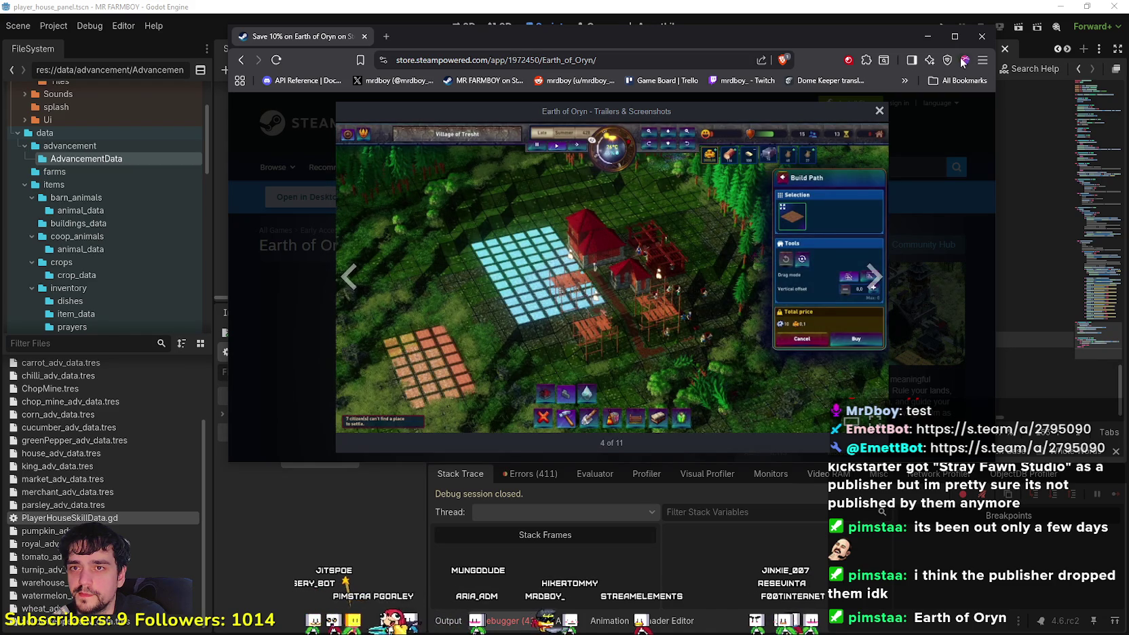
left_click(954, 36)
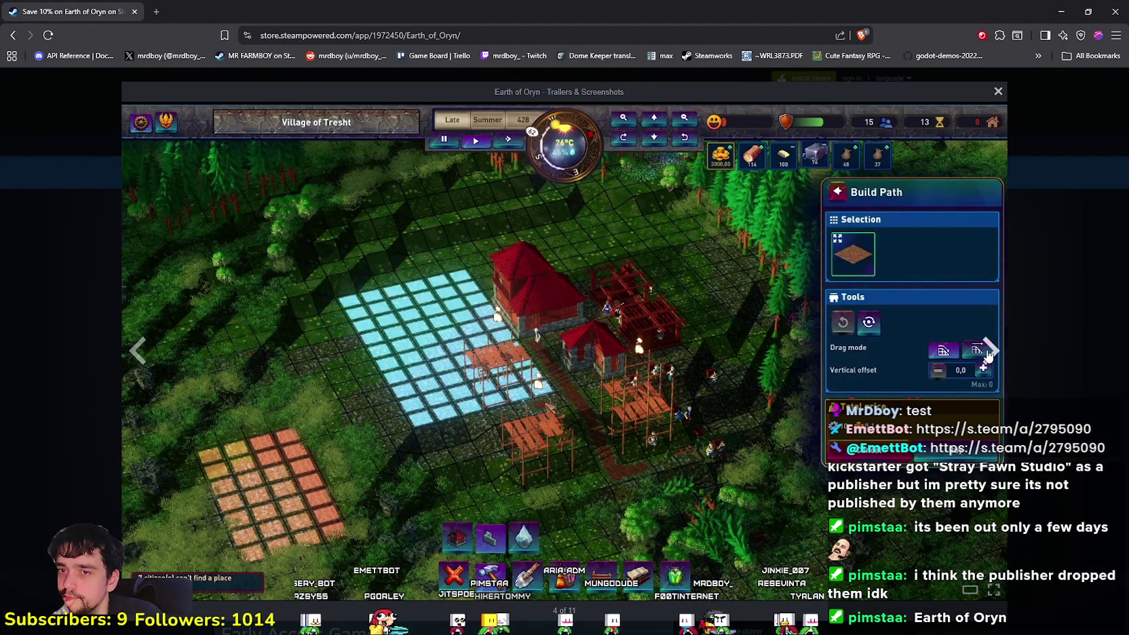
left_click(989, 350)
left_click(989, 351)
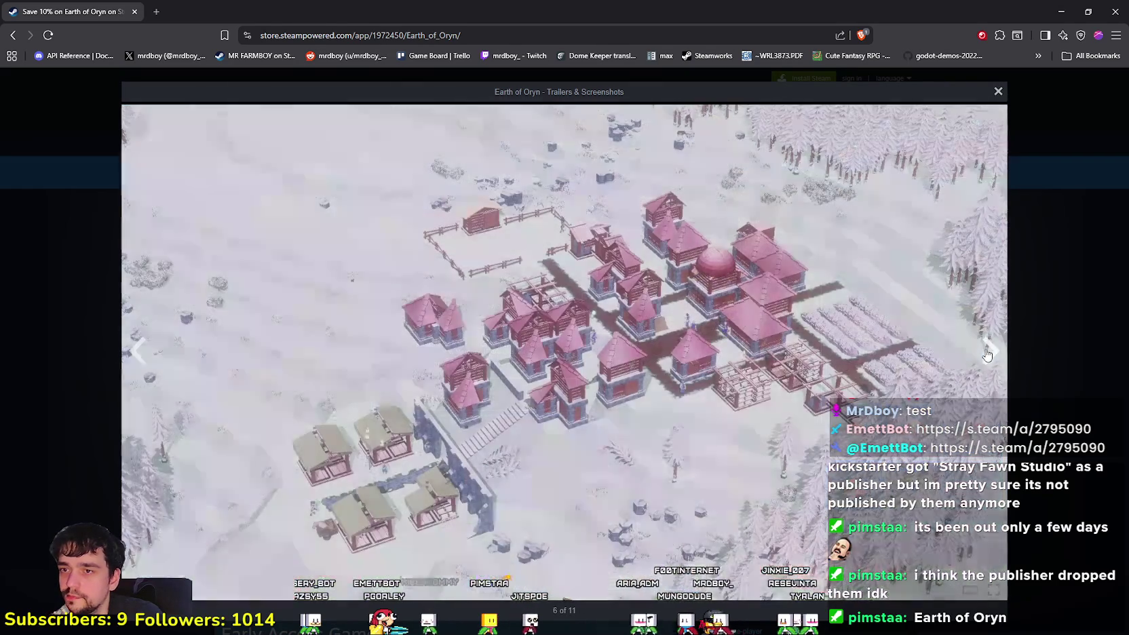
left_click(988, 352)
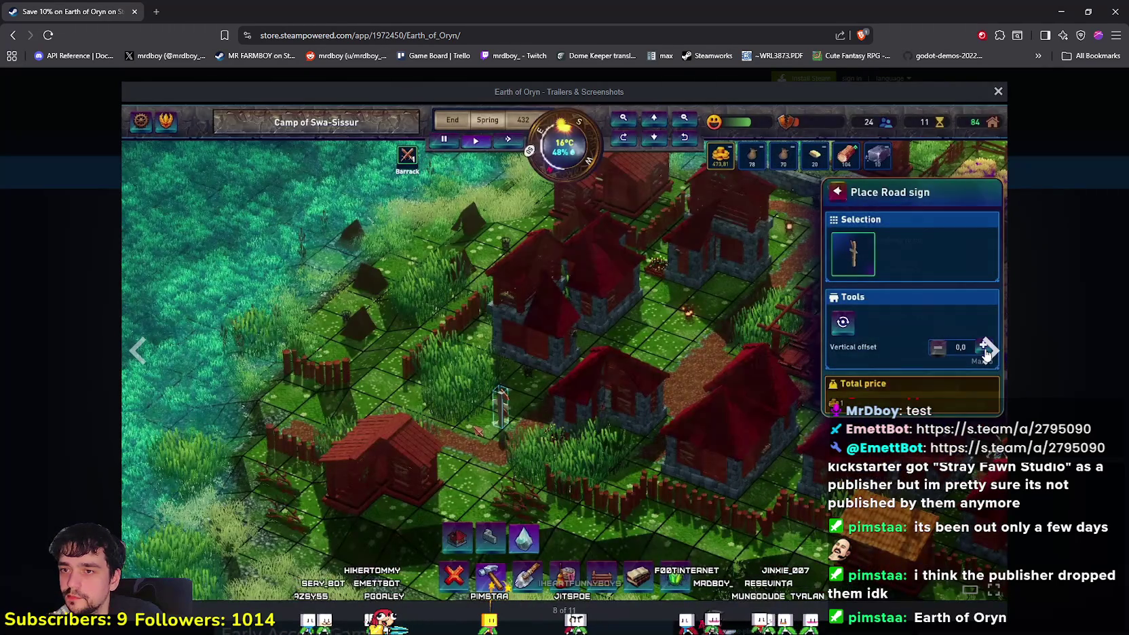
left_click(988, 351)
left_click(987, 352)
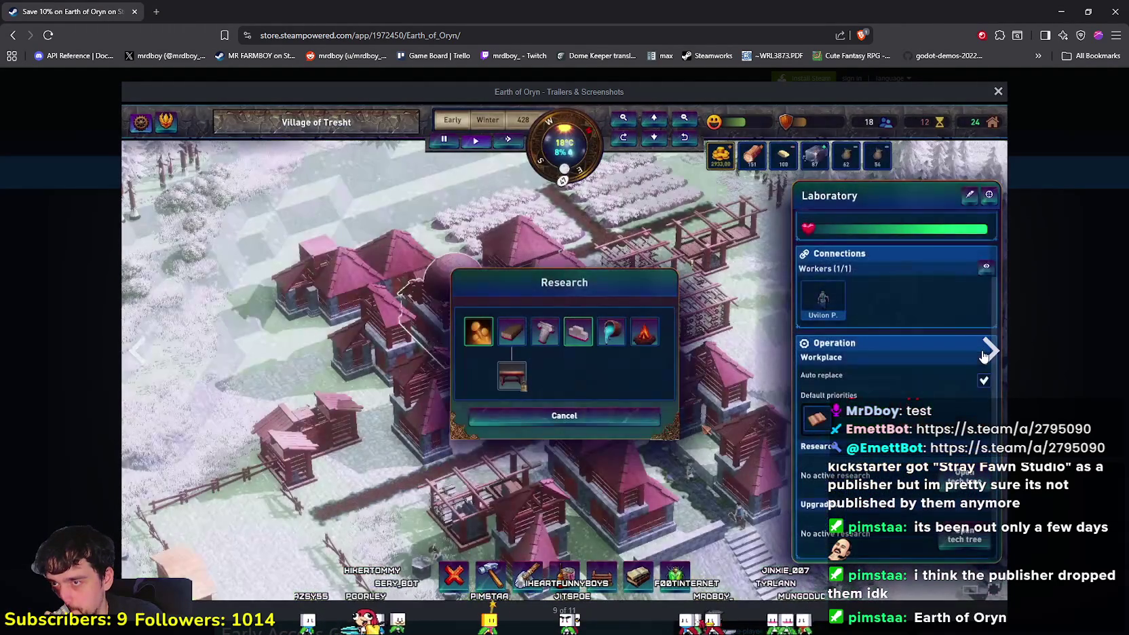
left_click(987, 351)
key("Escape")
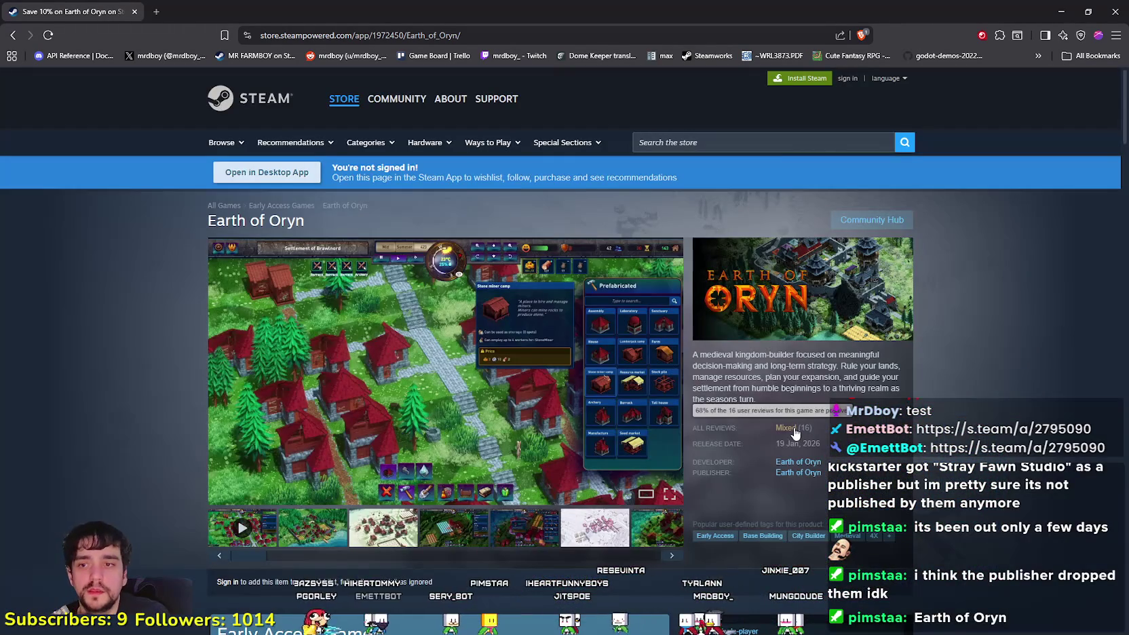
Play the Earth of Oryn trailer and watch it fullscreen
scroll("down", 3)
left_click(242, 234)
scroll("up", 3)
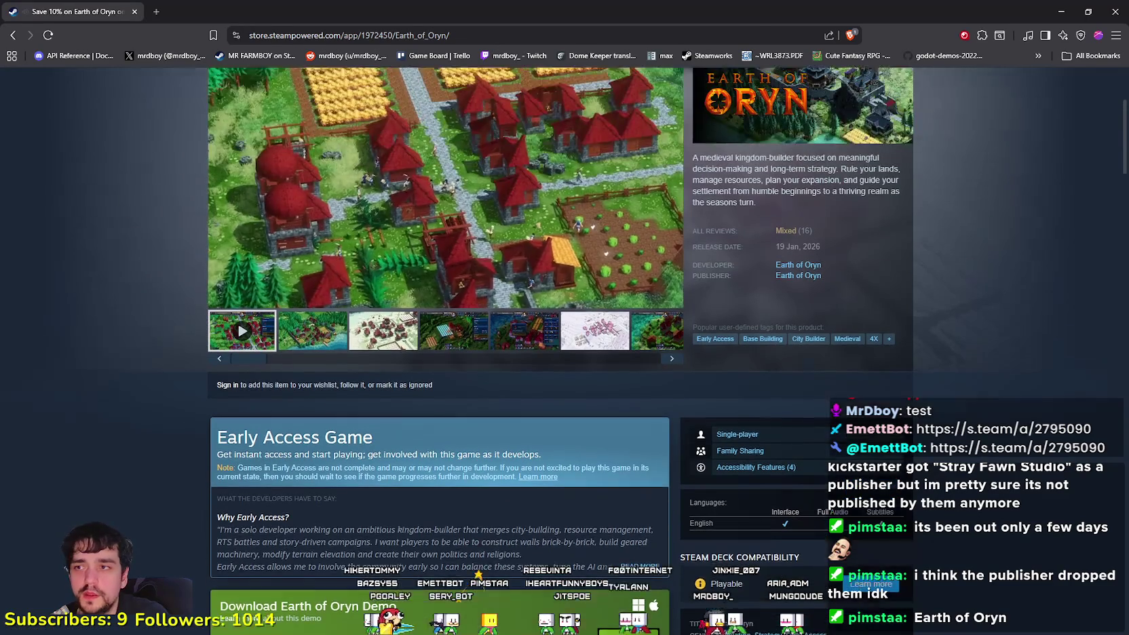
double_click(564, 157)
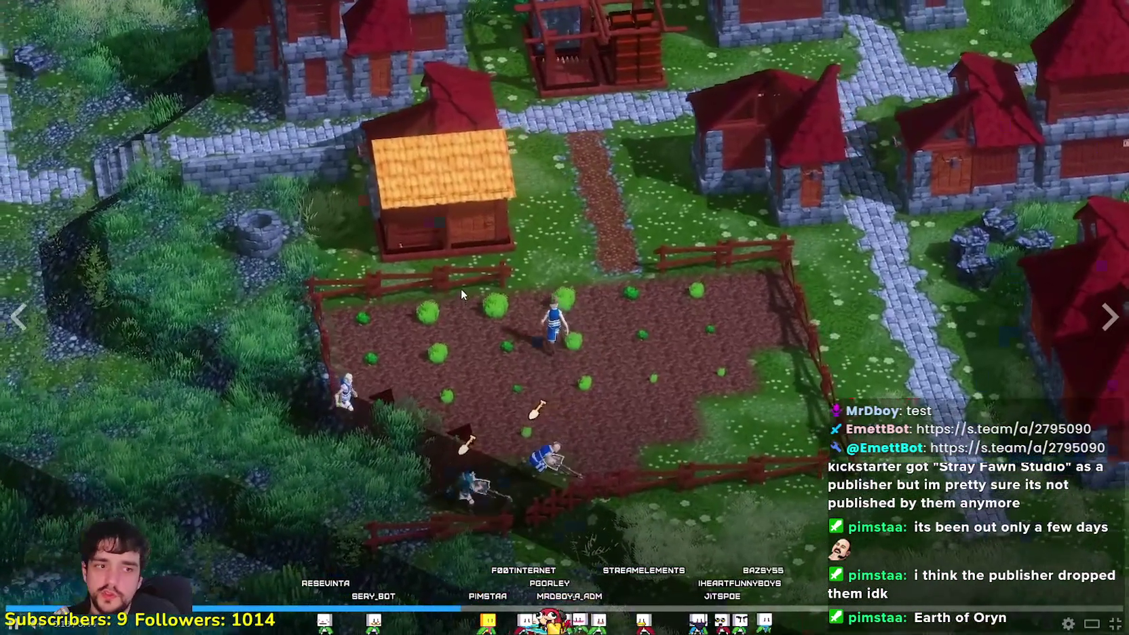
key("Escape")
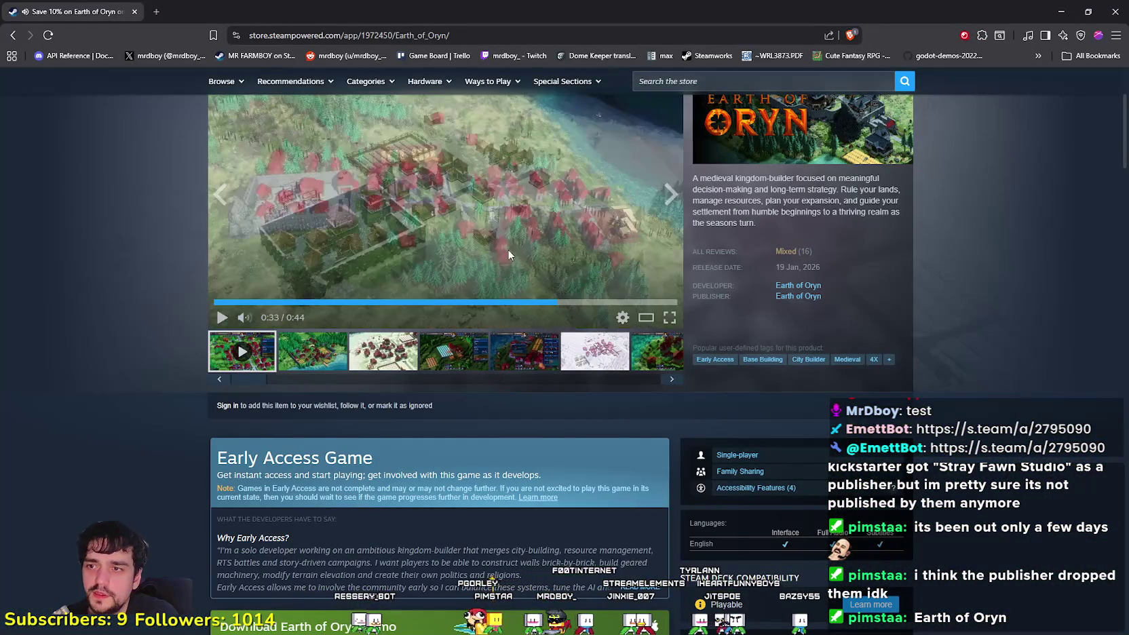
Scroll through the Earth of Oryn store description and user reviews
scroll("down", 3)
scroll("down", 3)
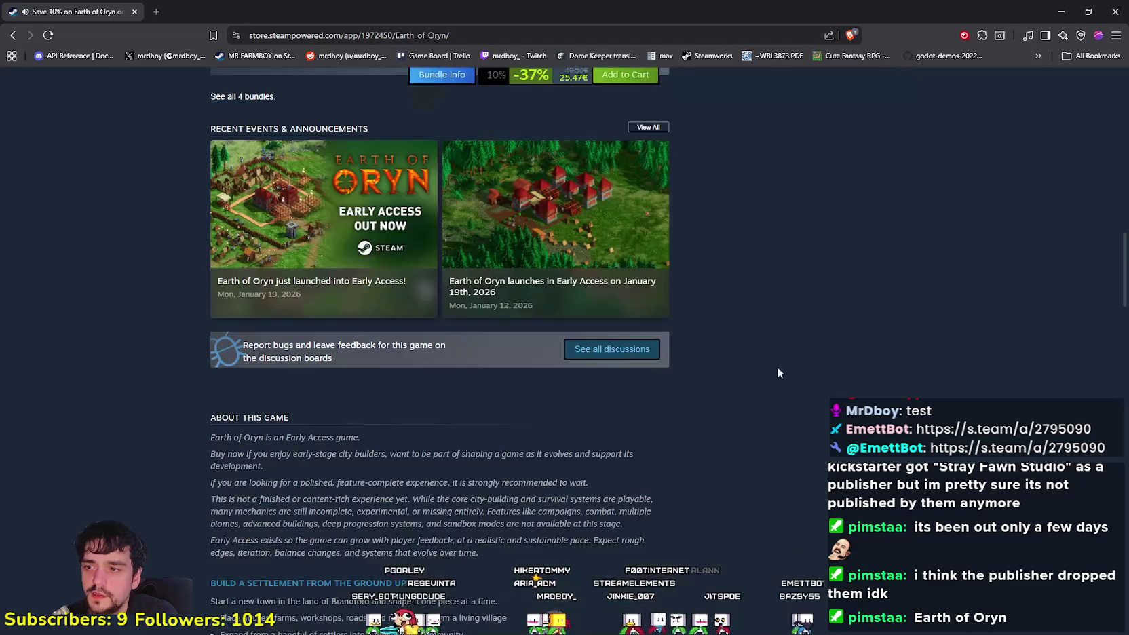
scroll("down", 3)
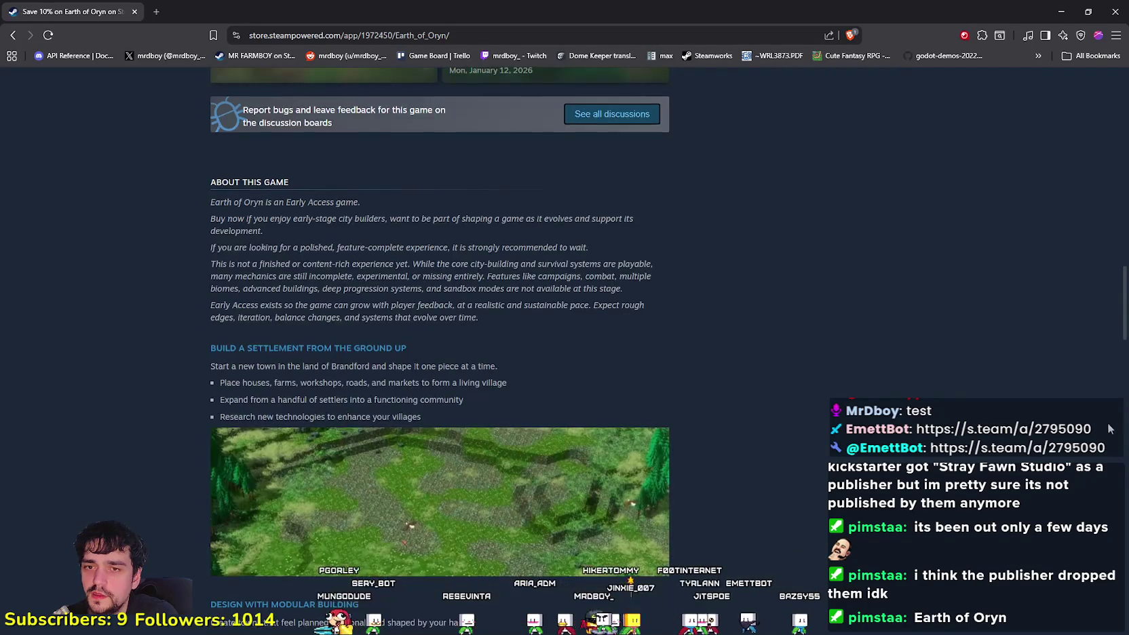
scroll("up", 3)
scroll("down", 3)
scroll("down", 3)
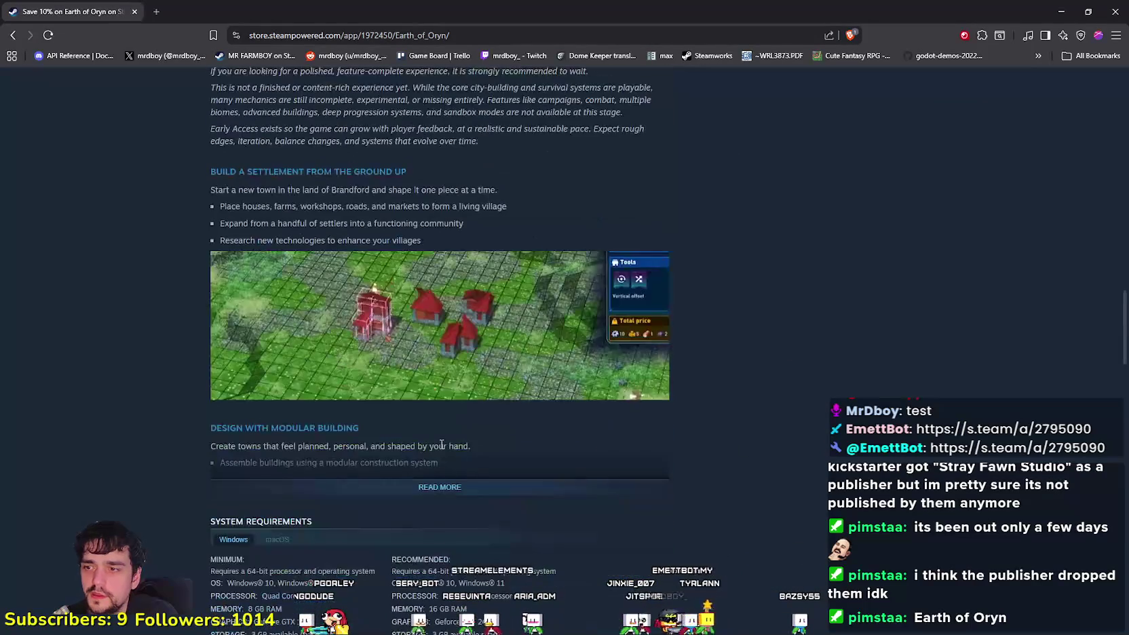
scroll("down", 3)
scroll("down", 3)
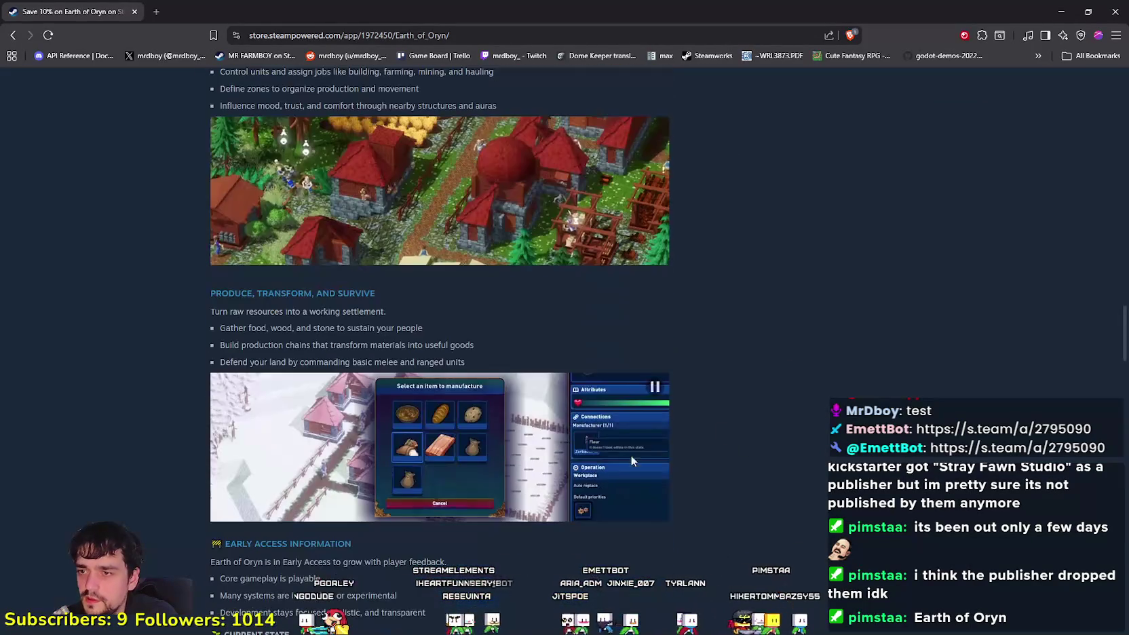
scroll("down", 3)
scroll("down", 3)
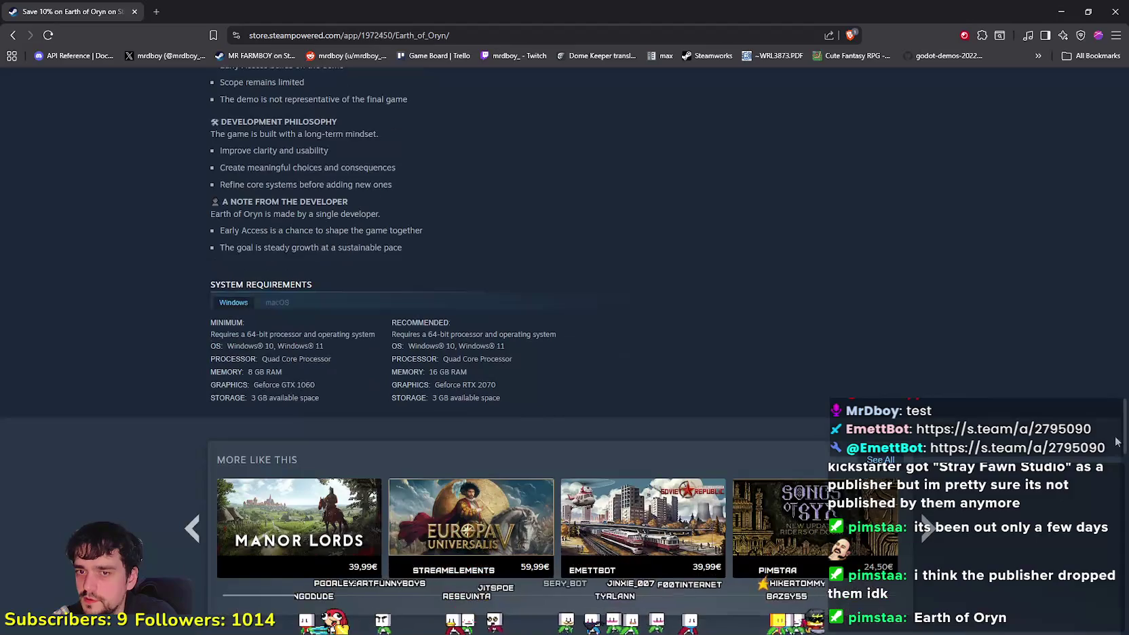
scroll("down", 3)
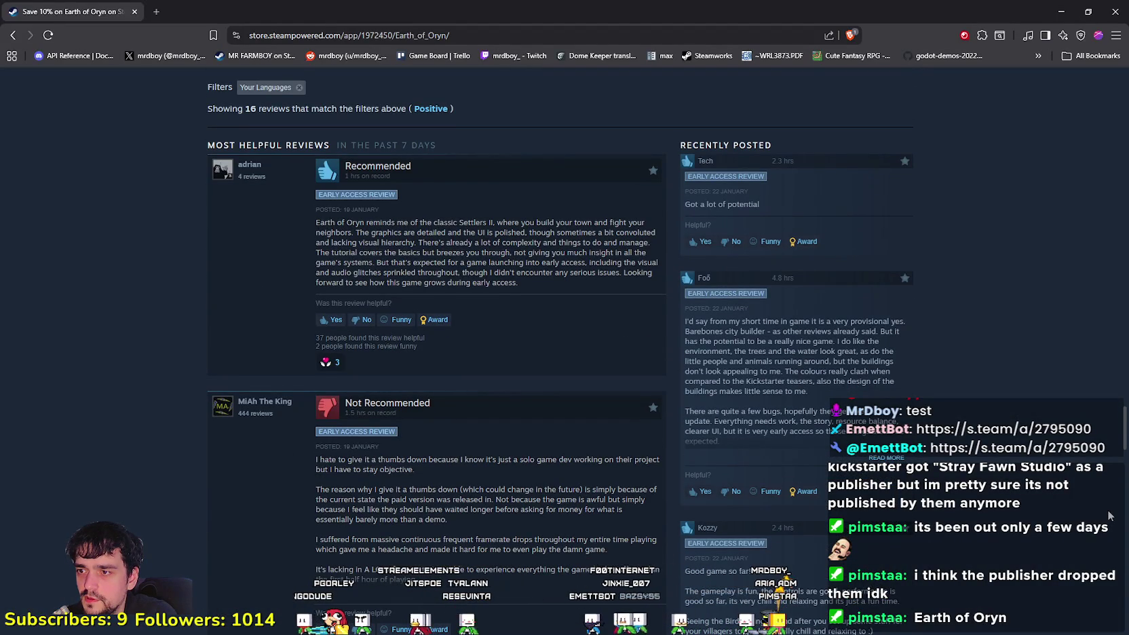
scroll("down", 3)
scroll("down", 3)
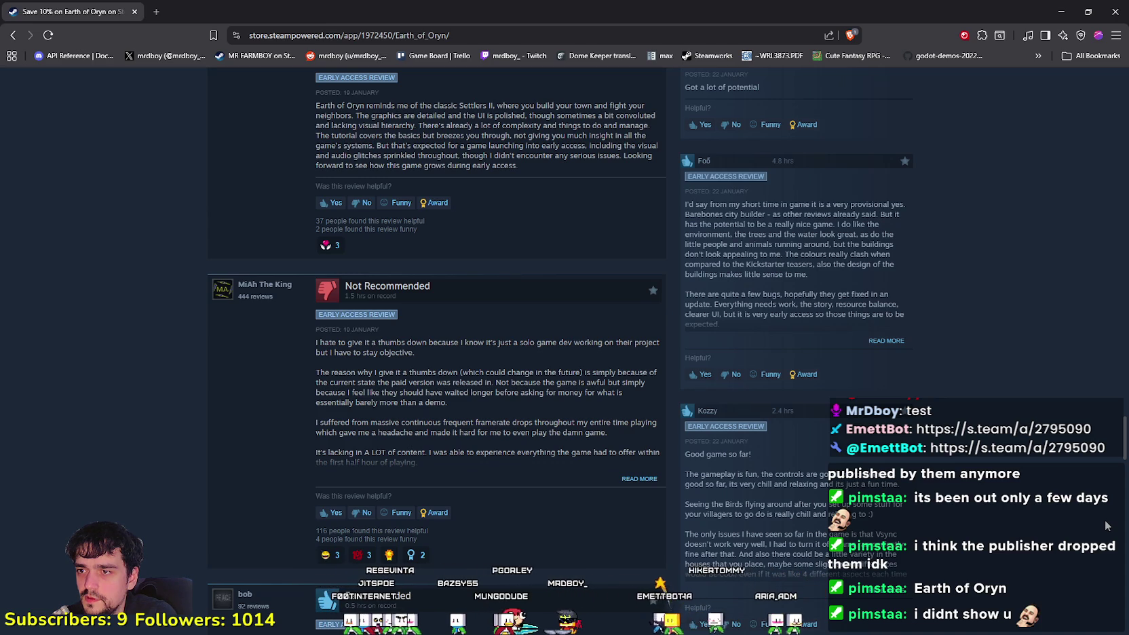
scroll("up", 3)
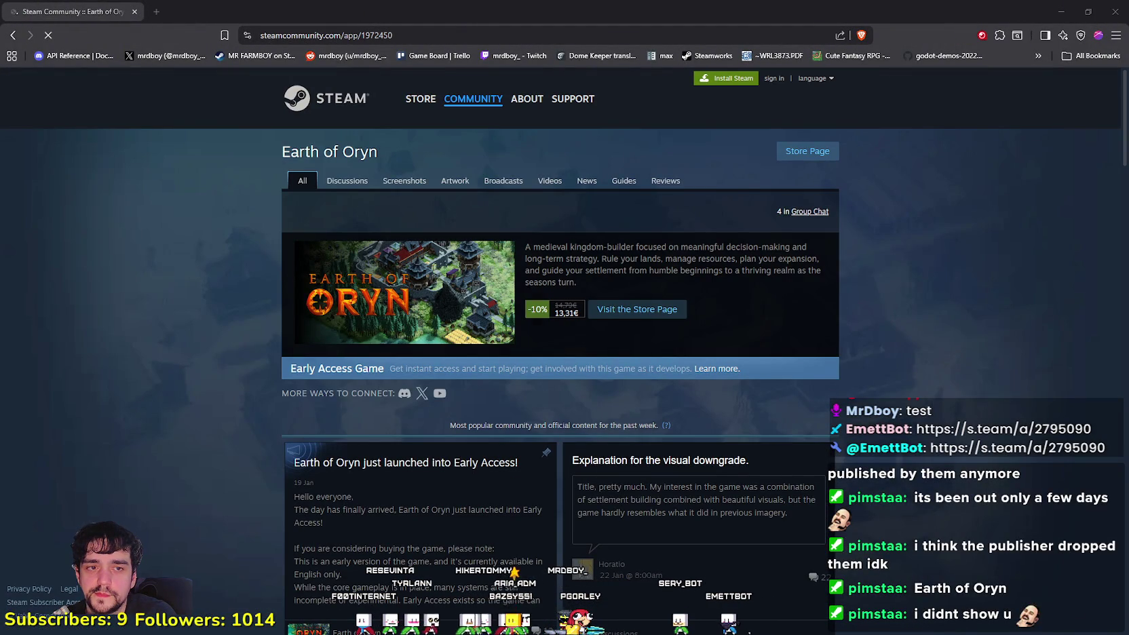
Restore Brave to a smaller window, move it over the editor, and close it
key("super+Down")
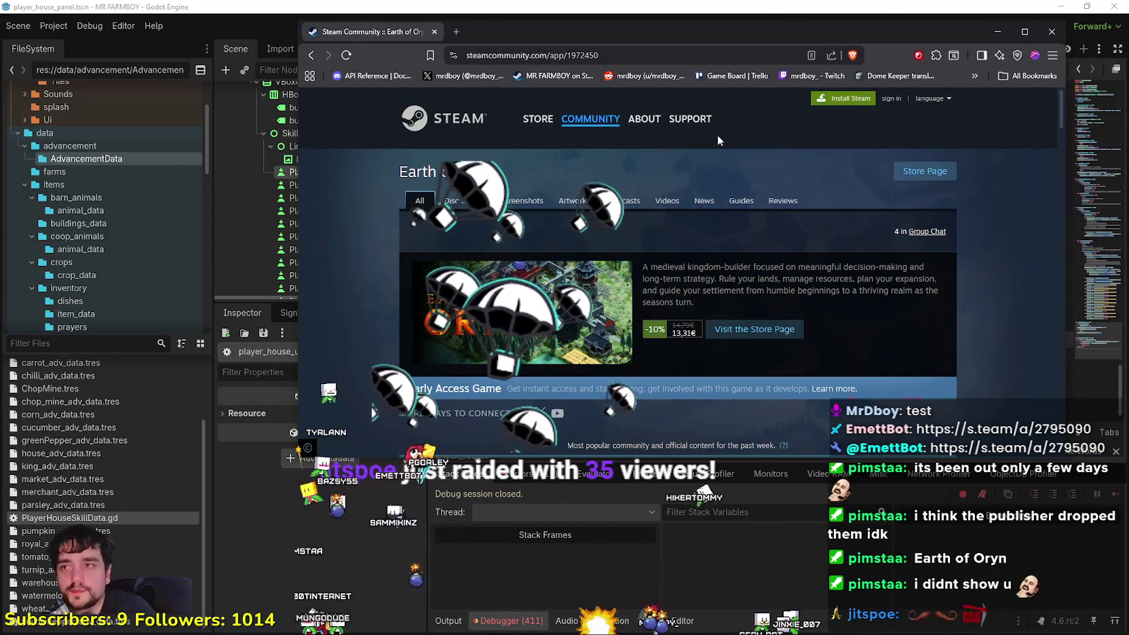
left_click_drag(955, 43, 836, 68)
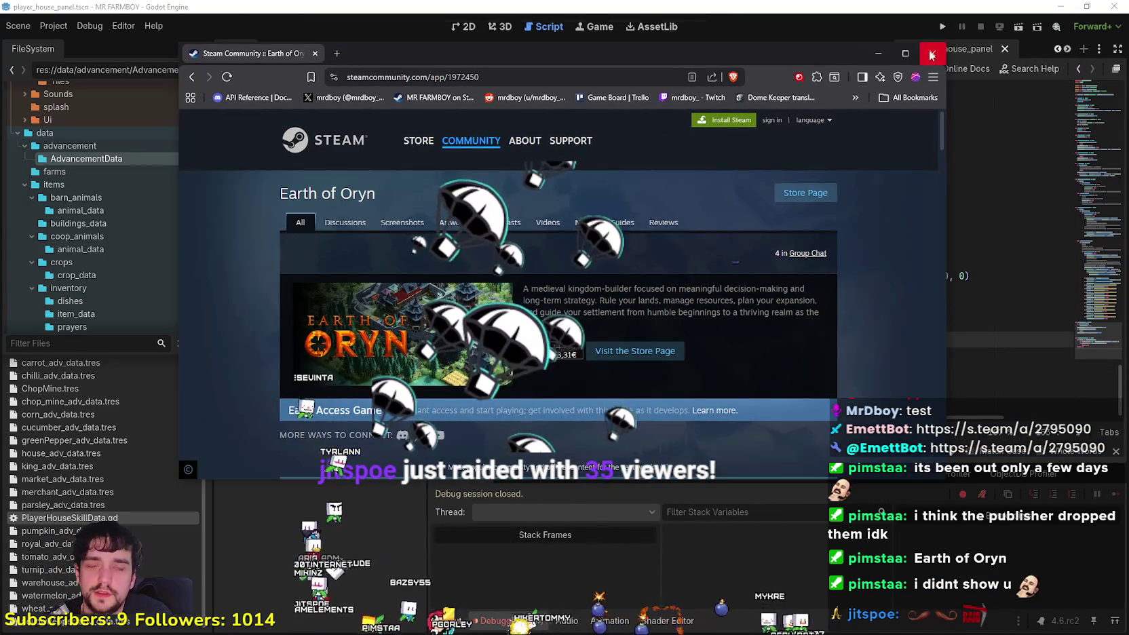
left_click(932, 53)
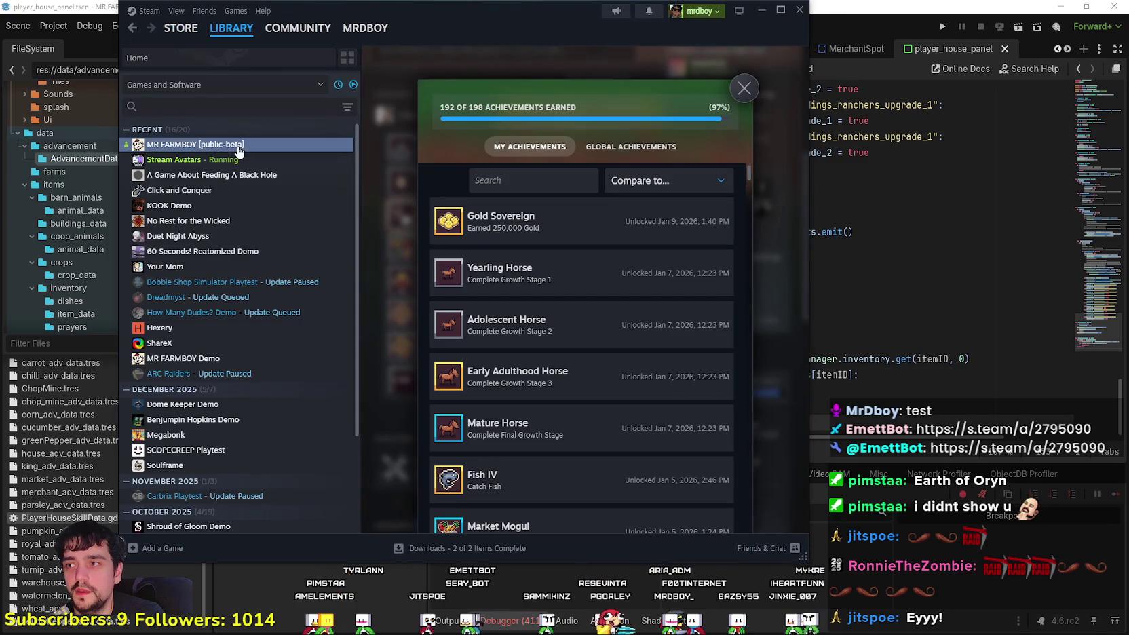
Close the achievements list and open the KOOK store page from the KOOK Demo library entry
left_click(231, 205)
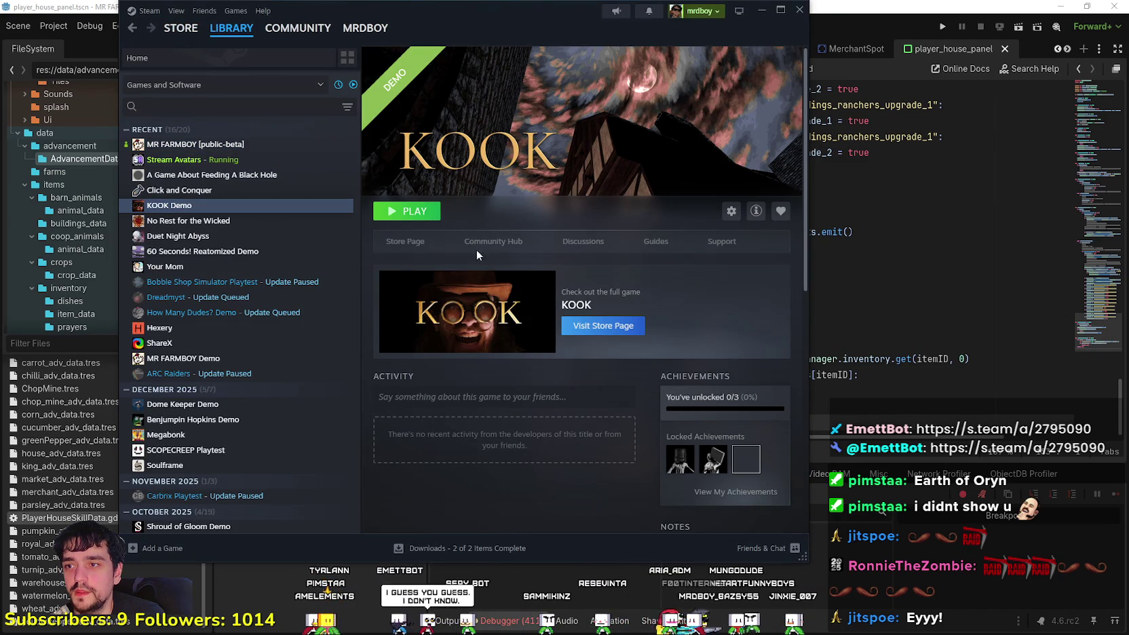
left_click(428, 246)
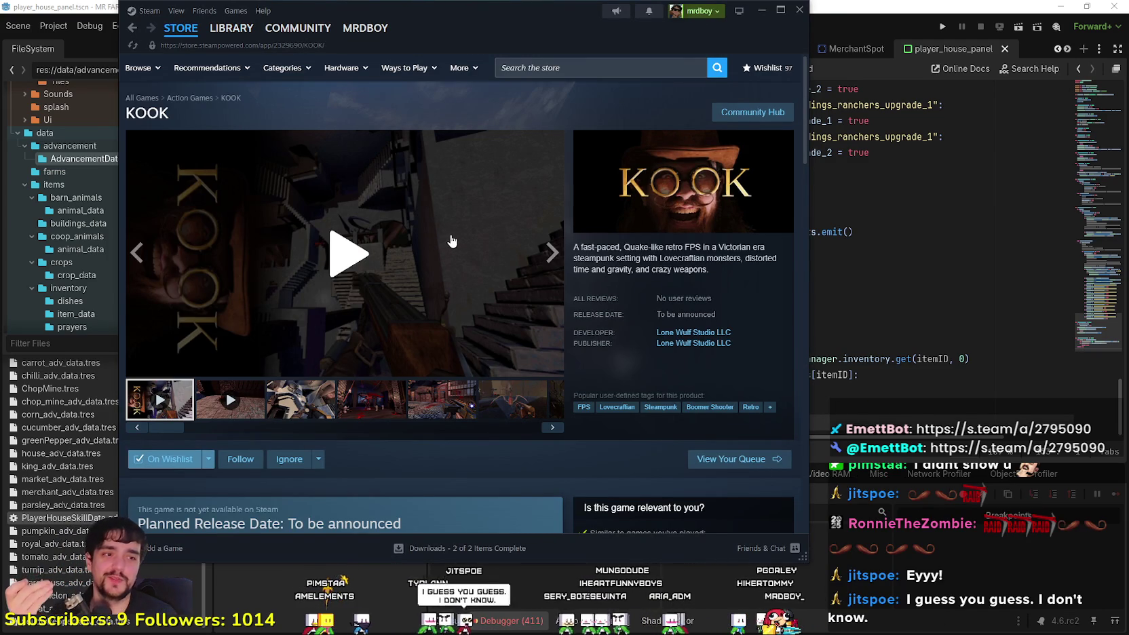
Enlarge the fifth KOOK screenshot and copy the store page URL
left_click(432, 392)
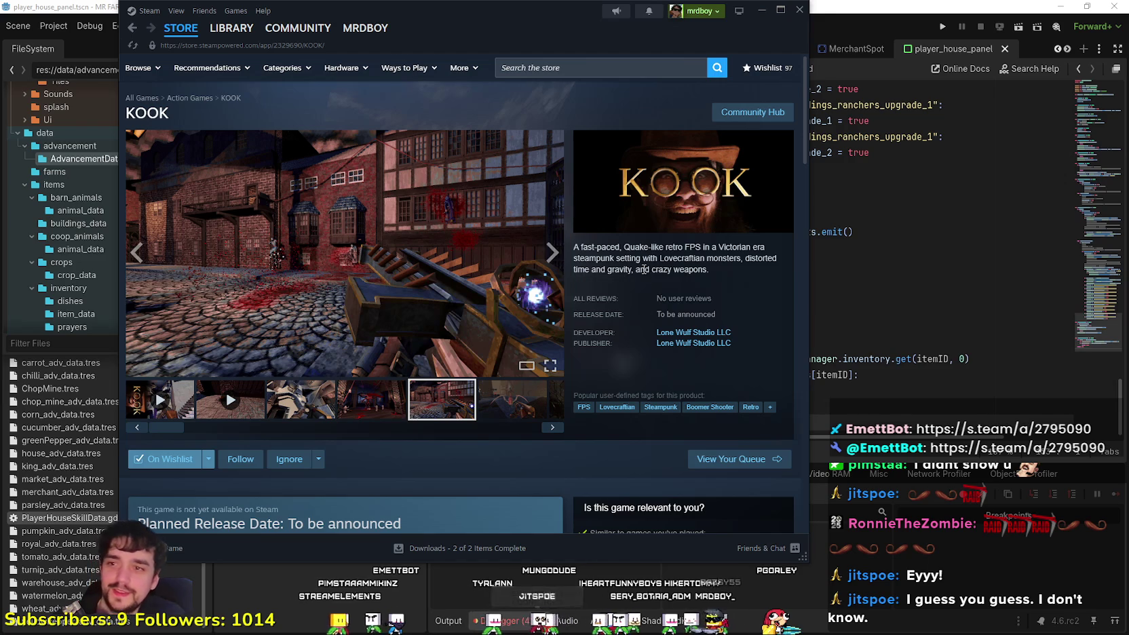
right_click(643, 270)
left_click(678, 344)
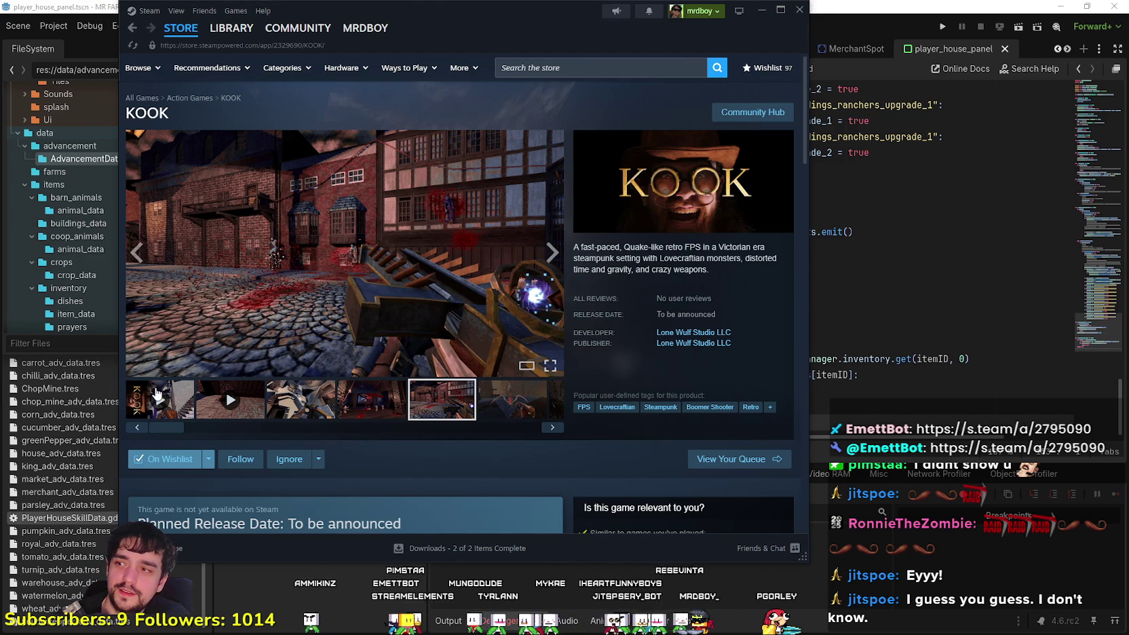
Play the KOOK trailer in fullscreen
left_click(157, 393)
left_click_drag(451, 28, 603, 27)
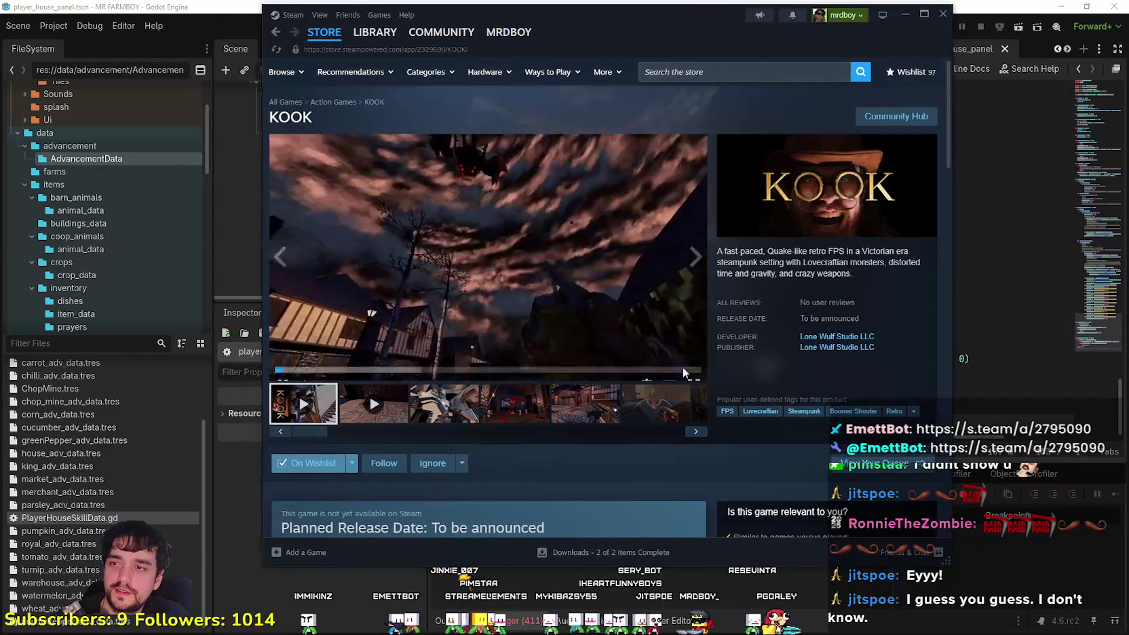
left_click(693, 373)
key("Escape")
right_click(766, 279)
left_click(814, 356)
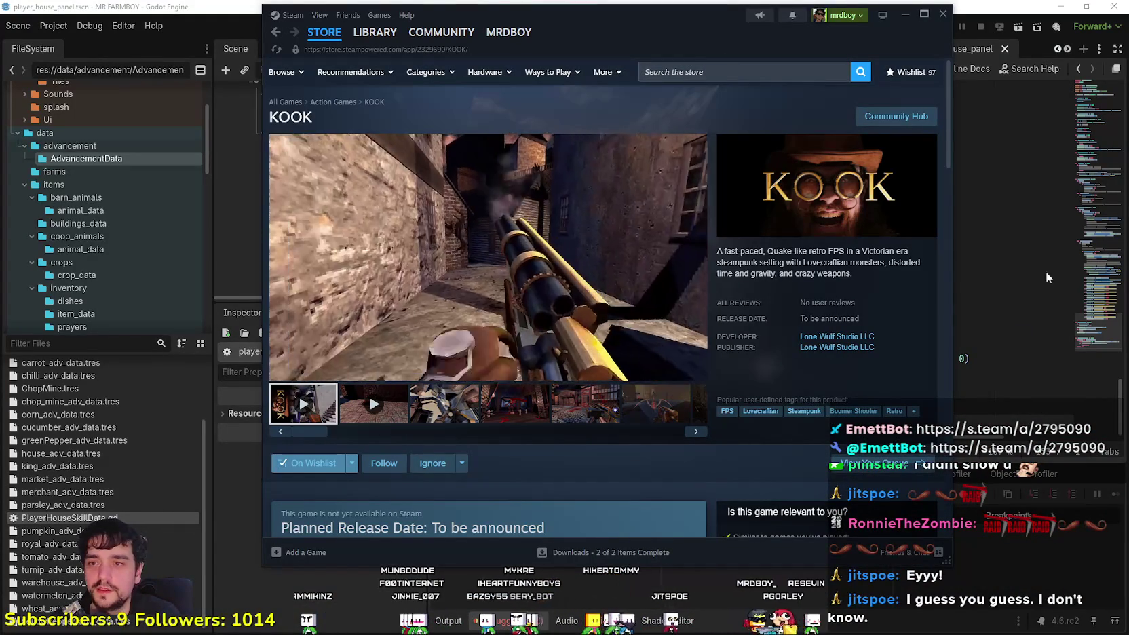
left_click(693, 370)
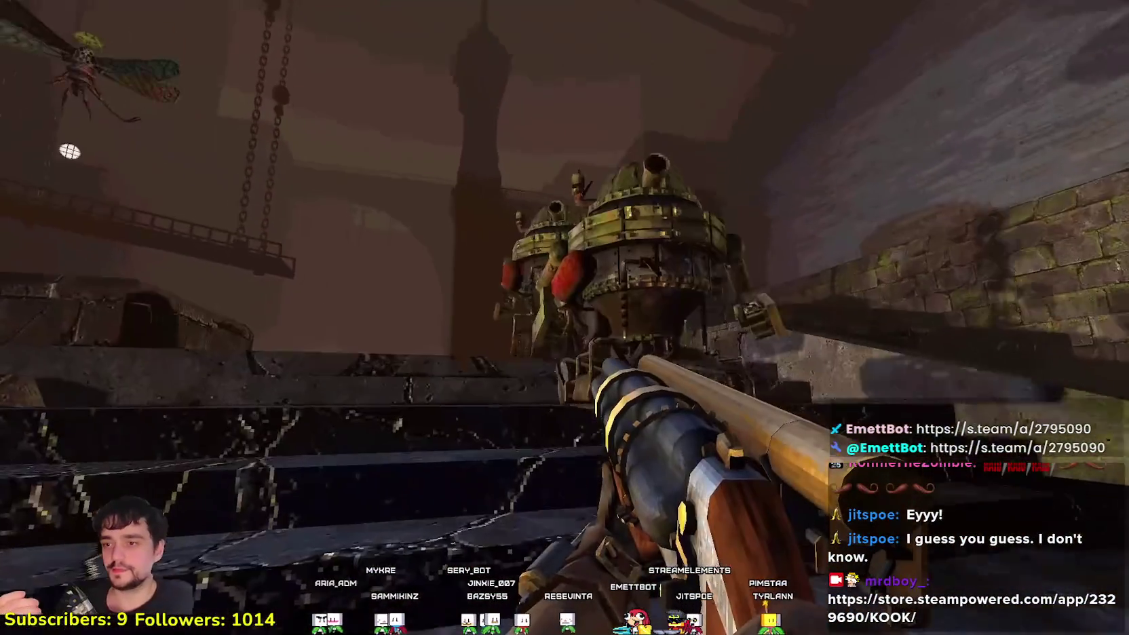
Watch the KOOK trailer fullscreen to 1:21, then exit back to the store page
mouse_move(674, 331)
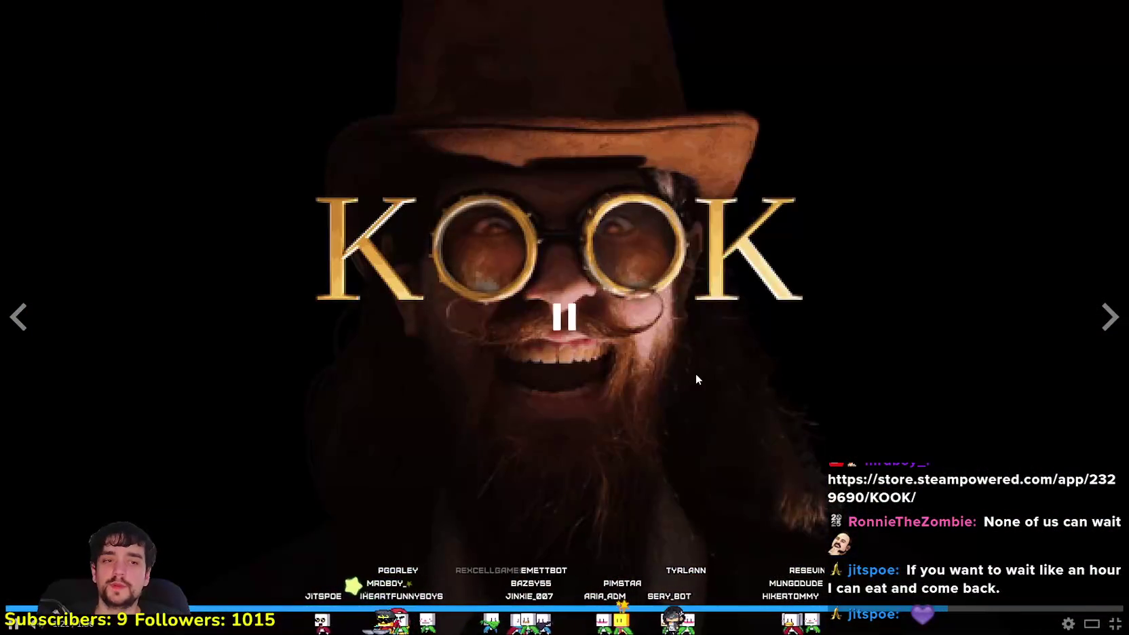
key("Escape")
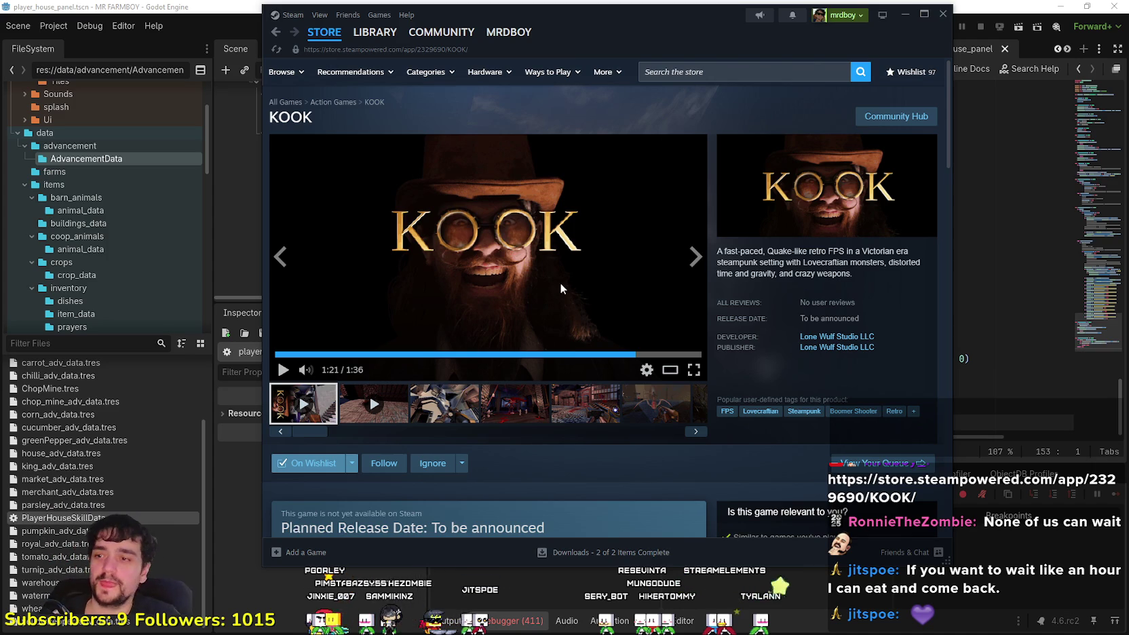
Replay the KOOK trailer from 1:15 and pause it on the title card
left_click(608, 354)
left_click(620, 266)
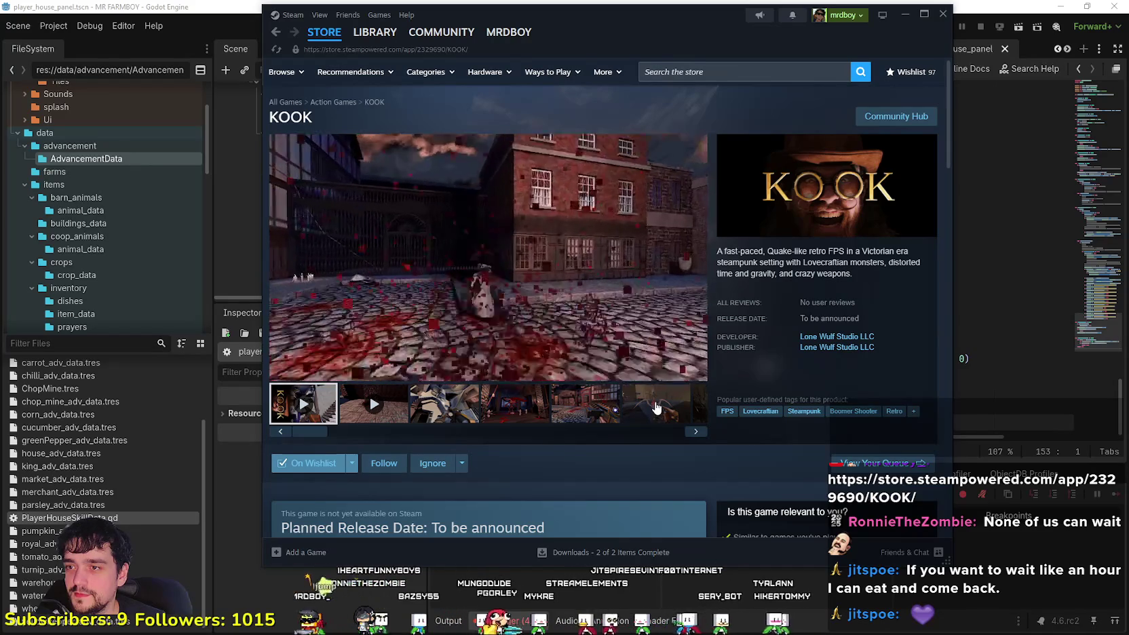
left_click(570, 262)
Read the KOOK Dev Highlights #22 news post, close it, and switch back to Godot
scroll("down", 3)
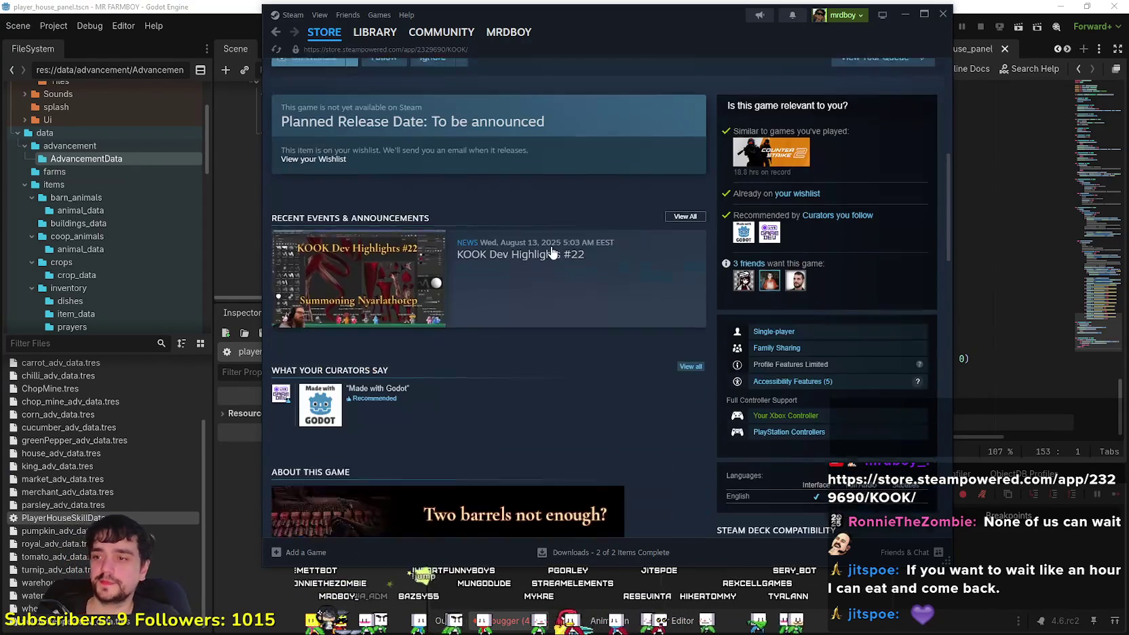
left_click(614, 309)
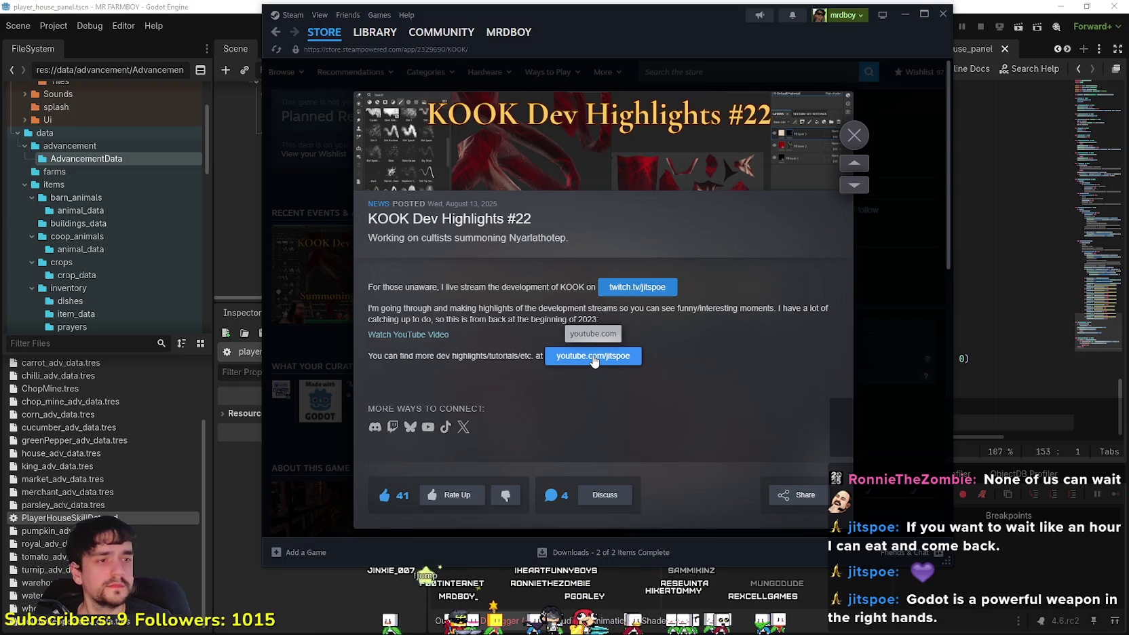
scroll("down", 3)
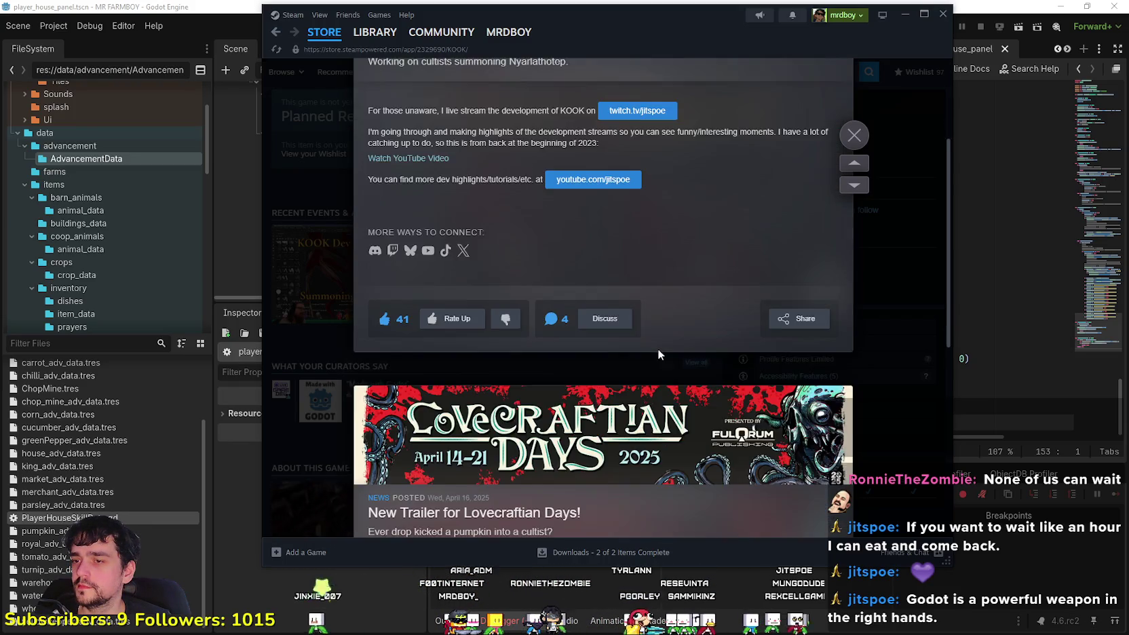
scroll("up", 3)
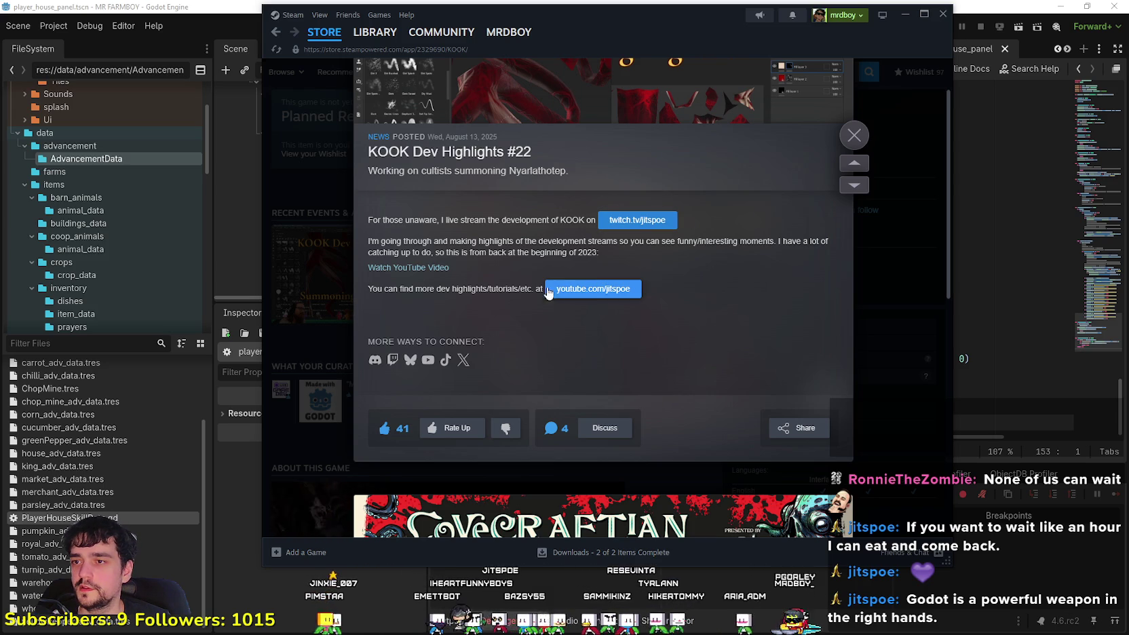
left_click(857, 142)
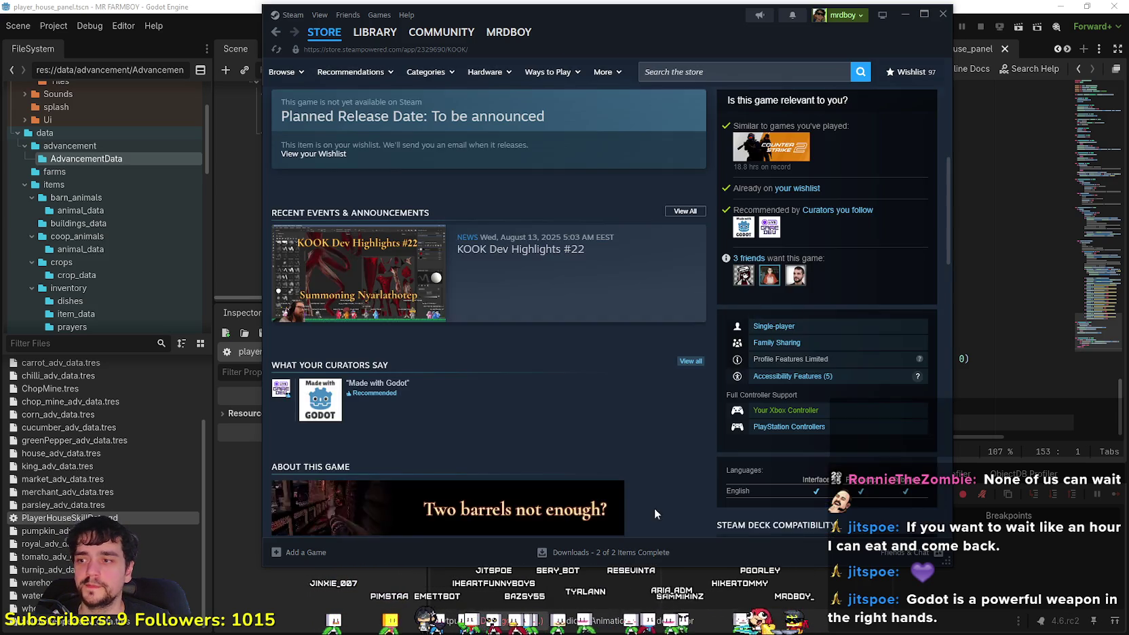
scroll("down", 3)
scroll("up", 3)
key("alt+Tab")
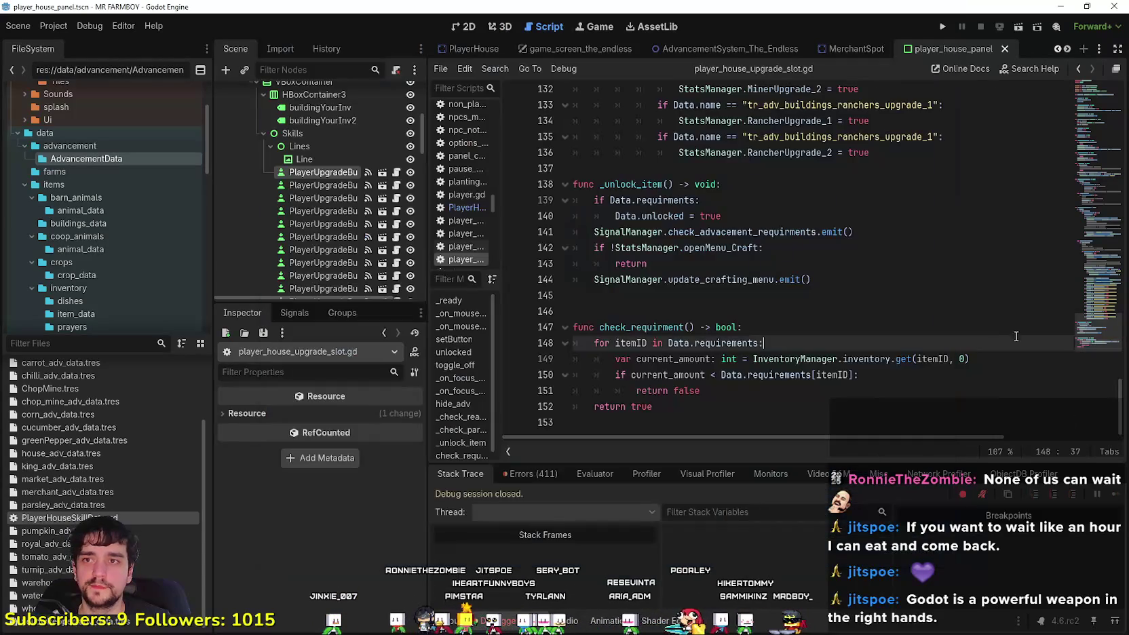
Point out _unlock_item and check_requirment in player_house_upgrade_slot.gd, then return to Steam
left_click(841, 344)
left_click(847, 310)
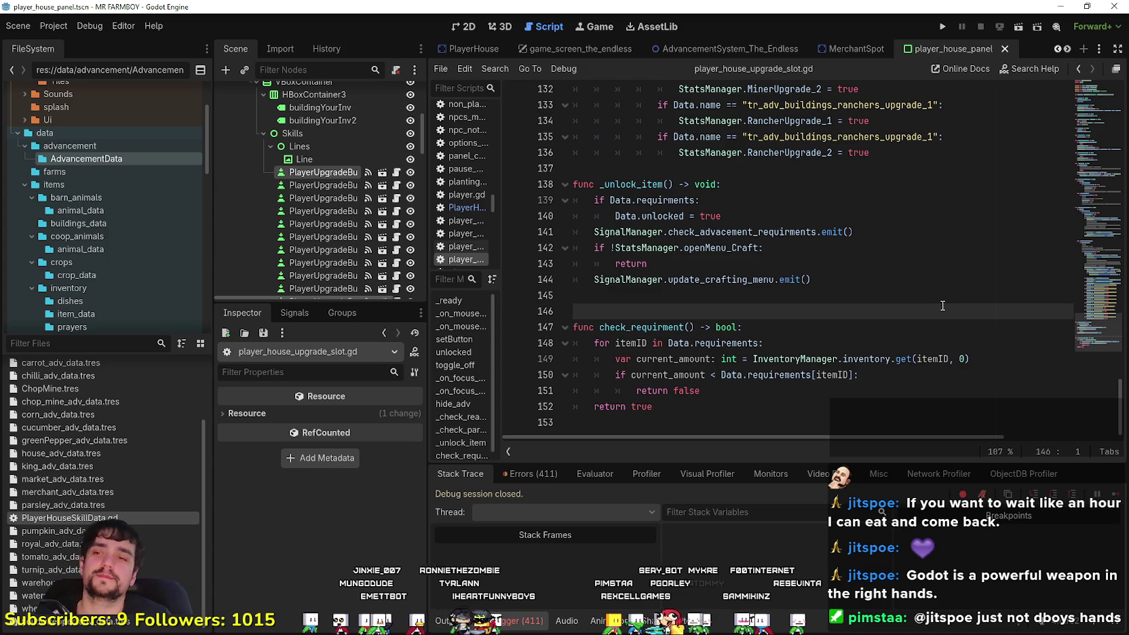
left_click_drag(680, 189, 676, 175)
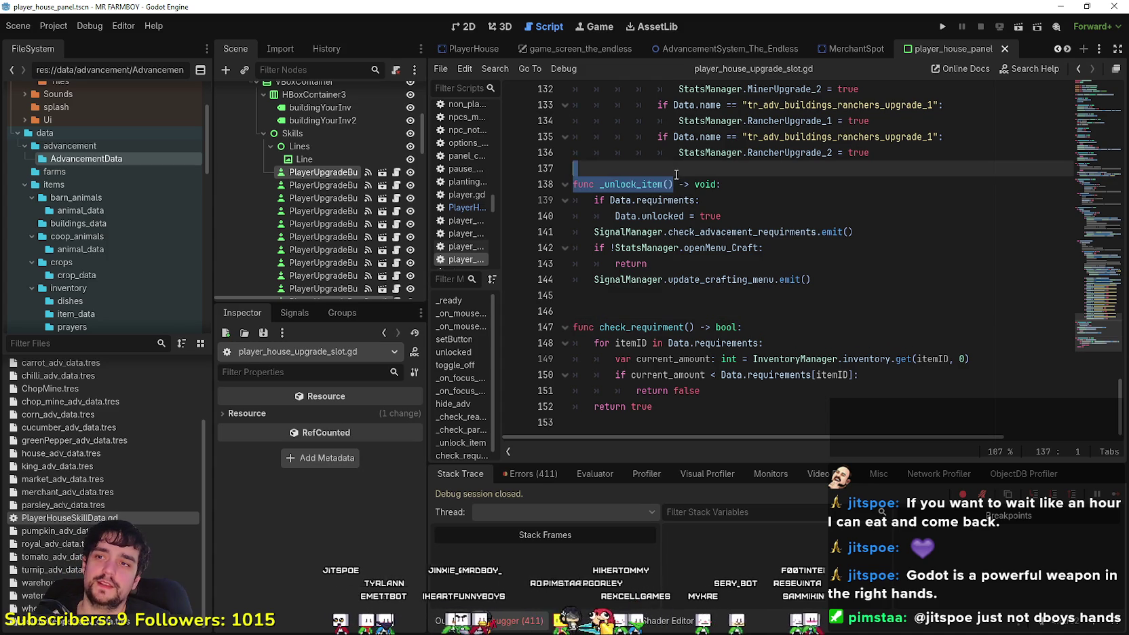
scroll("up", 3)
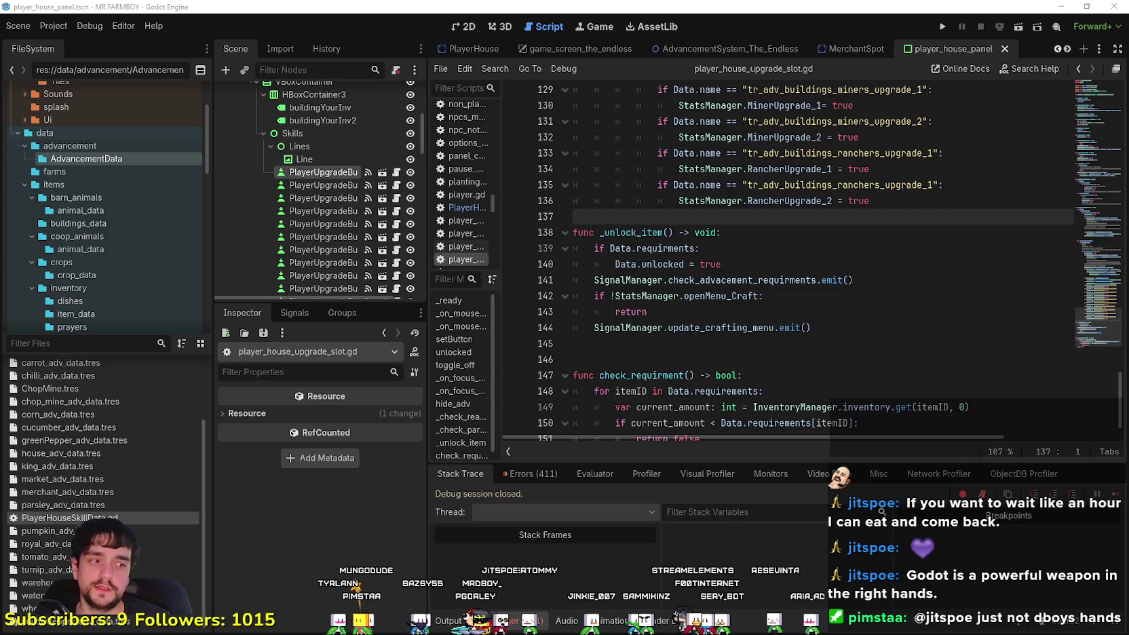
key("alt+Tab")
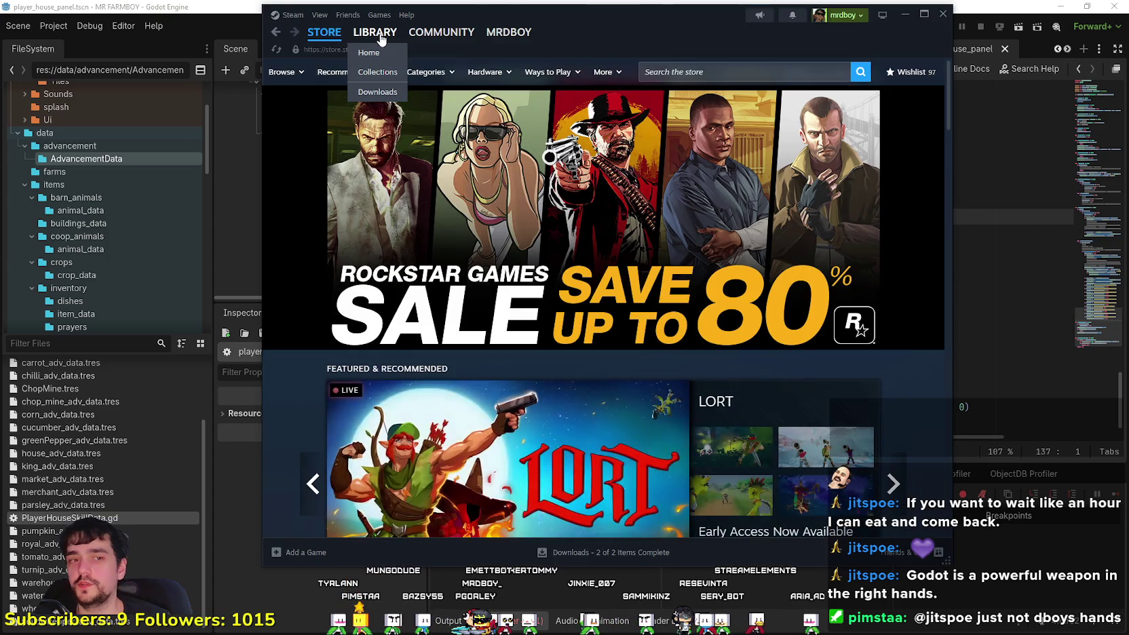
Open the MR FARMBOY store page from the Steam library
left_click(374, 32)
left_click(342, 148)
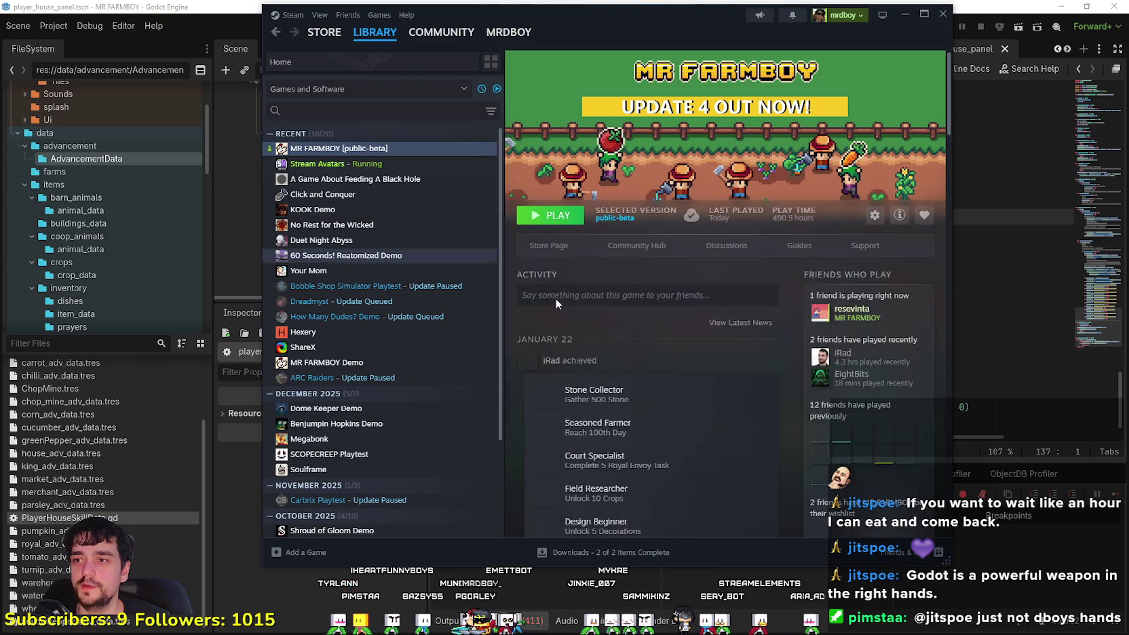
left_click(546, 253)
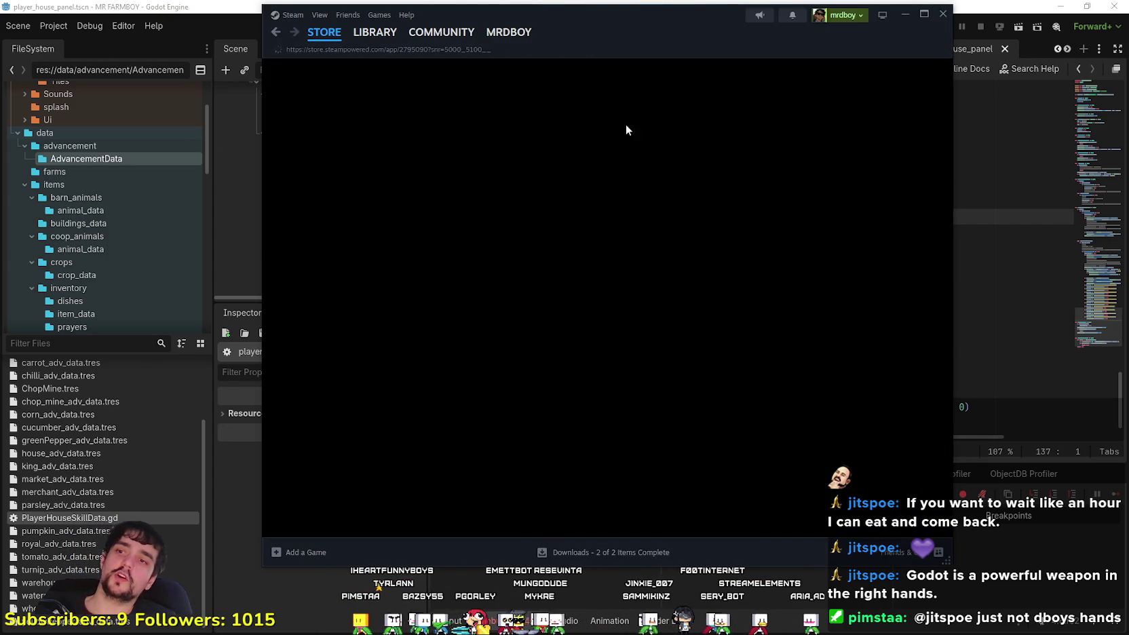
left_click_drag(599, 33, 648, 88)
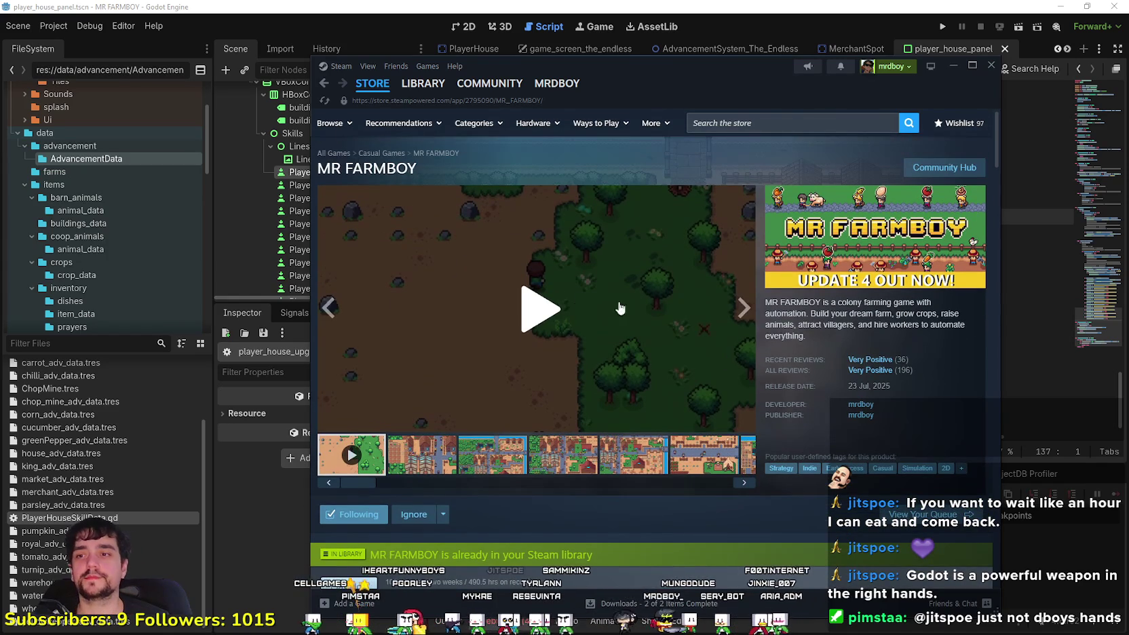
Play the MR FARMBOY trailer, then hide Steam and start a debug run from Godot
left_click(551, 330)
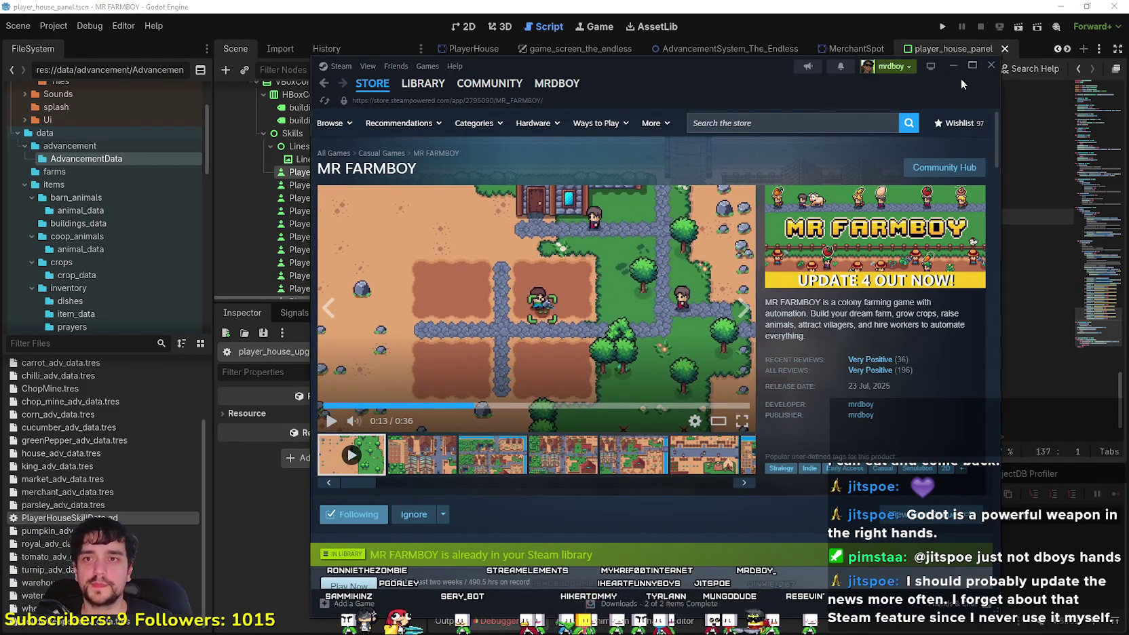
left_click(953, 65)
left_click(942, 25)
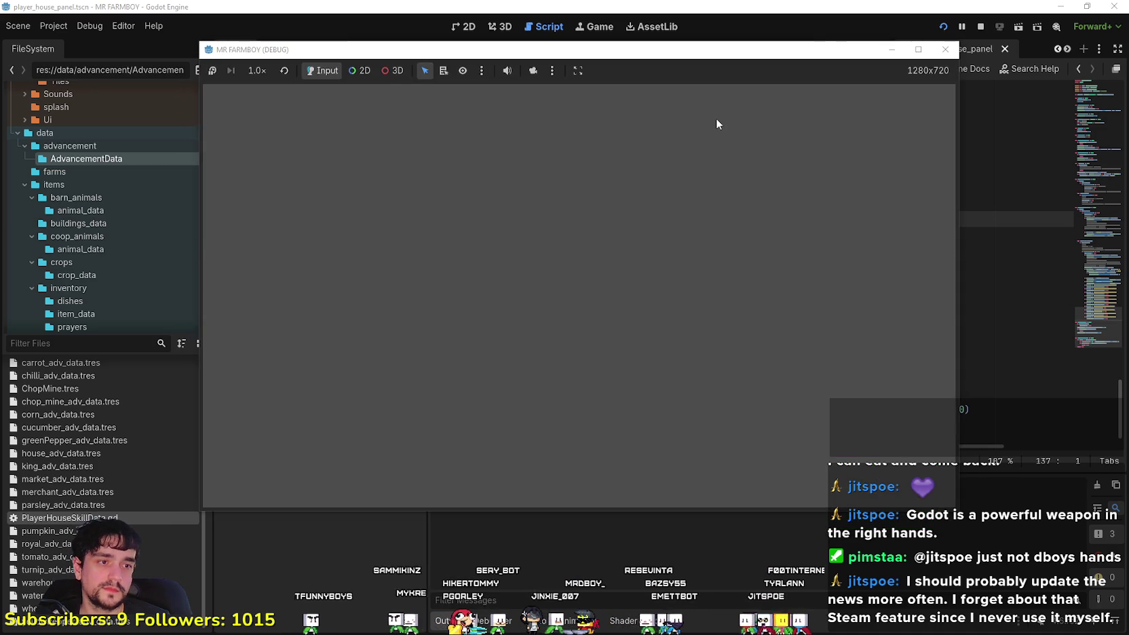
Start a new save in a maximized debug window and set the game speed to 2.0x
left_click(570, 258)
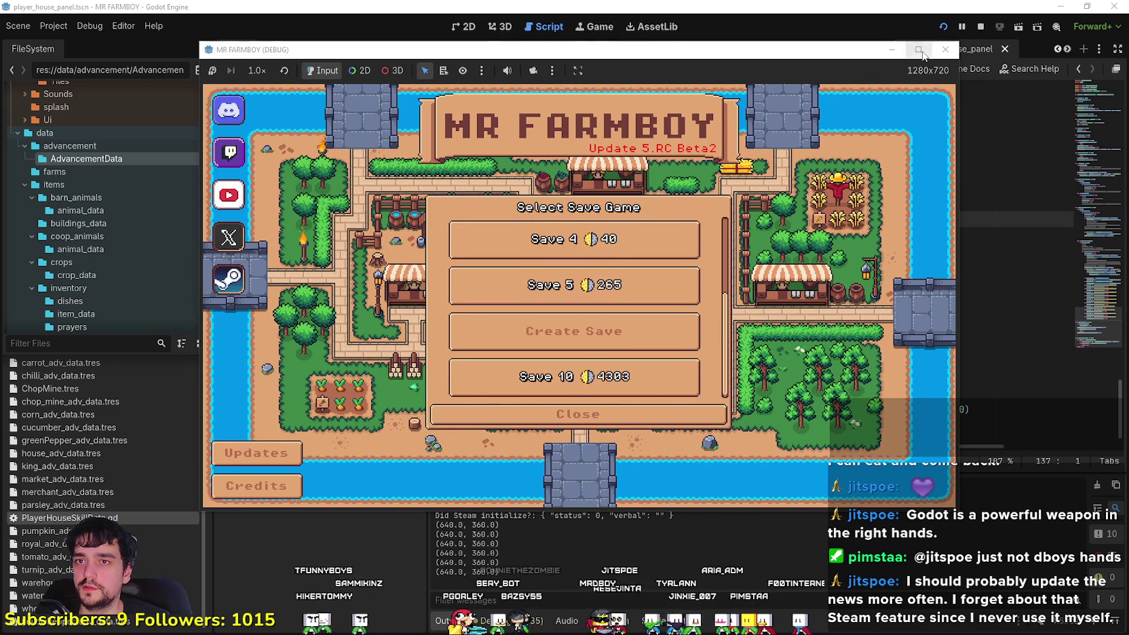
left_click(920, 51)
scroll("up", 3)
scroll("down", 3)
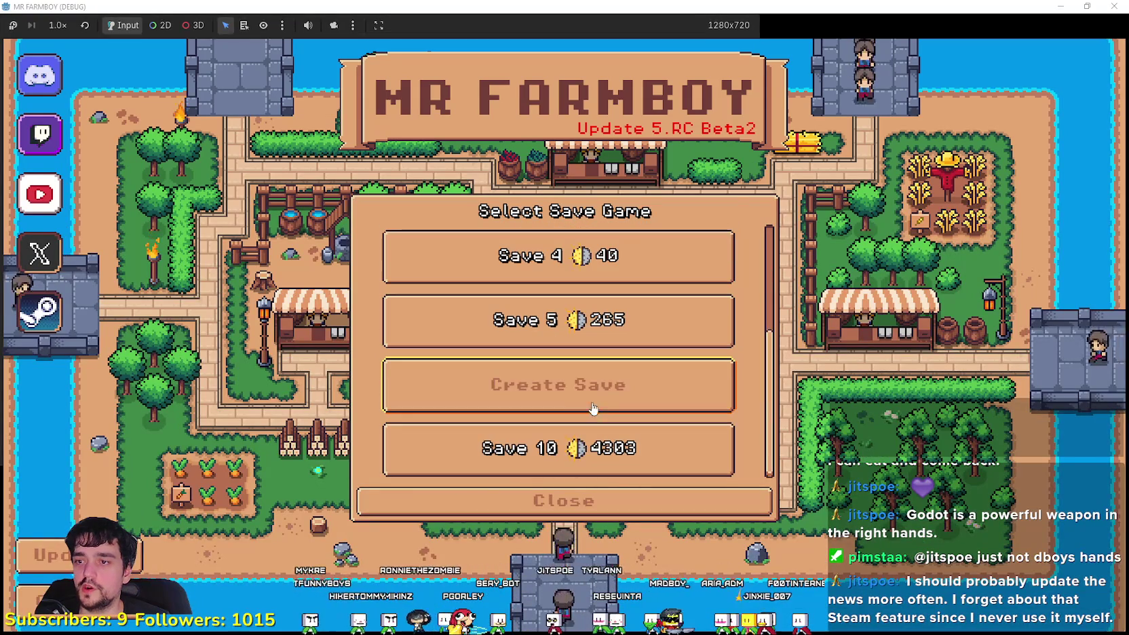
left_click(587, 392)
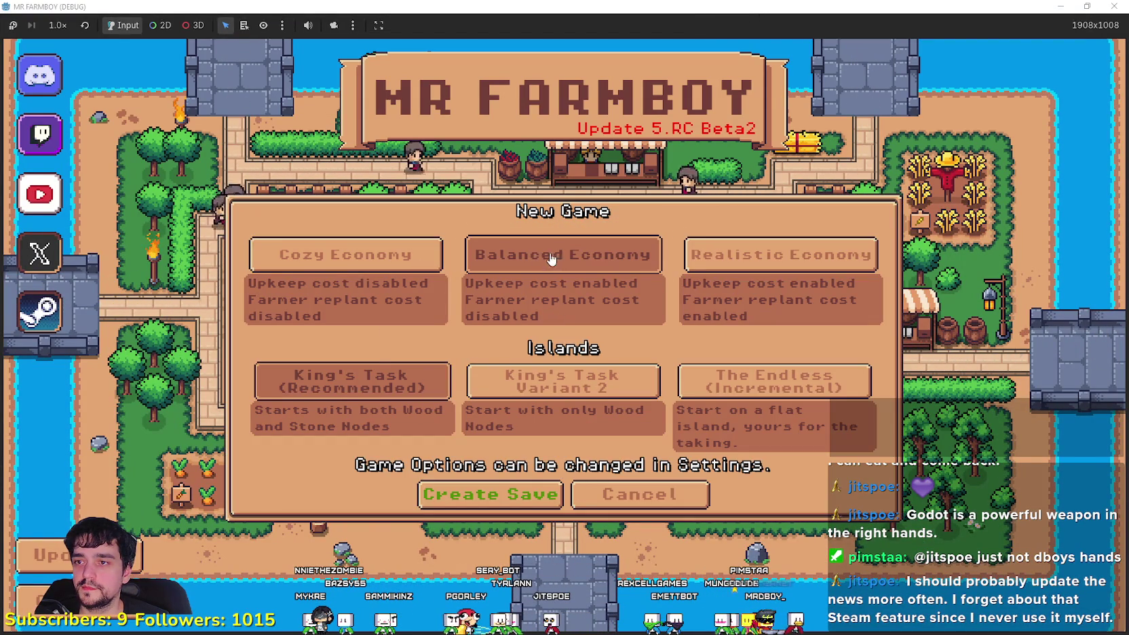
left_click(516, 494)
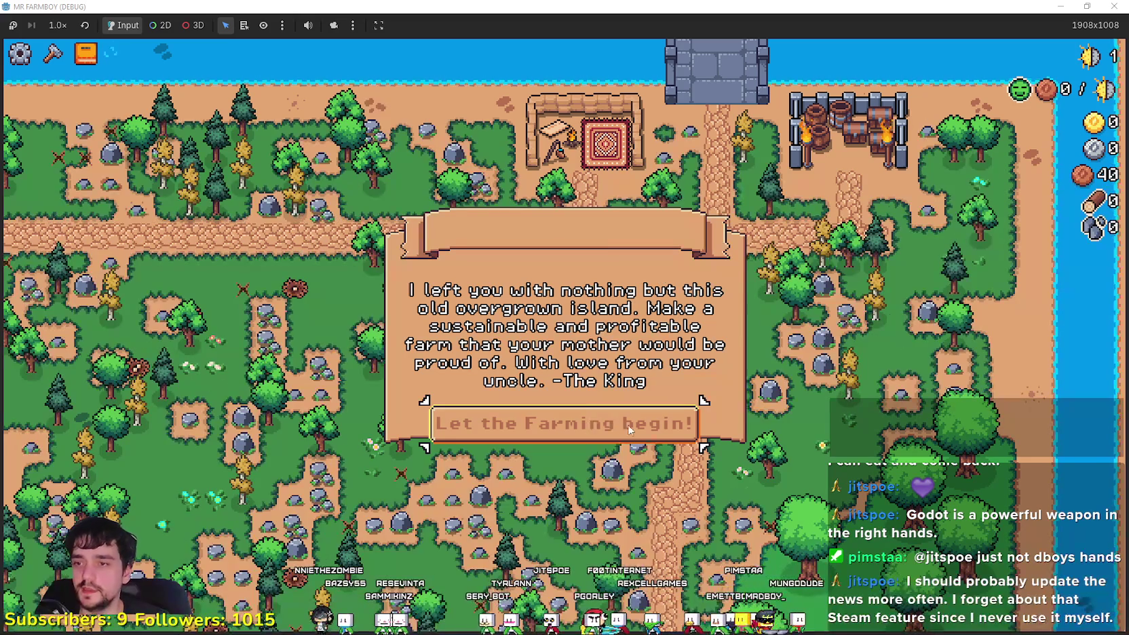
left_click(612, 423)
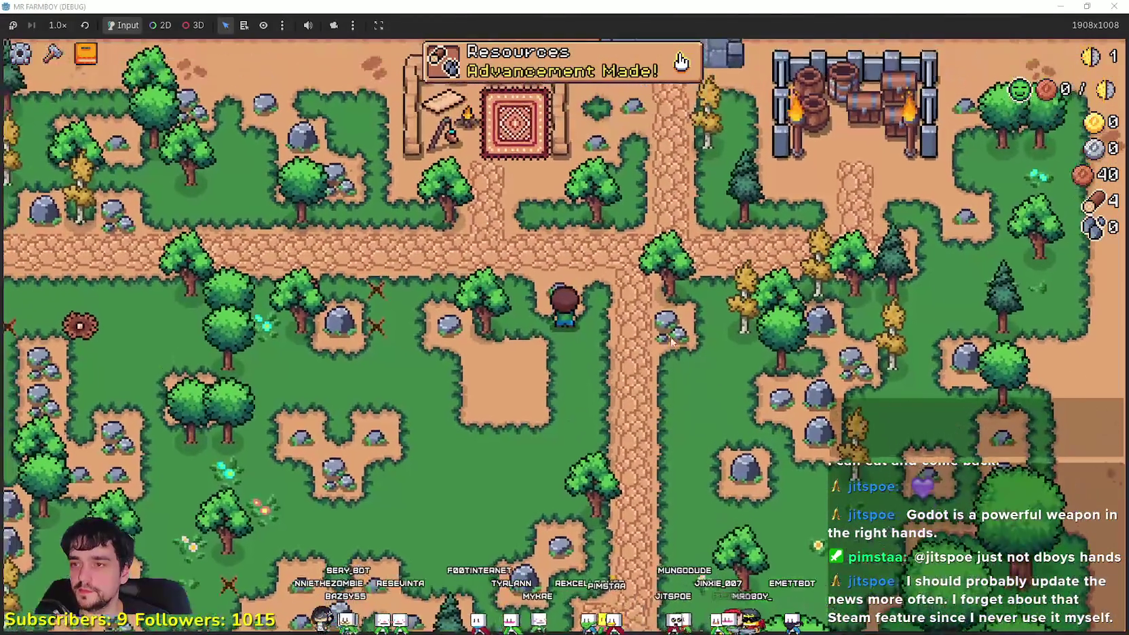
left_click(57, 25)
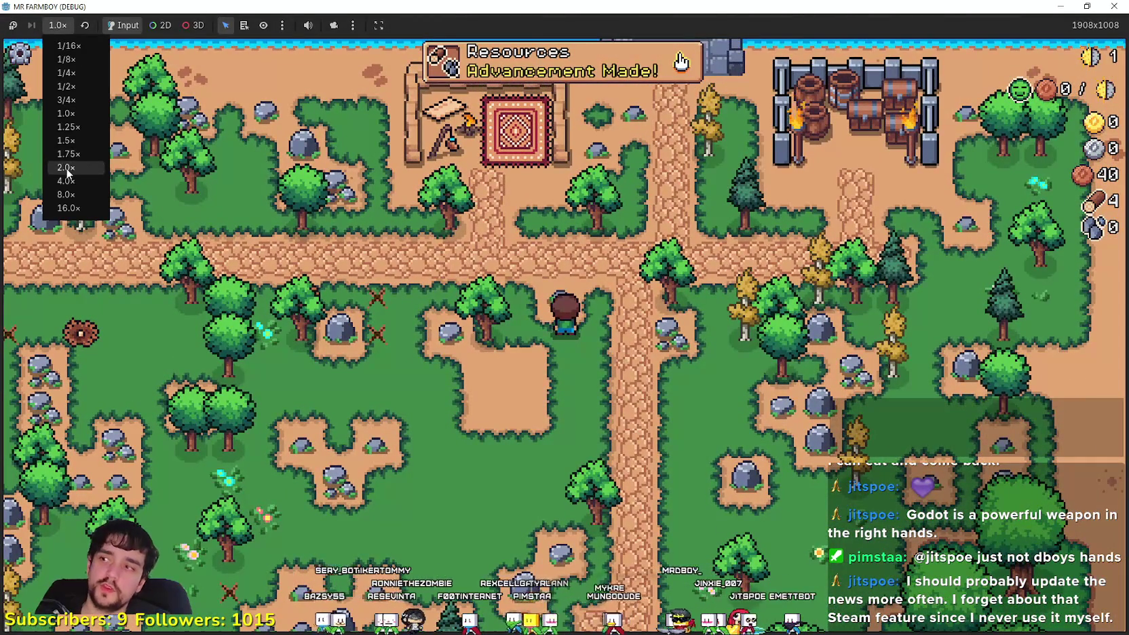
left_click(55, 169)
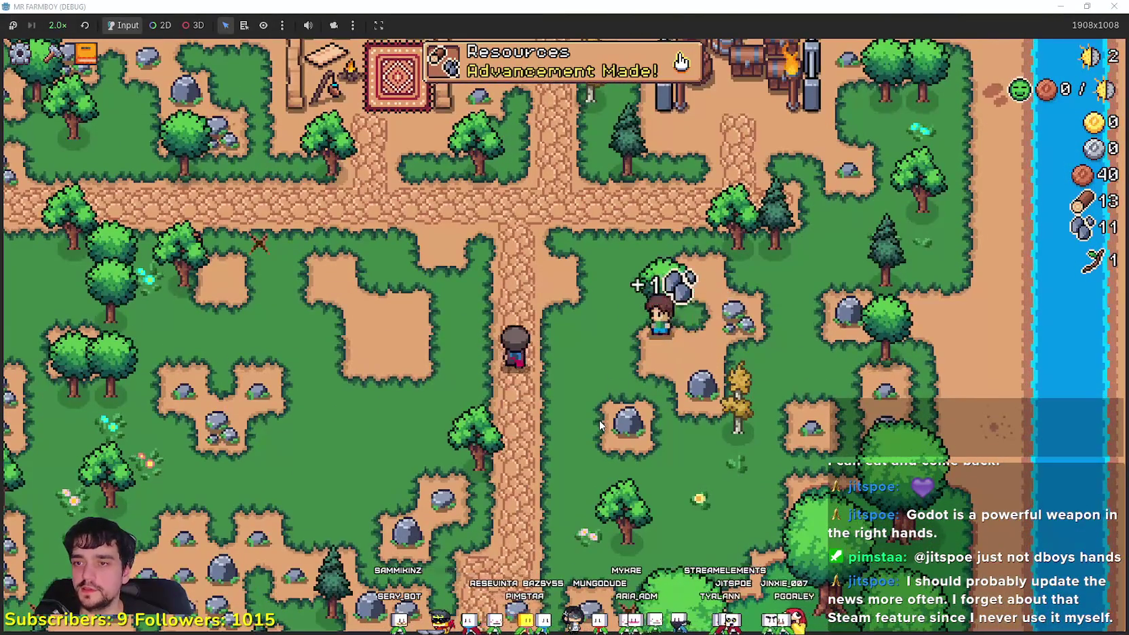
Unlock the Market advancement through the advancements overview
key("a")
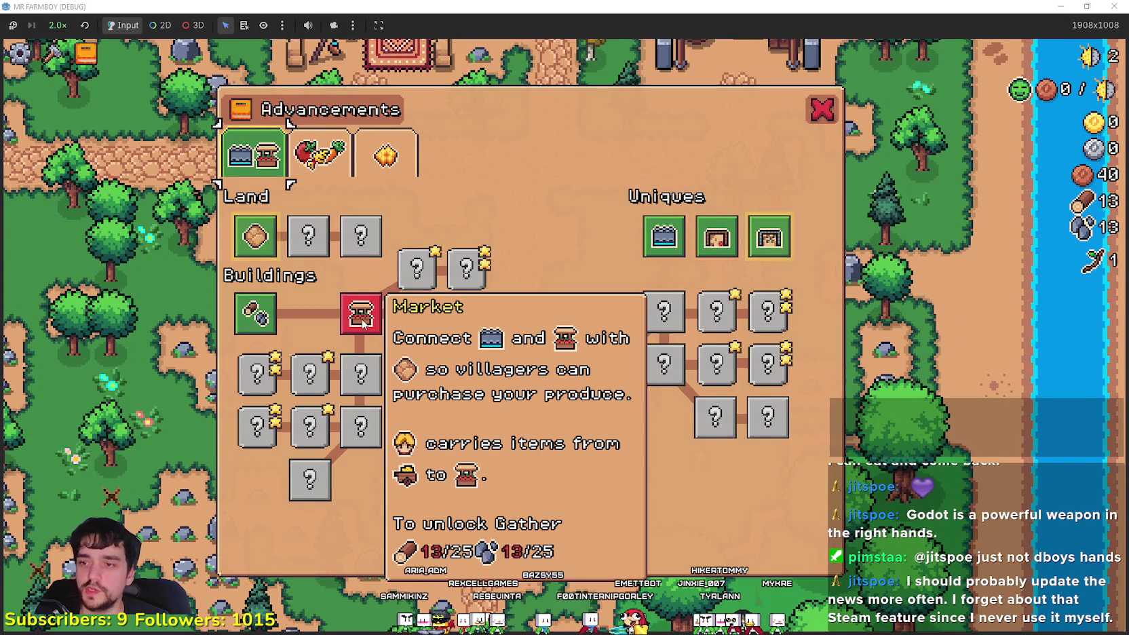
left_click(819, 110)
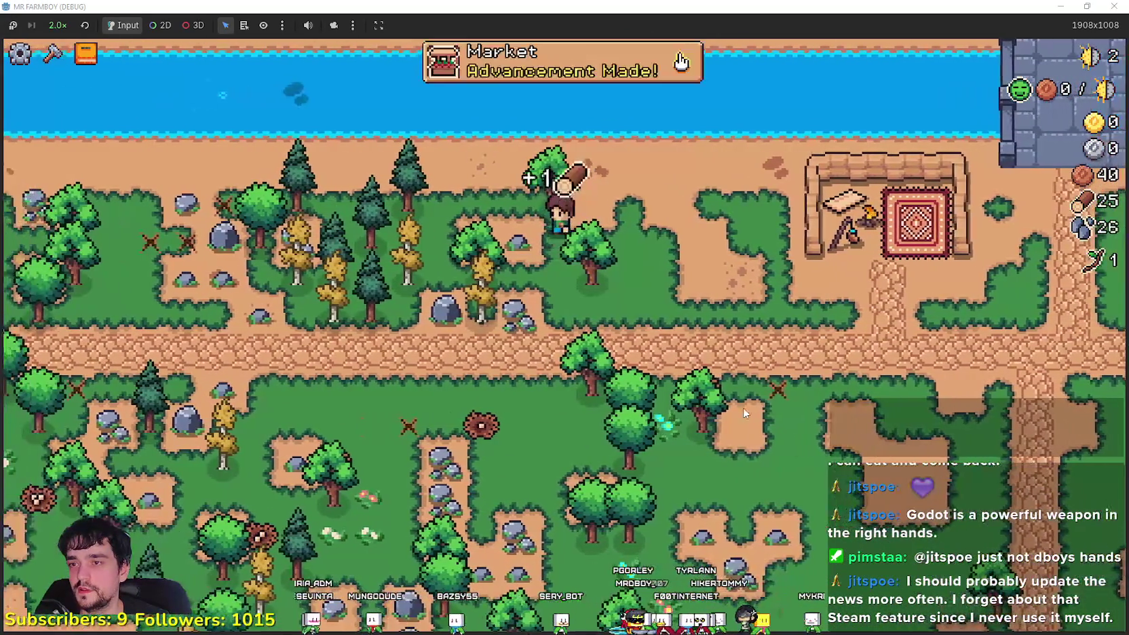
left_click(523, 73)
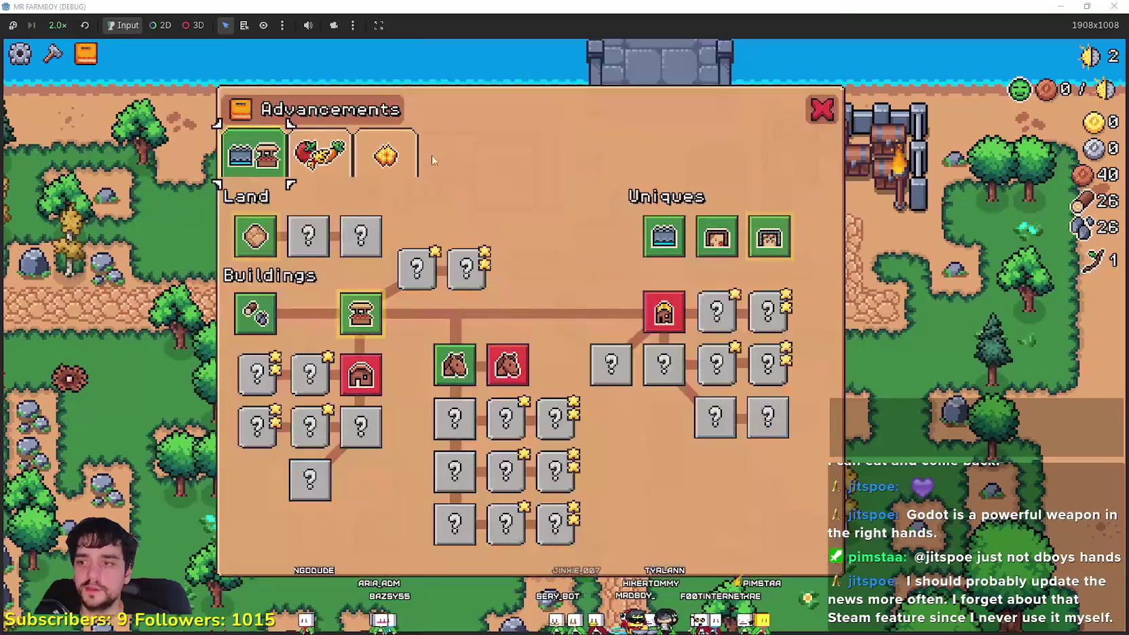
mouse_move(376, 314)
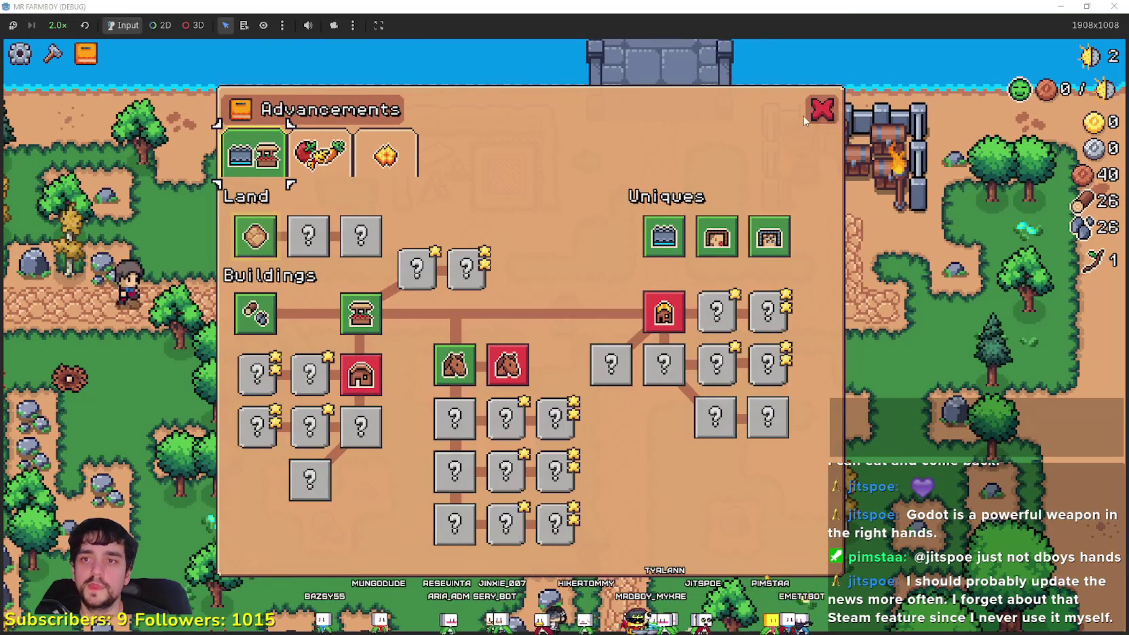
key("Escape")
Build a Market stall from the Buildings crafting list on the path beside the farmer
key("c")
left_click(47, 377)
key("w")
key("s")
left_click(848, 367)
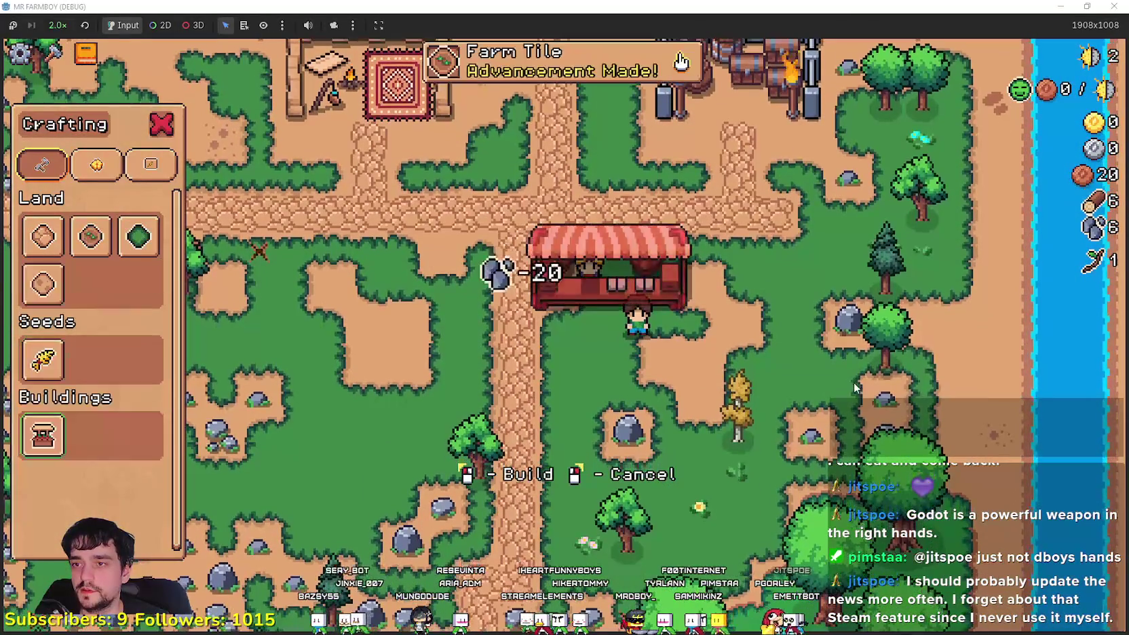
Cancel farm-tile placement and put the fibre up for sale at the market stall
key("a")
scroll("up", 3)
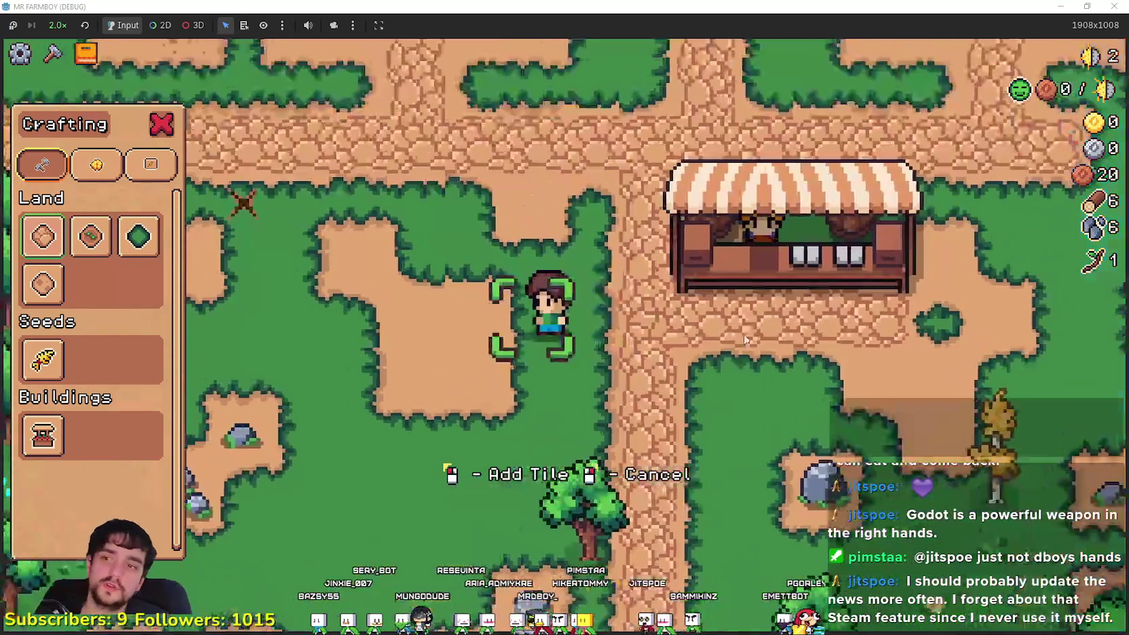
right_click(682, 312)
key("e")
left_click(581, 257)
key("s")
scroll("down", 3)
scroll("up", 3)
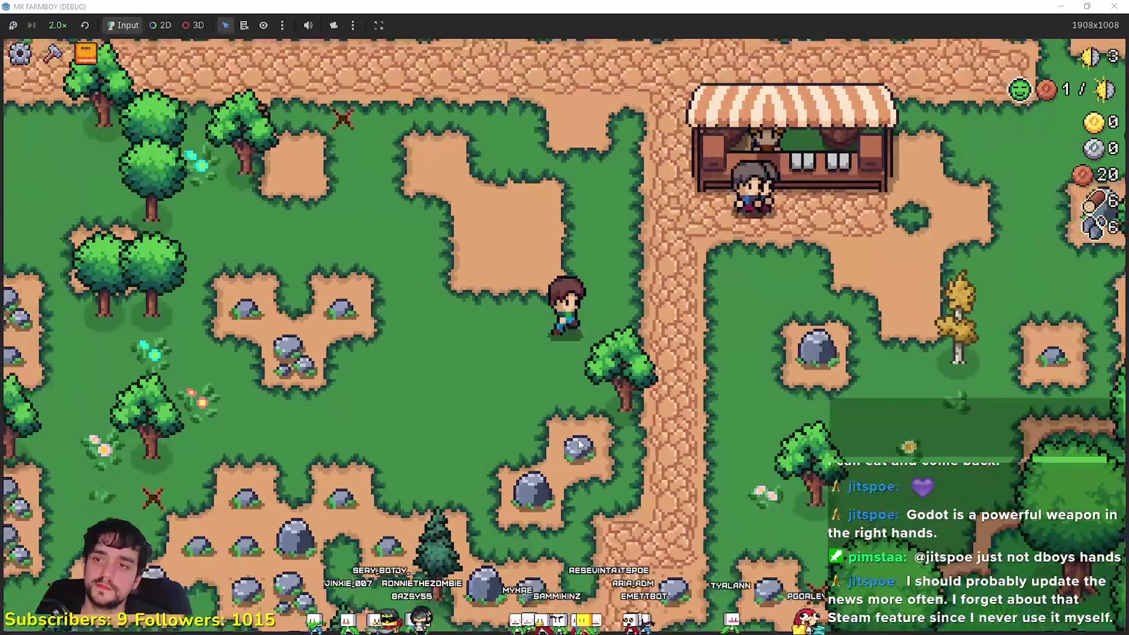
key("d")
key("w")
key("s")
scroll("down", 3)
Lay out a field of Farm Tiles beside the stall by walking across the area
key("c")
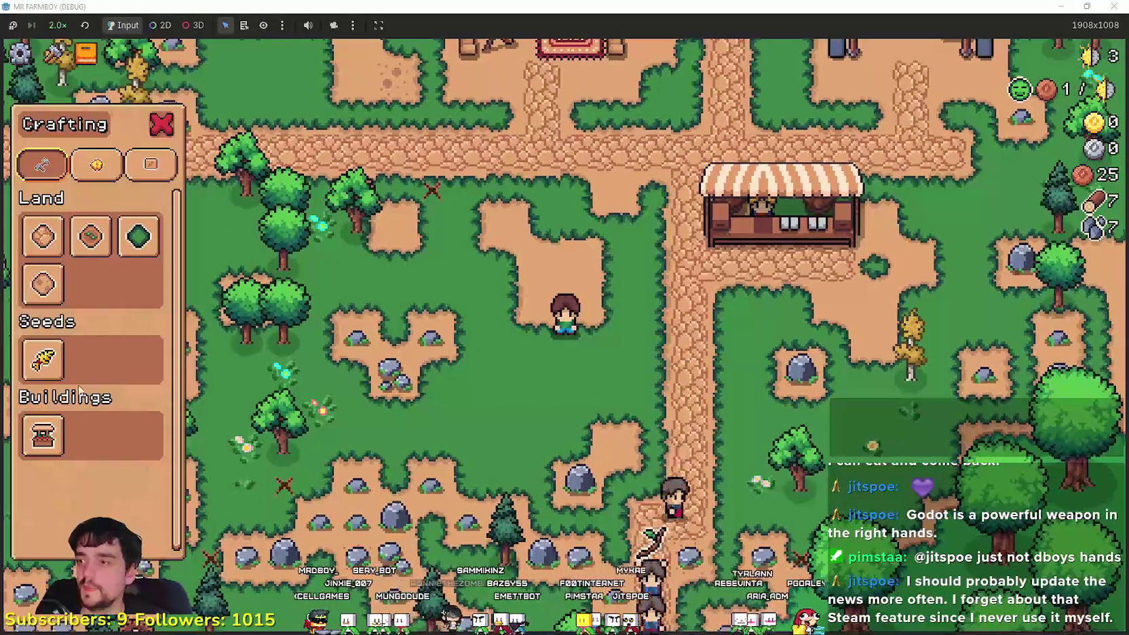
left_click(87, 235)
key("w")
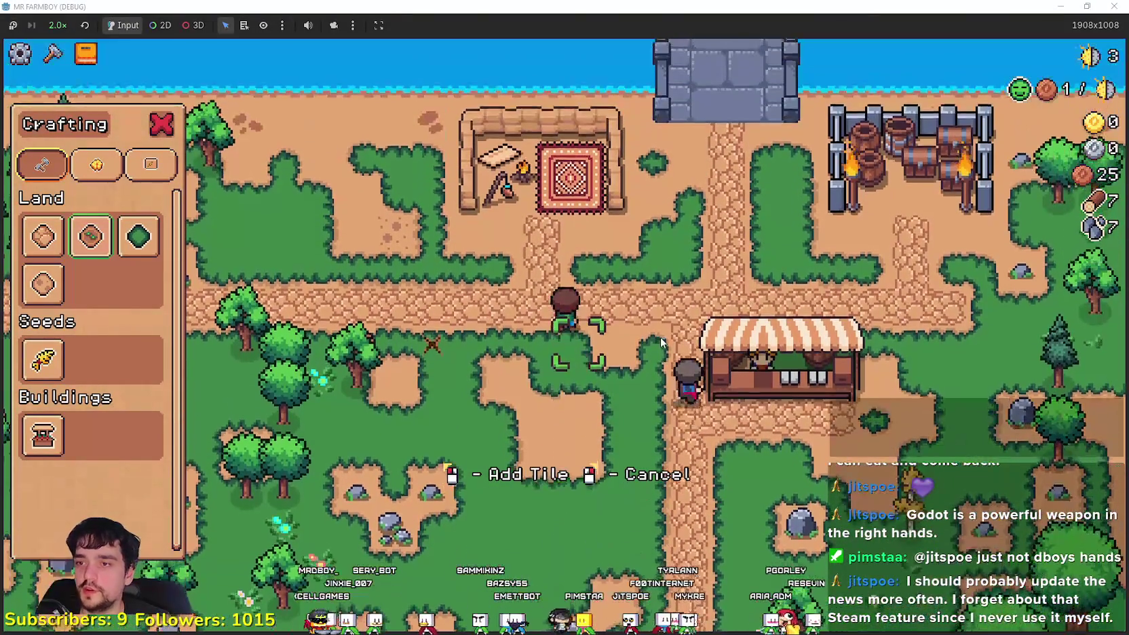
key("a")
left_click_drag(639, 373, 520, 376)
key("s")
key("d")
key("w")
key("a")
Plant three rows of wheat seeds across the new field
left_click(42, 359)
key("w")
key("a")
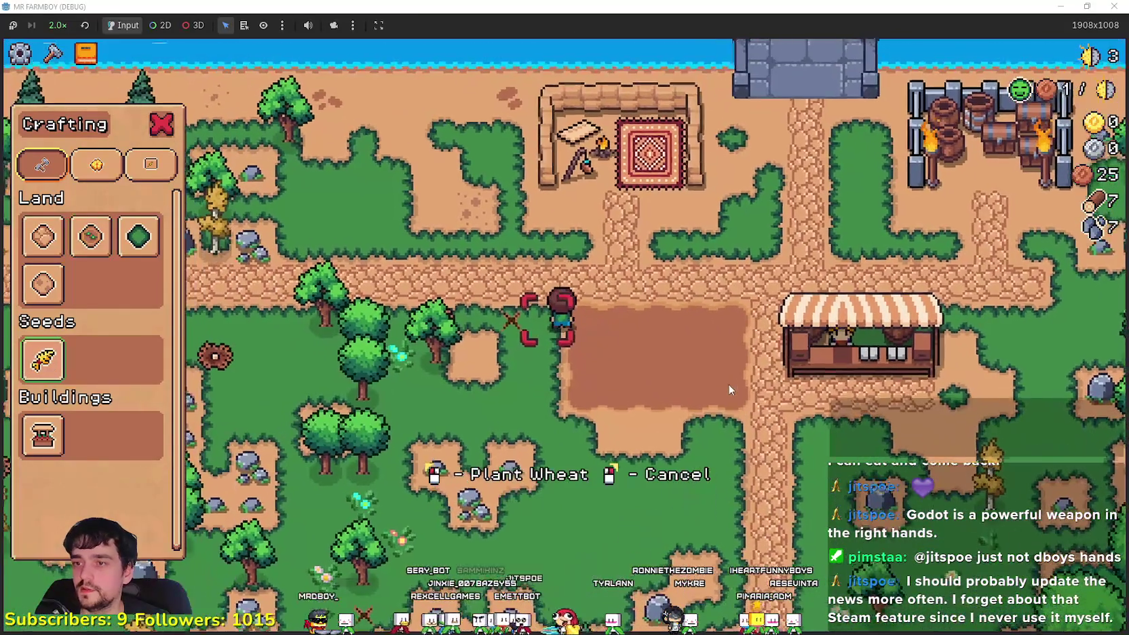
left_click(723, 385)
key("d")
left_click_drag(722, 385, 597, 368)
key("s")
key("a")
key("s")
key("d")
key("Escape")
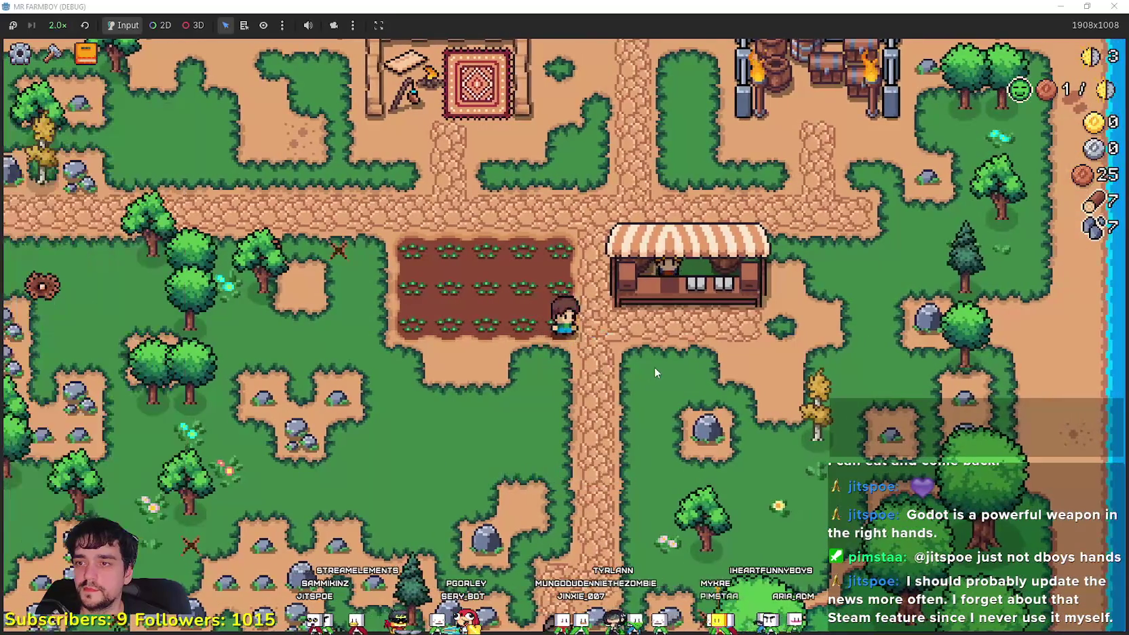
Walk around the field beside the shop while the wheat grows
scroll("up", 3)
key("w")
key("a")
key("s")
key("d")
key("w")
key("w")
scroll("down", 3)
key("a")
scroll("up", 3)
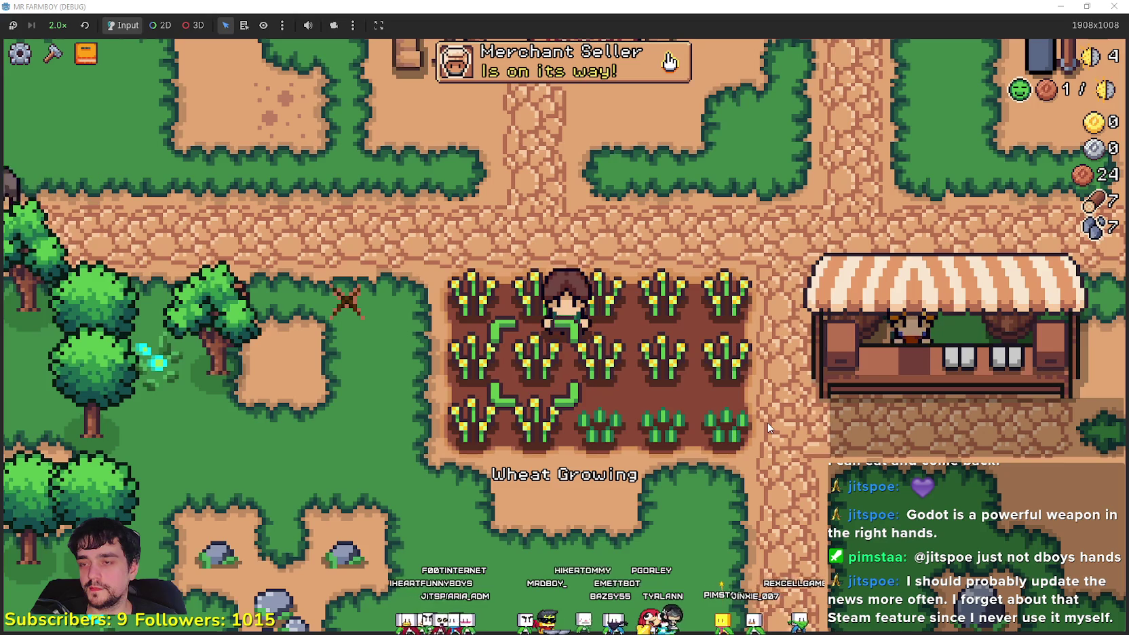
Chop down the small tree by the path and head back toward the wheat field
key("a")
key("w")
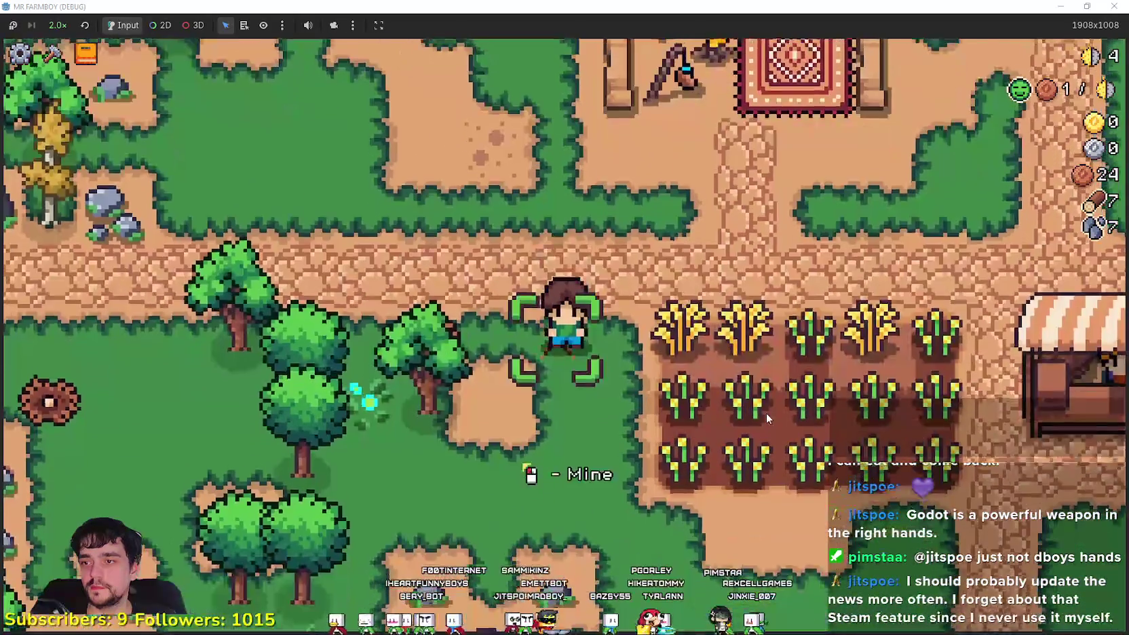
key("a")
left_click(770, 407)
key("d")
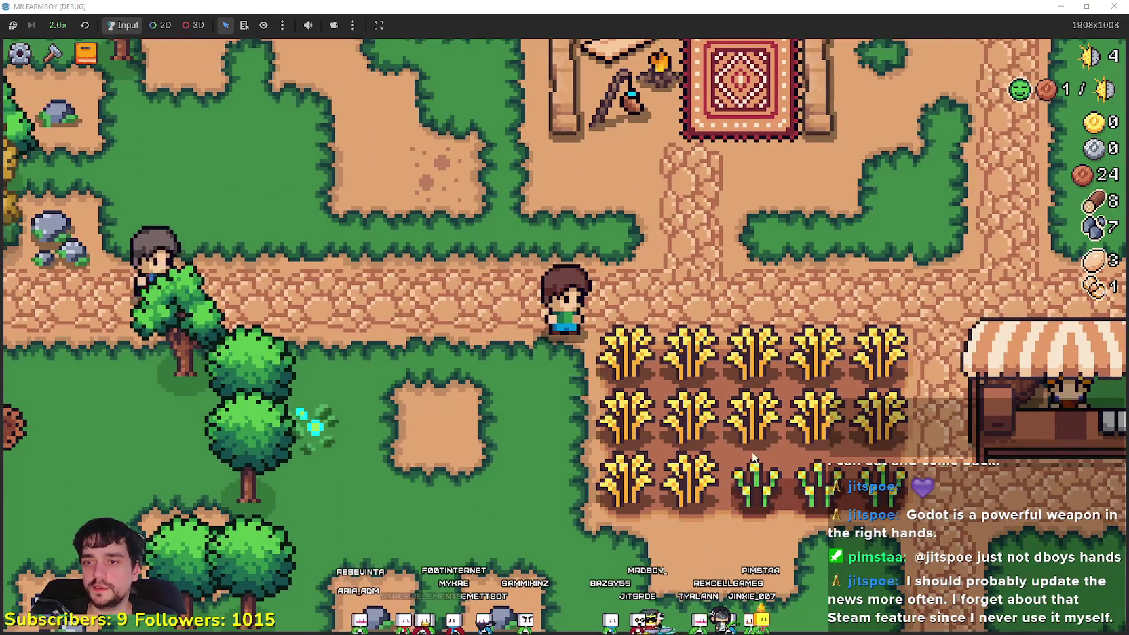
key("d")
Harvest all the ripe wheat row by row, collecting 15 wheat
left_click(751, 452)
left_click(768, 417)
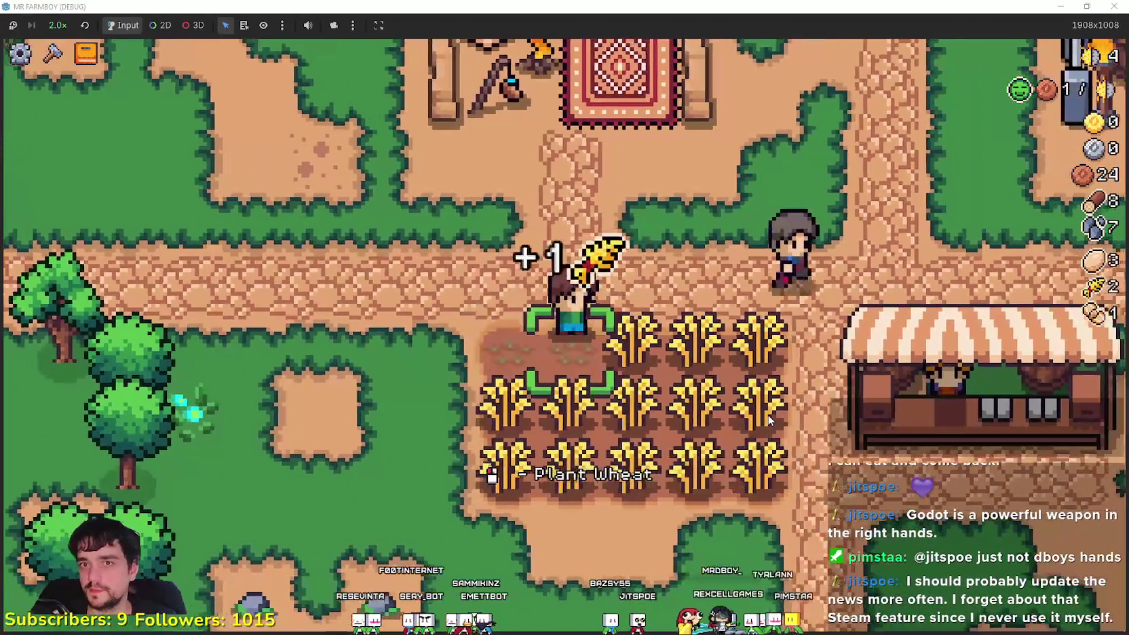
key("d")
left_click(767, 415)
key("s")
left_click(767, 415)
key("a")
left_click(767, 415)
left_click(767, 415)
left_click(767, 415)
key("d")
left_click(768, 415)
left_click(768, 415)
Put the Wild Egg stack up for sale in the market stall's sell slot
key("e")
left_click_drag(543, 313, 491, 468)
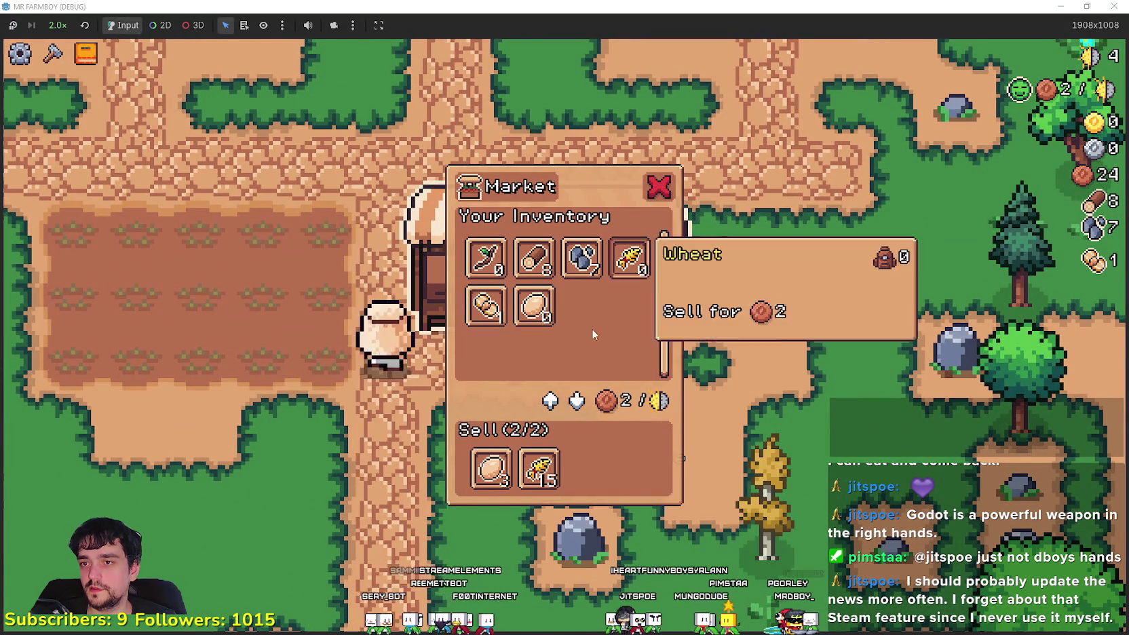
key("e")
key("a")
key("s")
Review the crops tab of the Advancements overview
key("Tab")
left_click(306, 163)
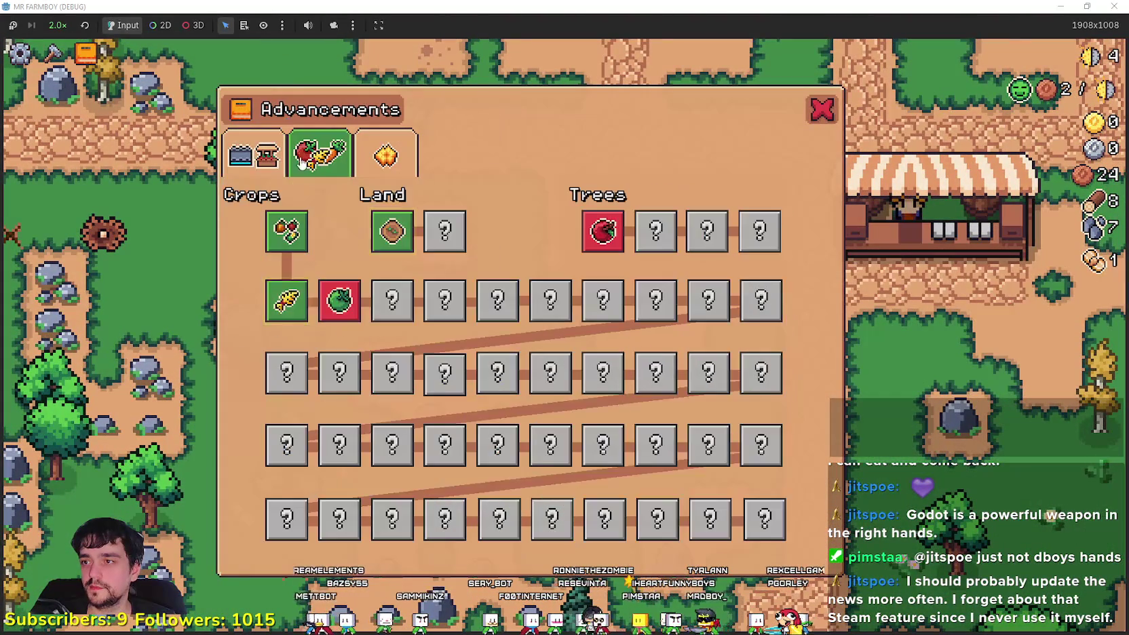
key("d")
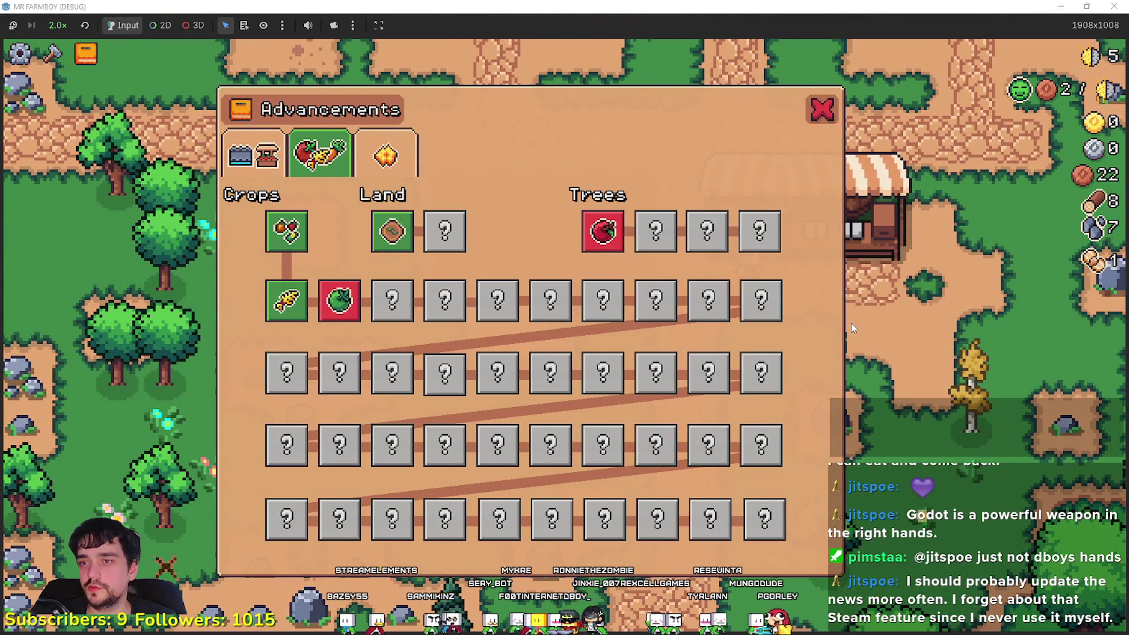
left_click(828, 112)
Walk past the stalls, then pause the game and bring up the game speed choices
key("w")
key("s")
key("w")
key("s")
key("w")
key("Escape")
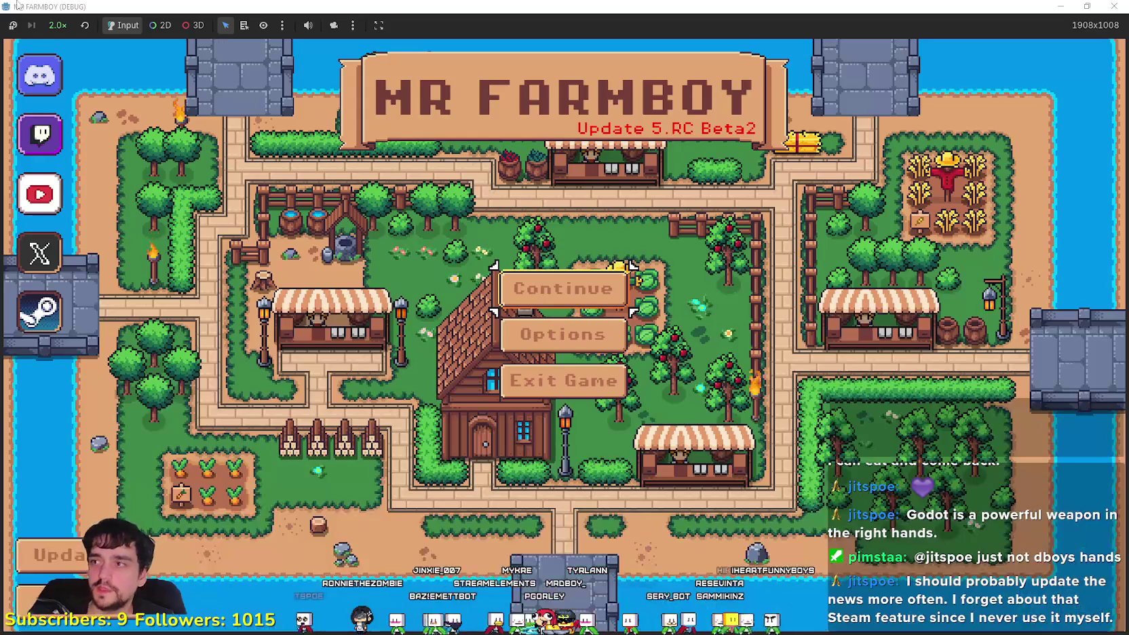
left_click(64, 26)
Set game speed to 1.0× and load Save 2
left_click(71, 113)
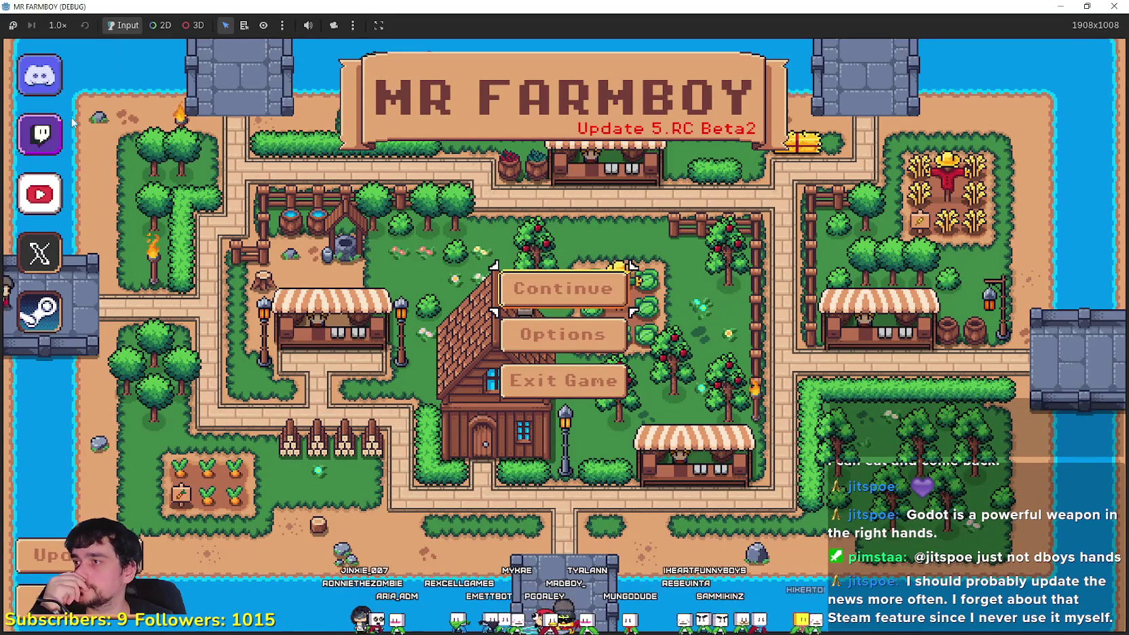
left_click(563, 289)
scroll("down", 3)
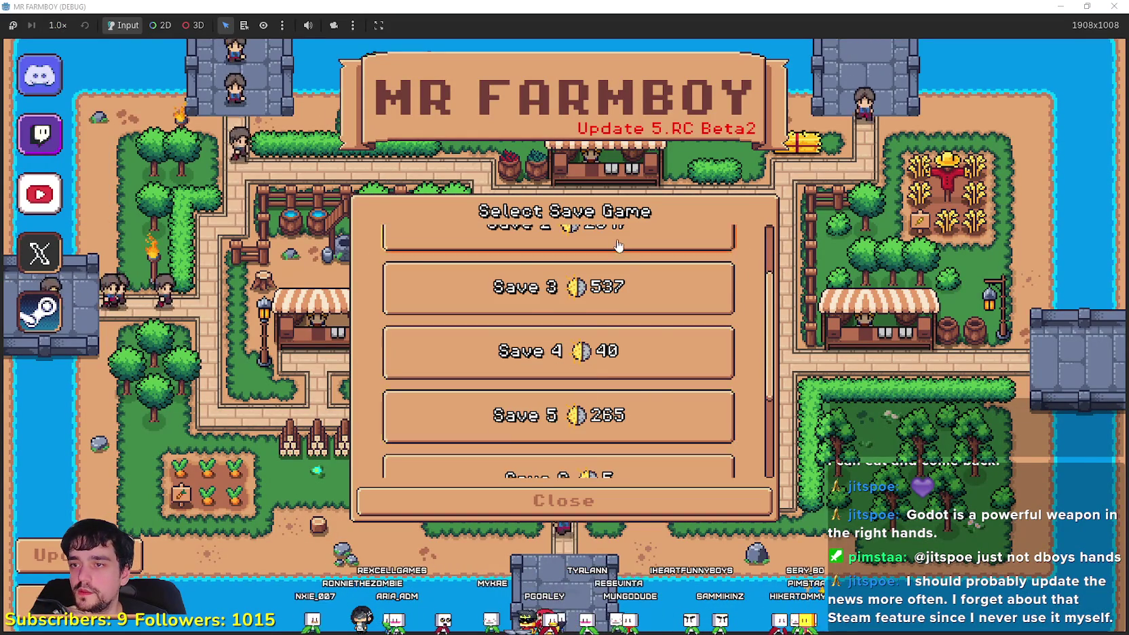
scroll("up", 3)
left_click(547, 332)
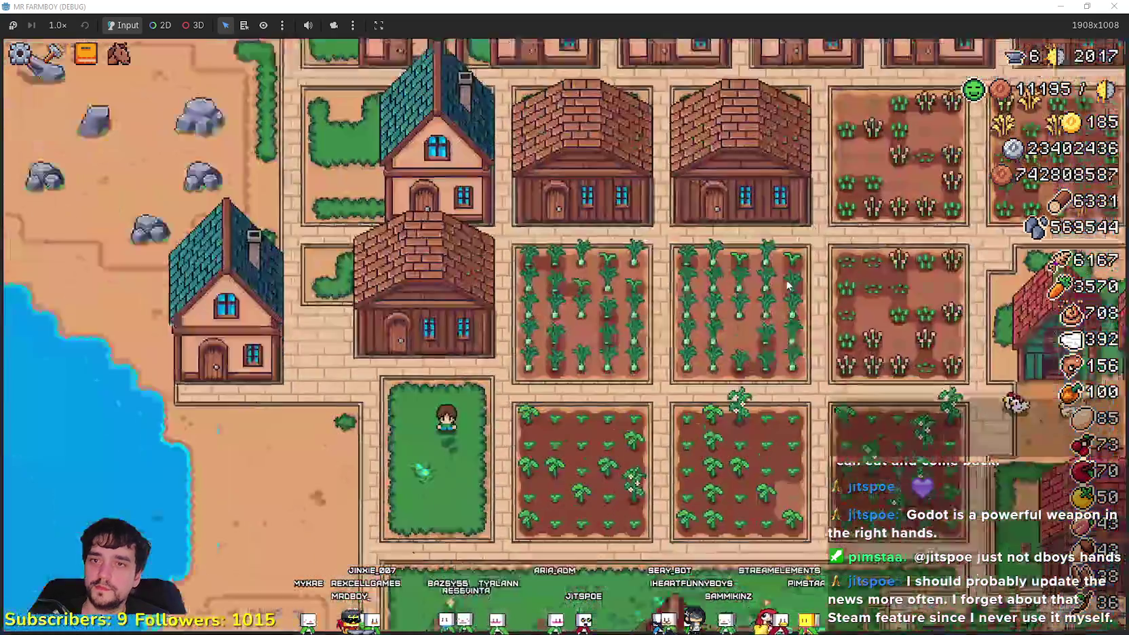
Mount the horse and ride across the farm between the crop plots
key("w")
key("d")
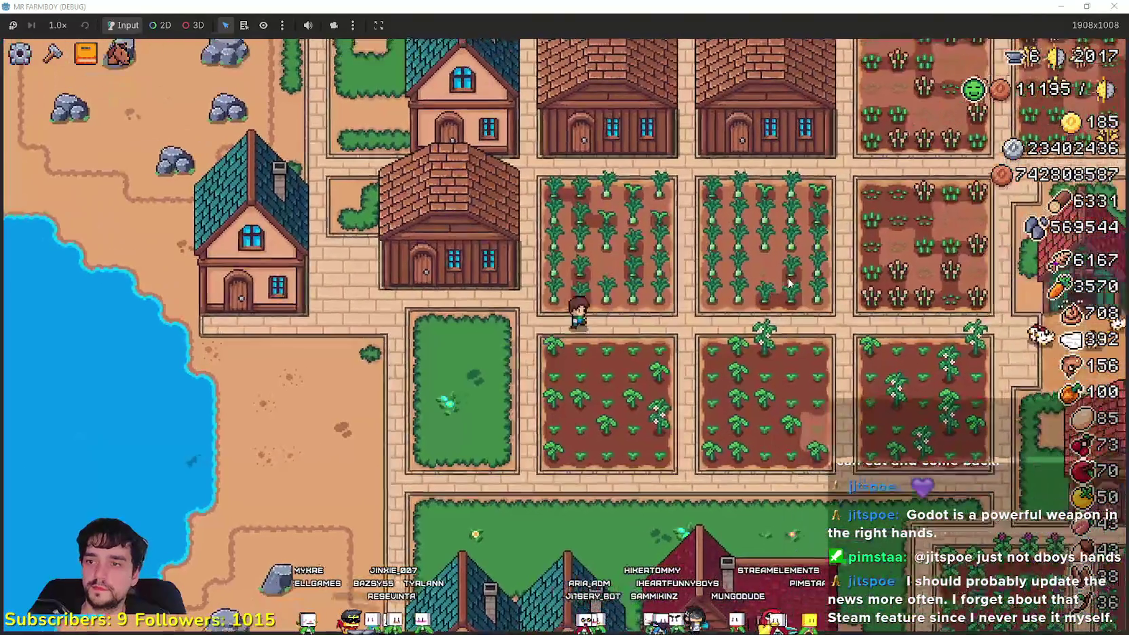
key("h")
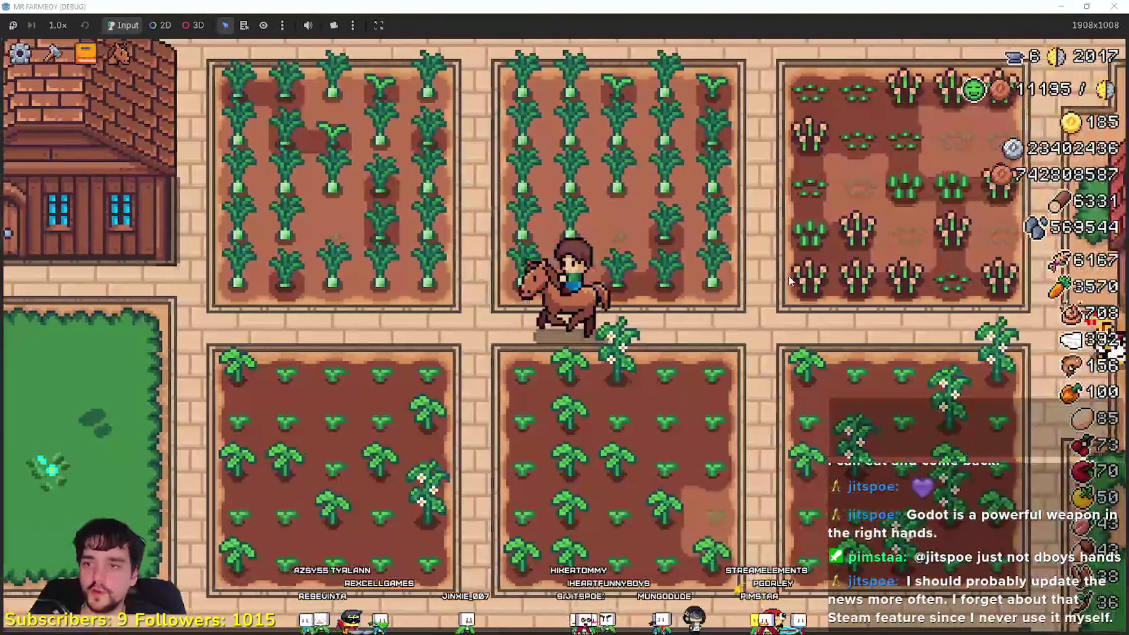
key("a")
key("h")
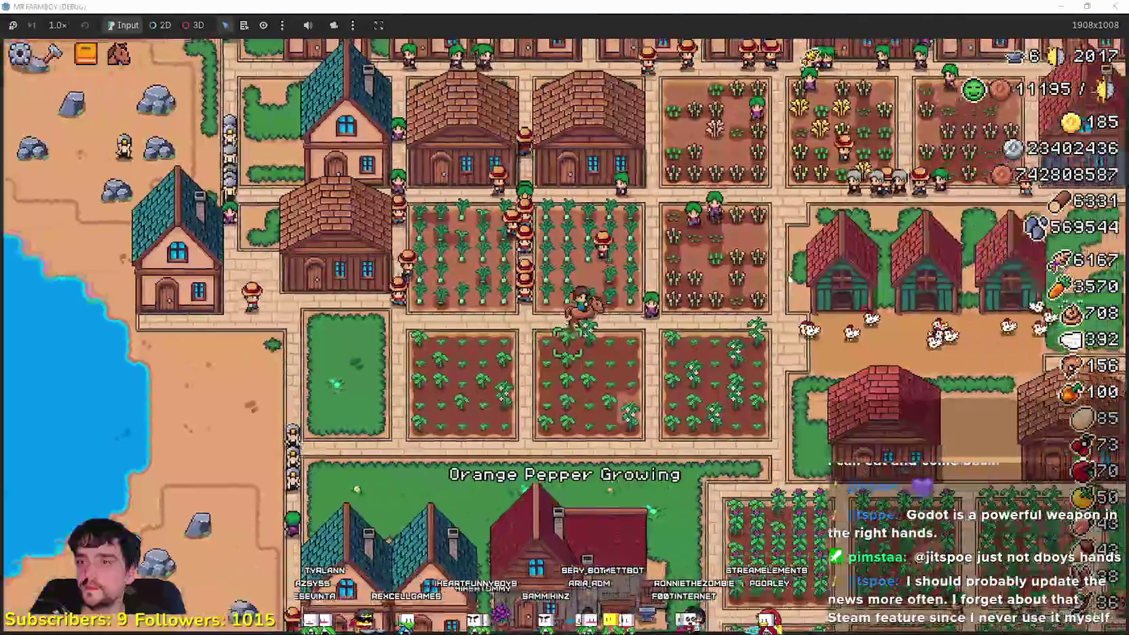
scroll("up", 3)
key("w")
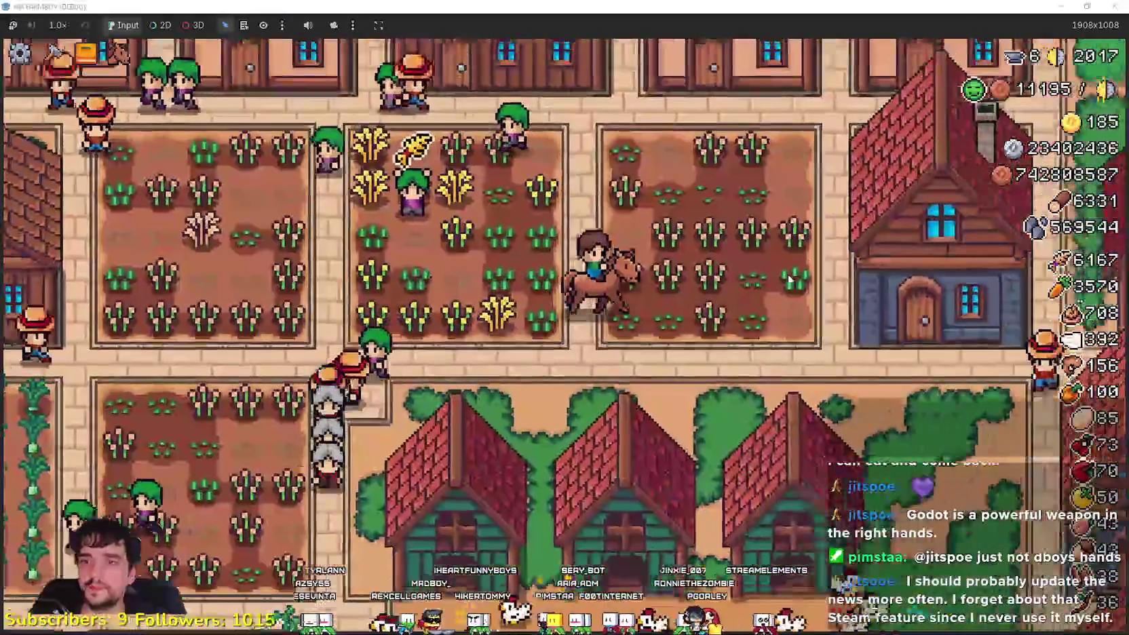
scroll("down", 3)
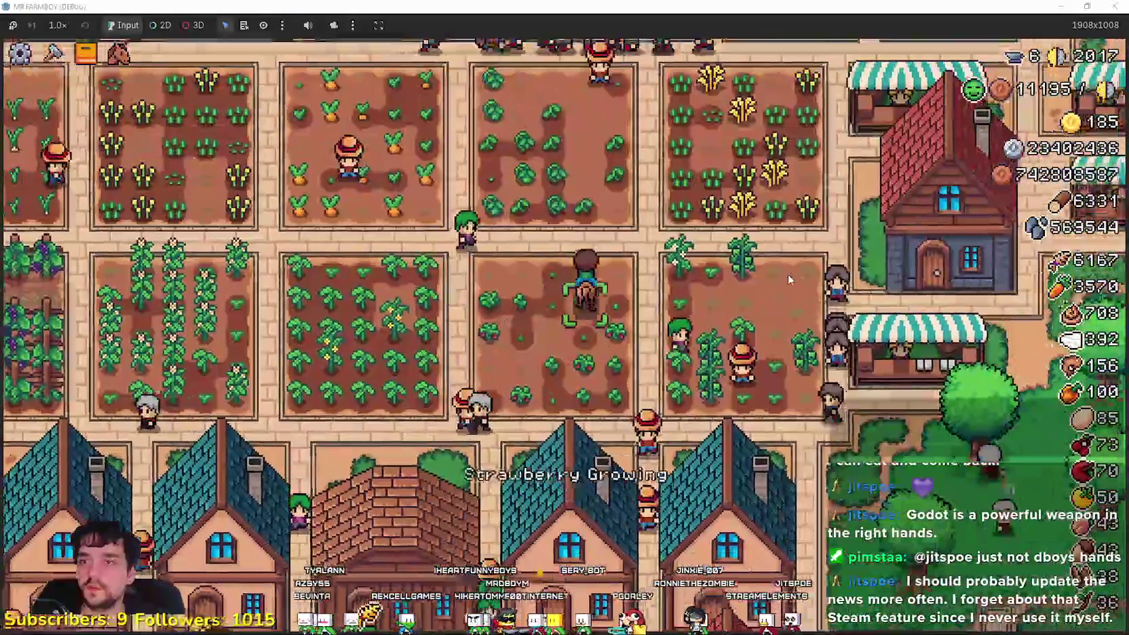
scroll("up", 3)
scroll("down", 3)
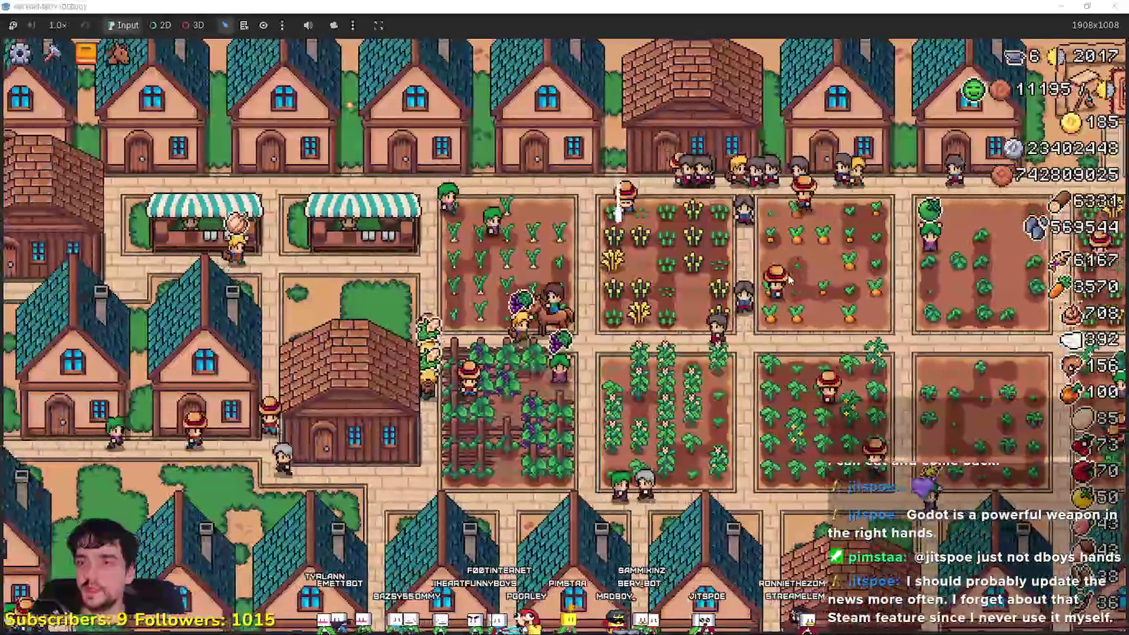
scroll("up", 3)
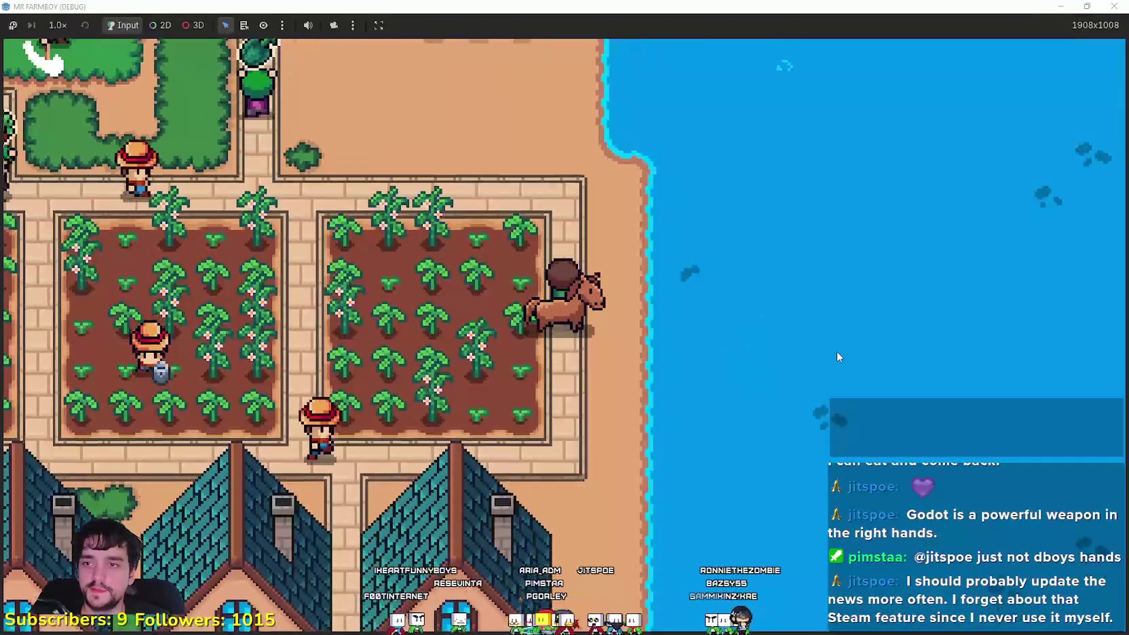
Cast a fishing line, dismount, and bring up the Advancements overview
left_click(836, 347)
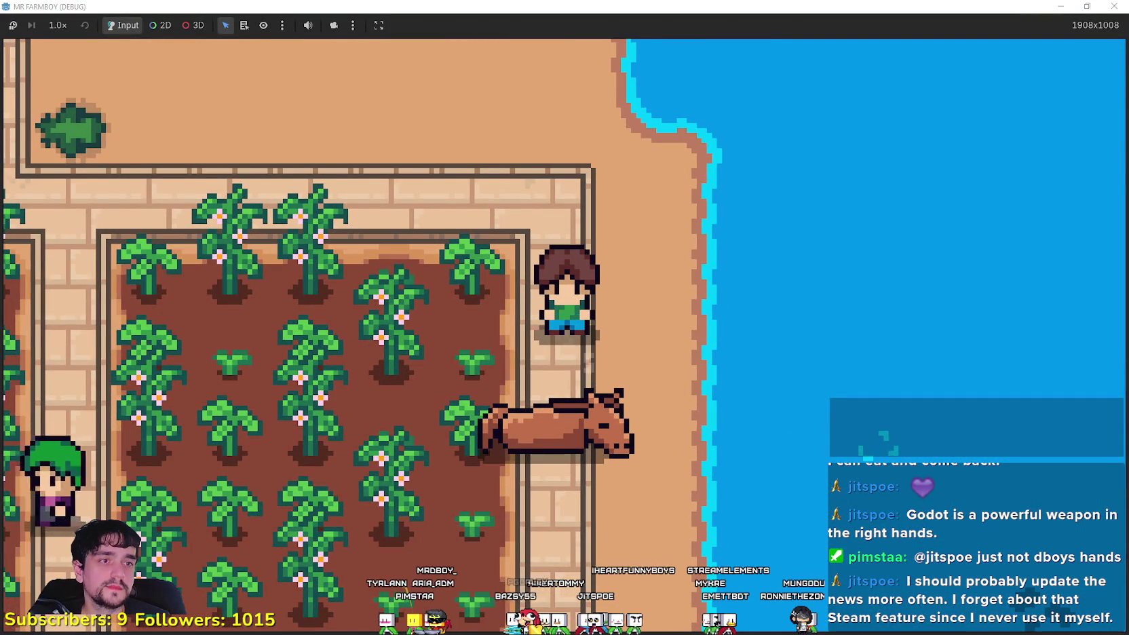
key("s")
key("Tab")
key("Escape")
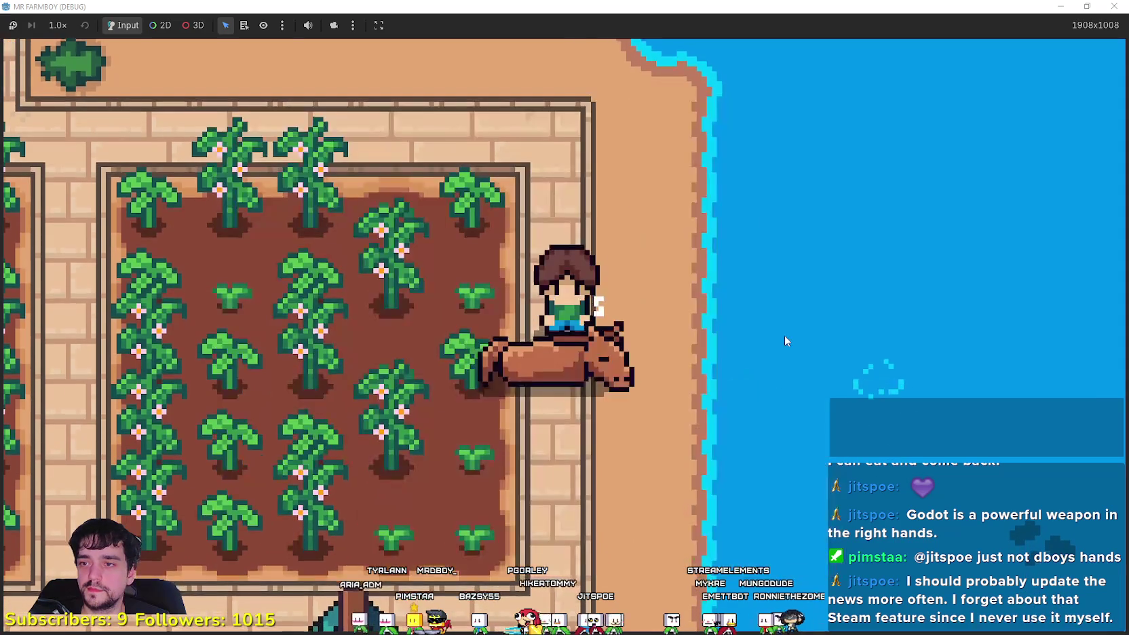
key("w")
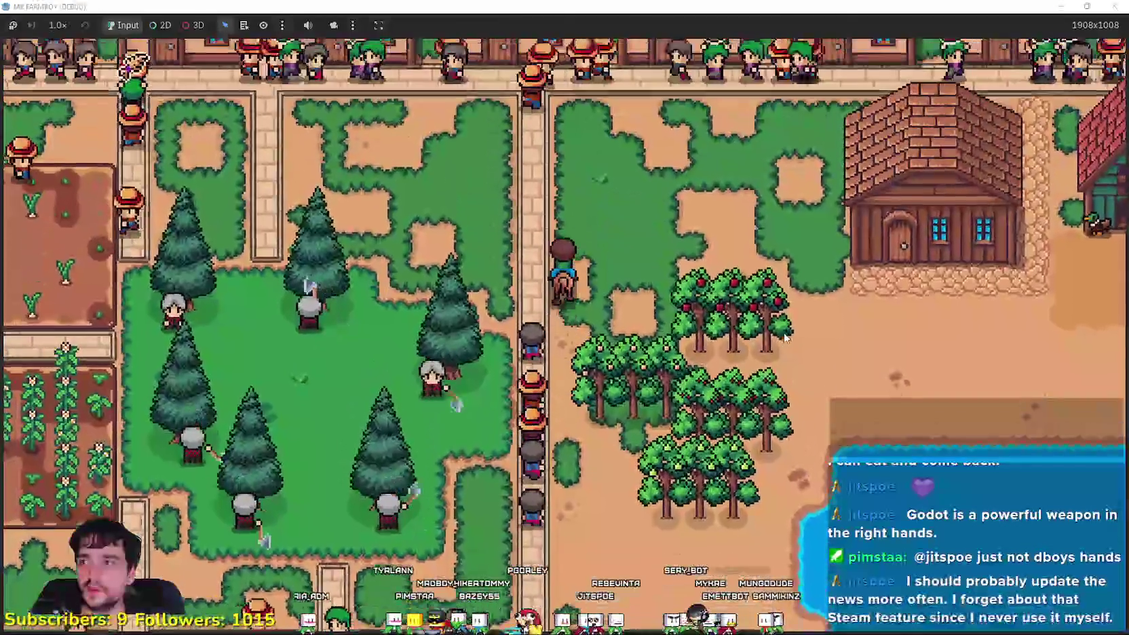
key("Tab")
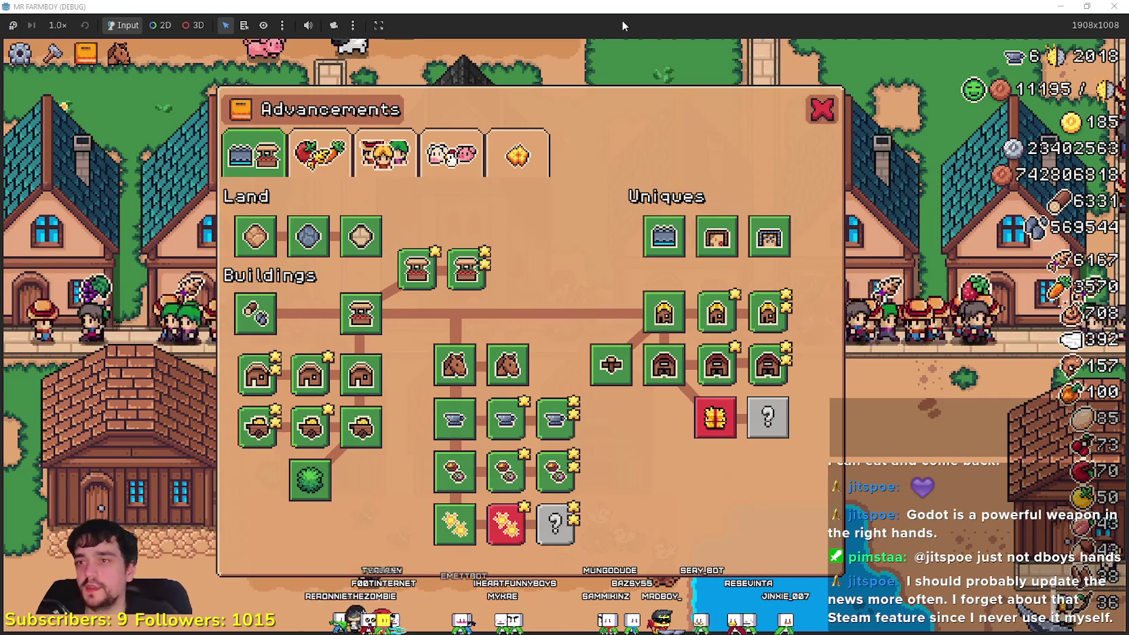
Browse the crop, worker, animal and decoration advancements, then pause the game
left_click(319, 154)
left_click(383, 154)
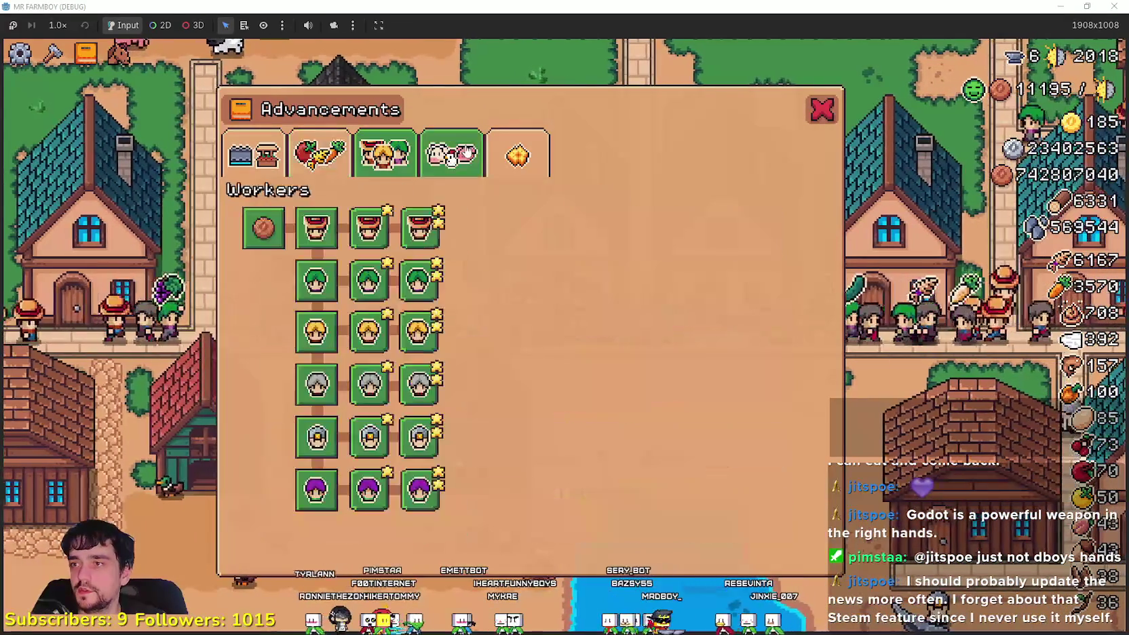
left_click(451, 154)
left_click(516, 155)
key("Escape")
scroll("down", 3)
key("Escape")
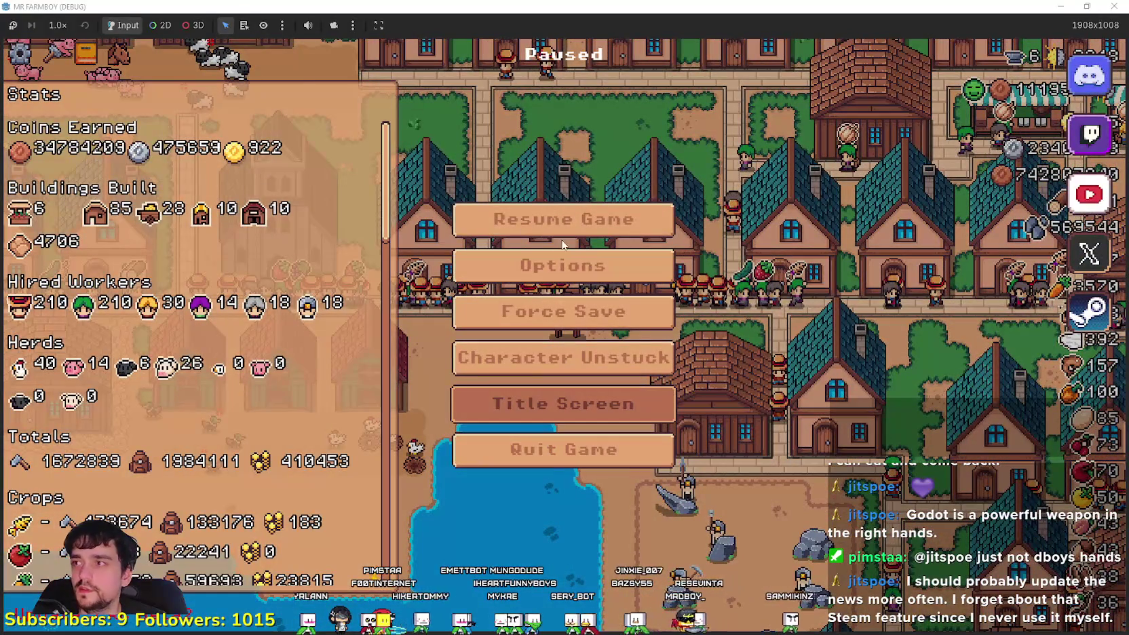
Delete Save 6 and create a new save on The Endless (Incremental) island
left_click(568, 293)
scroll("down", 3)
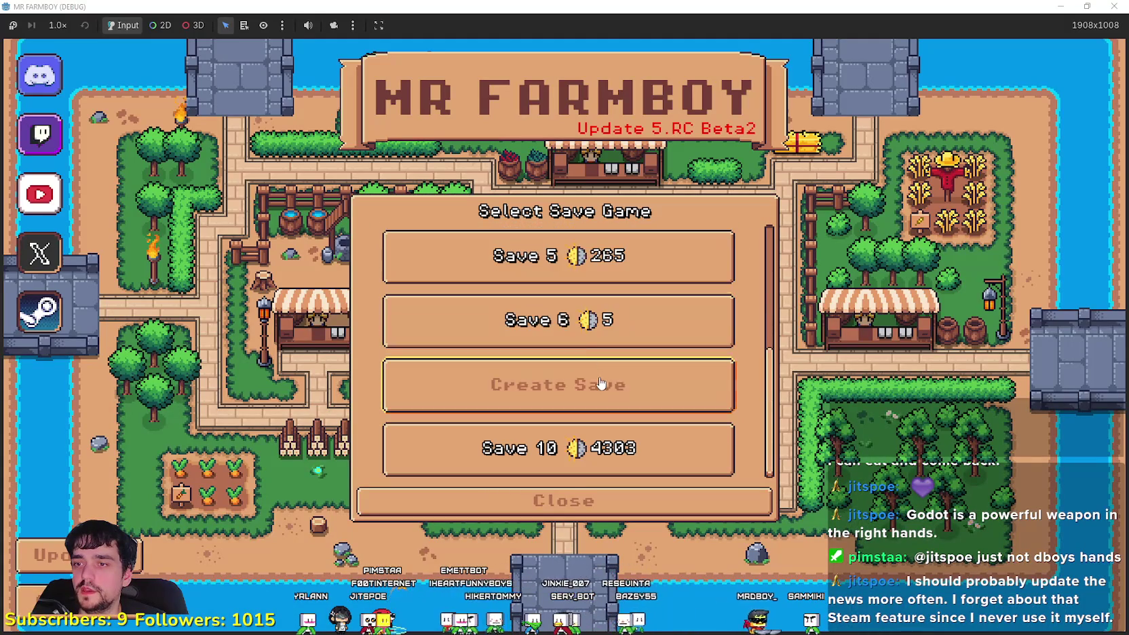
left_click(578, 340)
left_click(624, 332)
left_click(491, 374)
left_click(559, 317)
left_click(773, 381)
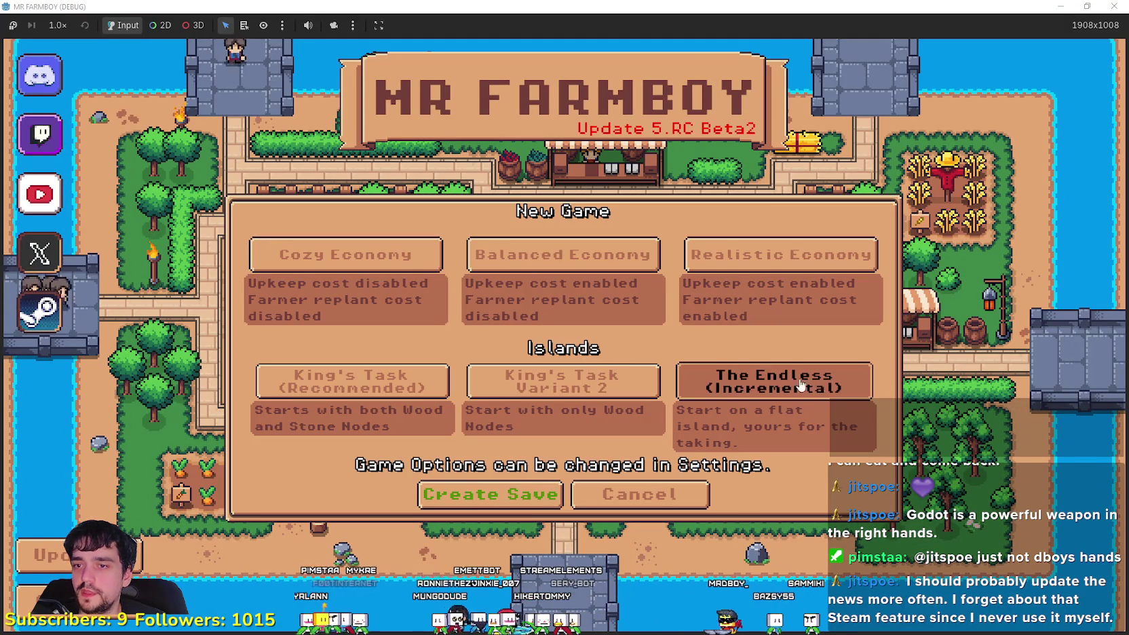
left_click(470, 505)
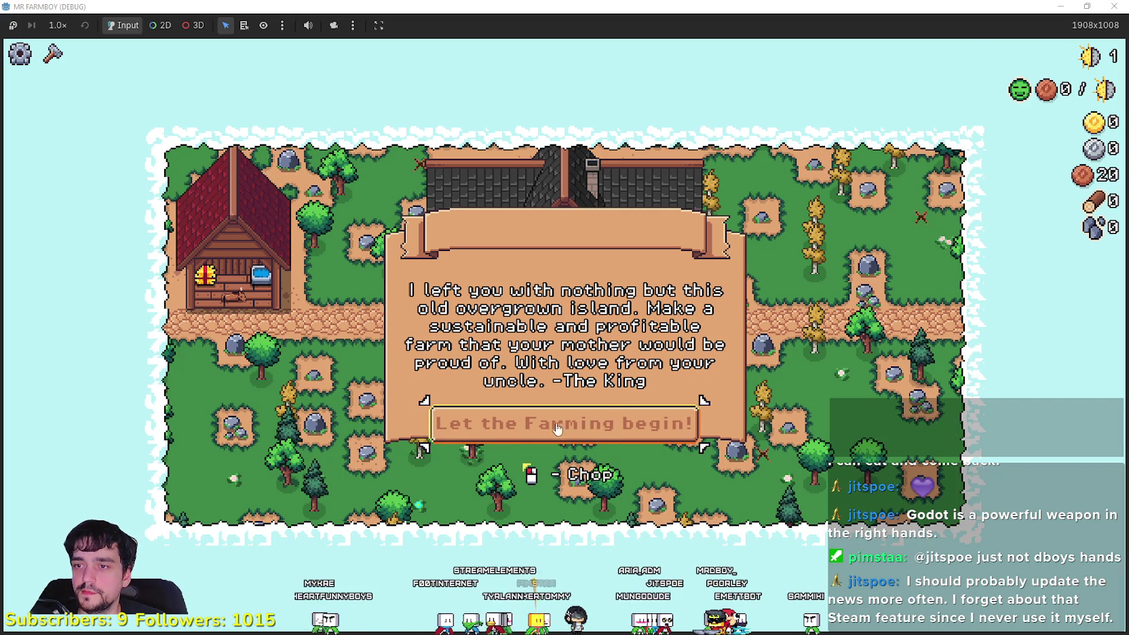
Dismiss the King's letter, maximize the window, and gather wood and stone around the house
left_click(562, 437)
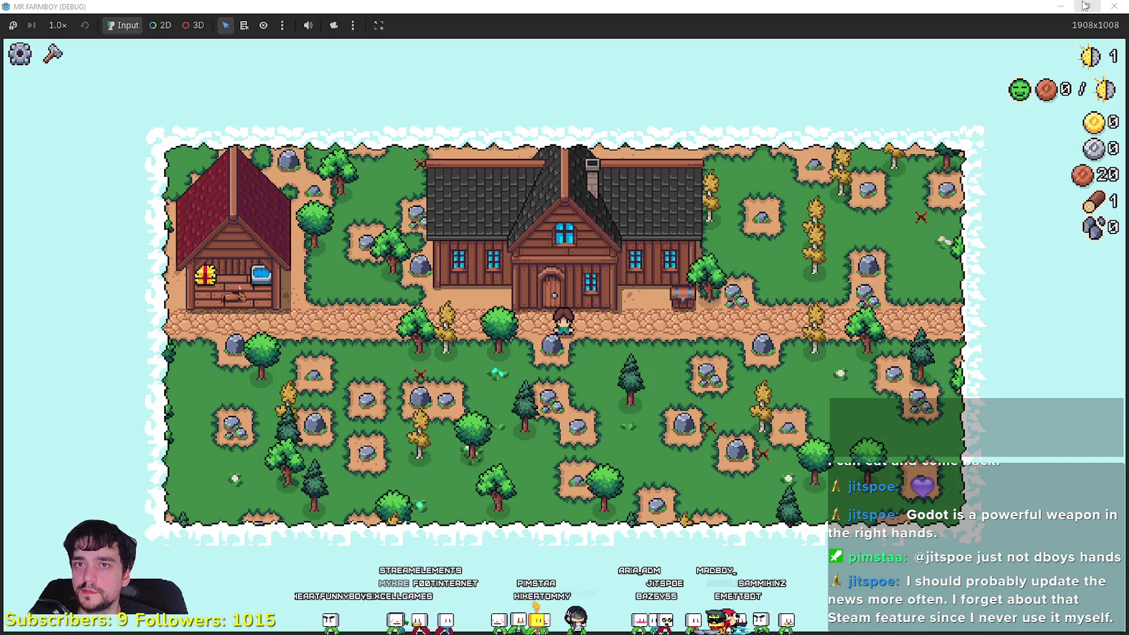
left_click(1085, 6)
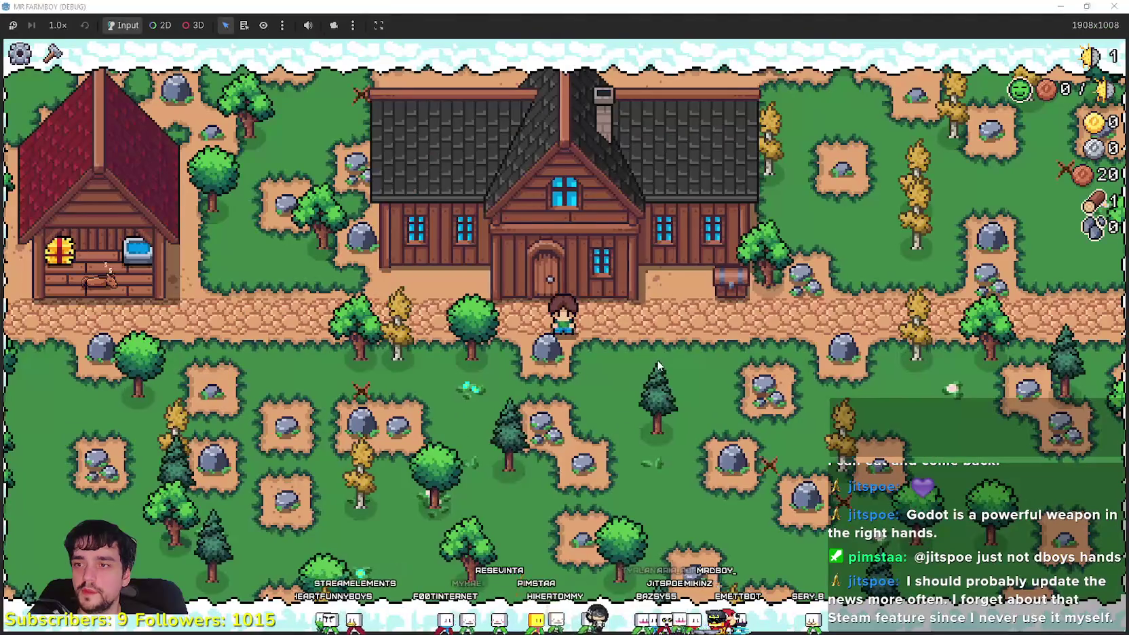
key("d")
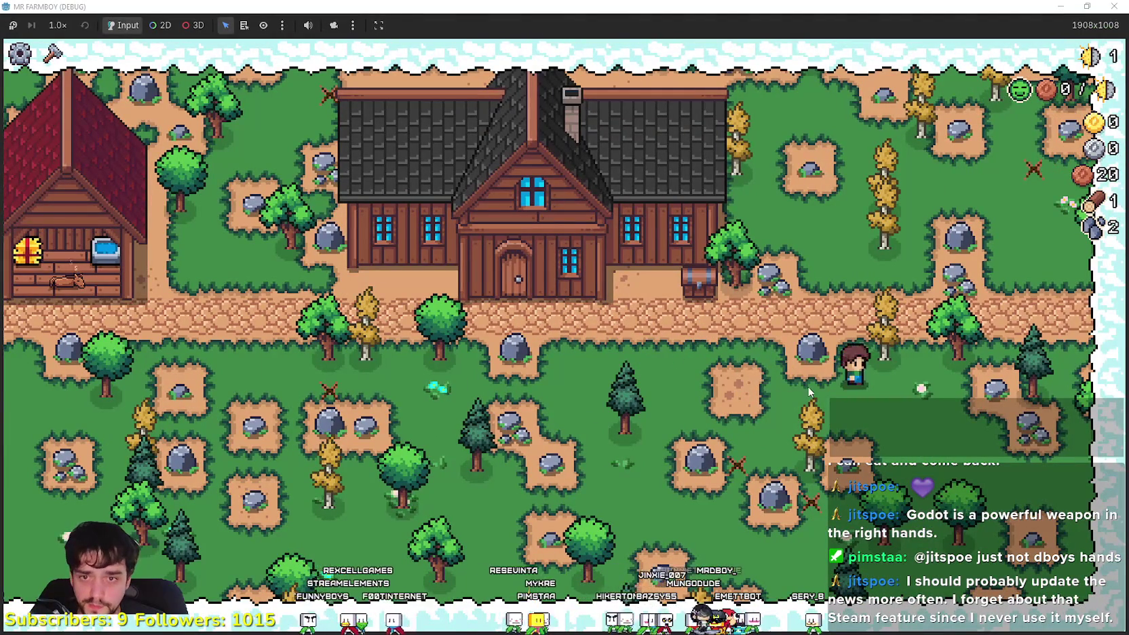
key("a")
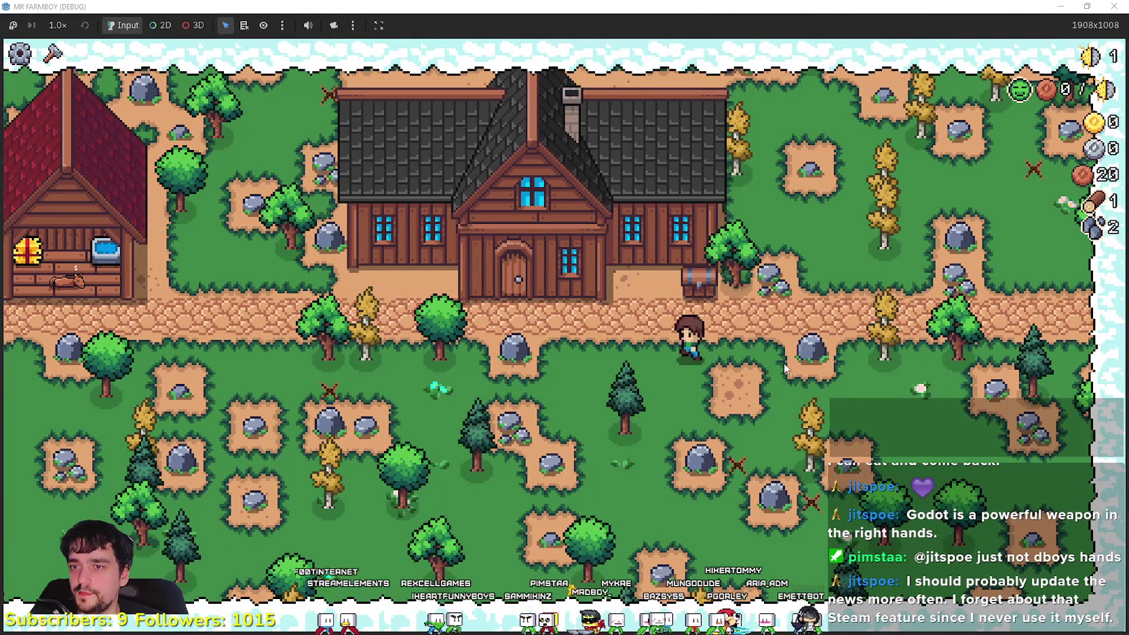
key("a")
key("a")
key("d")
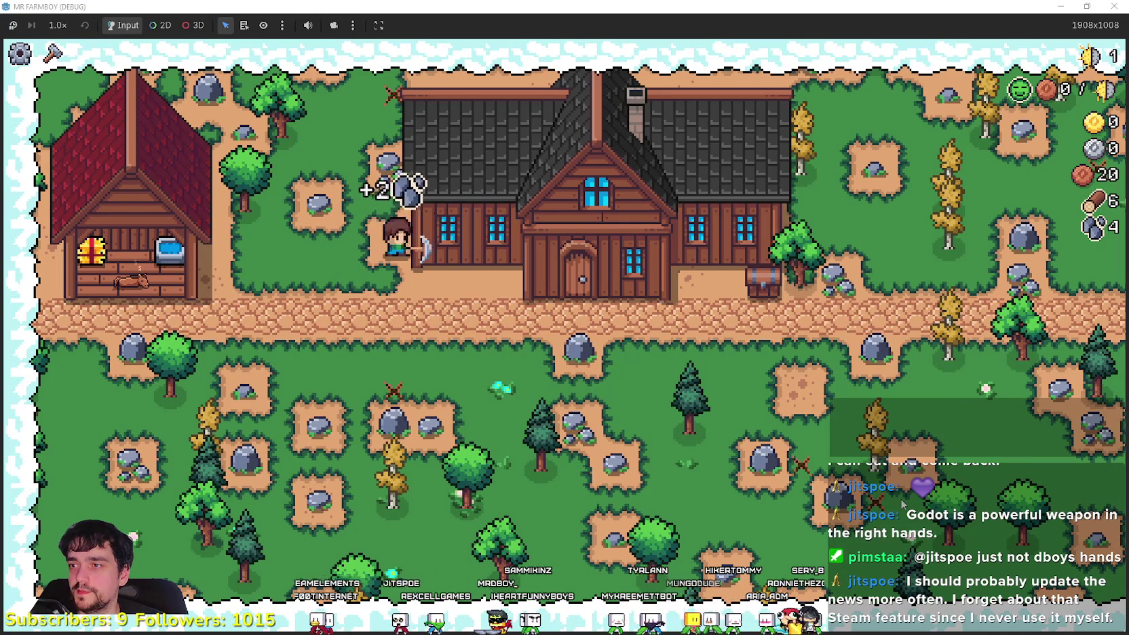
key("d")
Inspect the Player House skill tree
key("e")
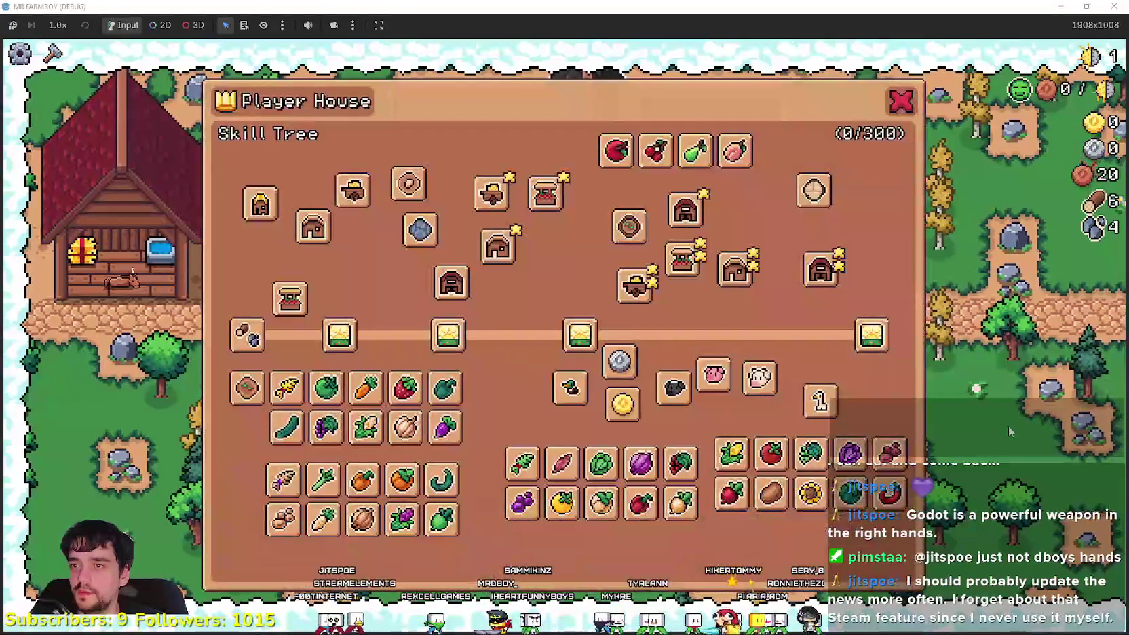
key("Escape")
key("e")
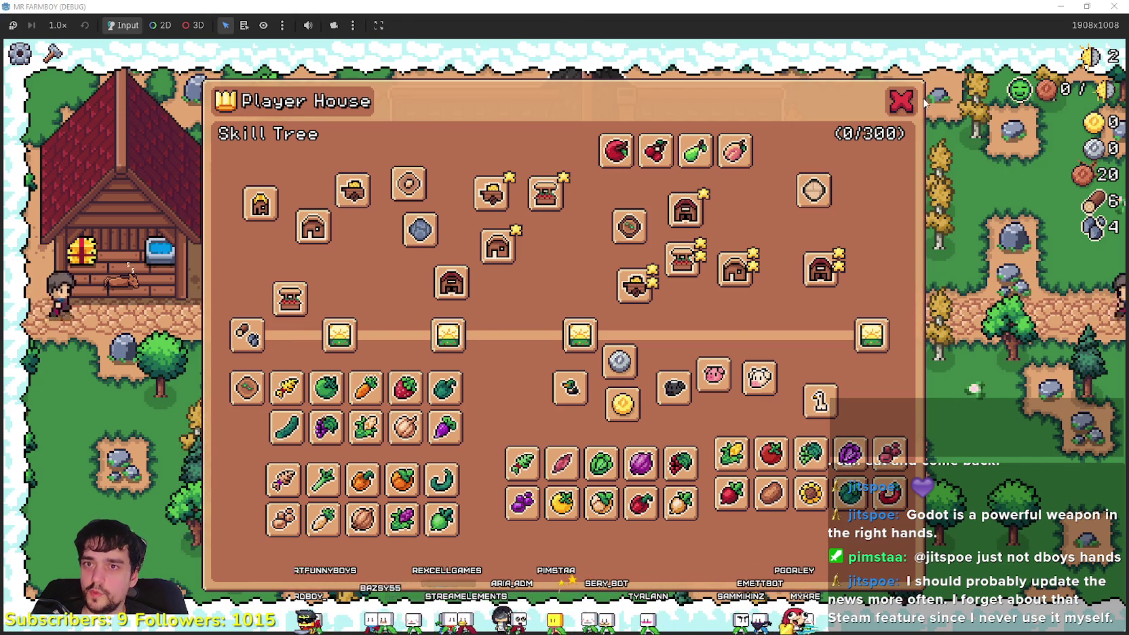
left_click(901, 101)
Scroll through the crafting list, then restore the game window to normal size
key("c")
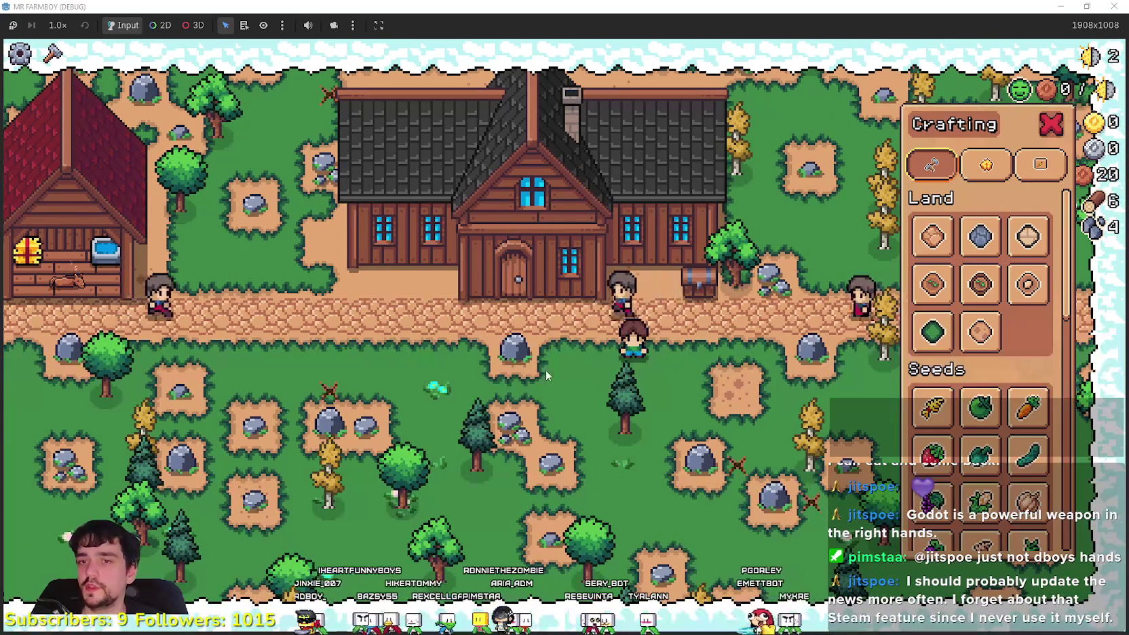
scroll("down", 3)
scroll("down", 3)
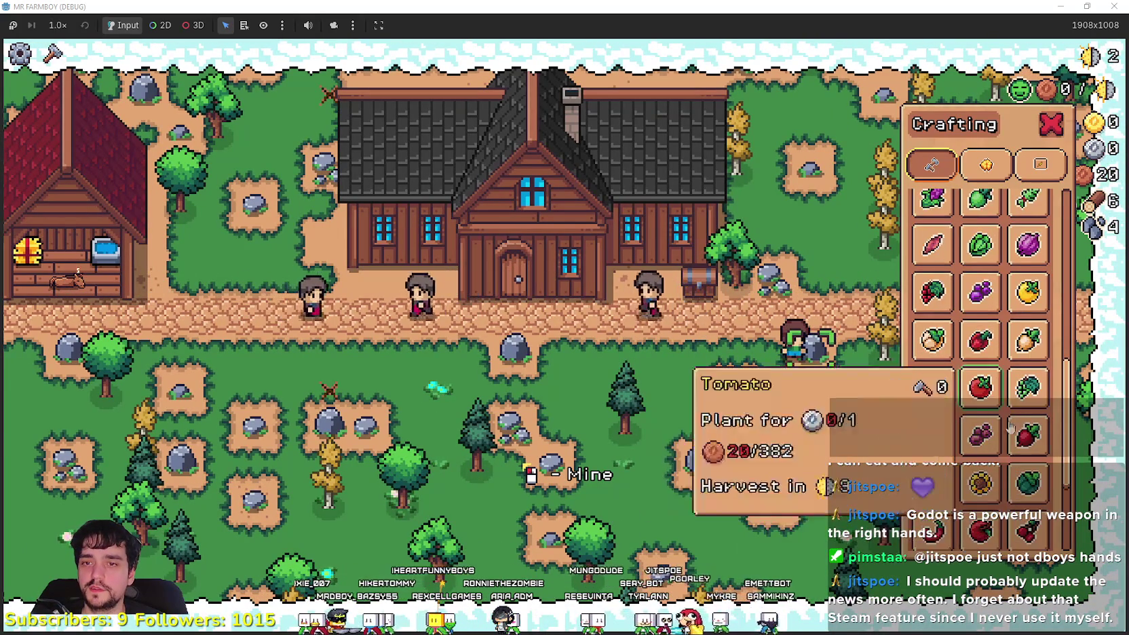
scroll("up", 3)
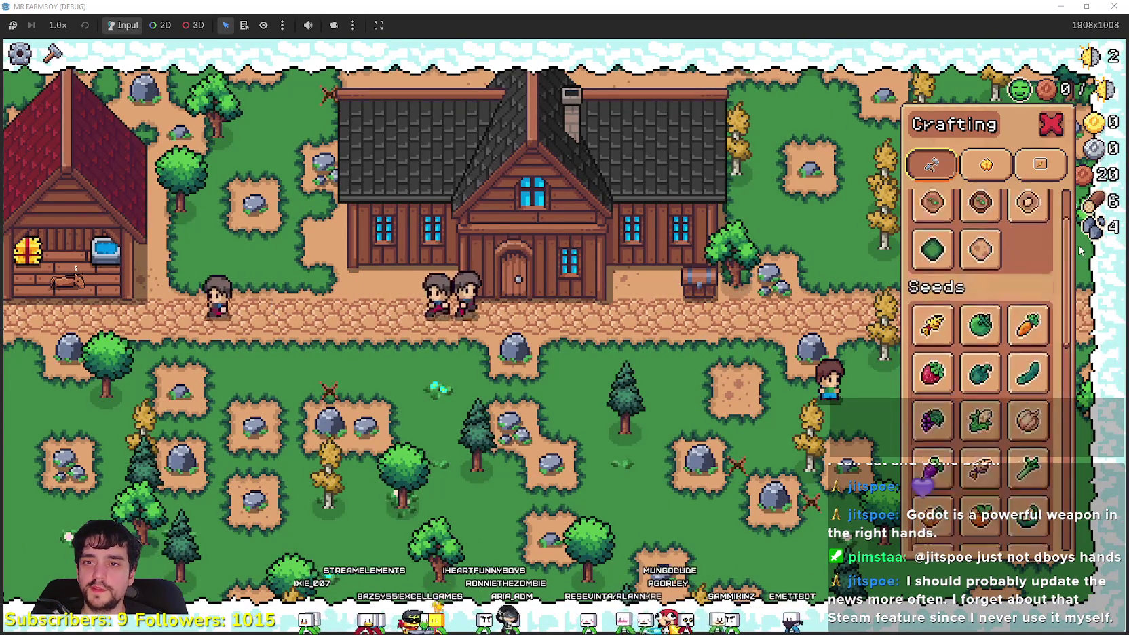
scroll("down", 3)
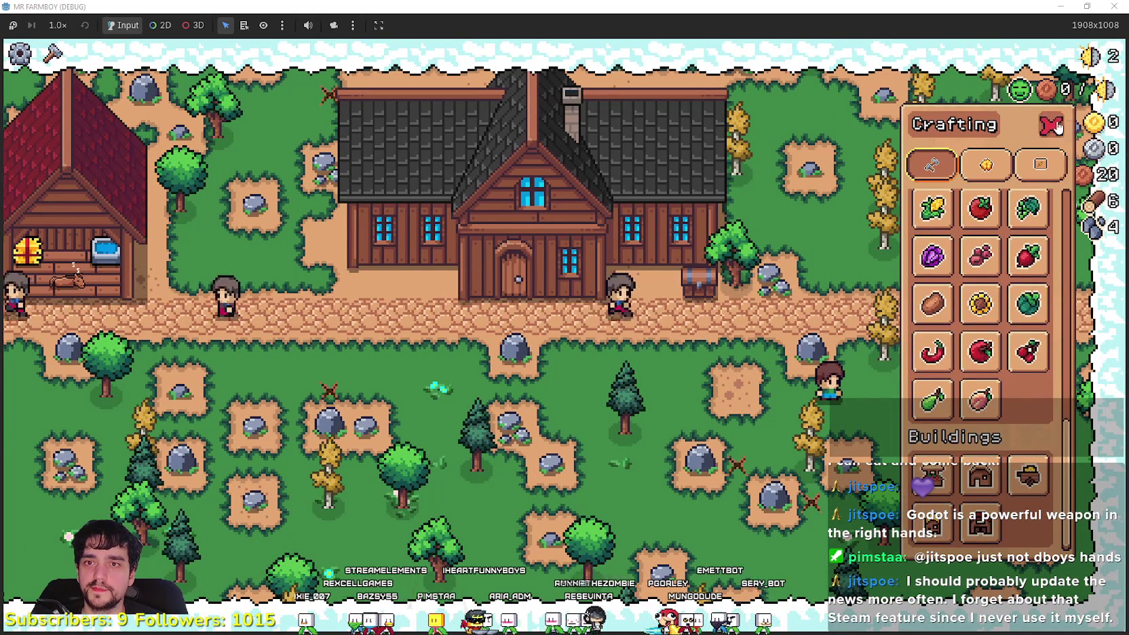
key("c")
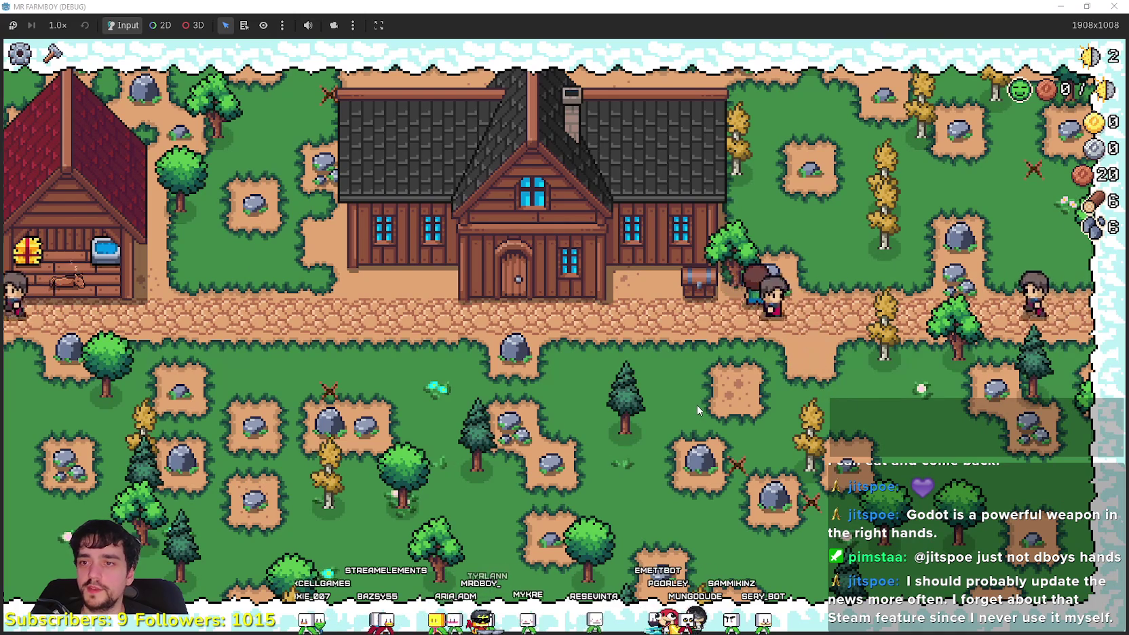
key("super+Down")
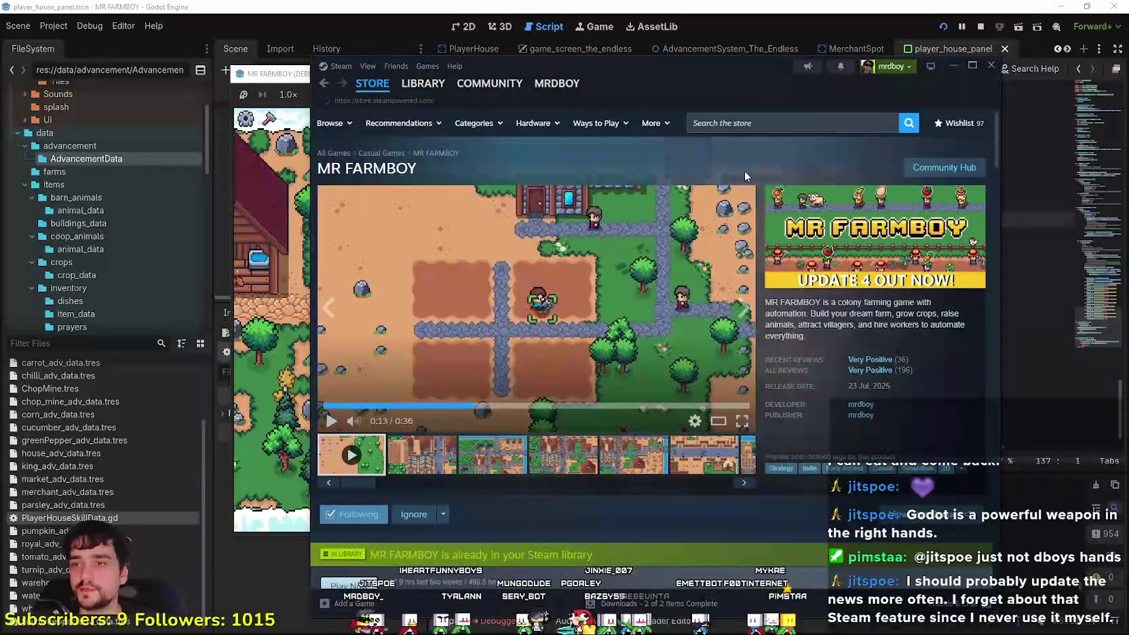
Search the Steam store for 'Tulip season', open its store page, and play the trailer full-screen
left_click(743, 121)
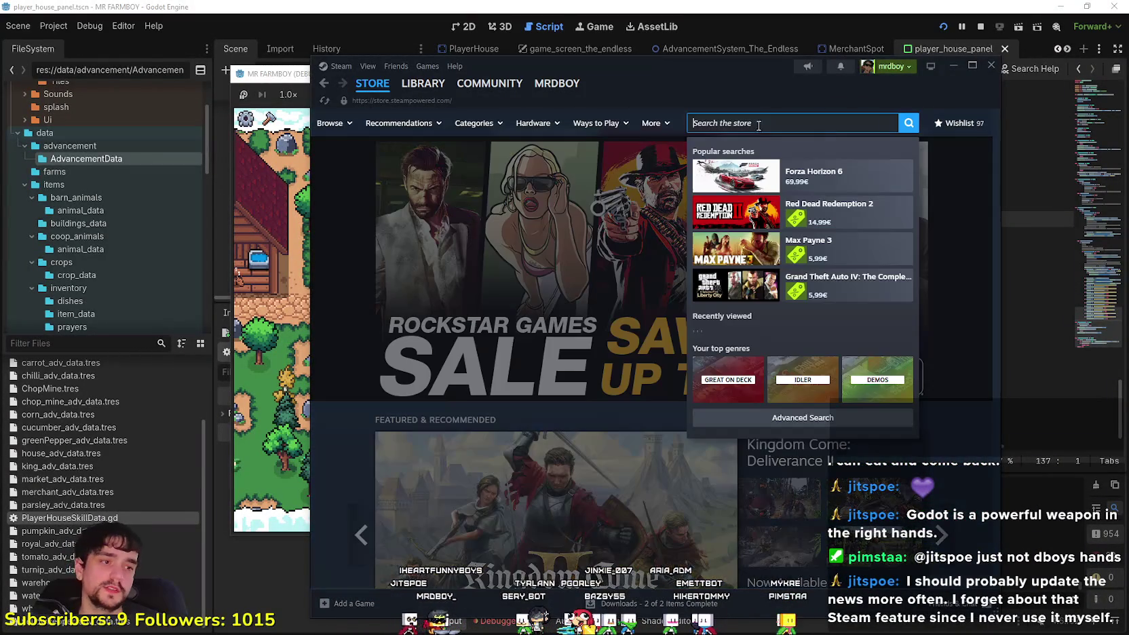
type("Tupi")
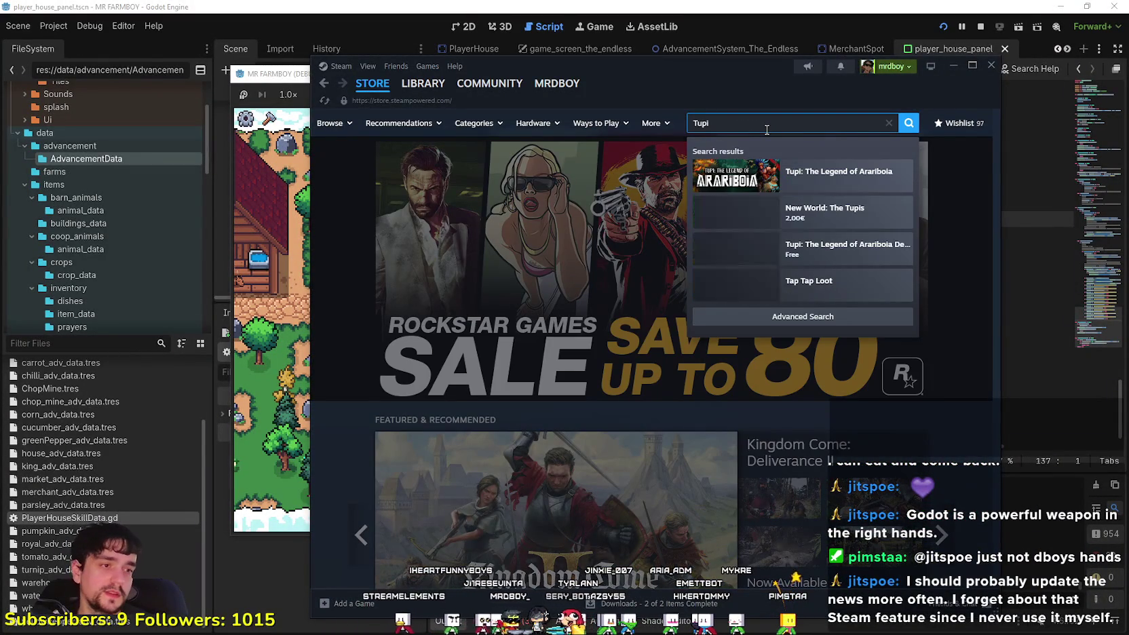
type(" season")
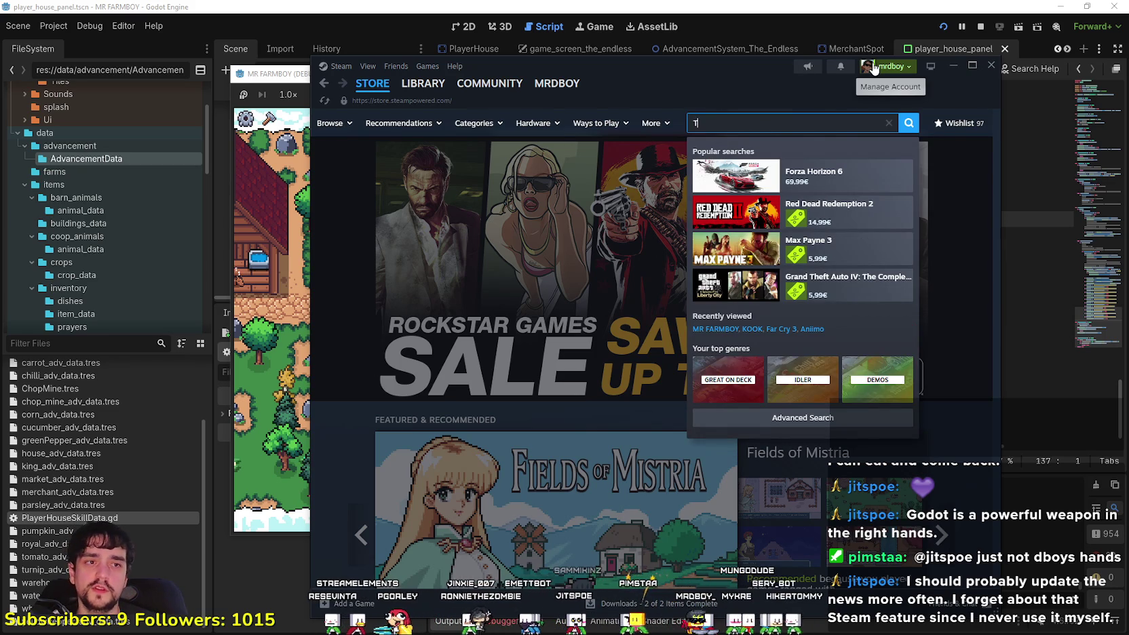
type("p")
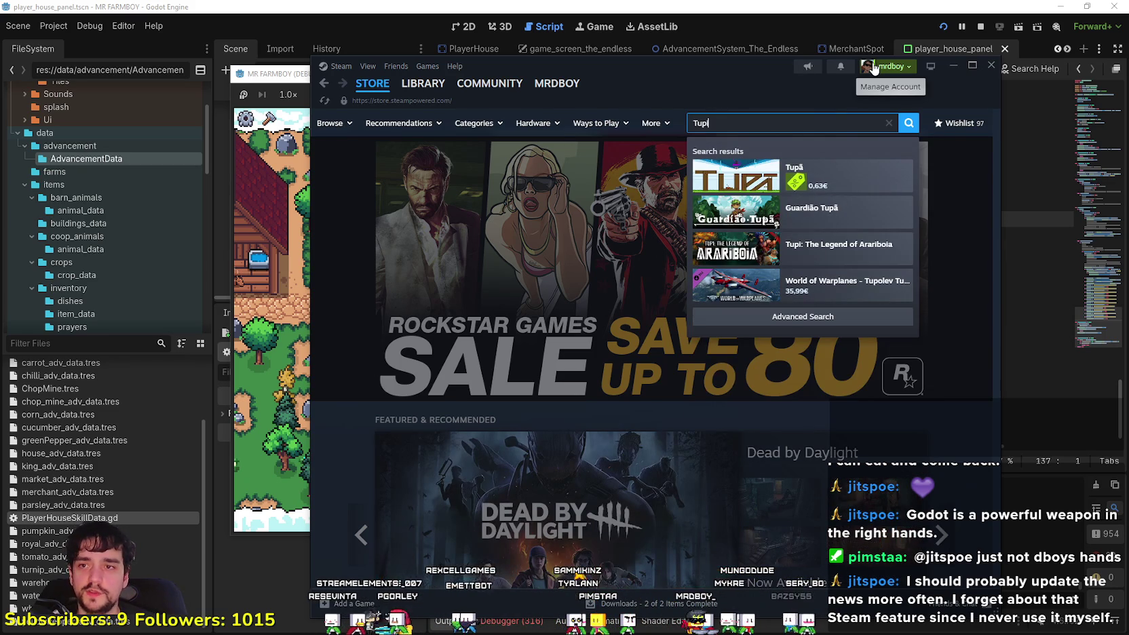
type("in")
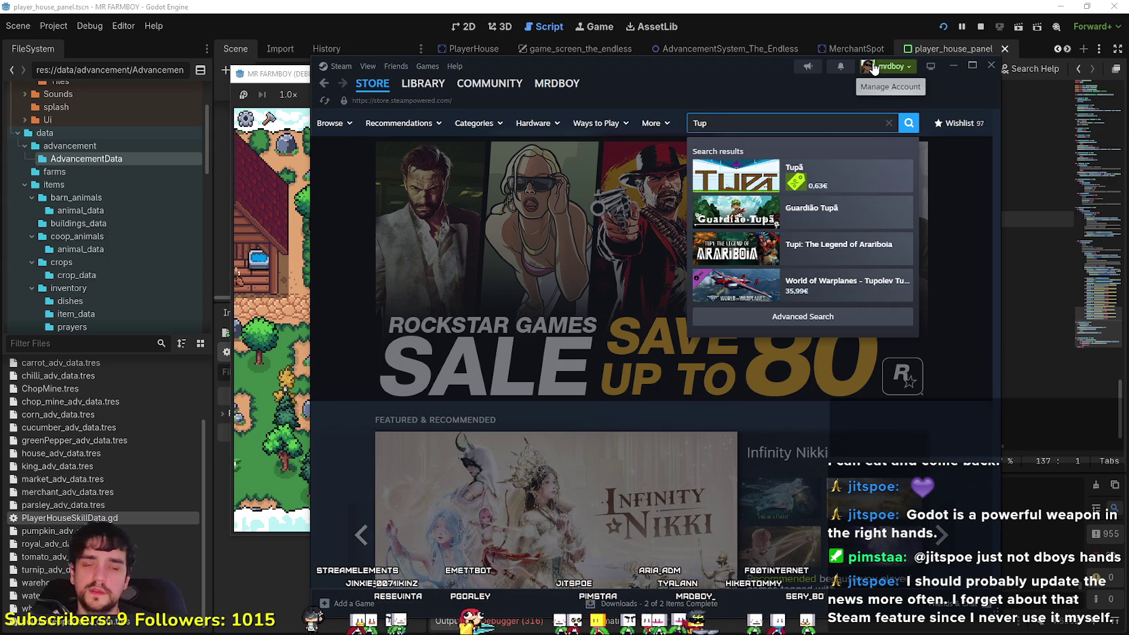
key("BackSpace")
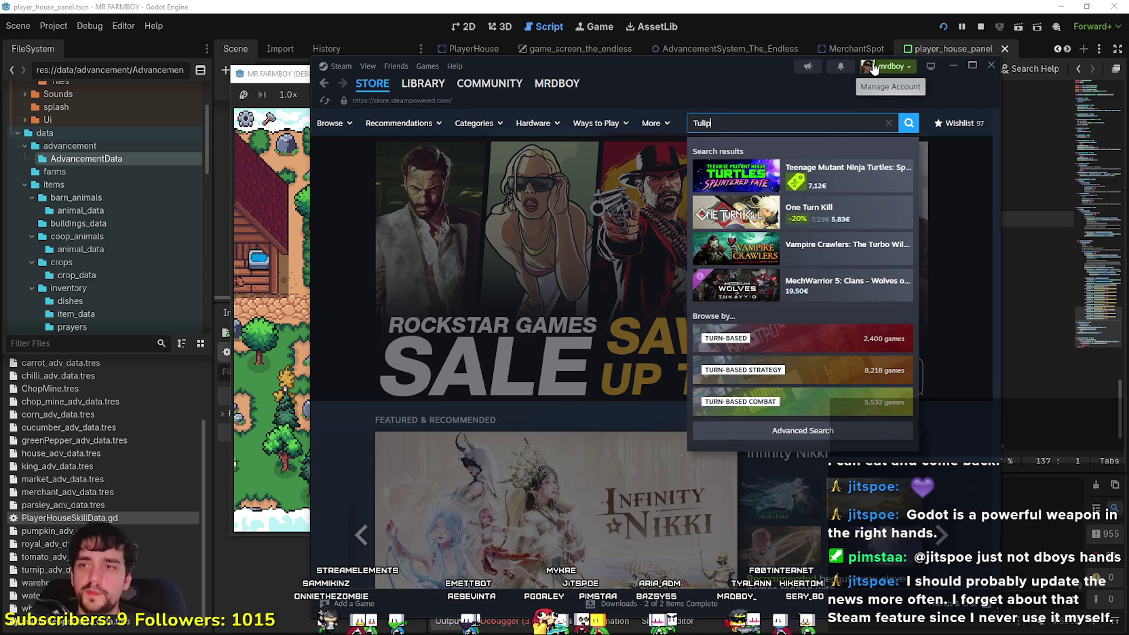
type(" season")
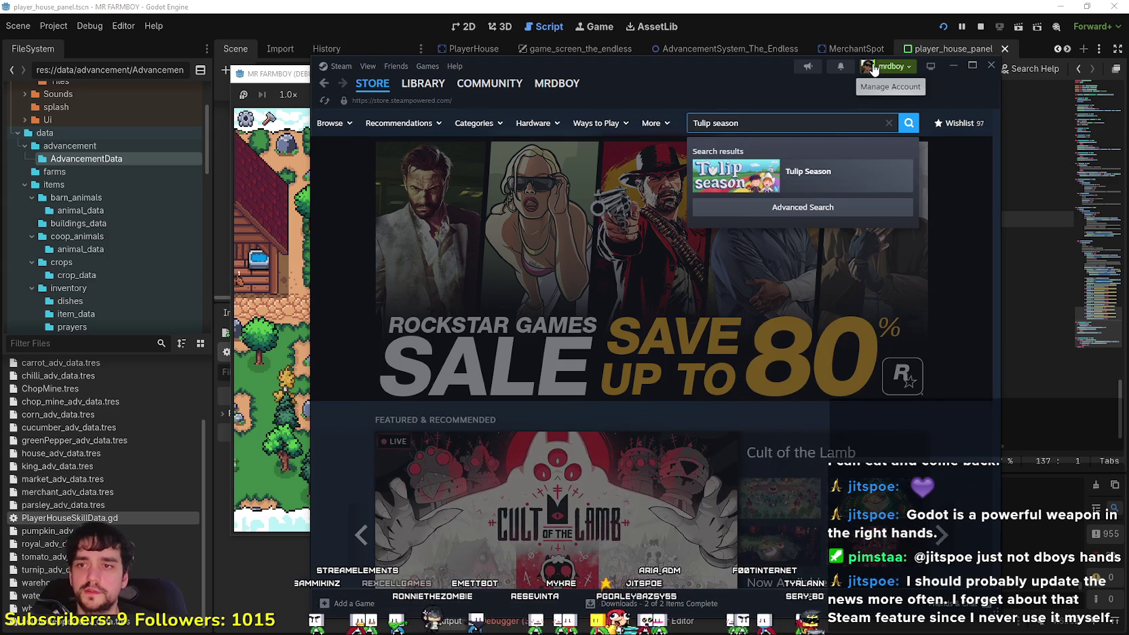
left_click(859, 170)
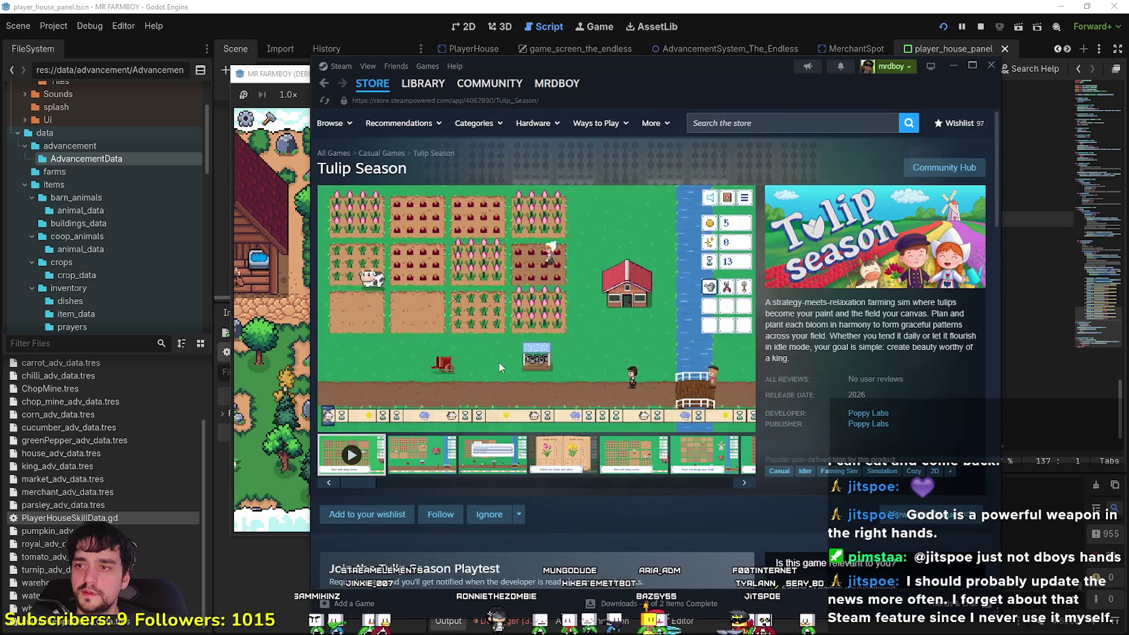
left_click(745, 393)
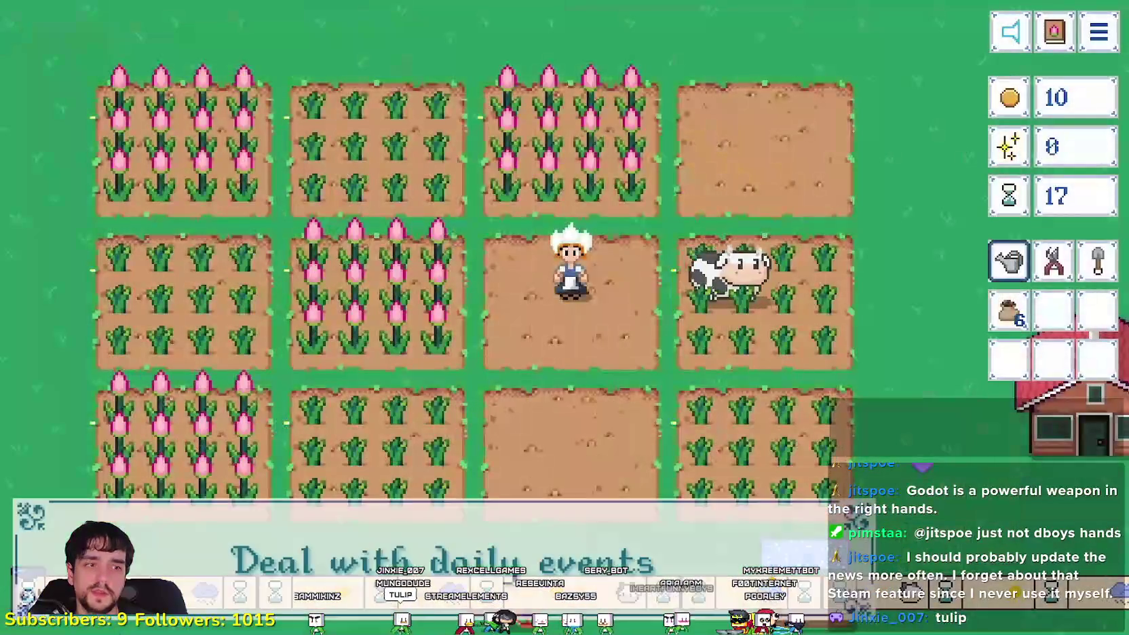
mouse_move(591, 361)
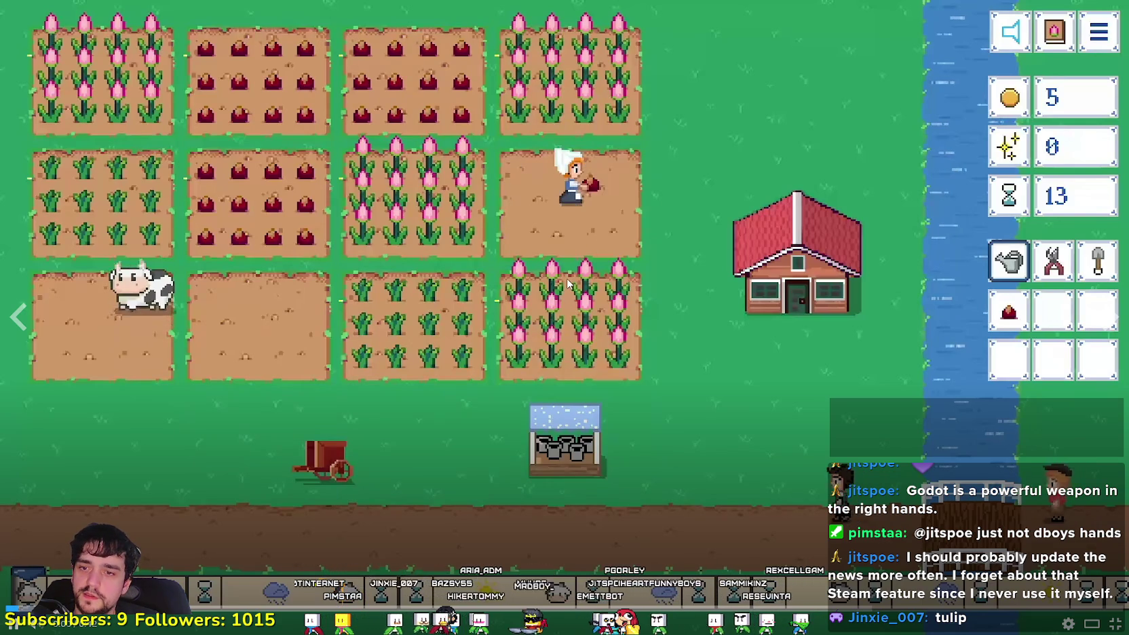
left_click(553, 180)
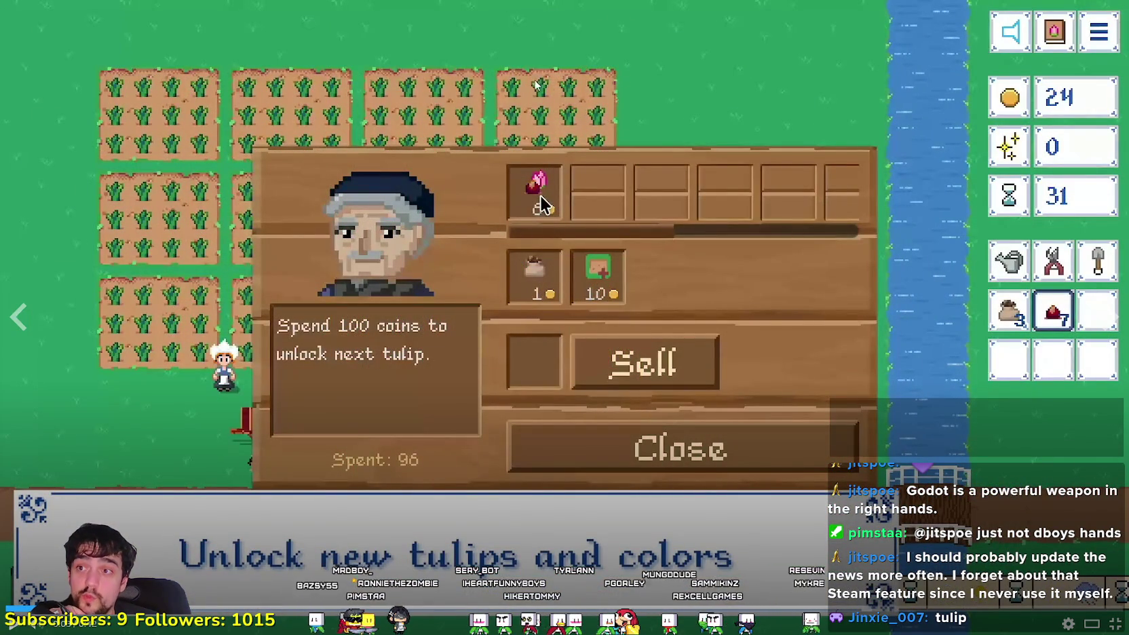
left_click(161, 537)
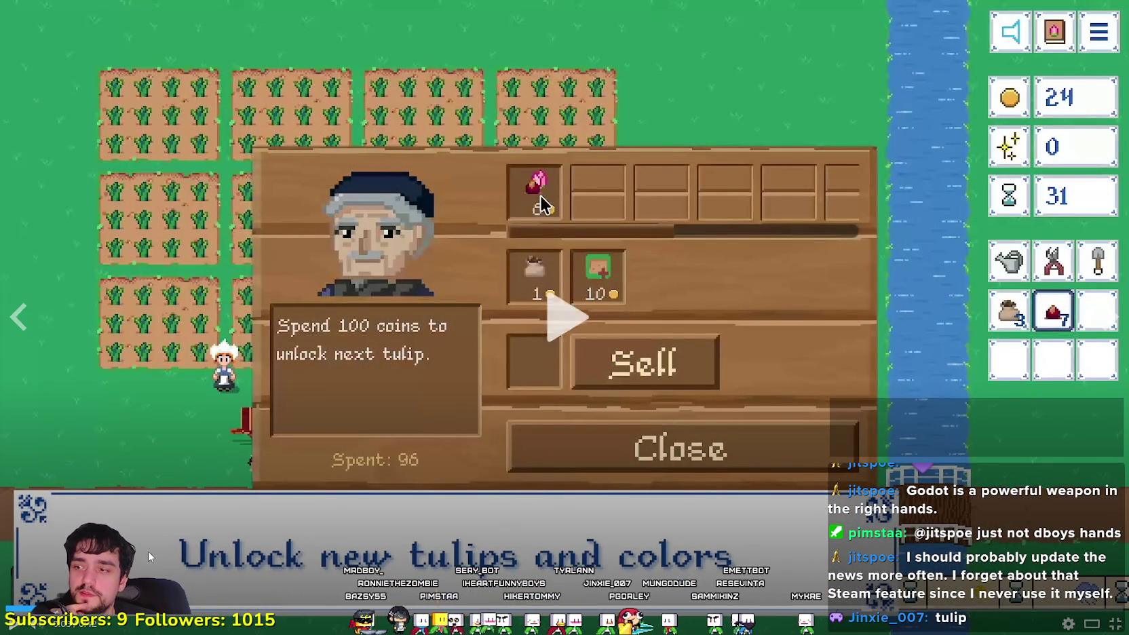
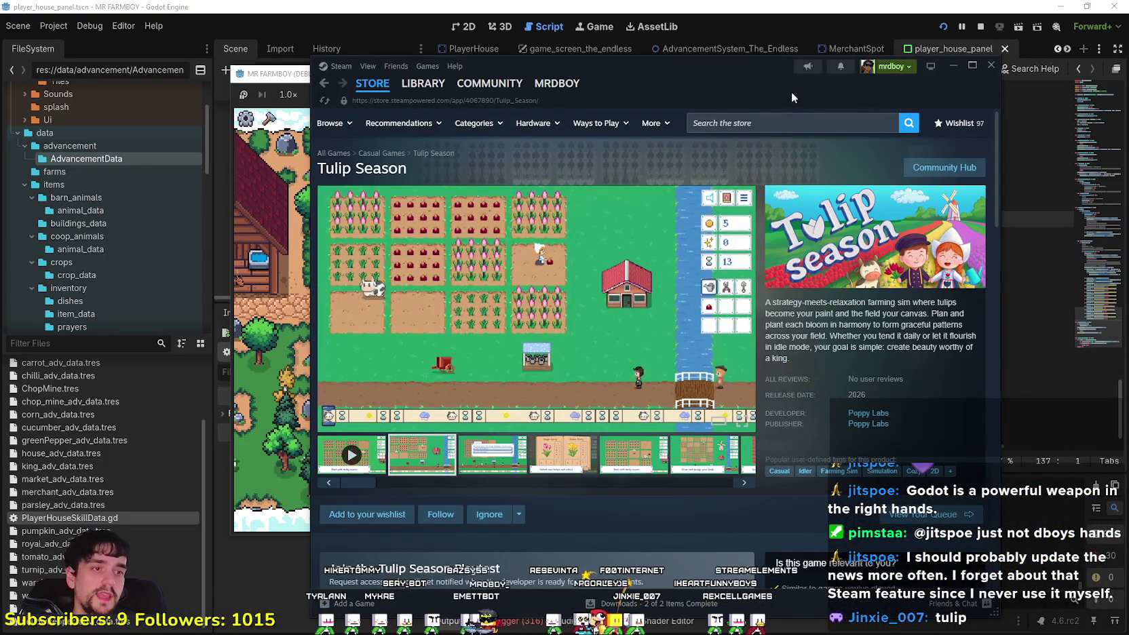
Scroll the Tulip Season store page and expand its full feature description
scroll("down", 3)
scroll("down", 3)
scroll("up", 3)
scroll("down", 3)
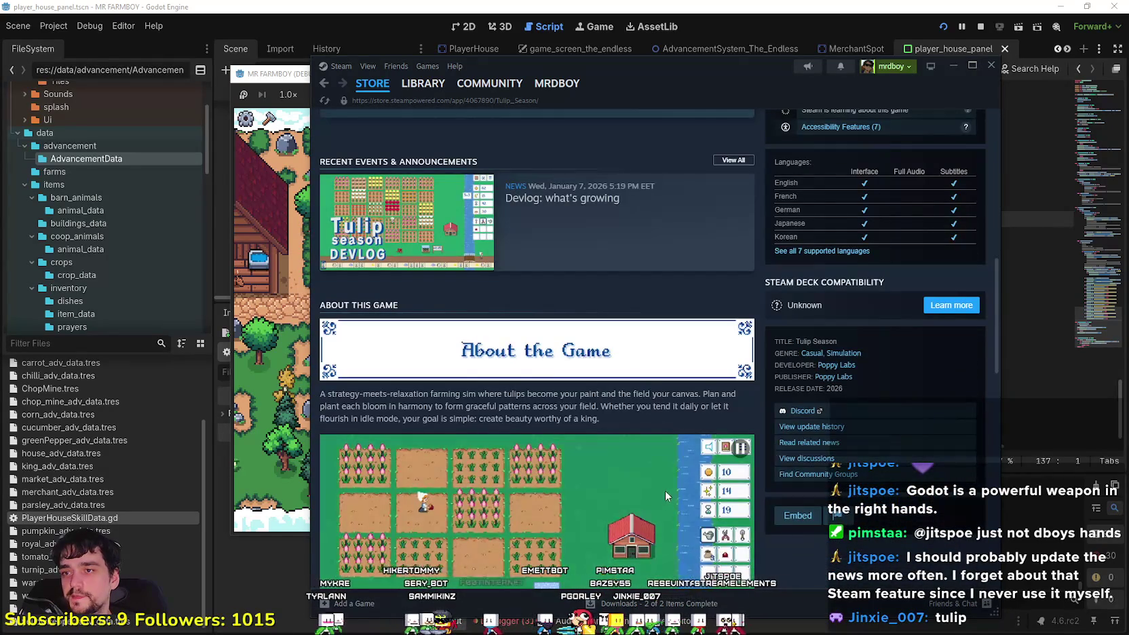
scroll("down", 3)
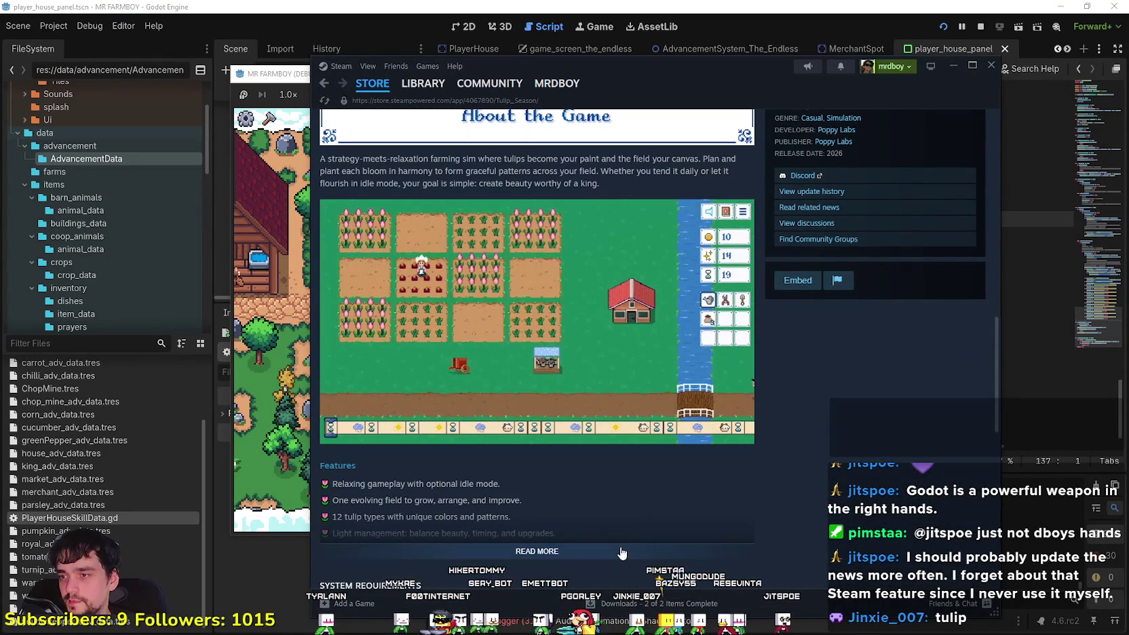
left_click(622, 552)
Read down to the System Requirements, then close the Steam store window
scroll("down", 3)
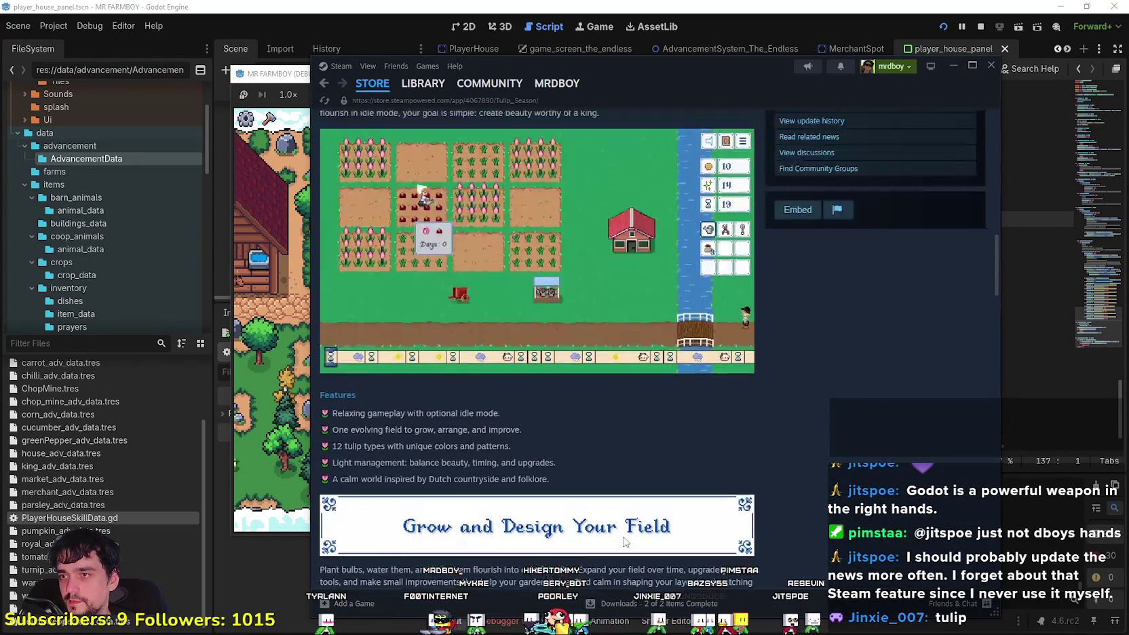
scroll("up", 3)
scroll("down", 3)
scroll("down", 3)
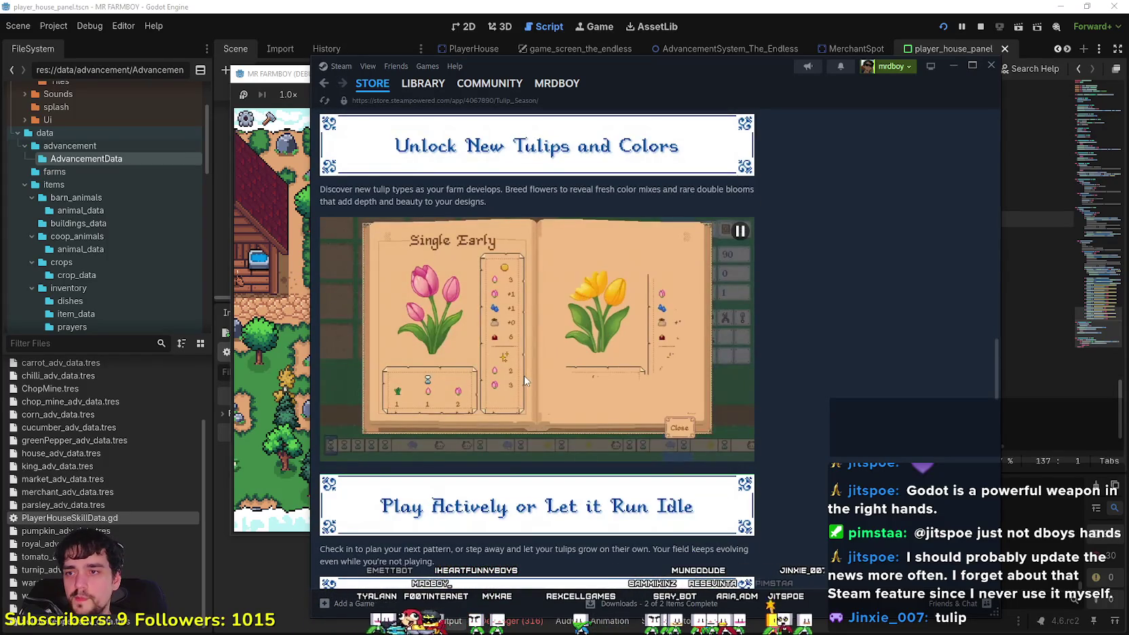
scroll("down", 3)
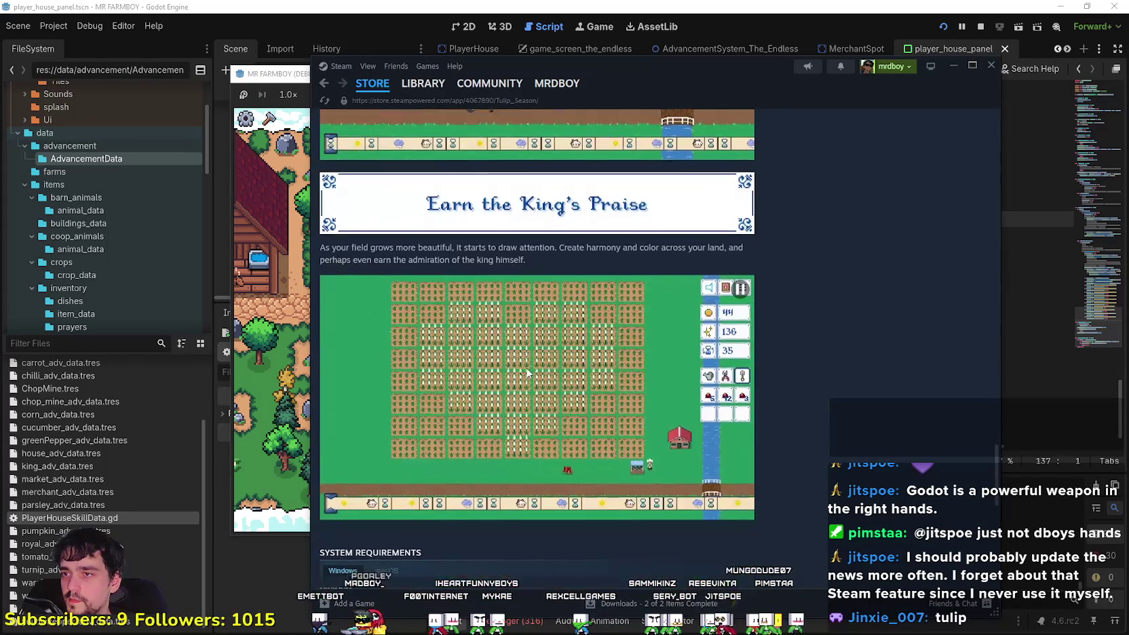
scroll("down", 3)
scroll("down", 3)
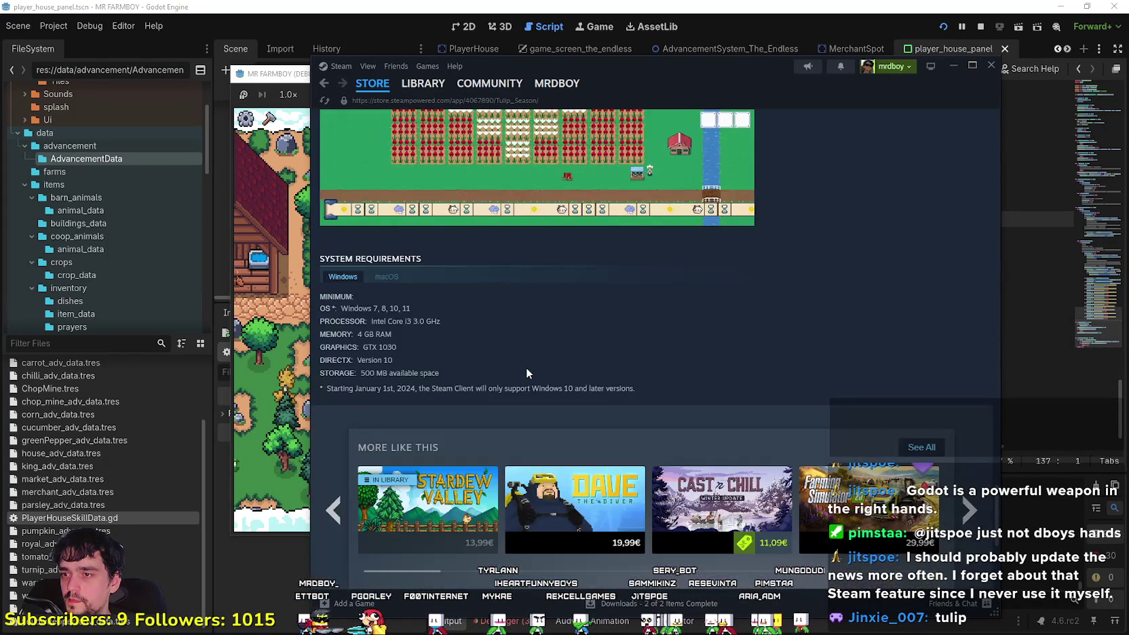
scroll("up", 3)
left_click(990, 65)
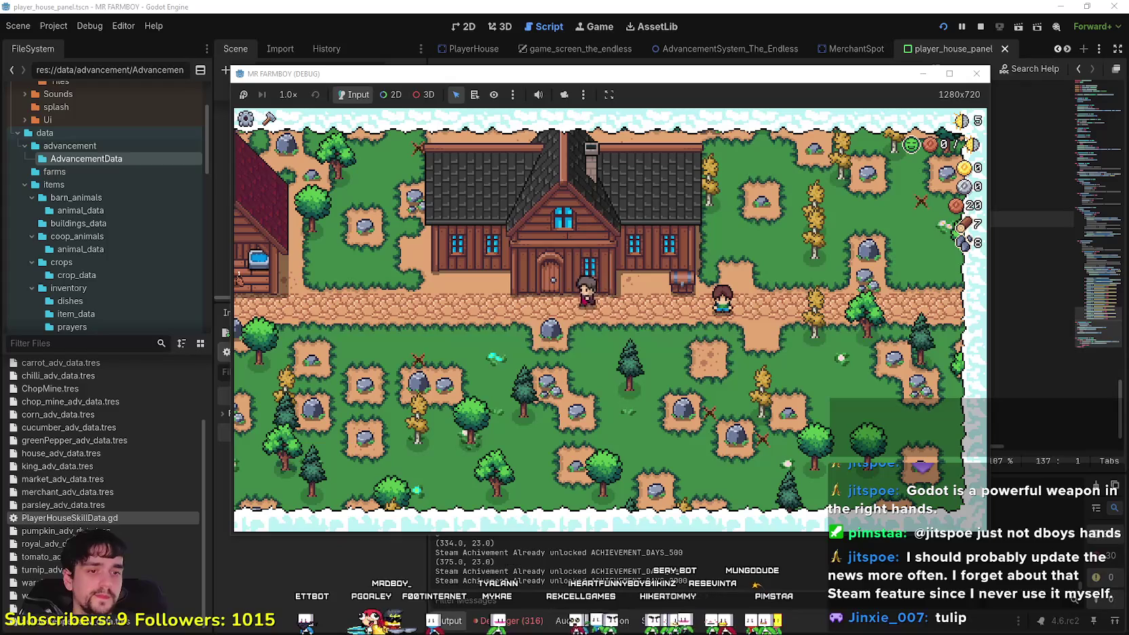
Walk the farmer left and enlarge the running game to full screen
key("a")
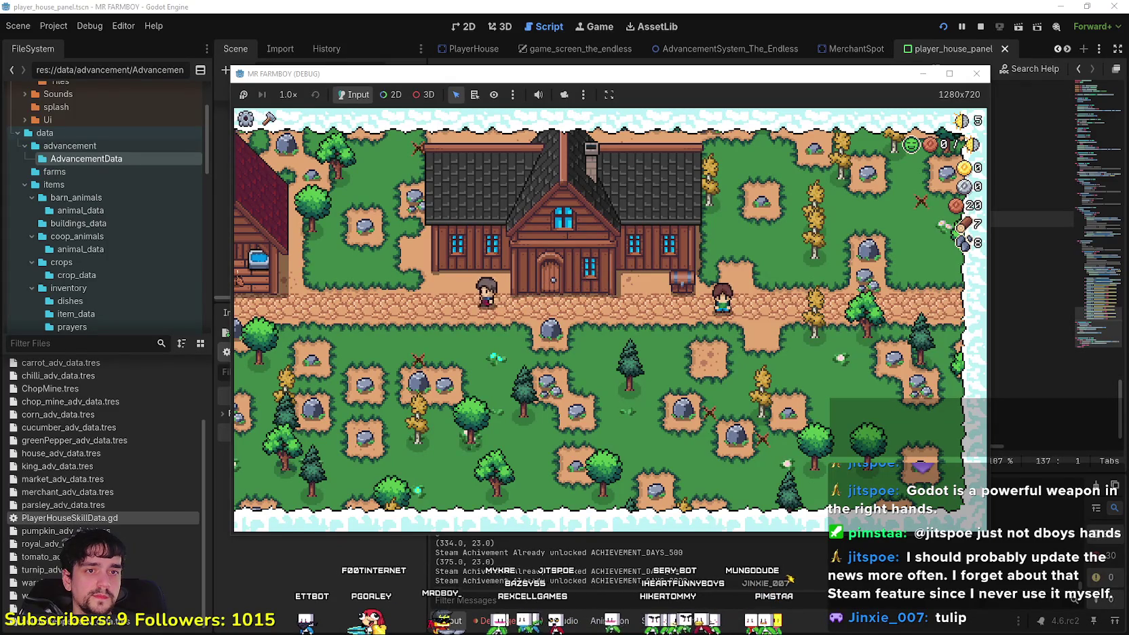
key("a")
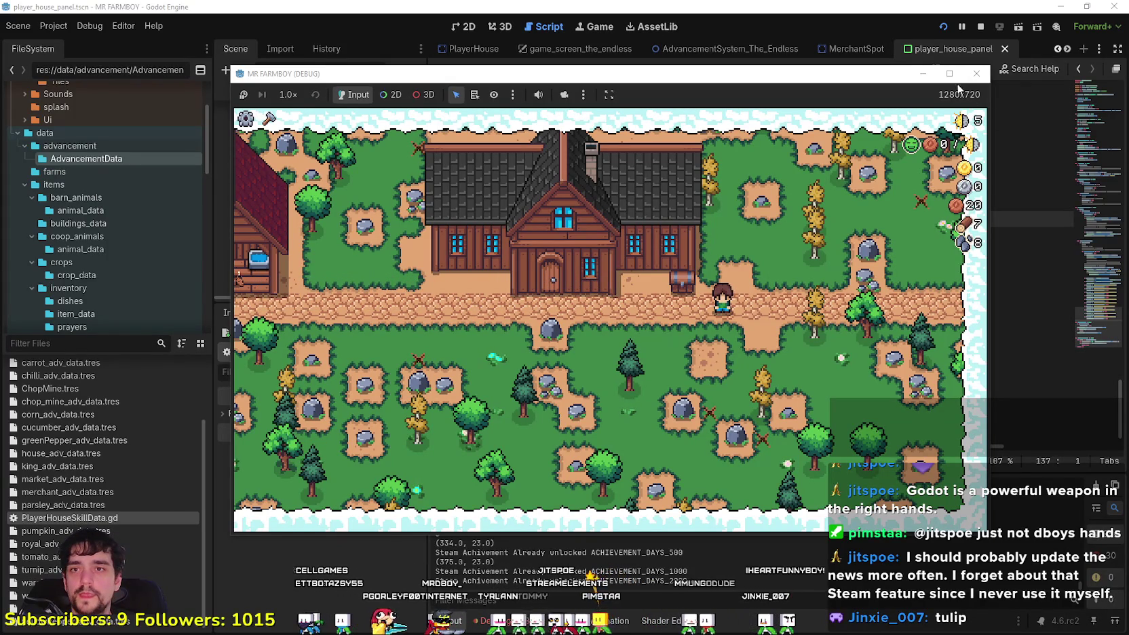
left_click(948, 73)
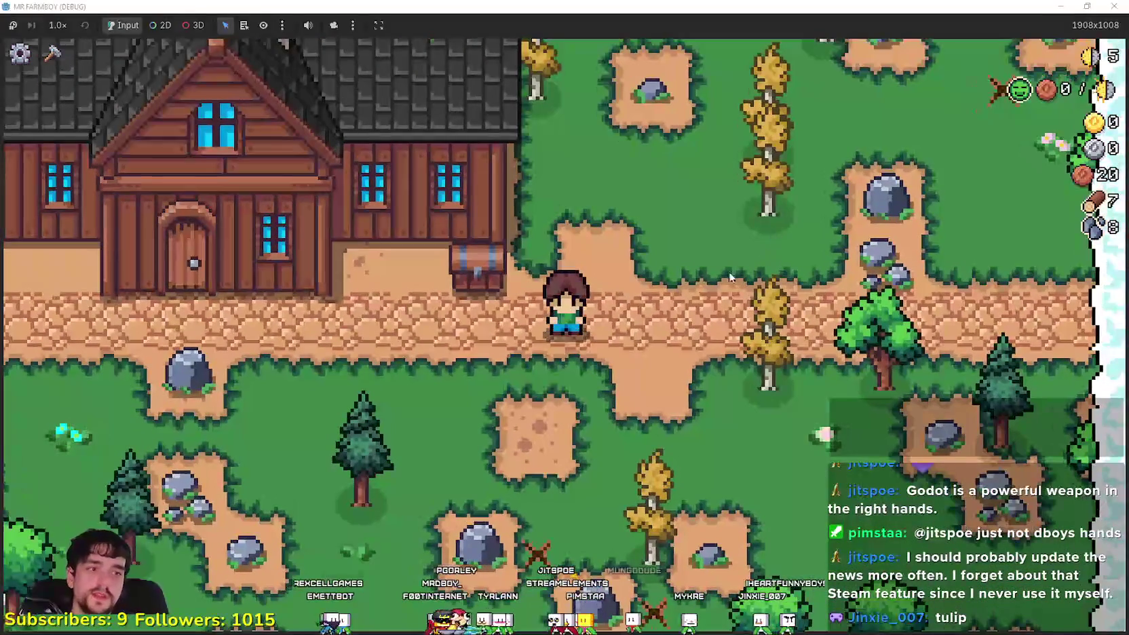
Open the Player House skill tree (0/300) at the house door, close it, and return to the editor
key("a")
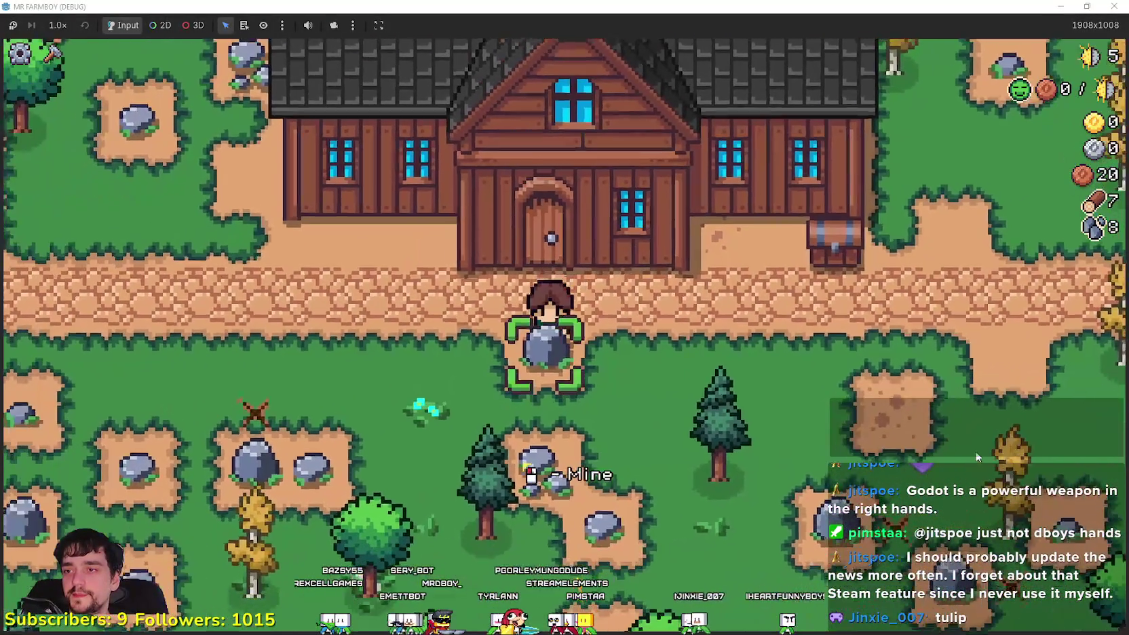
scroll("down", 3)
key("d")
key("e")
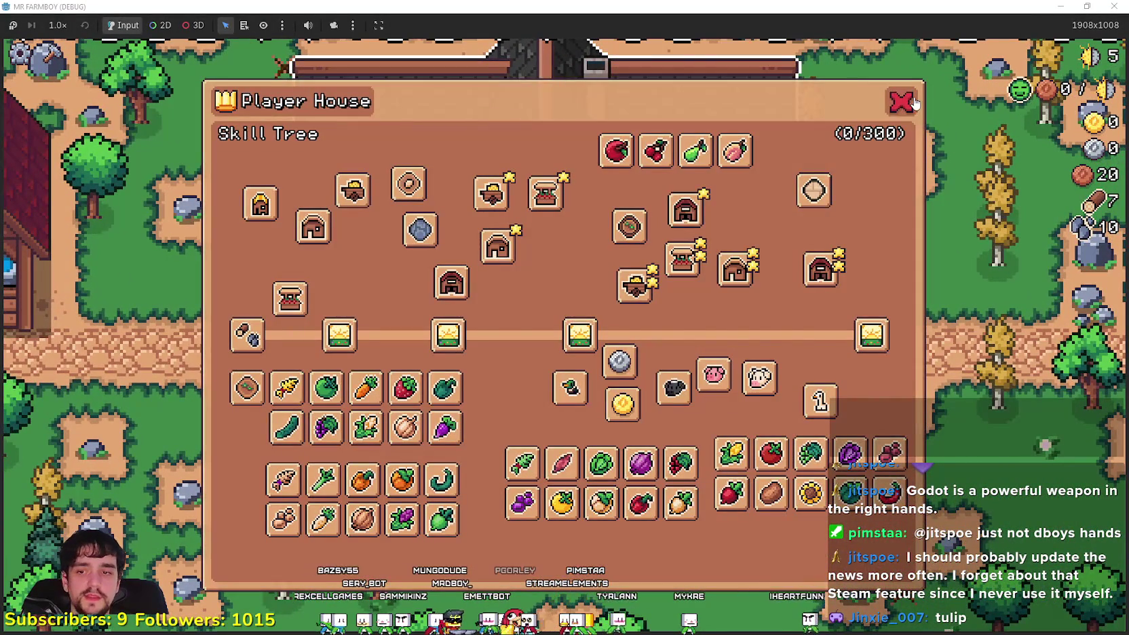
left_click(910, 100)
key("d")
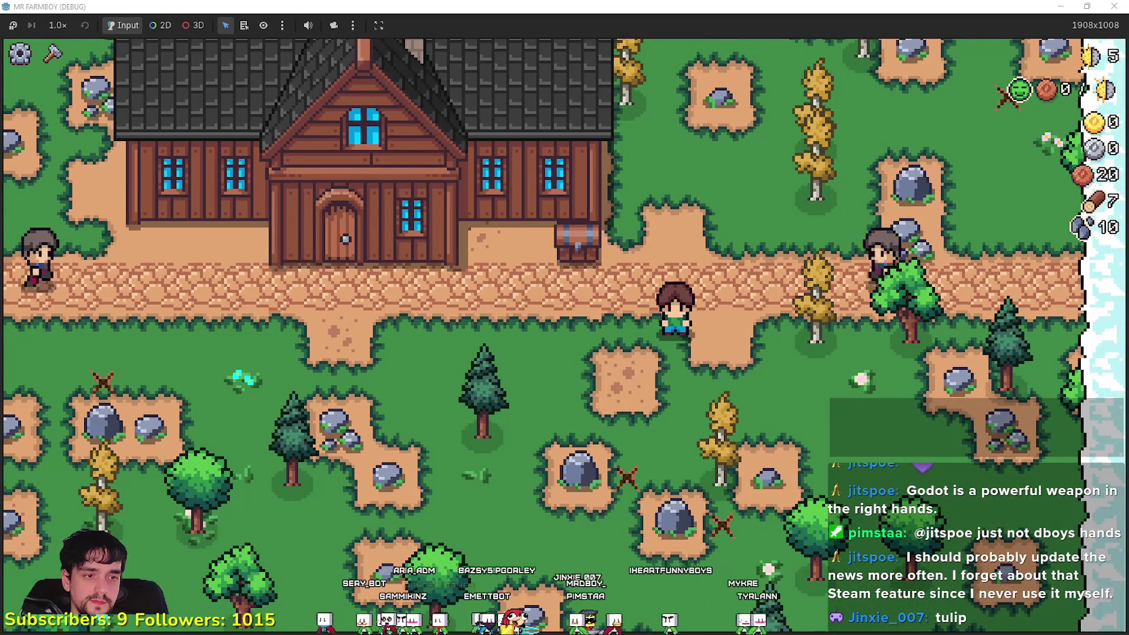
key("alt+Tab")
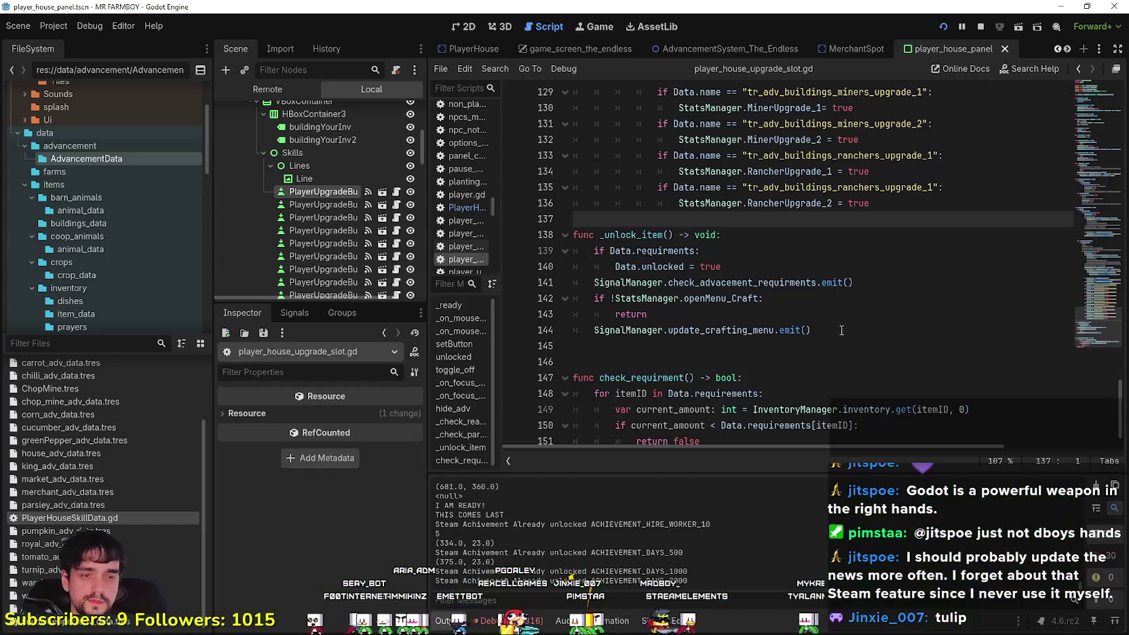
Select a PlayerUpgradeButton and assign a PlayerHouseSkillData resource to its Data
scroll("up", 3)
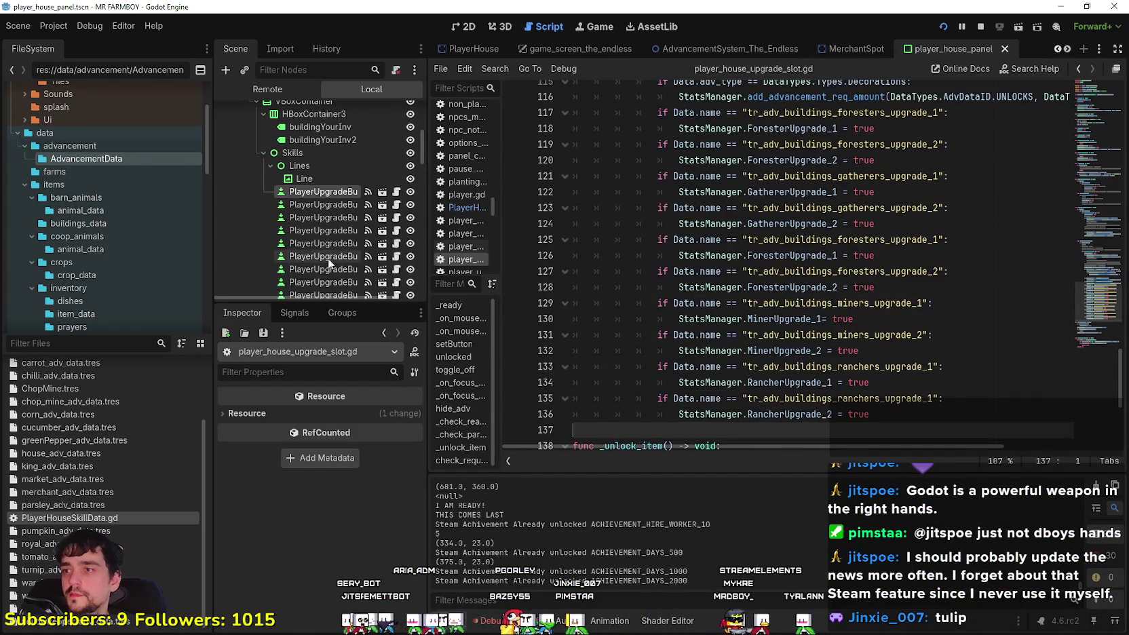
left_click_drag(321, 301, 321, 397)
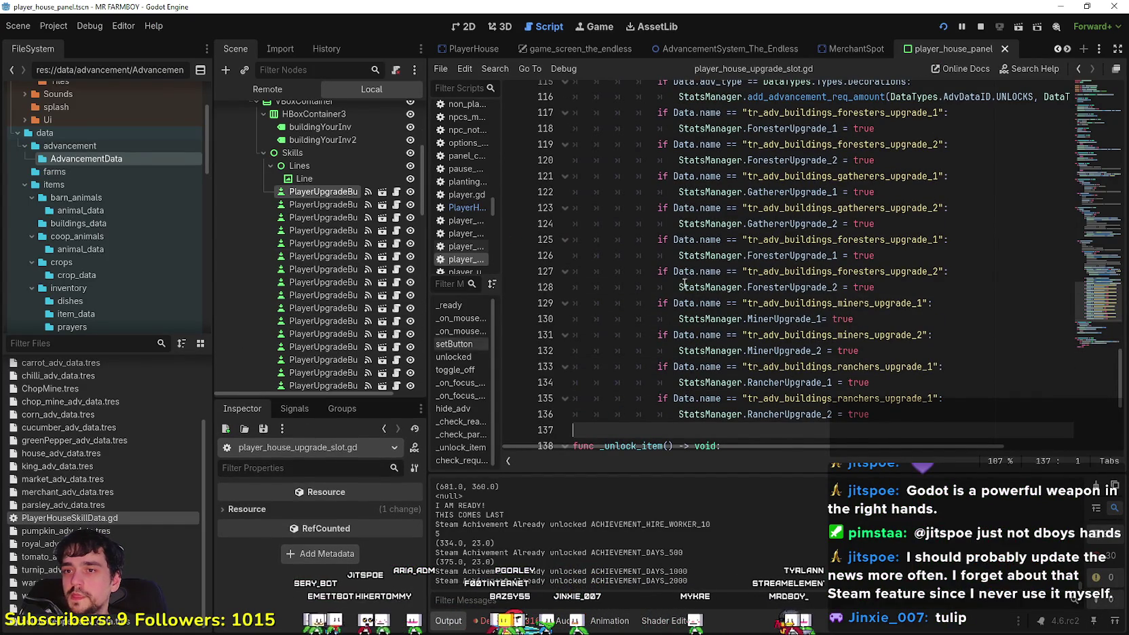
scroll("up", 3)
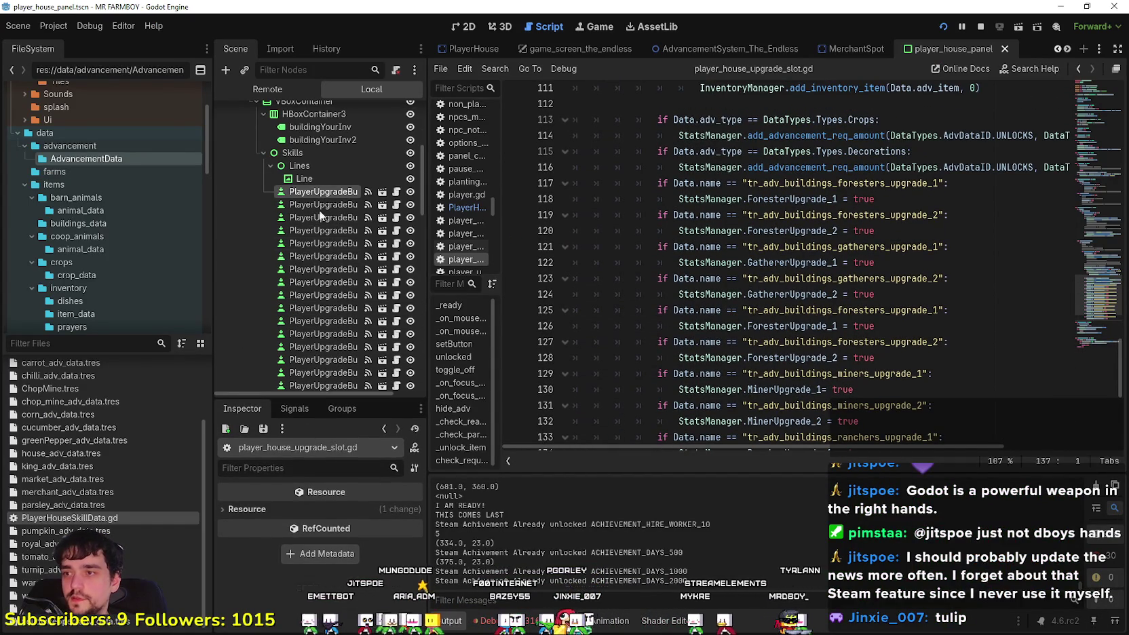
left_click(320, 191)
scroll("up", 3)
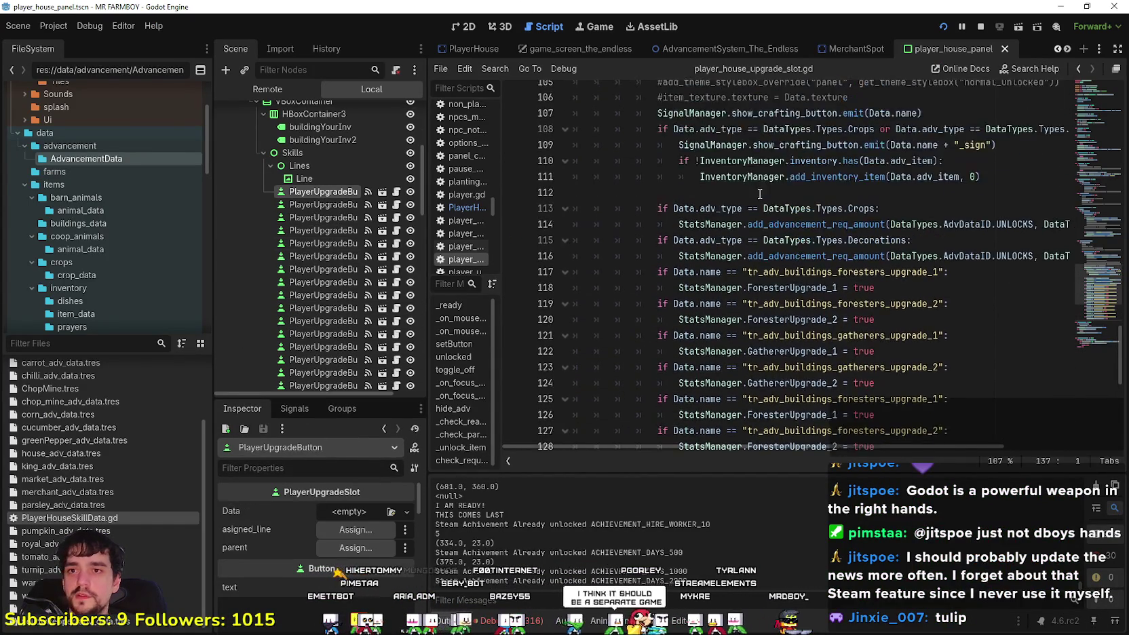
left_click(337, 508)
scroll("up", 3)
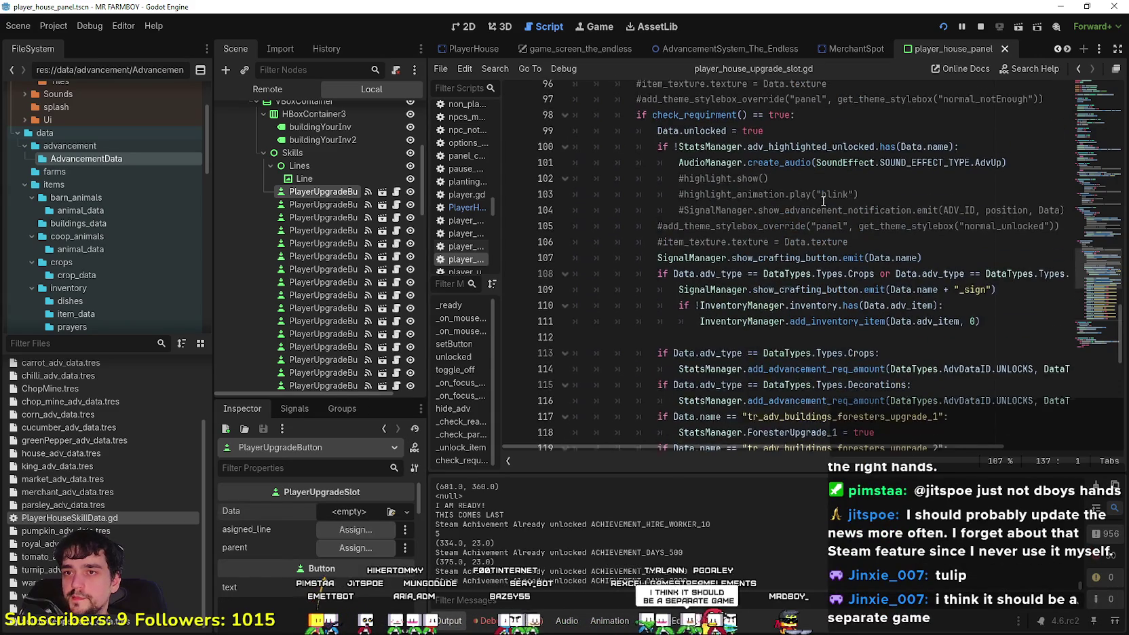
left_click(355, 545)
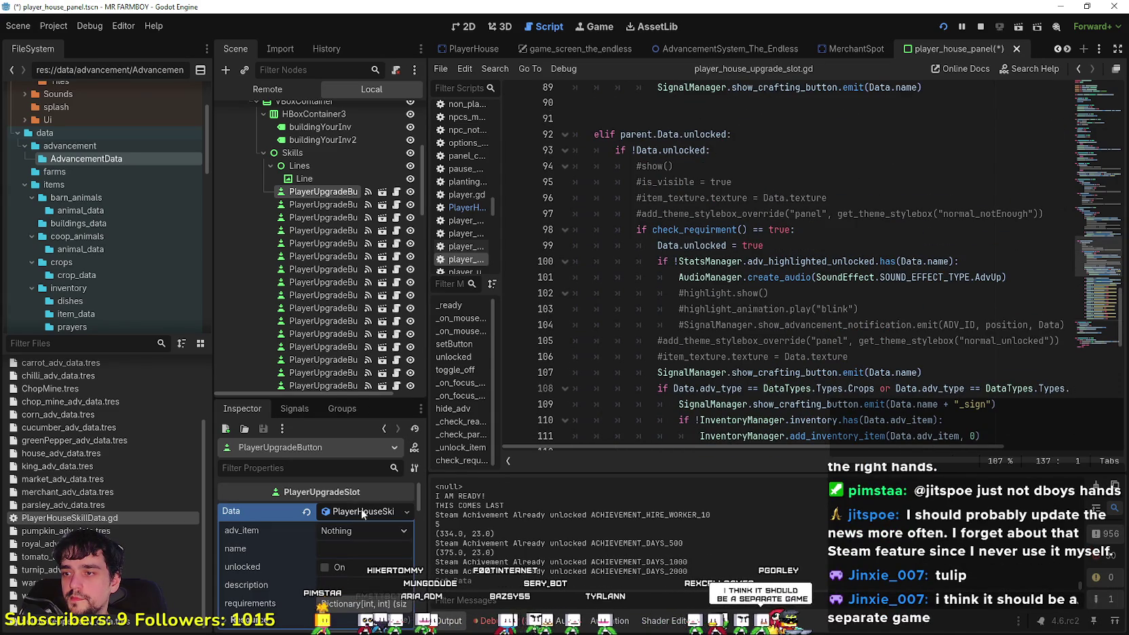
Set the Data's adv_item to Market and return to the upgrade slot script
left_click(455, 30)
scroll("up", 3)
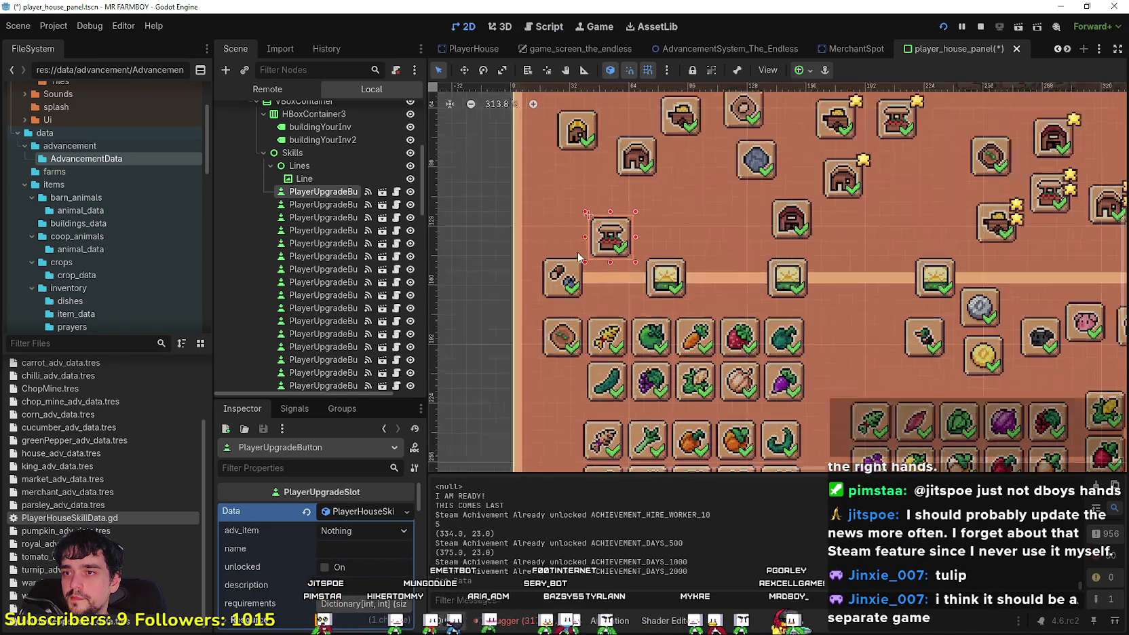
left_click(351, 532)
left_click_drag(461, 74, 457, 139)
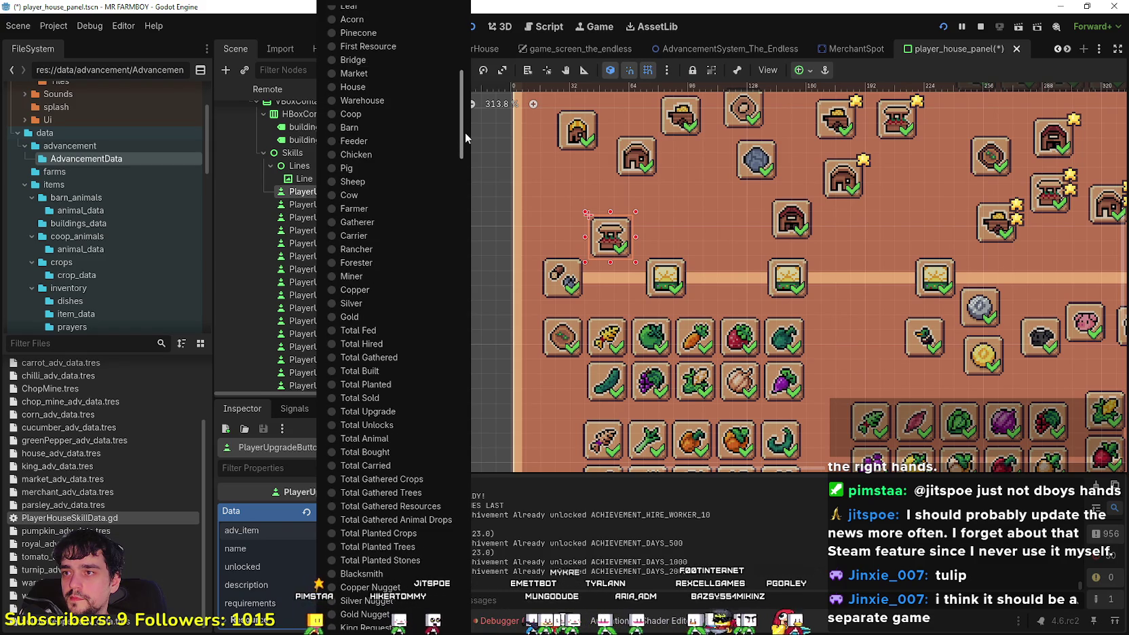
left_click(352, 70)
left_click(372, 554)
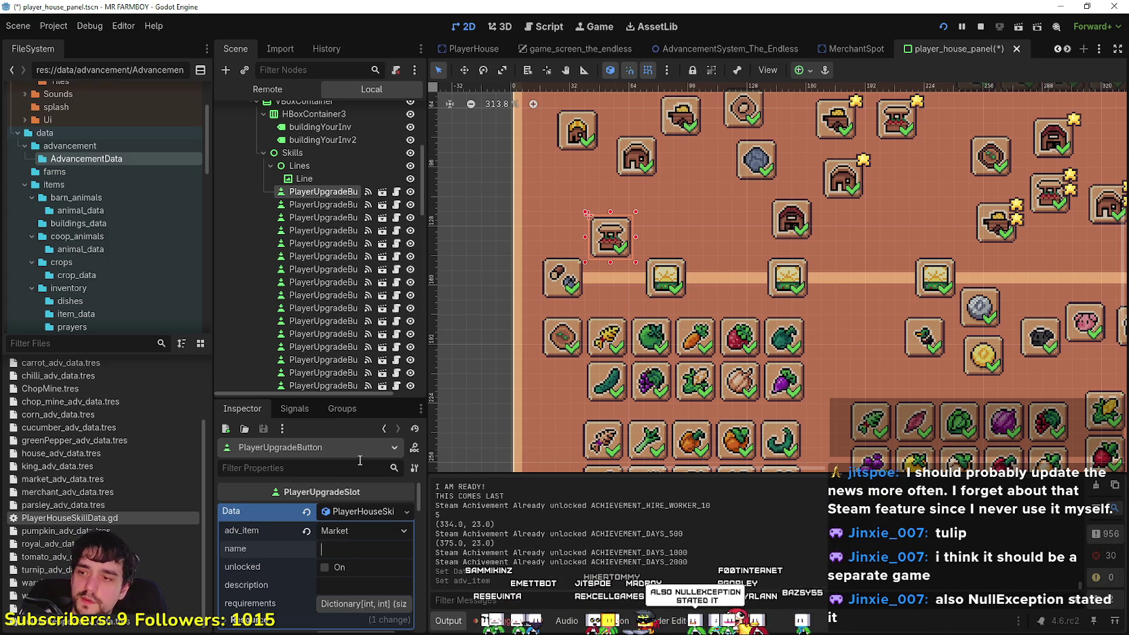
left_click(396, 282)
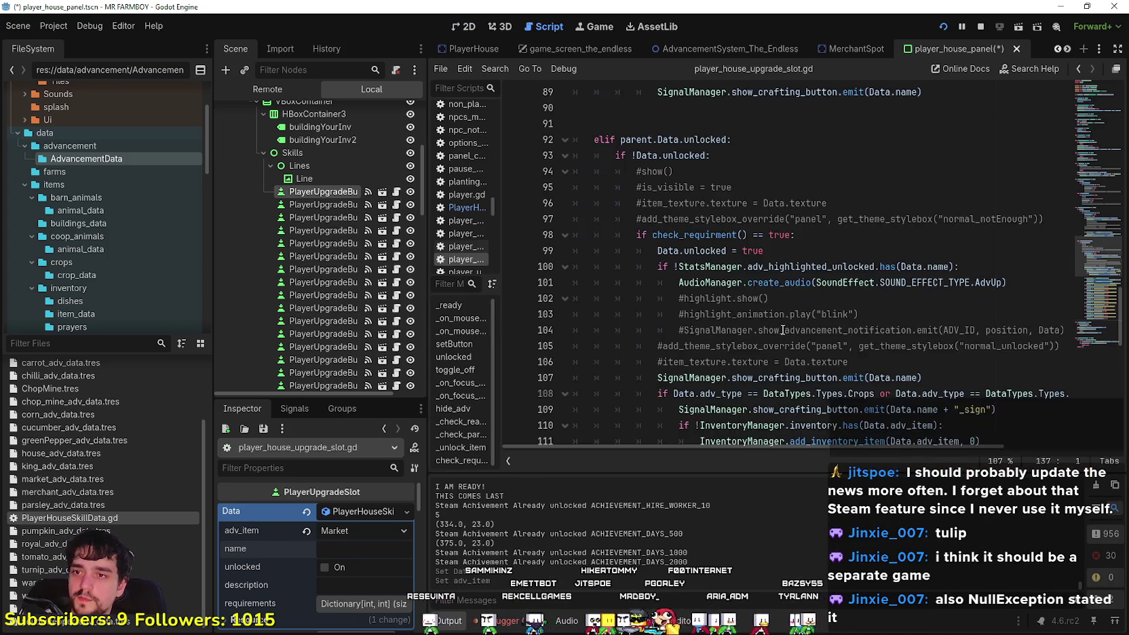
scroll("down", 3)
left_click(759, 331)
scroll("down", 3)
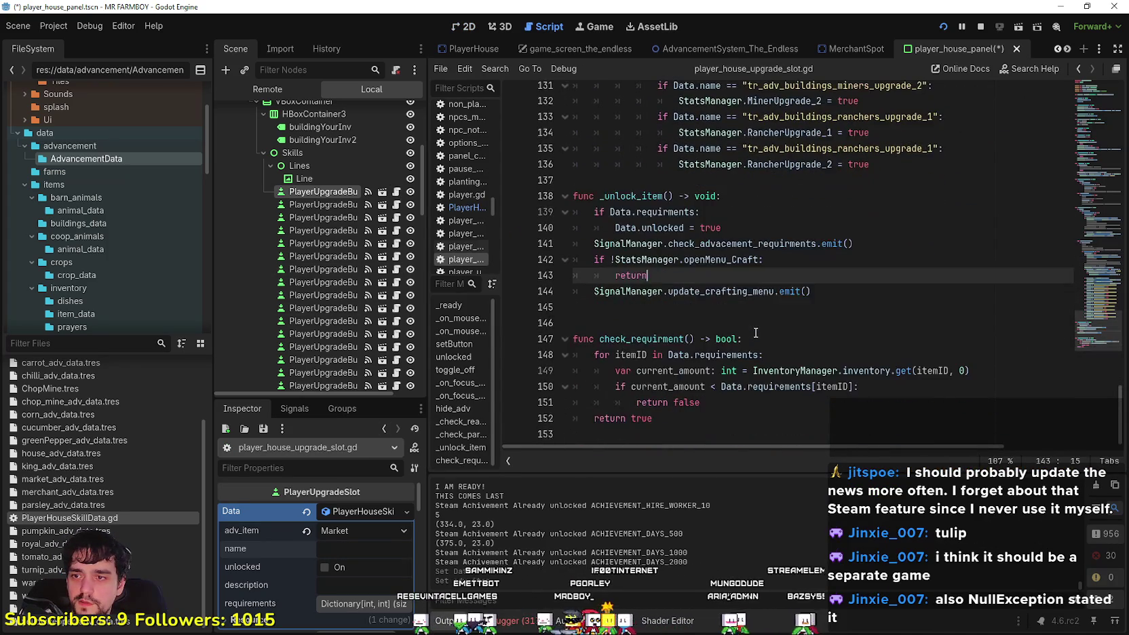
scroll("up", 3)
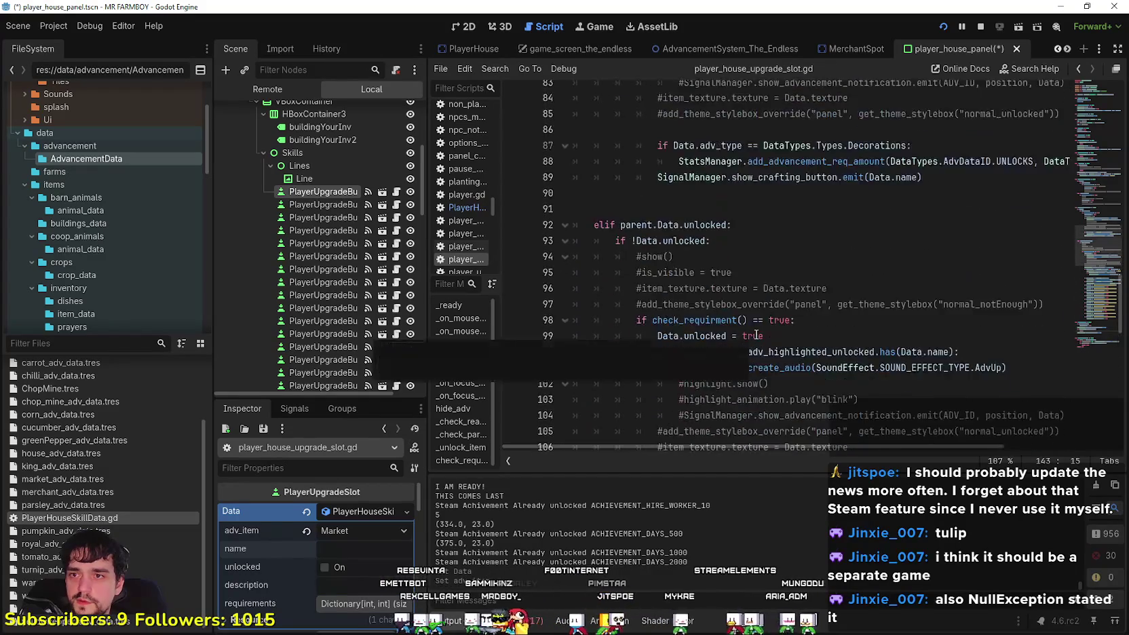
scroll("up", 3)
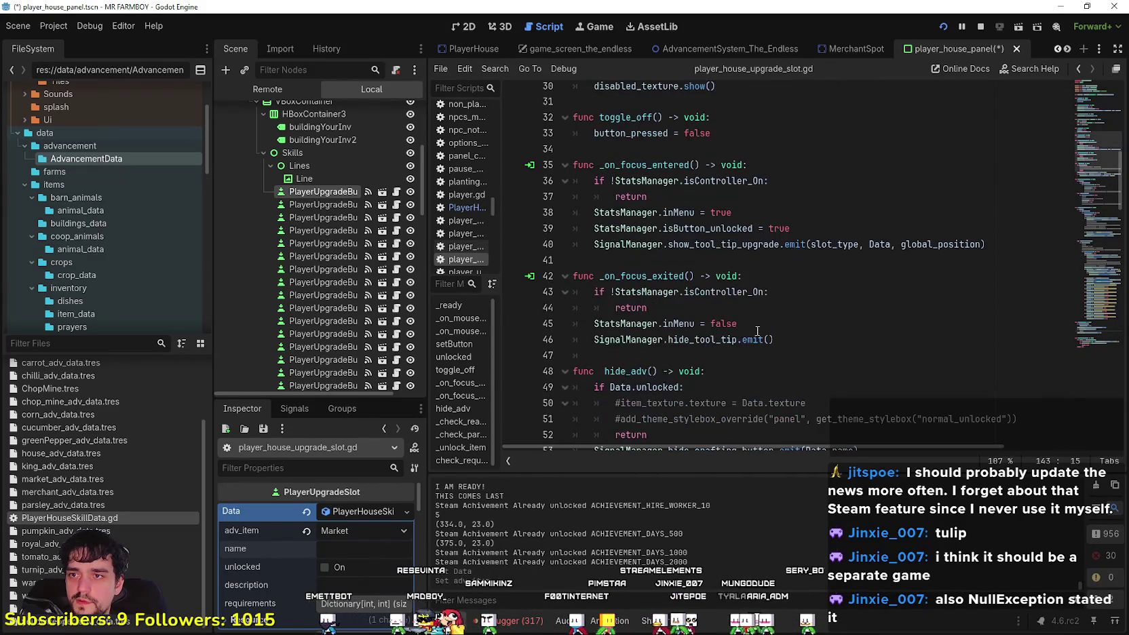
left_click(826, 244)
scroll("up", 3)
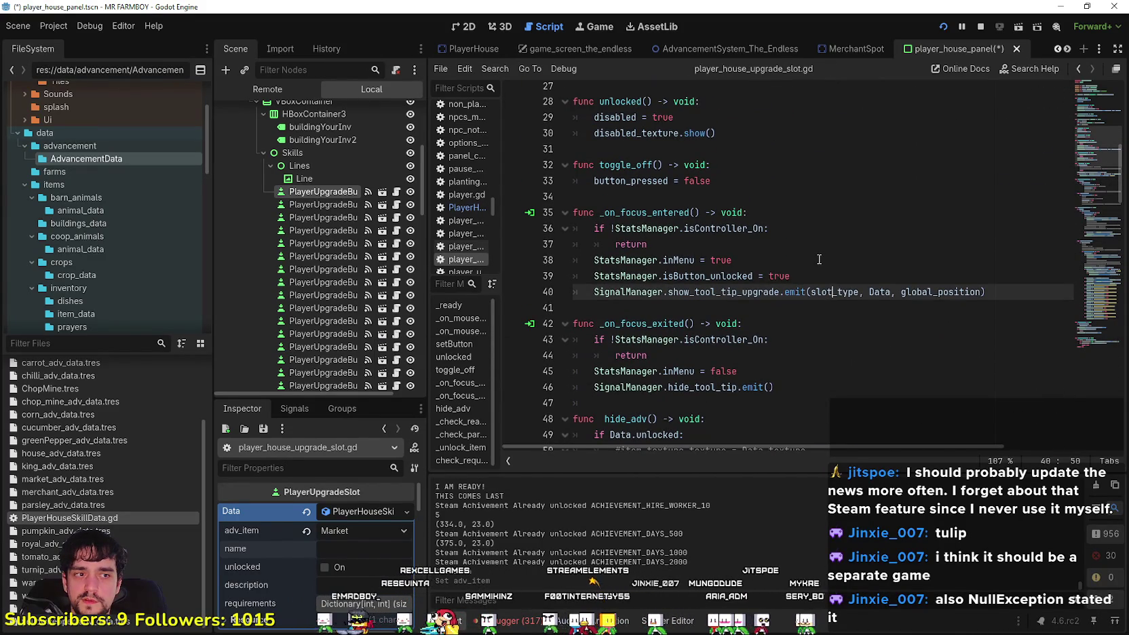
scroll("up", 3)
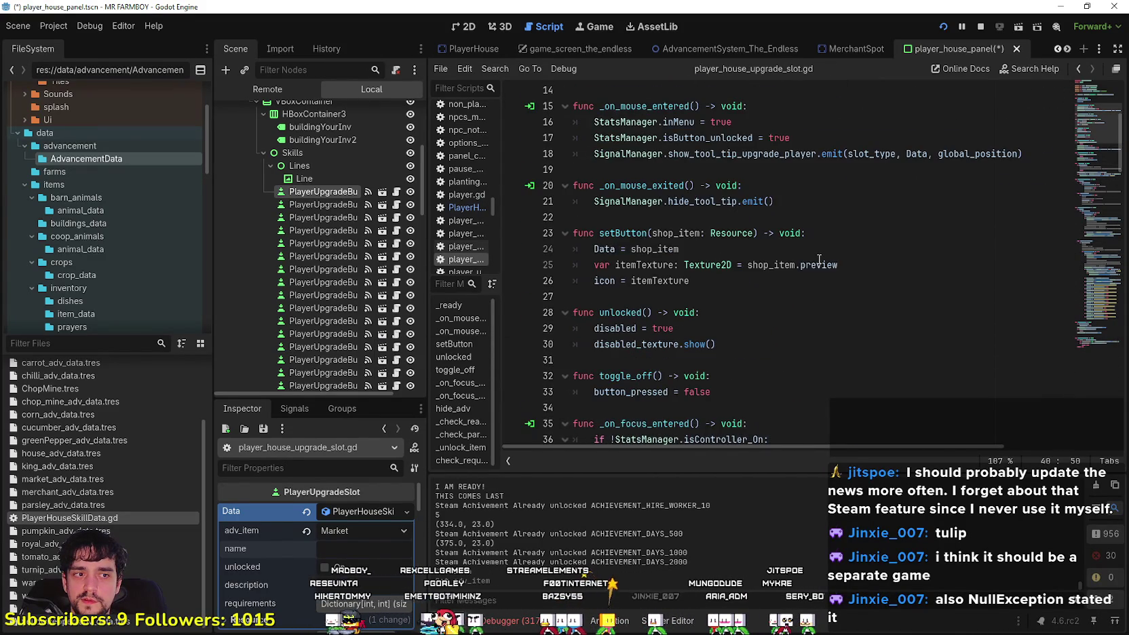
scroll("down", 3)
scroll("down", 3)
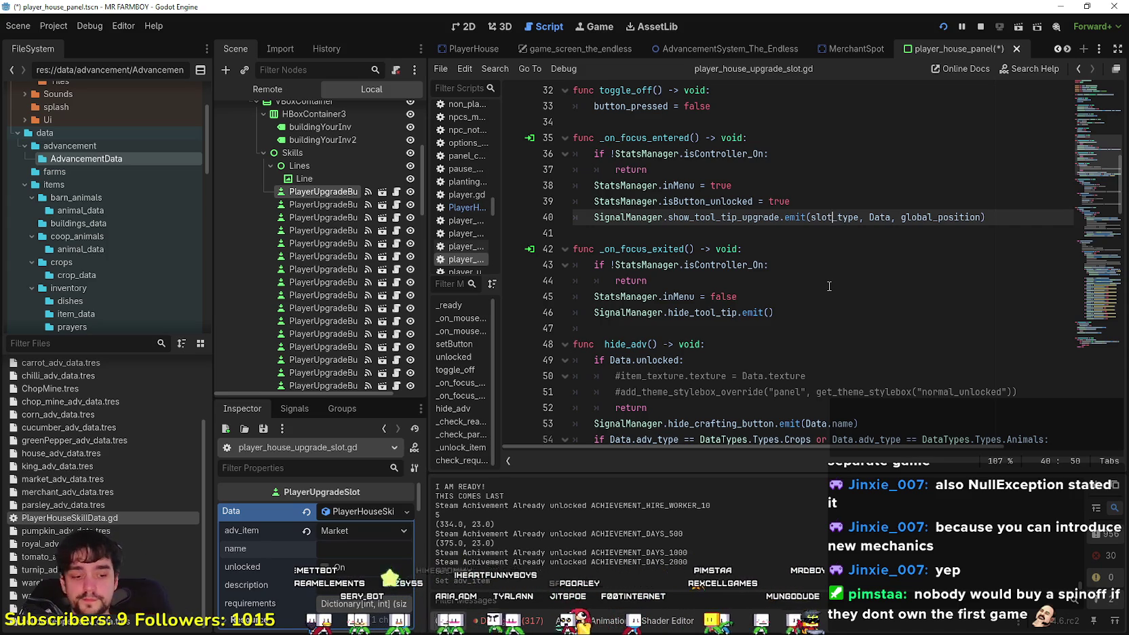
Review the focus-entered, focus-exited and parent unlock check code in player_house_upgrade_slot.gd
left_click(630, 233)
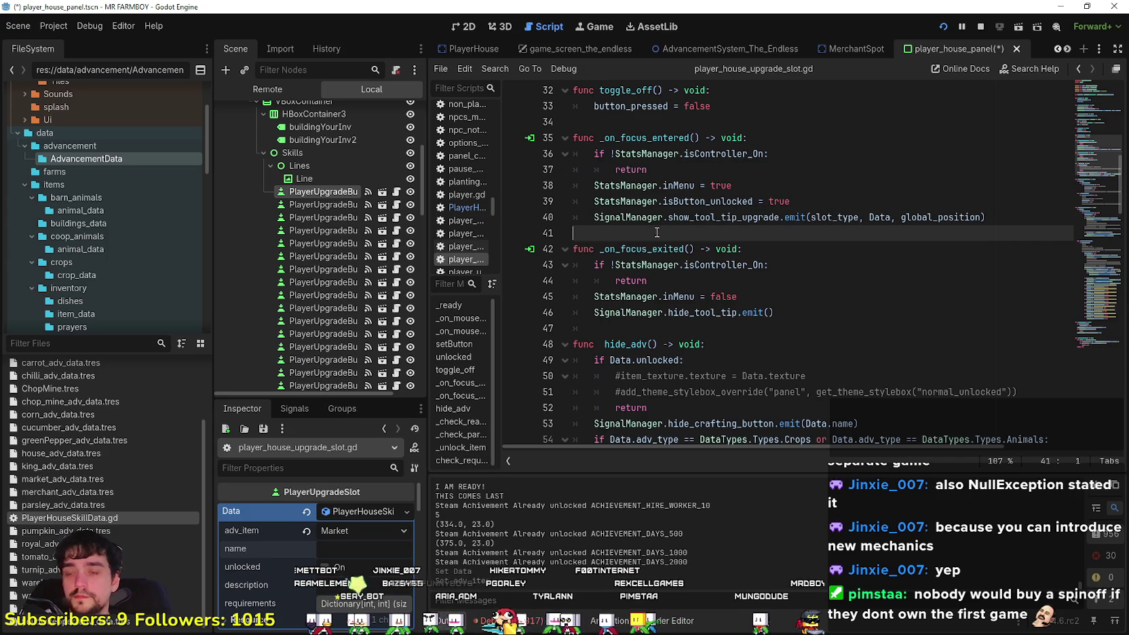
scroll("up", 3)
scroll("down", 3)
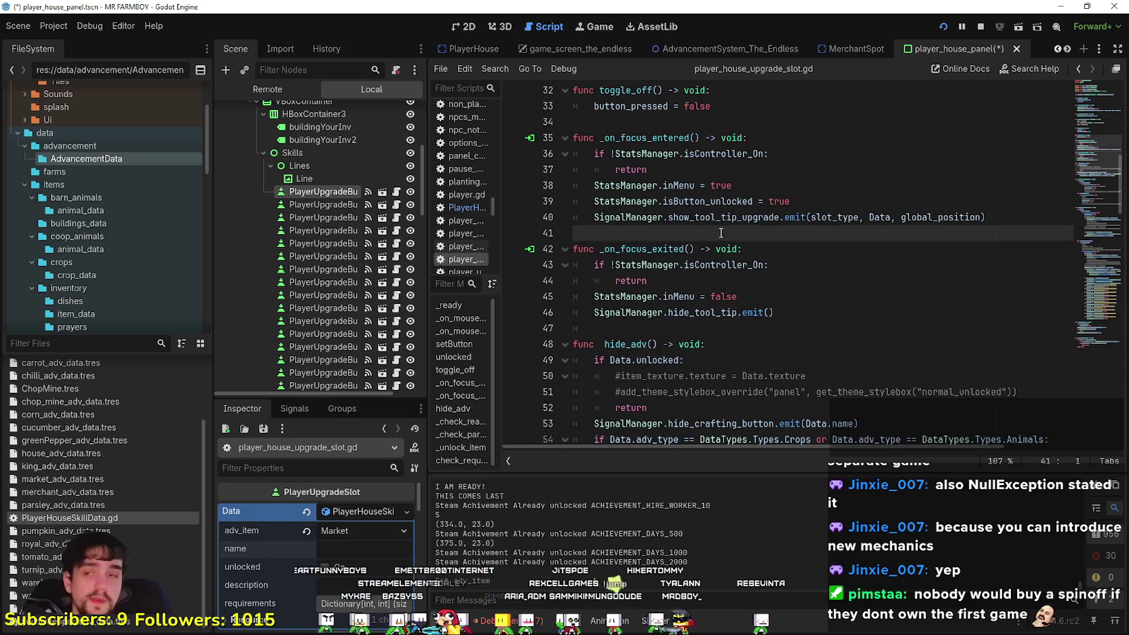
left_click(794, 200)
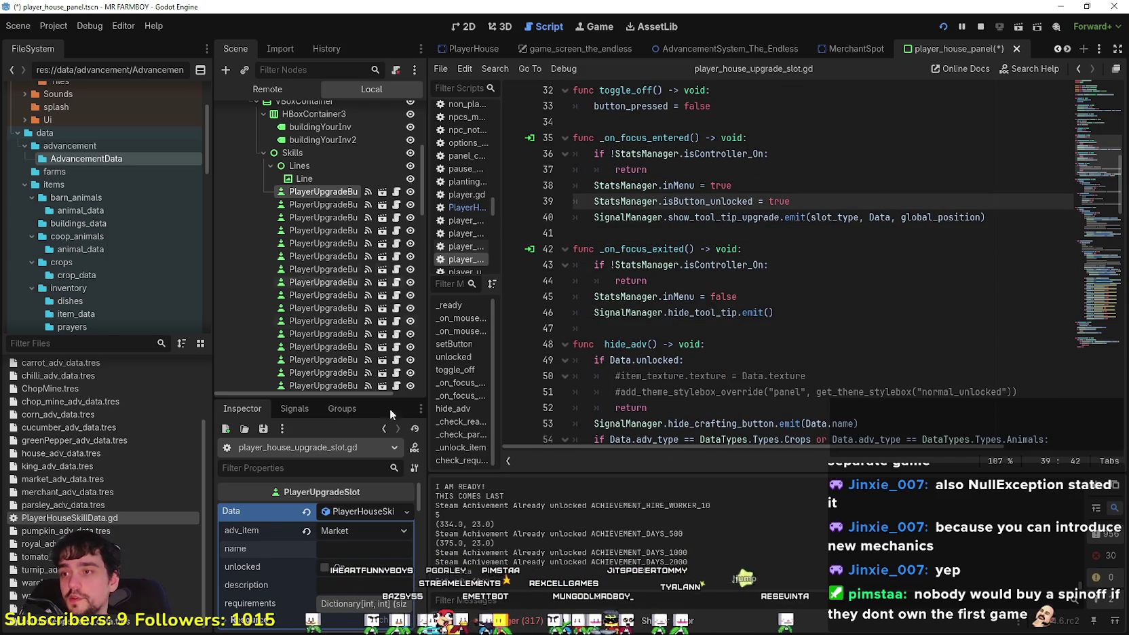
left_click(823, 278)
scroll("down", 3)
scroll("down", 3)
left_click(821, 343)
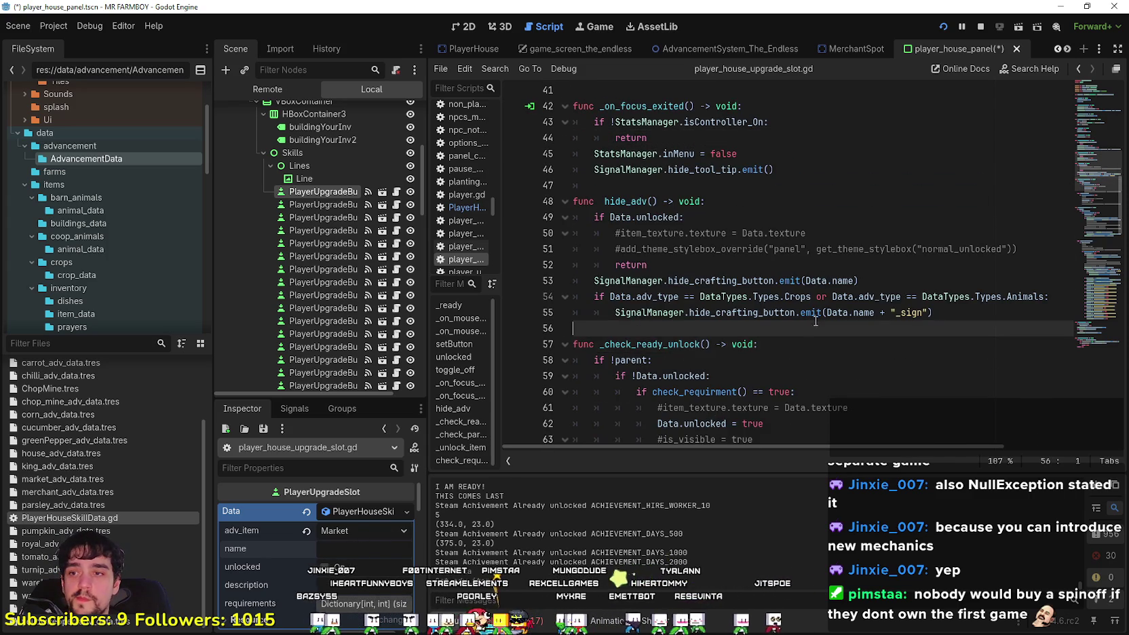
scroll("down", 3)
scroll("down", 3)
left_click(818, 317)
scroll("down", 3)
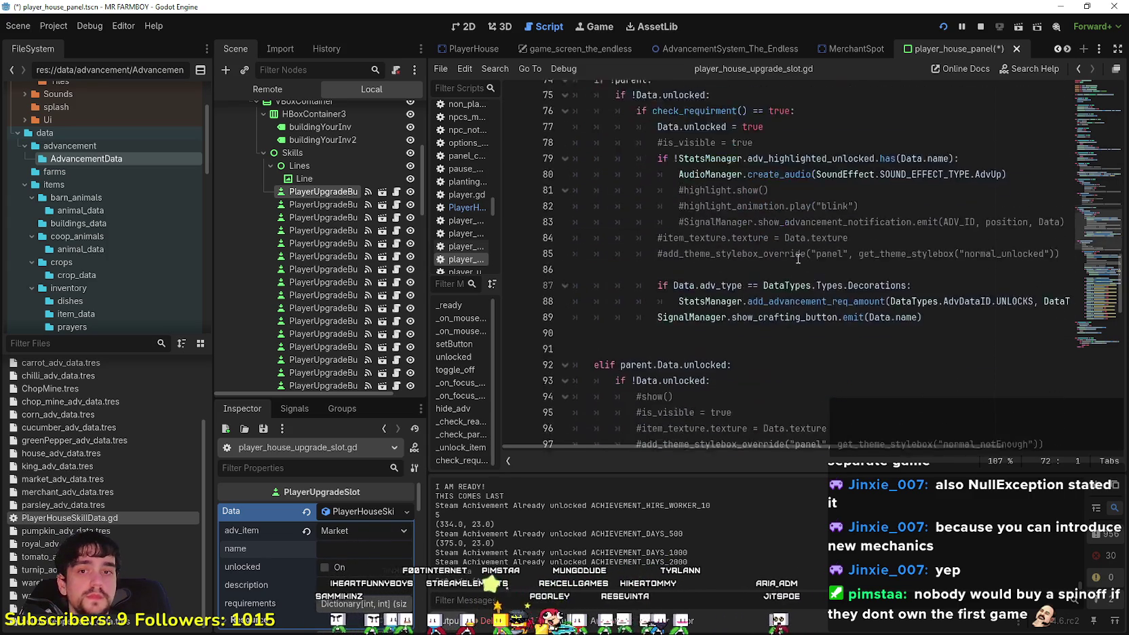
scroll("down", 3)
scroll("up", 3)
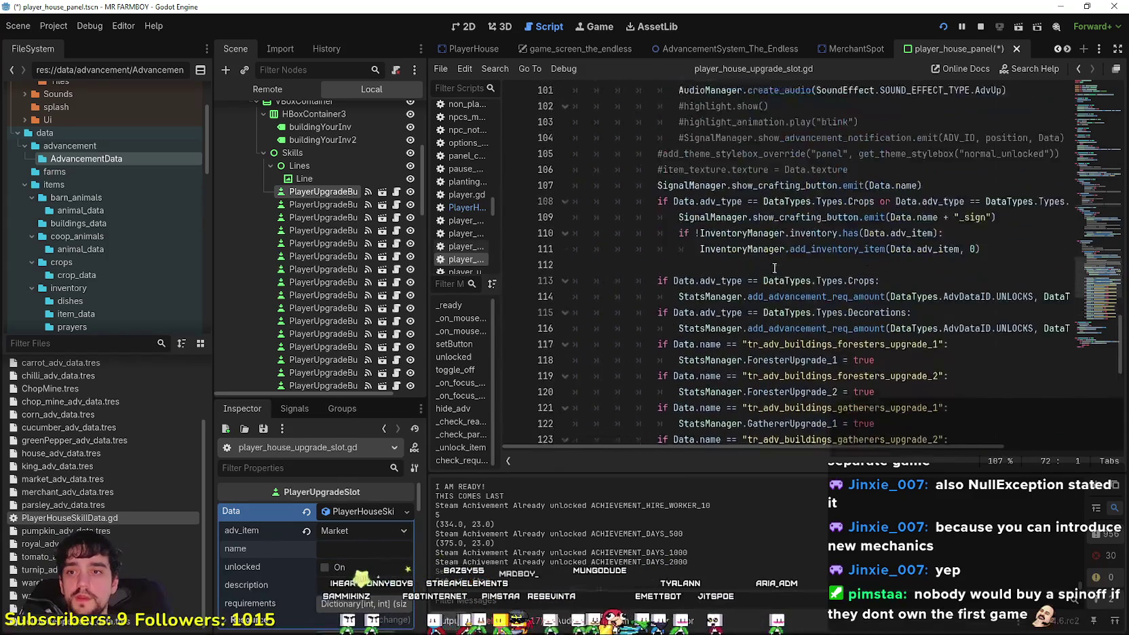
scroll("down", 3)
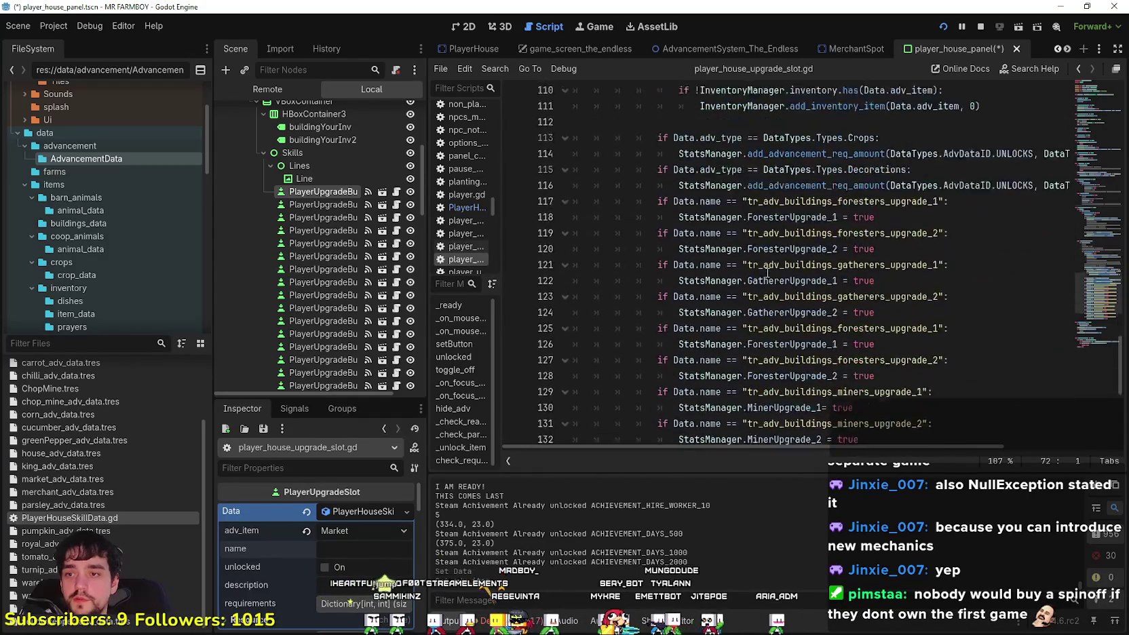
Inspect _unlock_item, check_requirment and every use of the Data export in the script
left_click(786, 213)
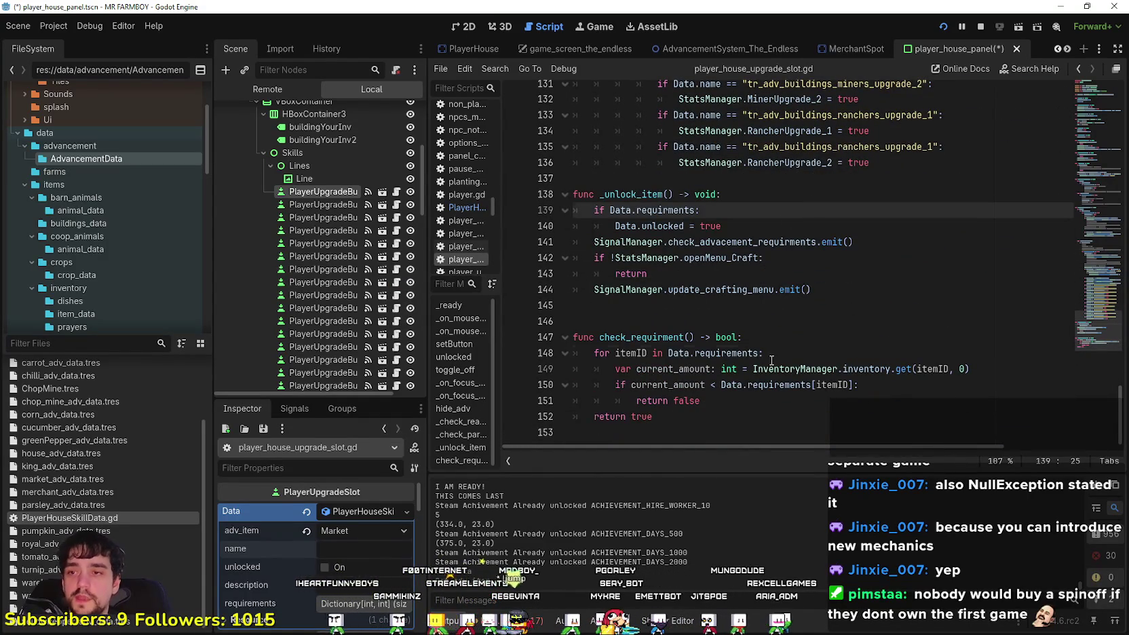
left_click(771, 360)
scroll("up", 3)
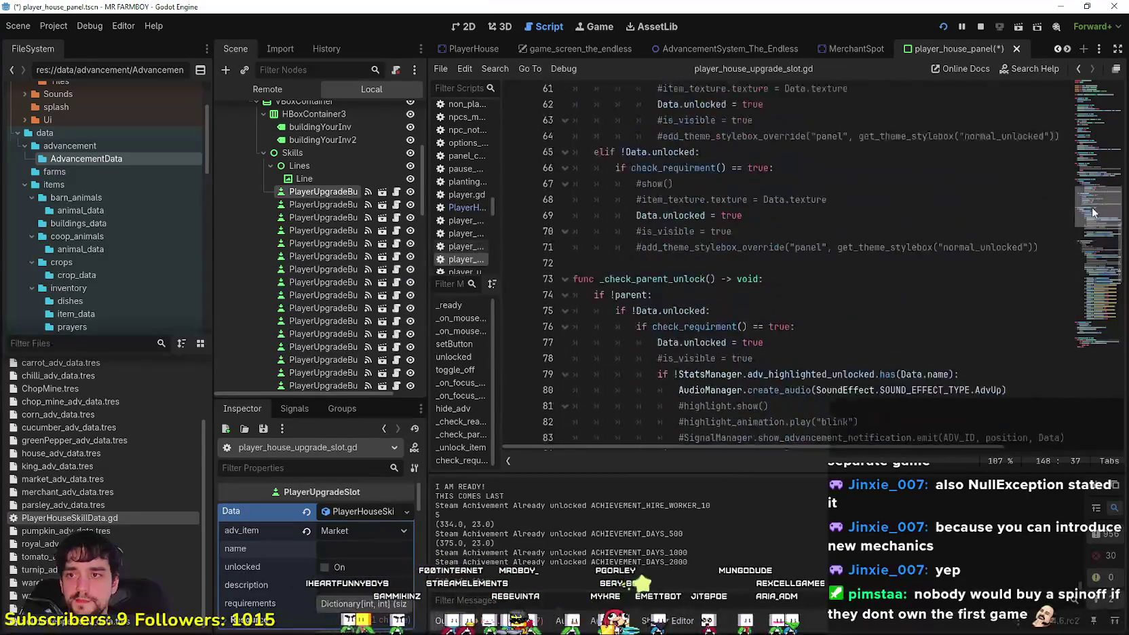
scroll("up", 3)
scroll("up", 3)
scroll("down", 3)
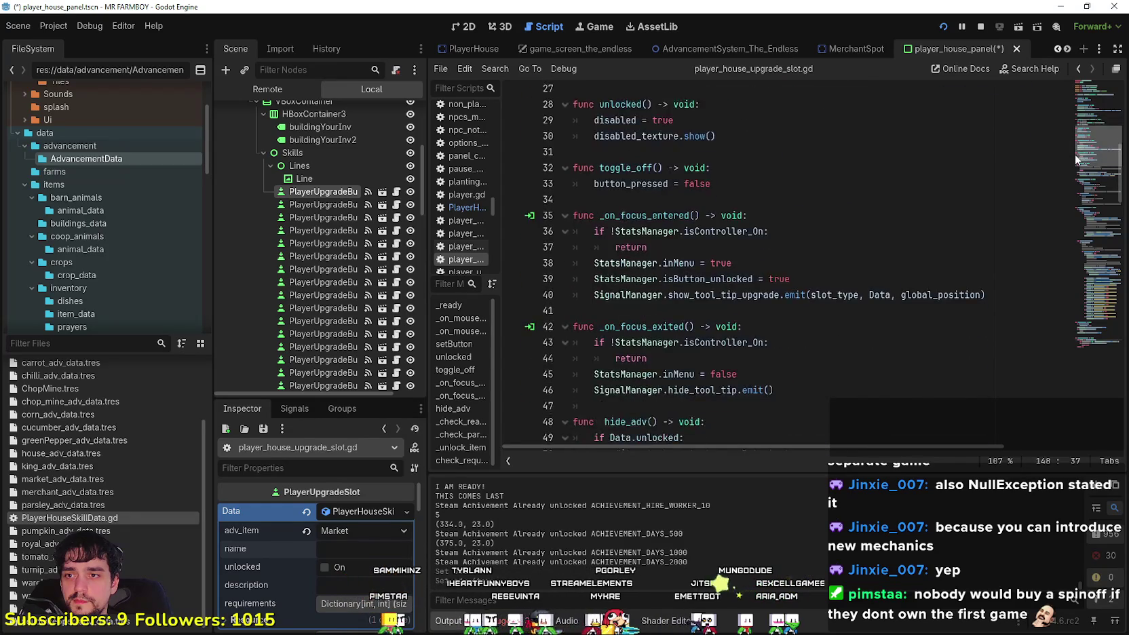
left_click_drag(1074, 154, 1075, 117)
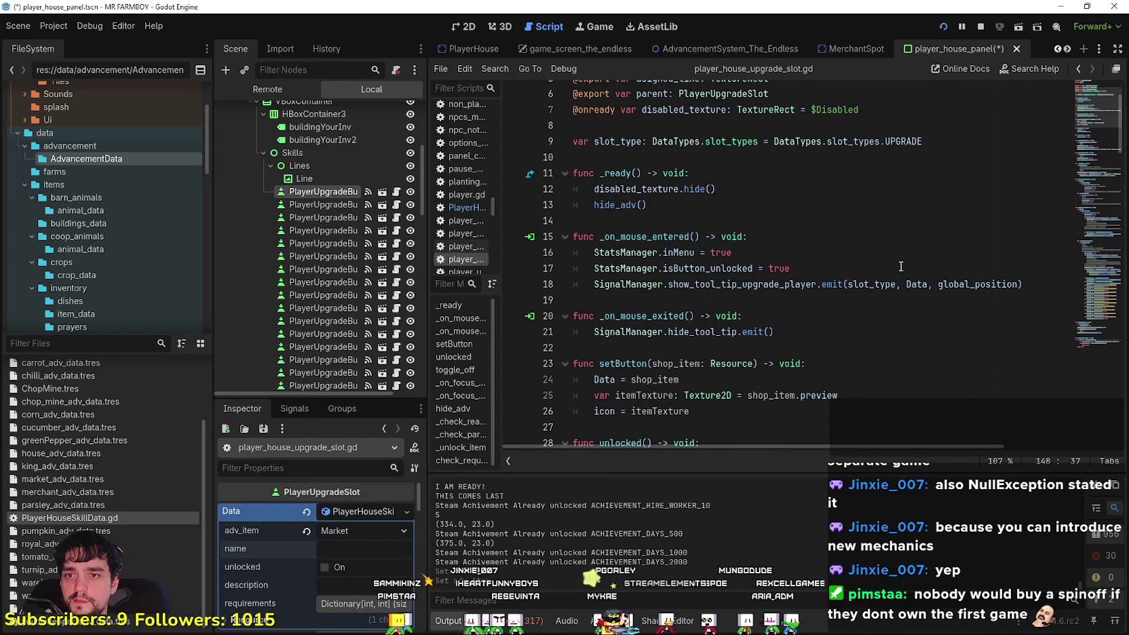
double_click(927, 283)
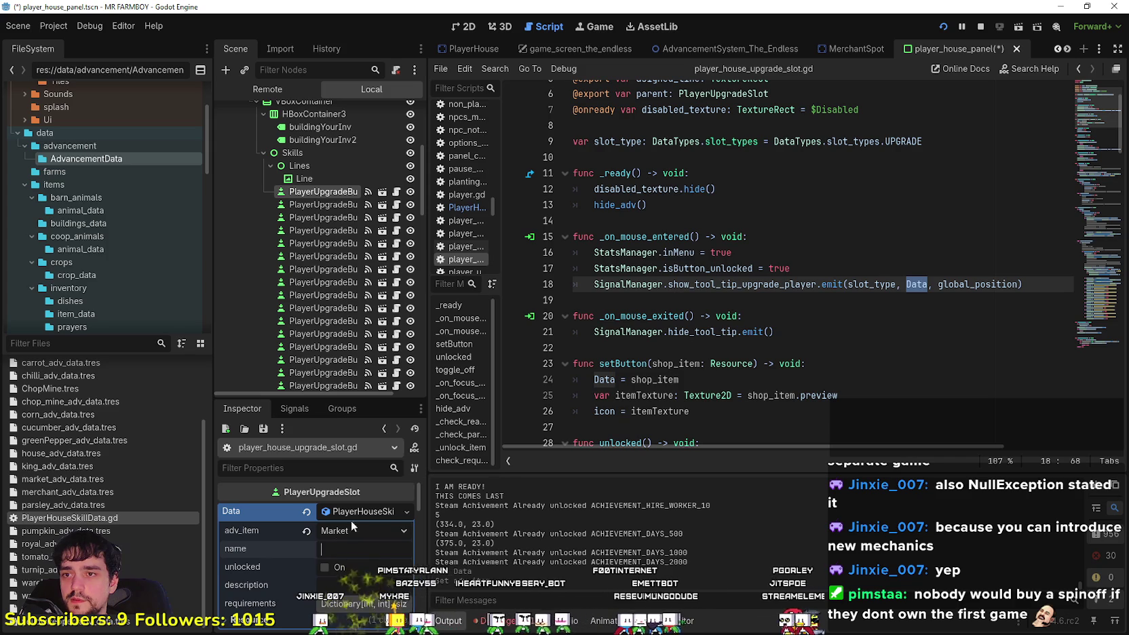
scroll("up", 3)
left_click(915, 361)
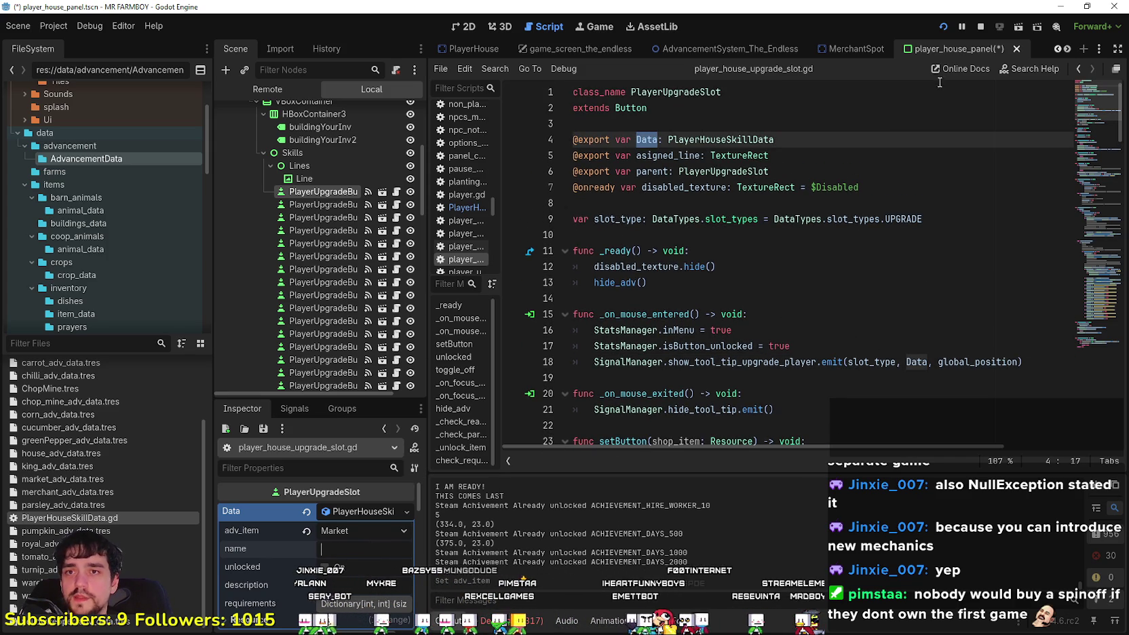
Save the player_house_panel scene, test-run the game with F5, and stop it
key("ctrl+s")
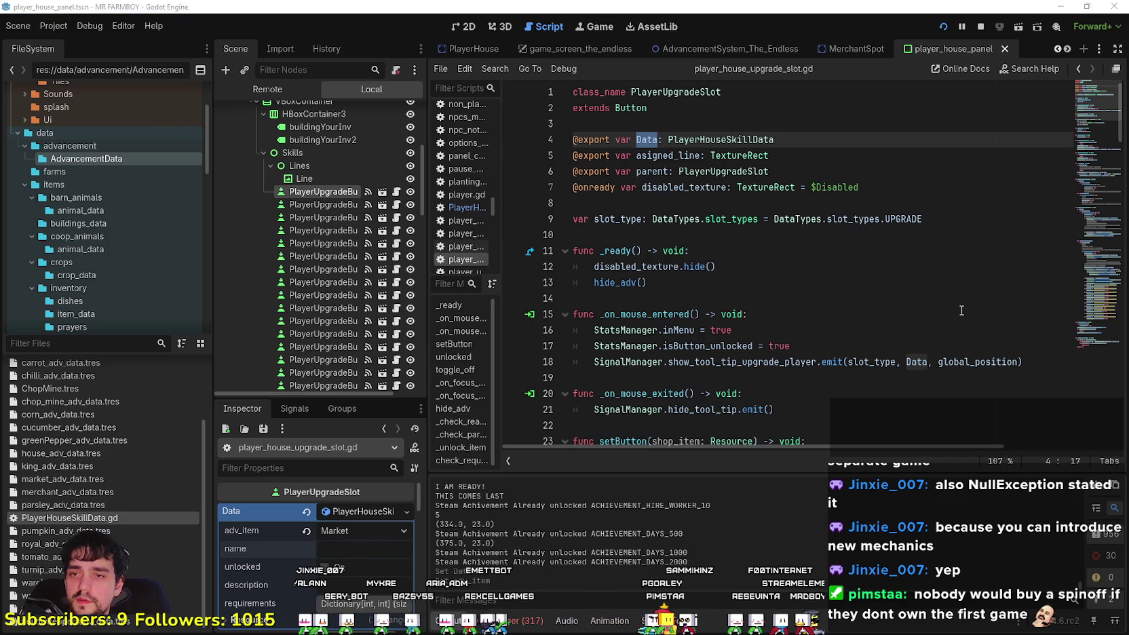
key("F5")
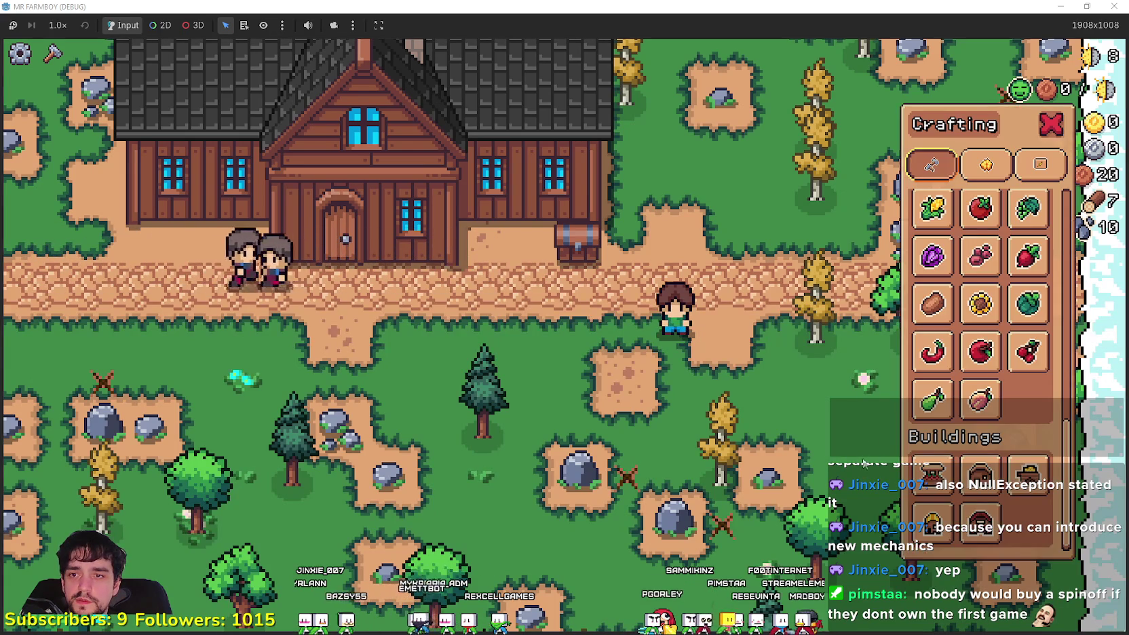
key("F8")
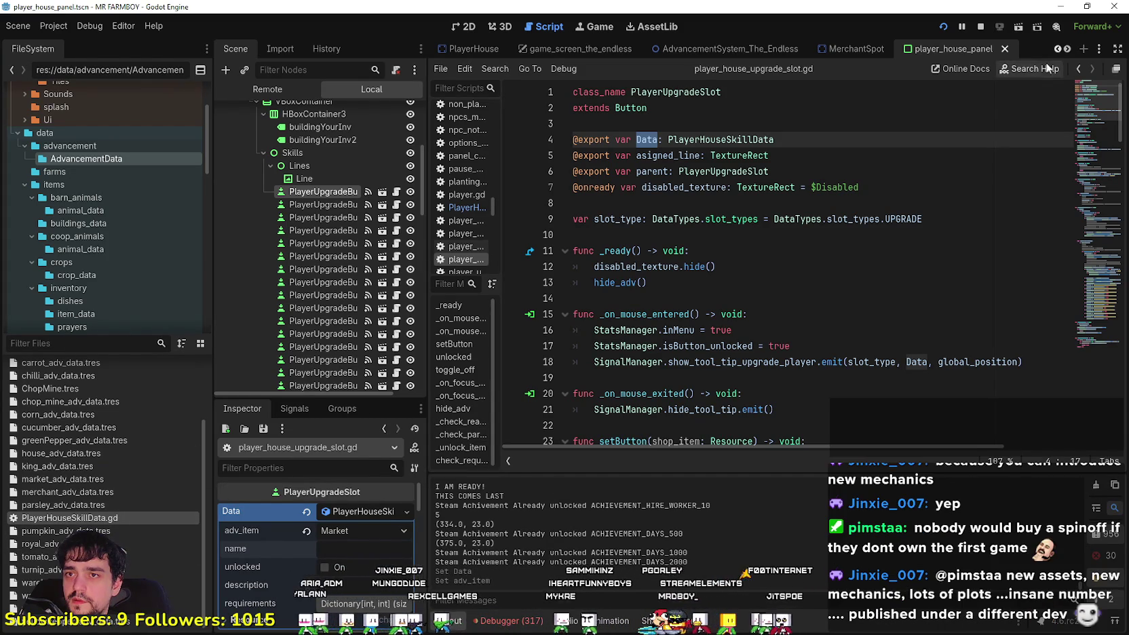
left_click(1066, 47)
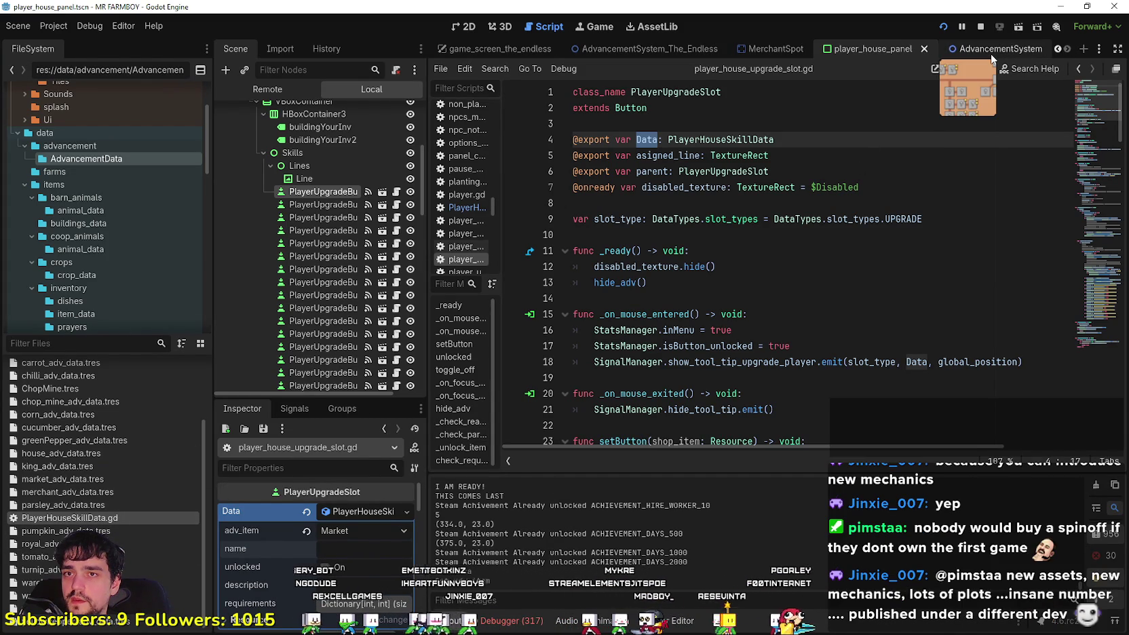
Copy MarketAdvButton's name key tr_buildings_market in AdvancementSystem, then return to player_house_panel
left_click(991, 53)
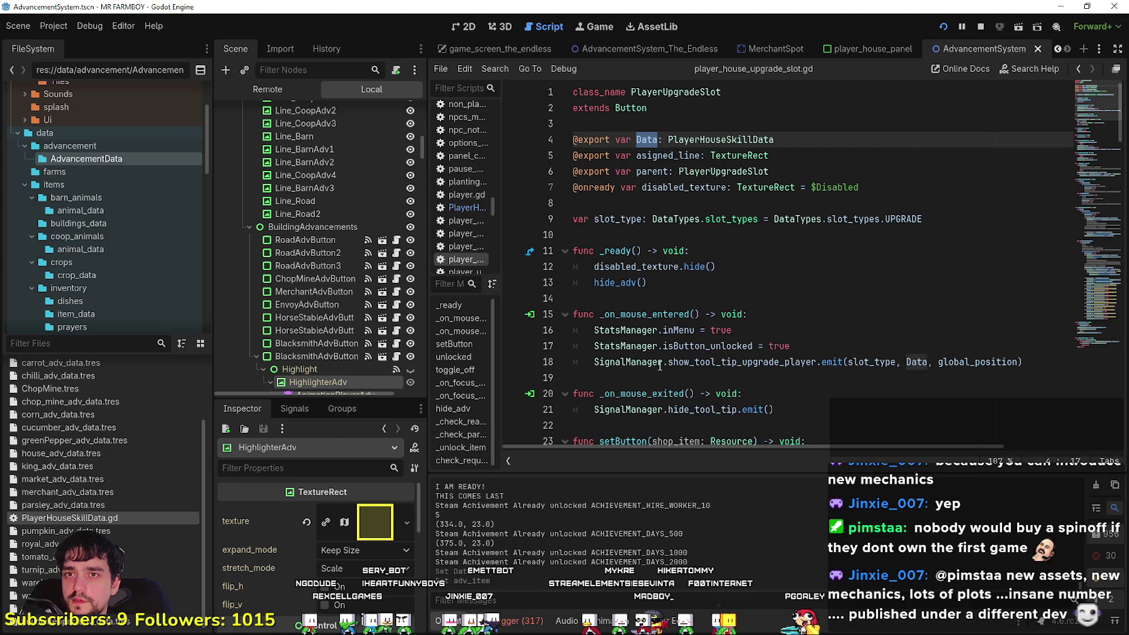
scroll("down", 3)
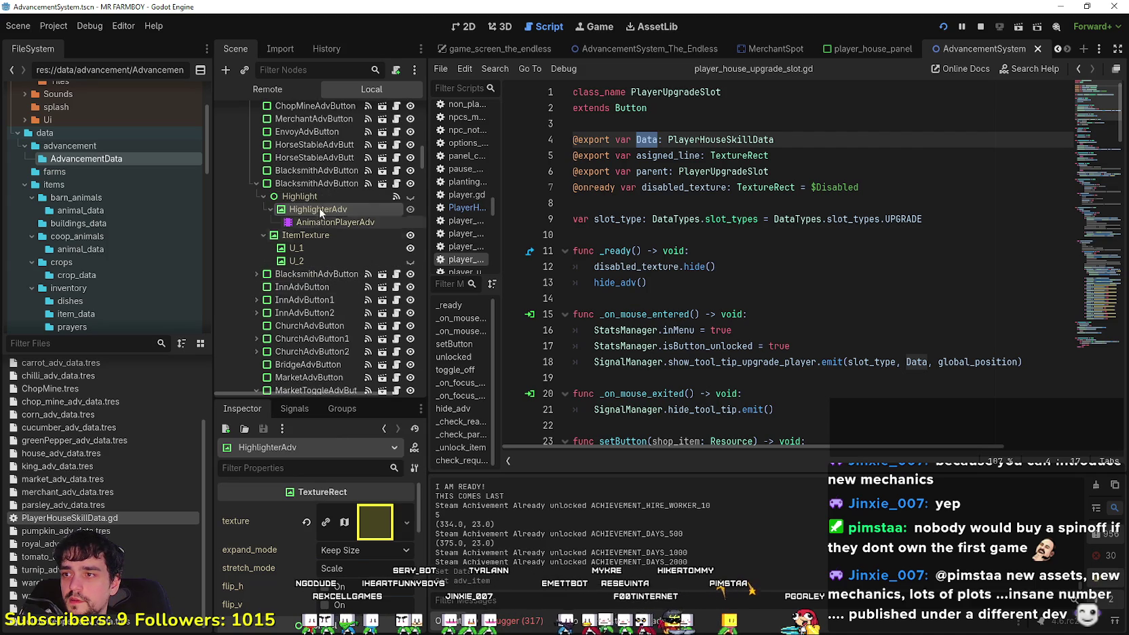
scroll("up", 3)
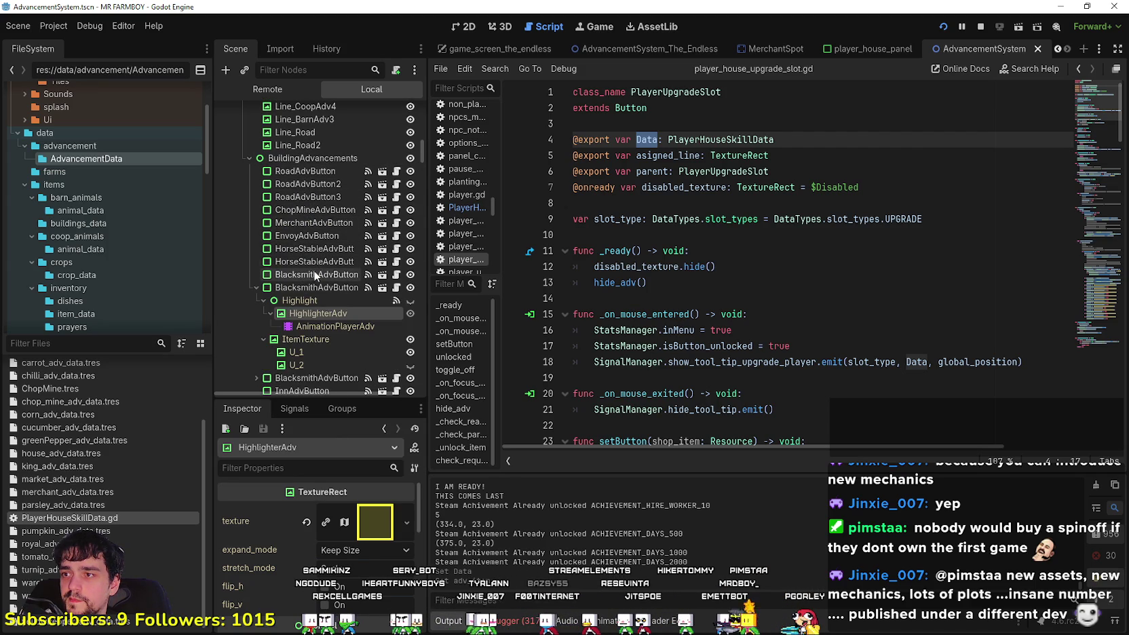
scroll("down", 3)
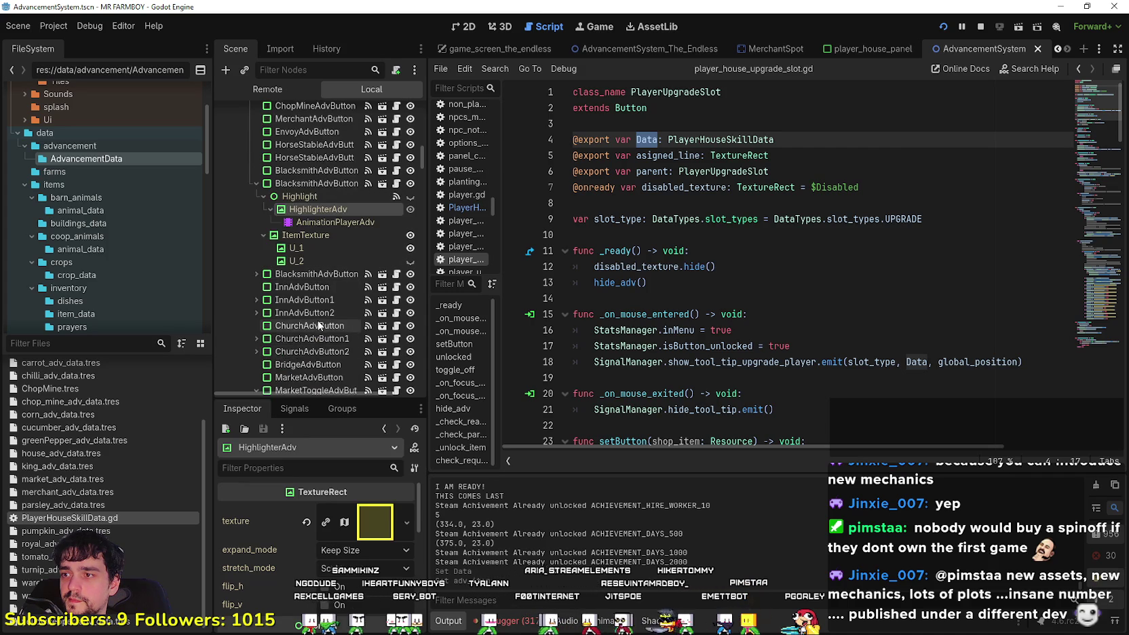
scroll("down", 3)
left_click(305, 204)
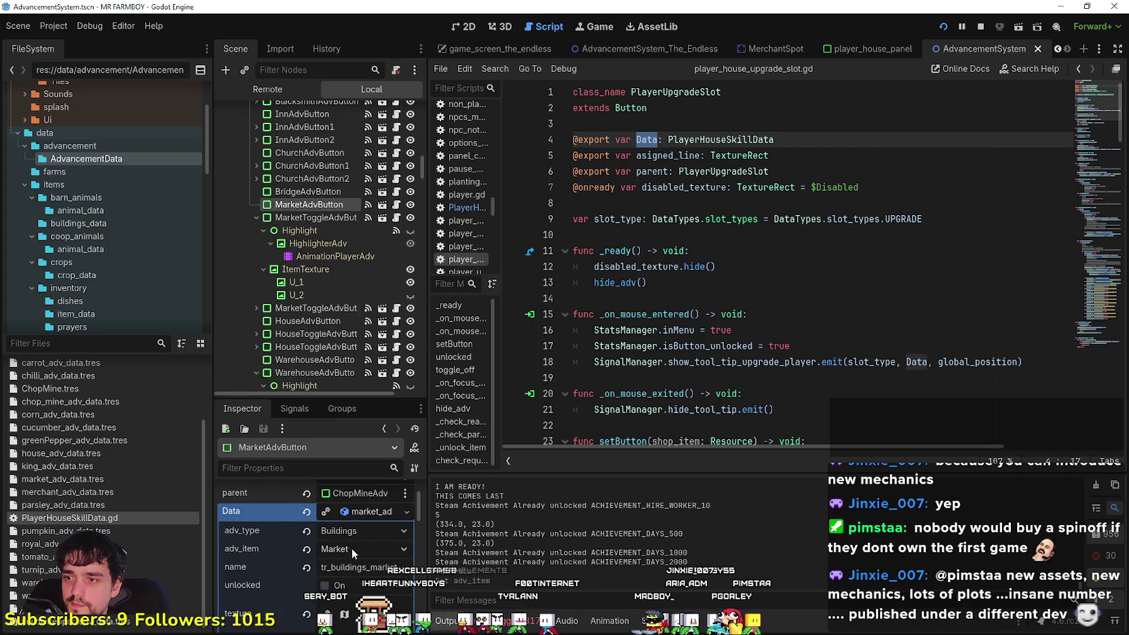
left_click(350, 567)
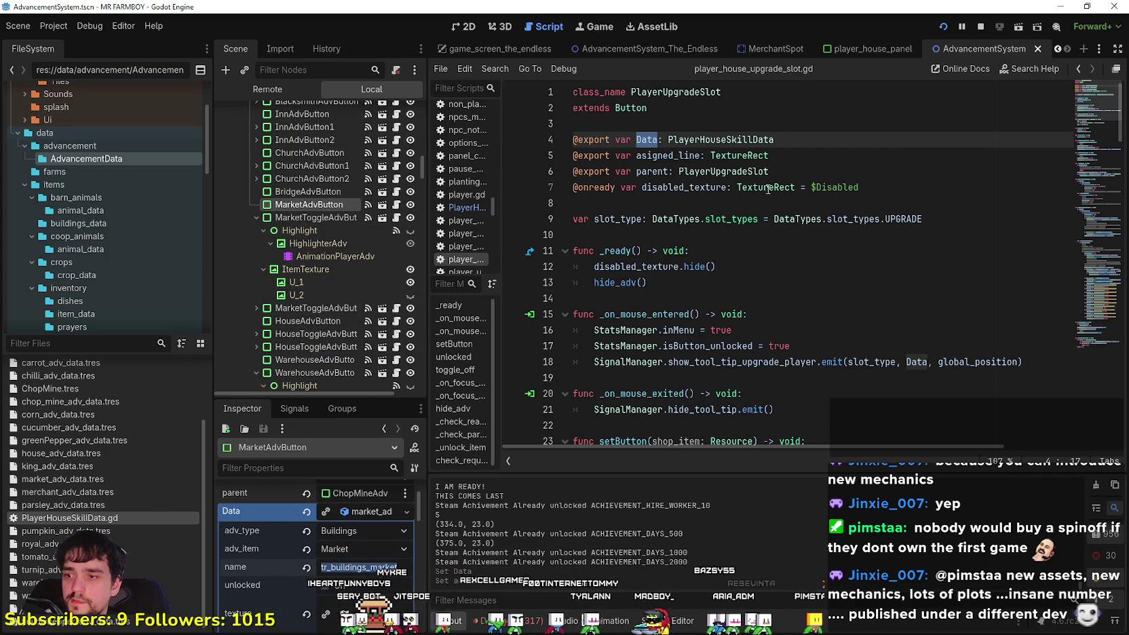
scroll("down", 3)
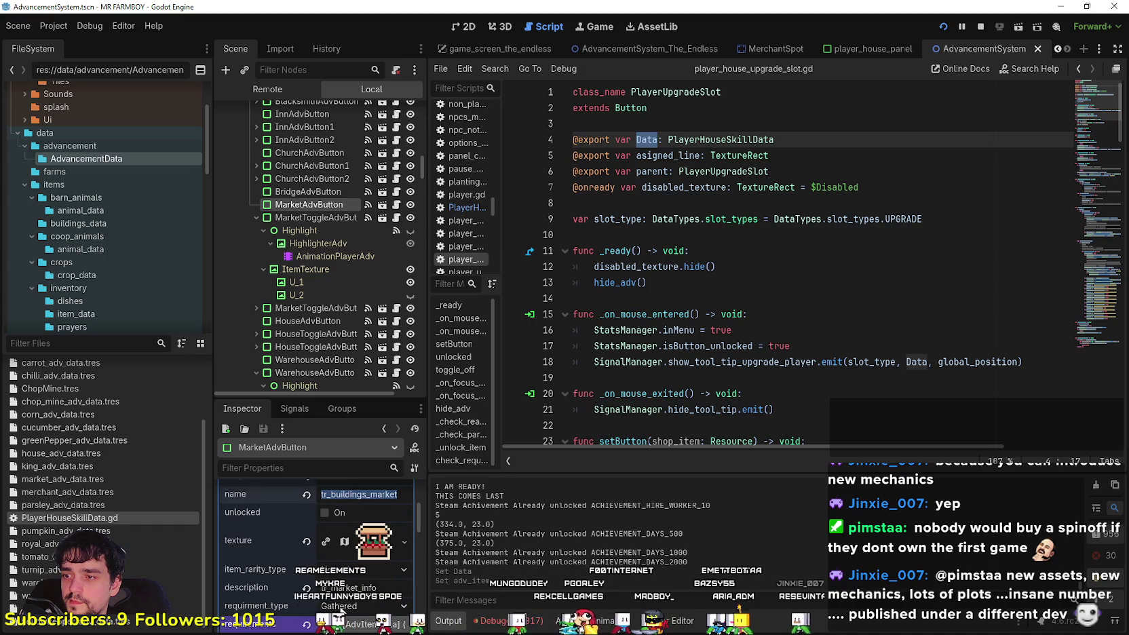
scroll("down", 3)
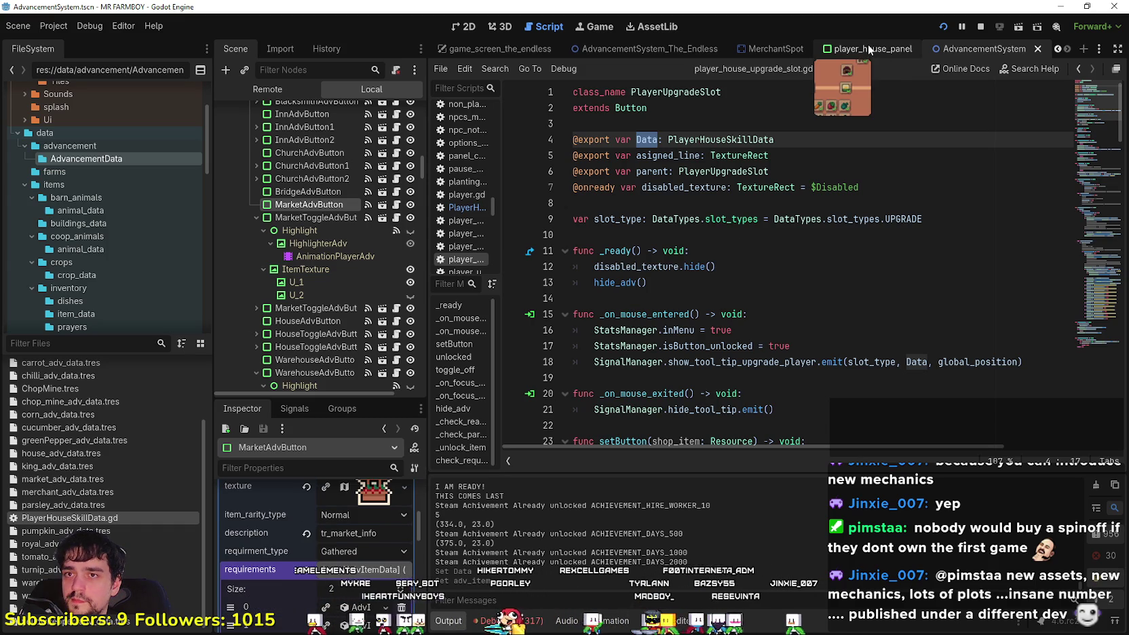
left_click(868, 48)
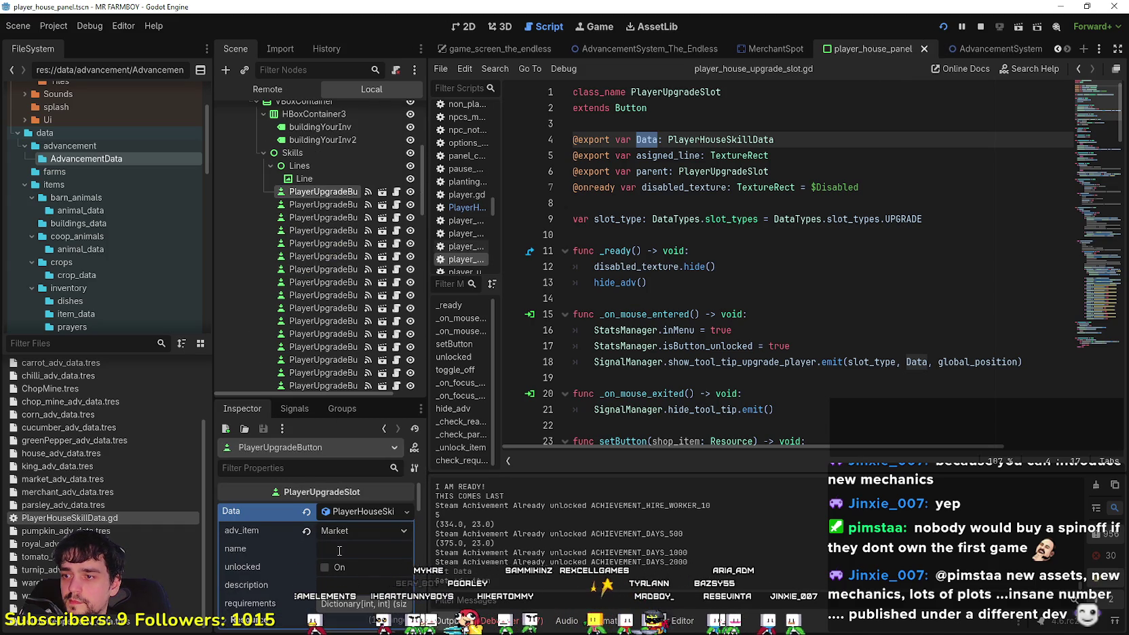
Fill the button's name with tr_buildings_market and description with tr_market_info from AdvancementSystem
left_click(339, 548)
type("tr_buildings_market")
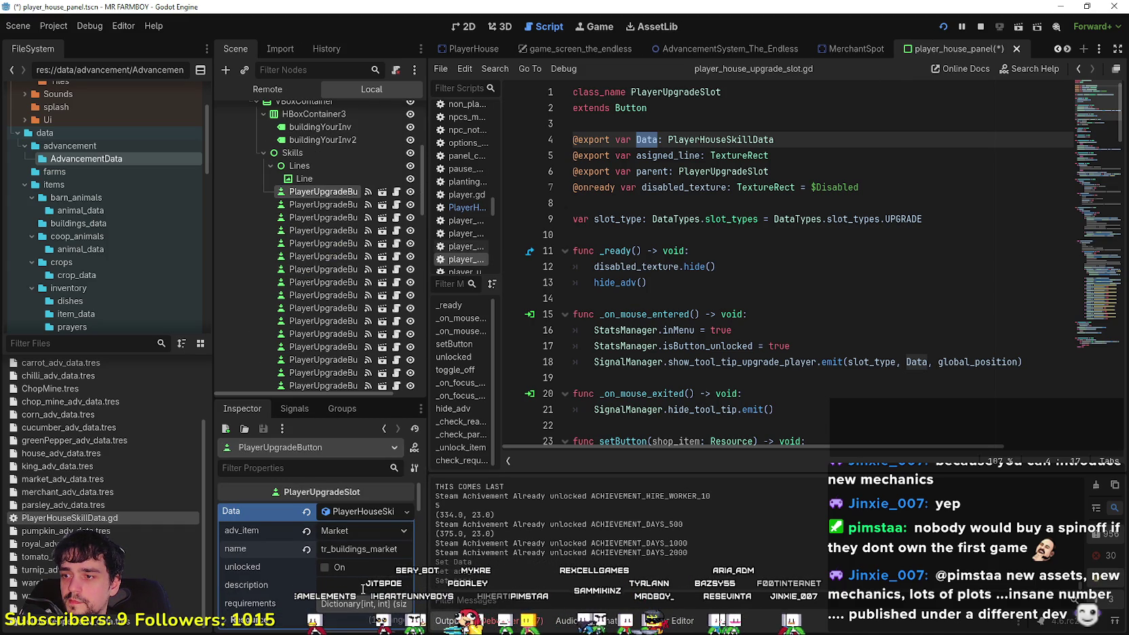
scroll("down", 3)
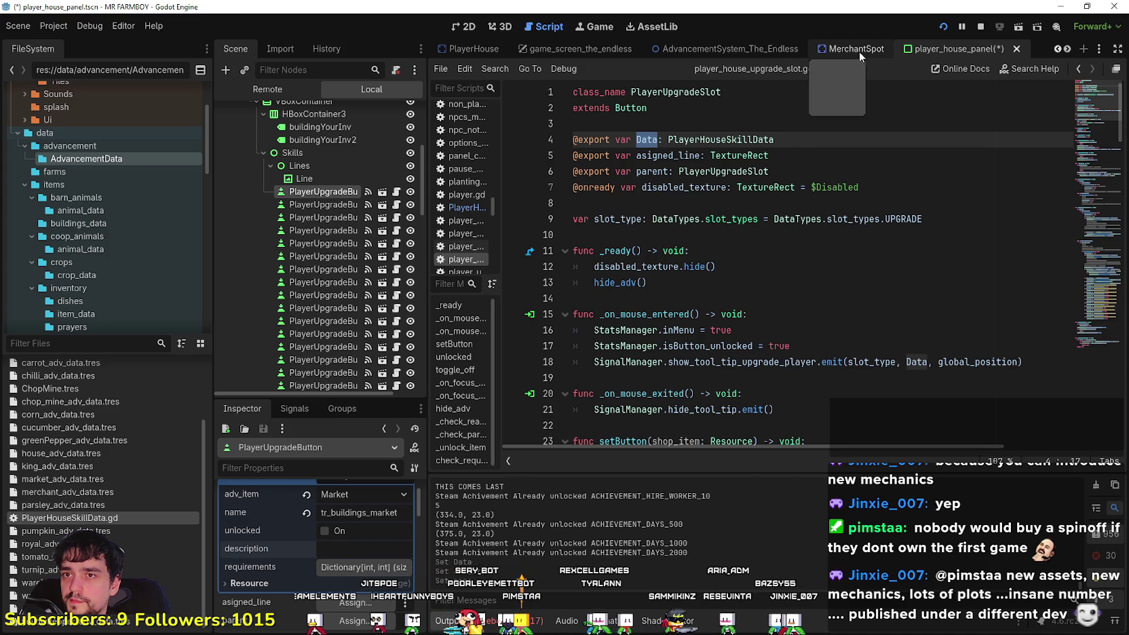
left_click(1067, 49)
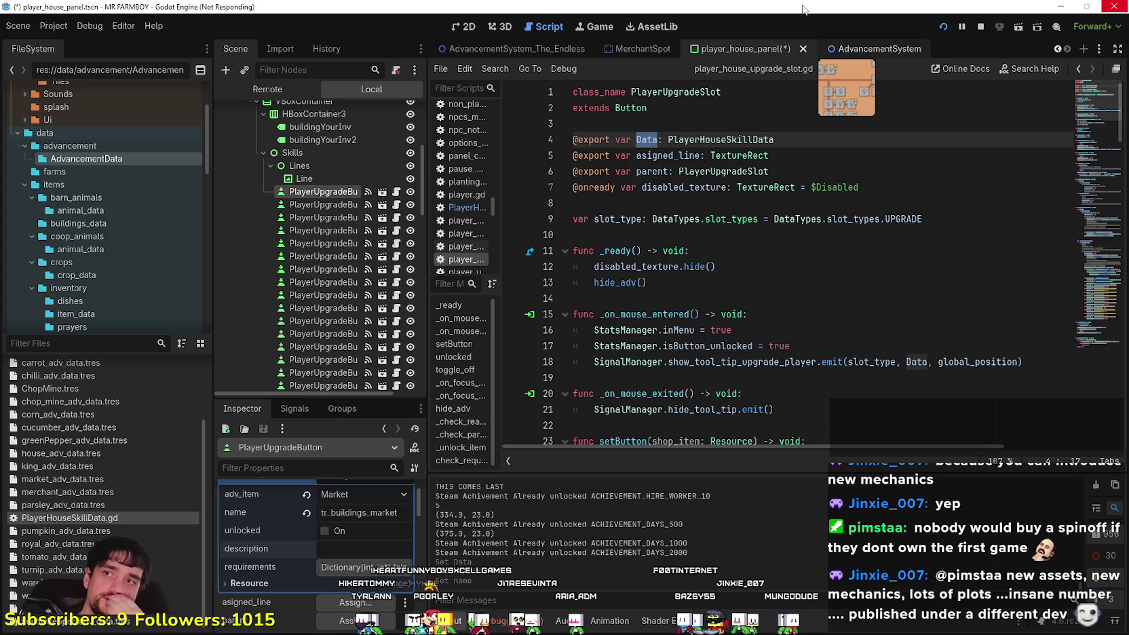
key("ctrl+Tab")
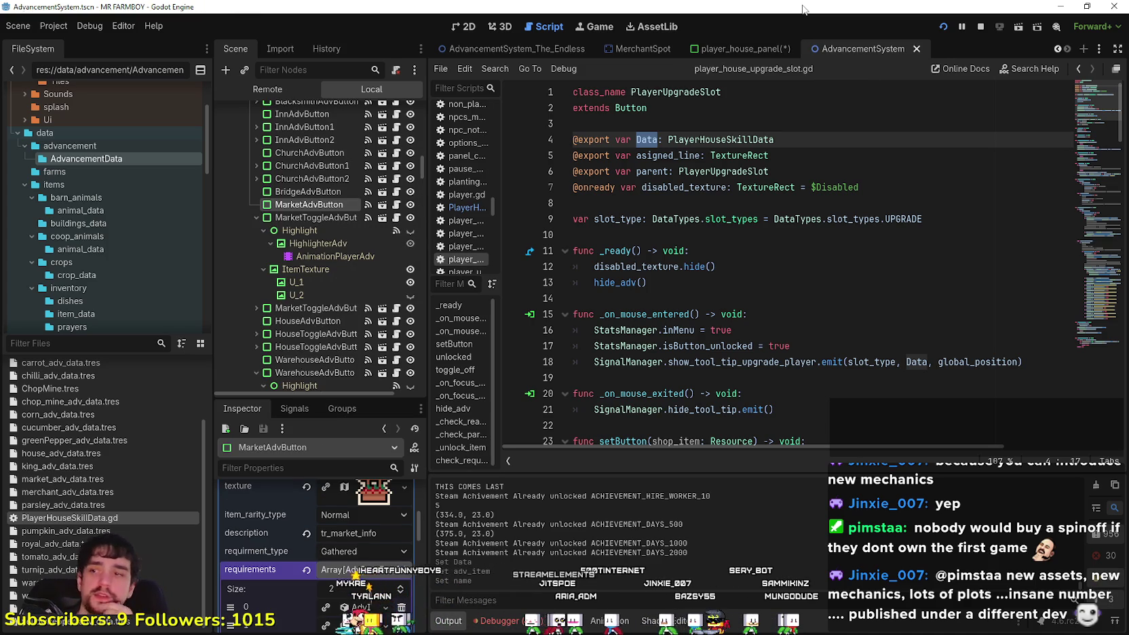
double_click(365, 529)
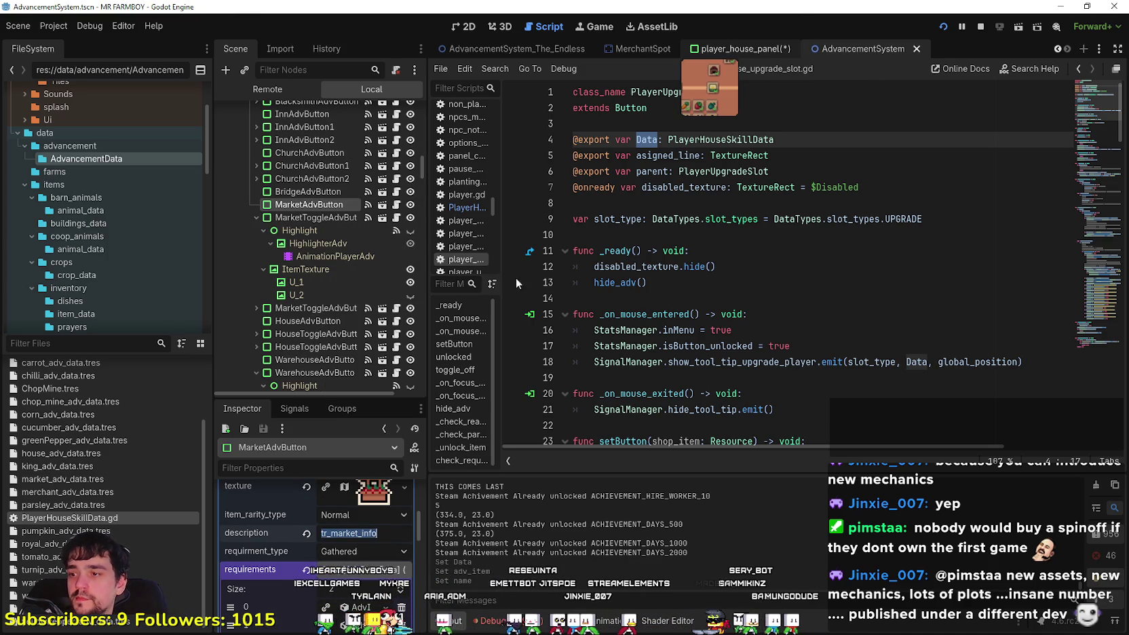
left_click(740, 49)
left_click(366, 548)
Set the Copper requirement to 20 and save the scene
left_click(321, 567)
scroll("down", 3)
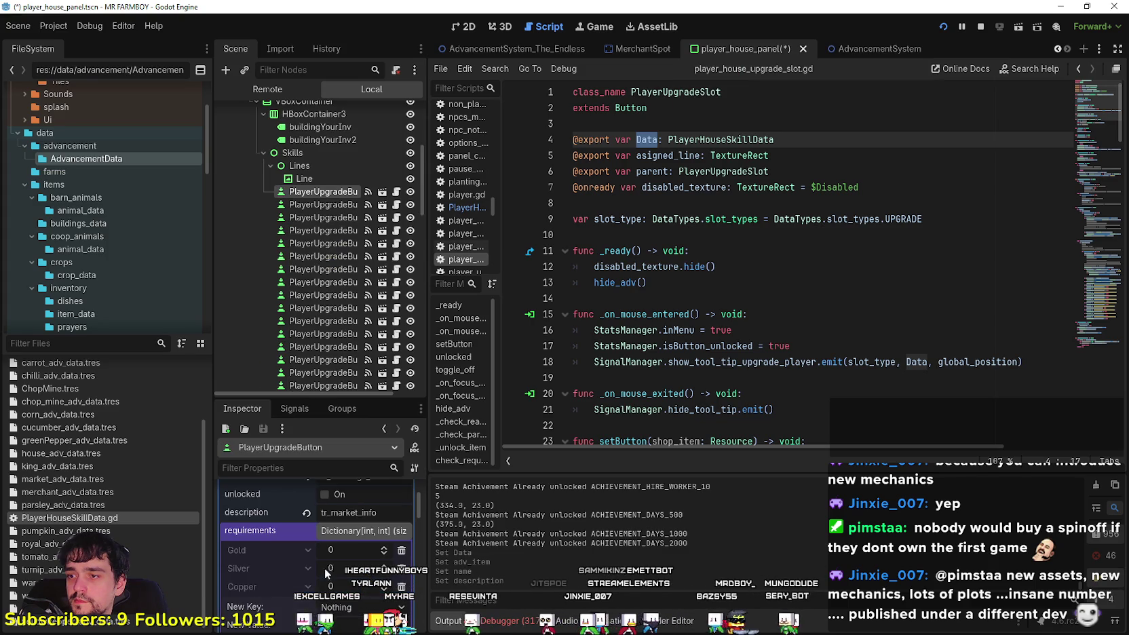
left_click(356, 532)
type("20")
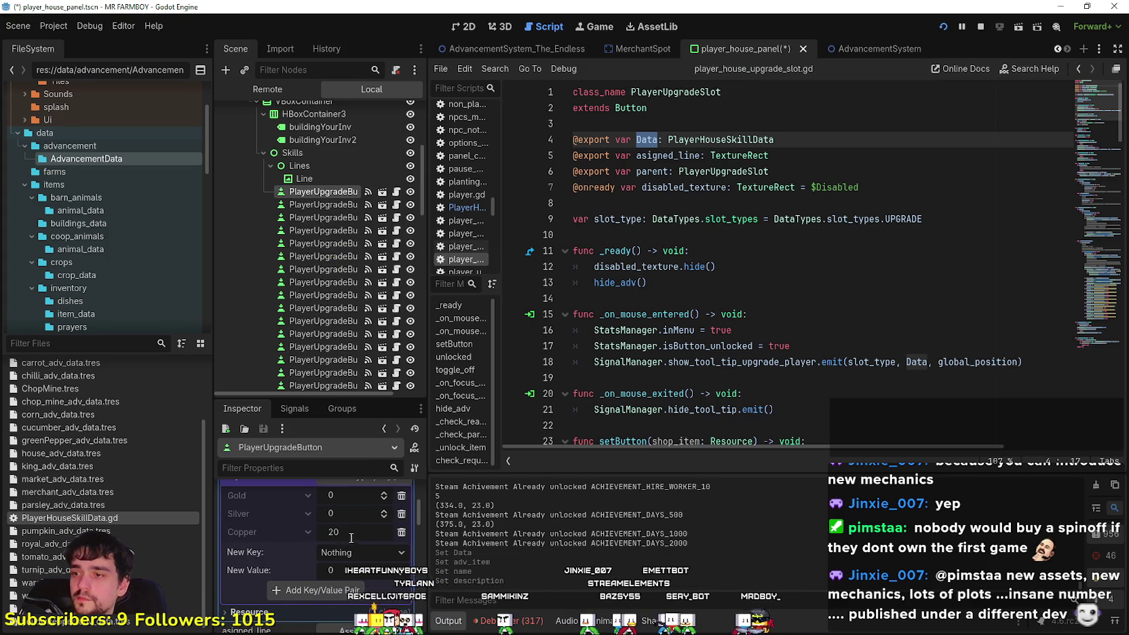
scroll("up", 3)
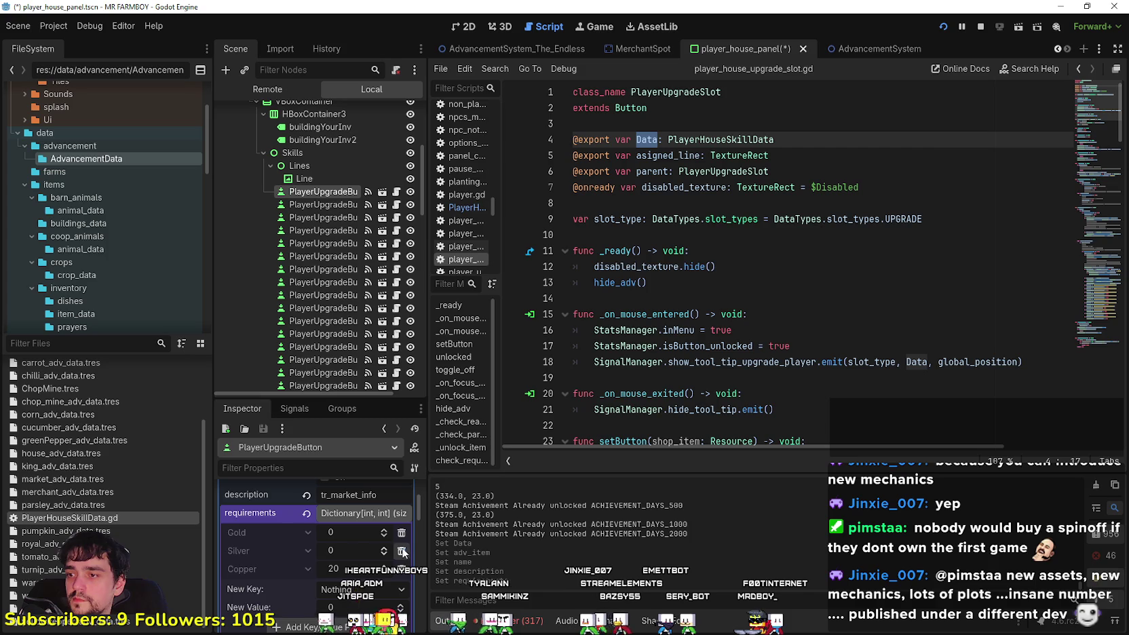
scroll("down", 3)
scroll("up", 3)
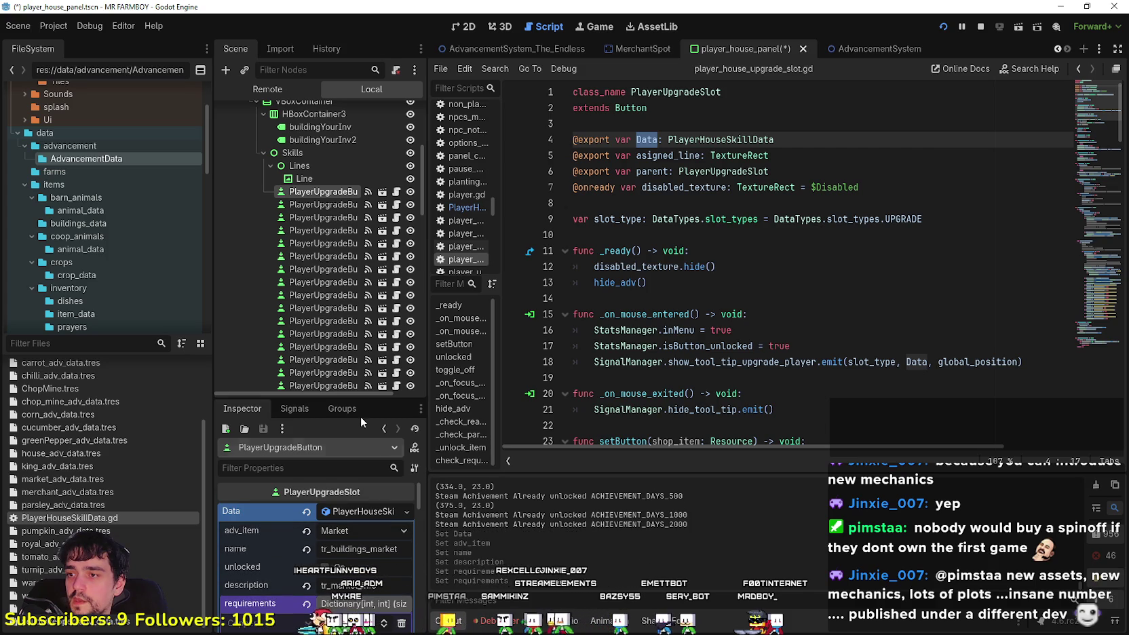
left_click_drag(358, 399, 376, 157)
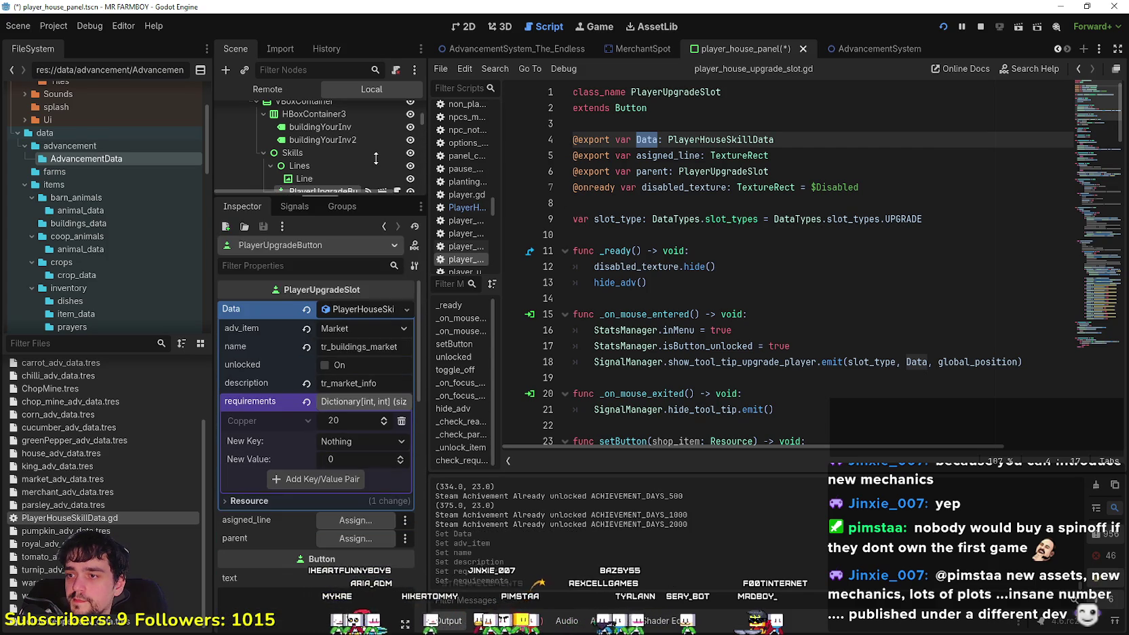
key("ctrl+s")
Check the show_tool_tip_upgrade_player signal lines, then filter FileSystem files by 'tooltip'
left_click(782, 252)
key("Up")
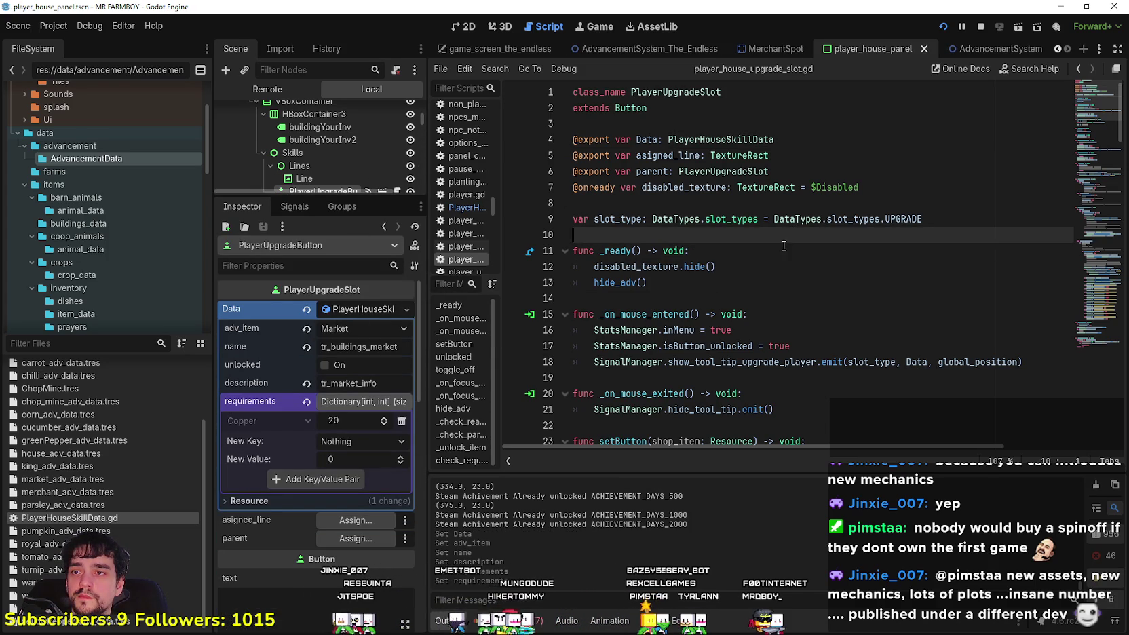
scroll("down", 3)
scroll("up", 3)
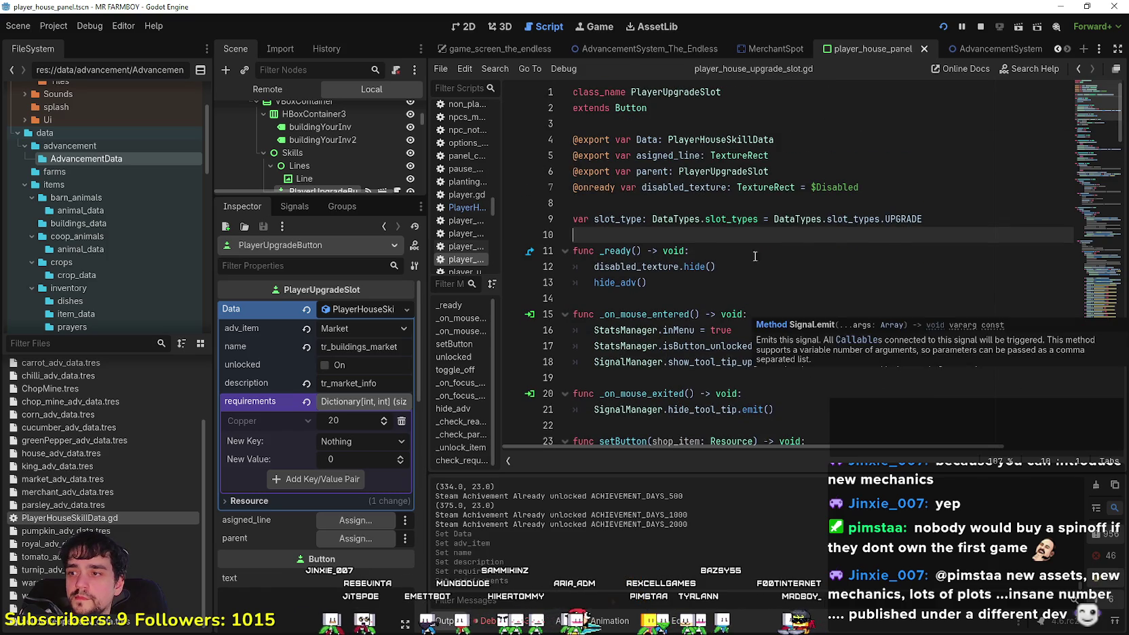
key("Up")
key("Up")
scroll("down", 3)
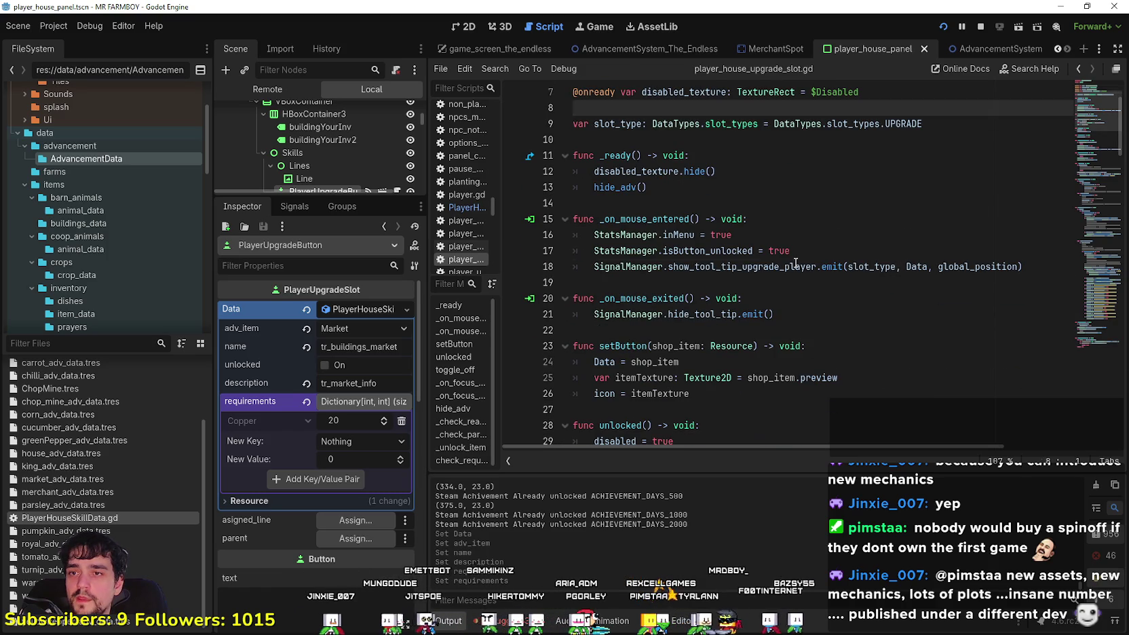
double_click(714, 266)
left_click(714, 267)
key("Down")
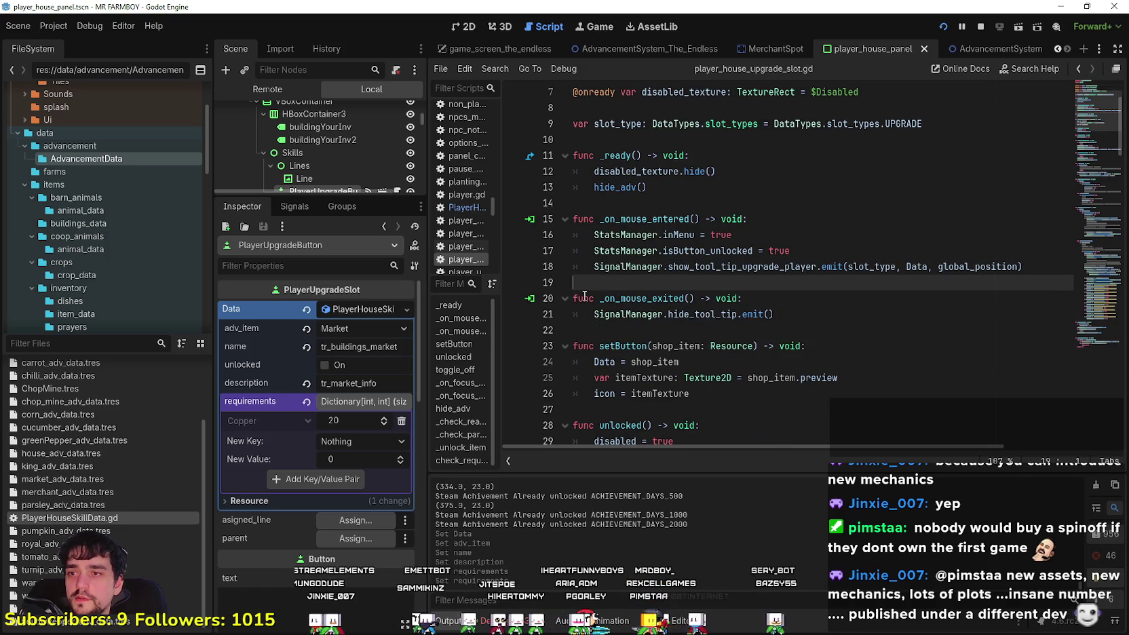
type("tooltip")
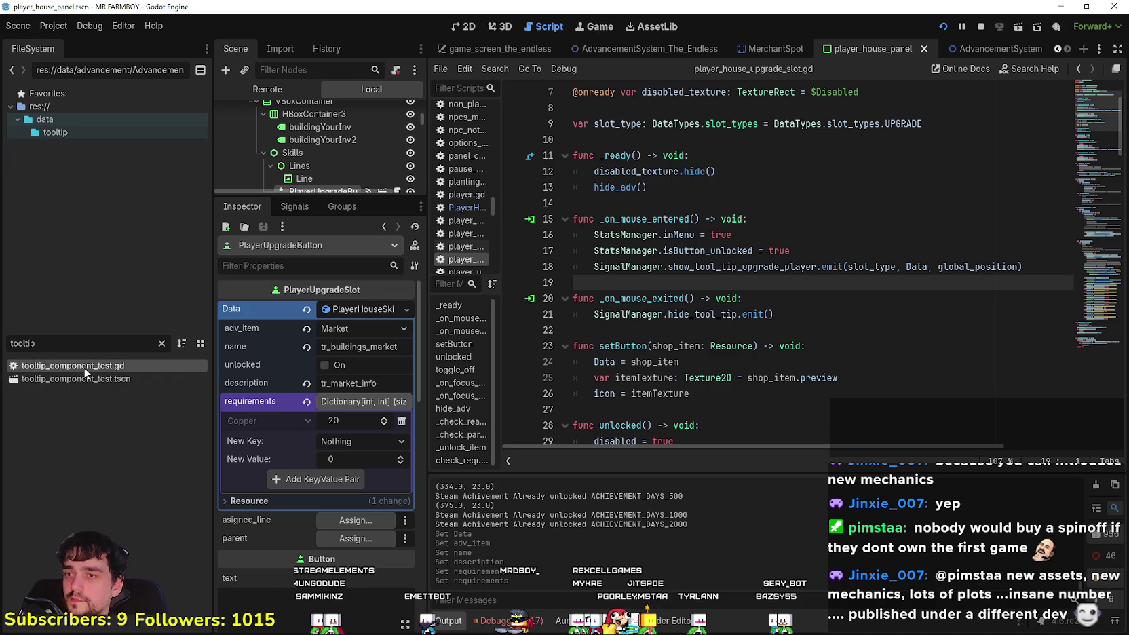
Open tooltip_component_test.gd and change setTooltipPlayerUpgrade's itemData type to PlayerHouseSkillData
double_click(85, 367)
scroll("up", 3)
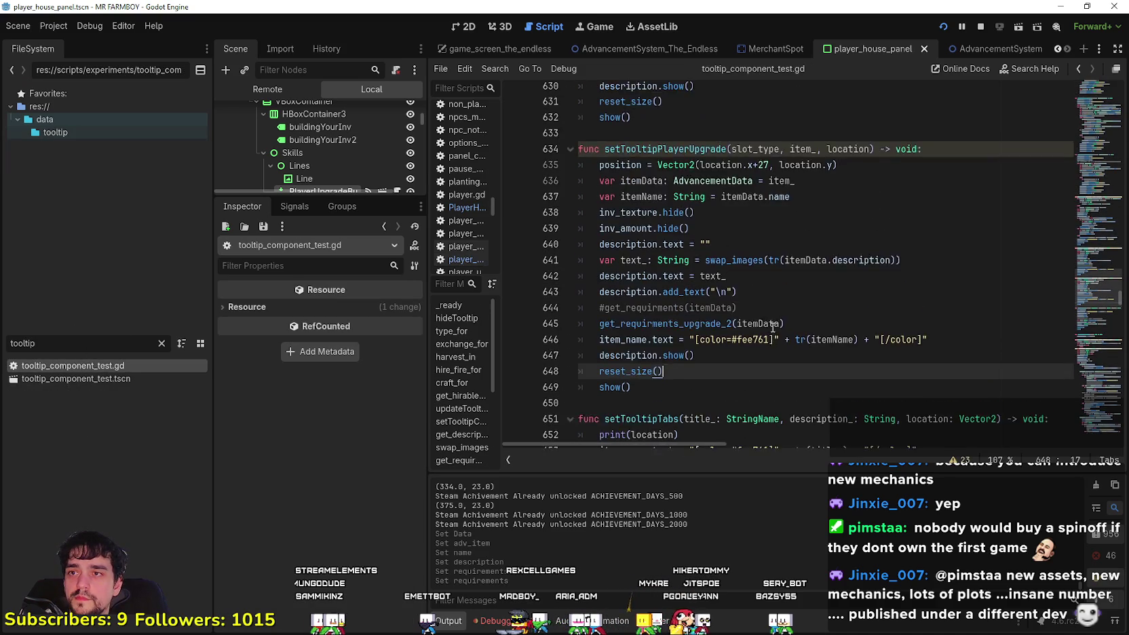
double_click(664, 187)
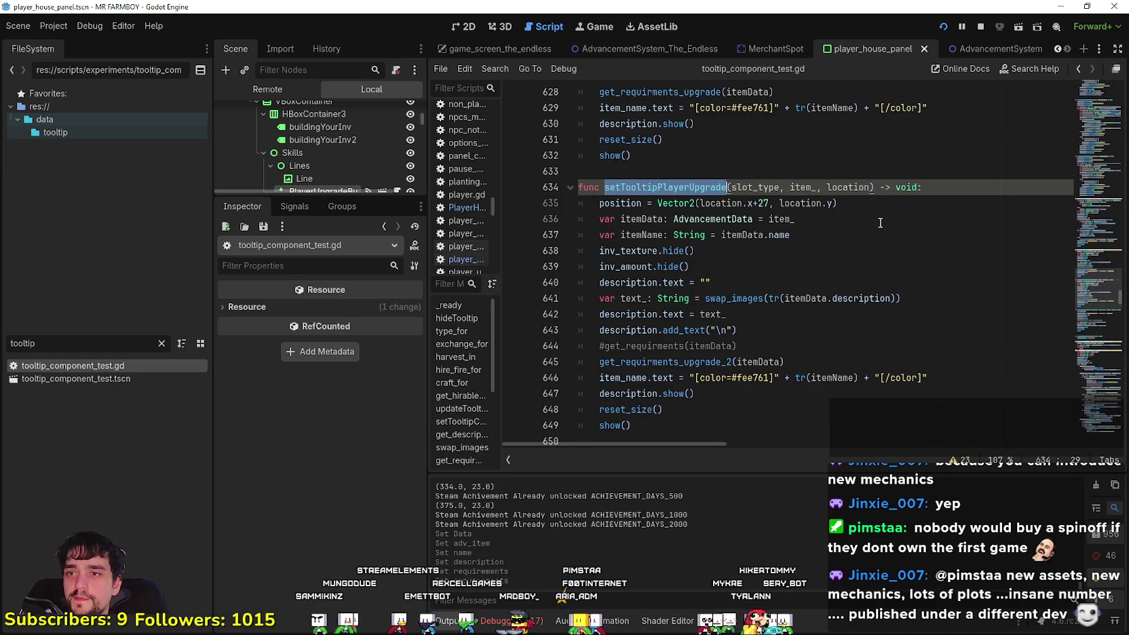
left_click(765, 219)
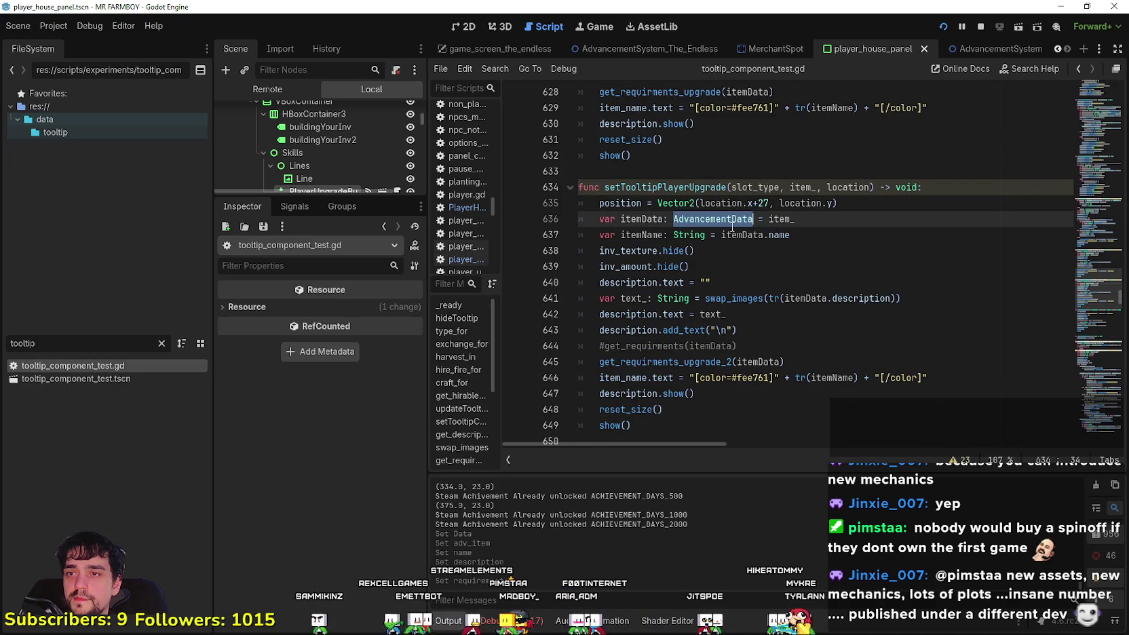
type("Player")
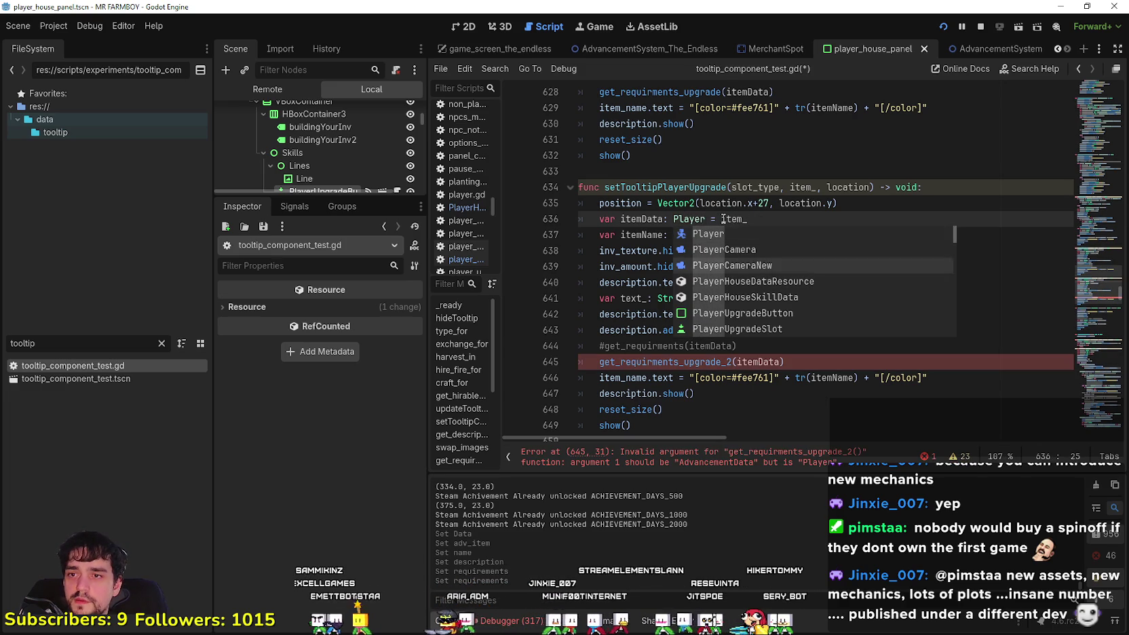
type("HouseS")
key("Return")
Review lines 636-645 of setTooltipPlayerUpgrade down to the get_requirments_upgrade_2 call
double_click(773, 223)
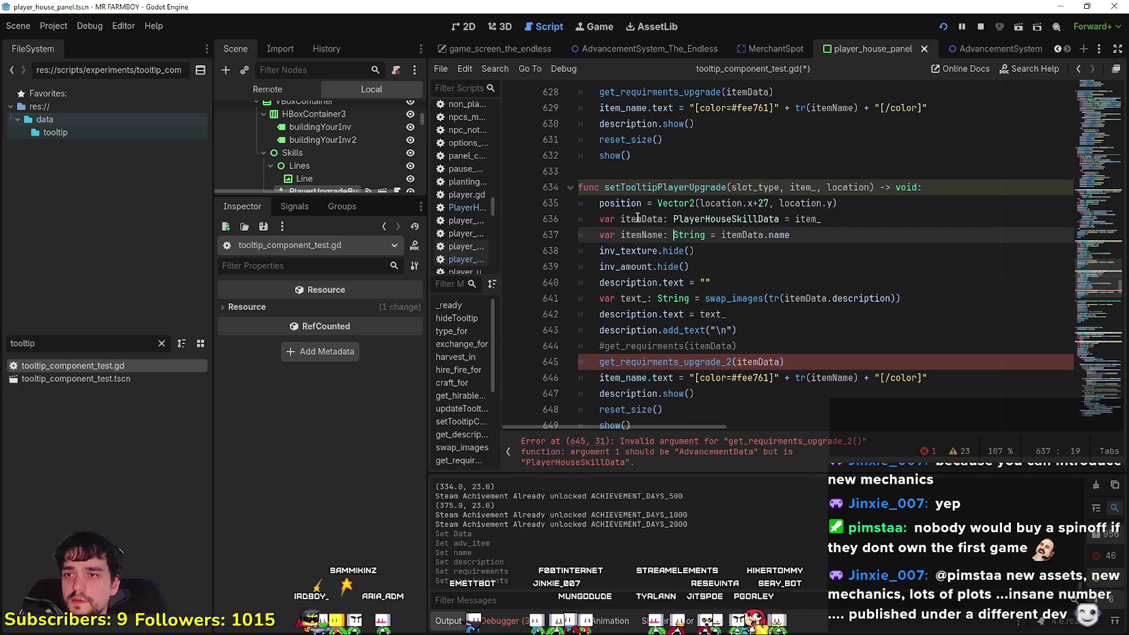
left_click_drag(793, 235, 755, 246)
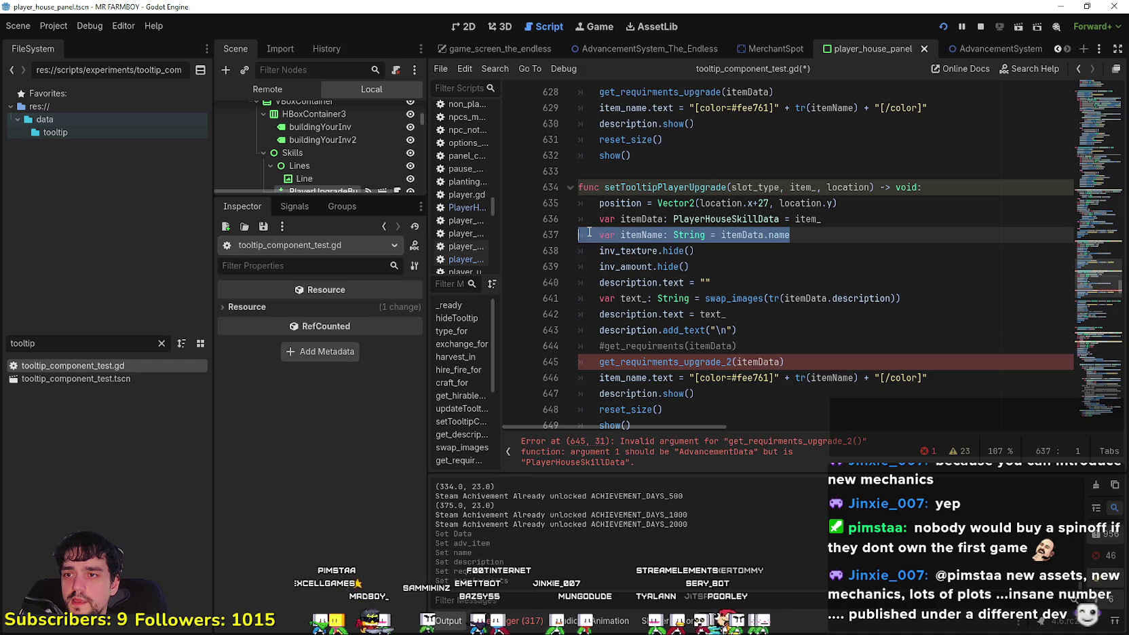
left_click(733, 280)
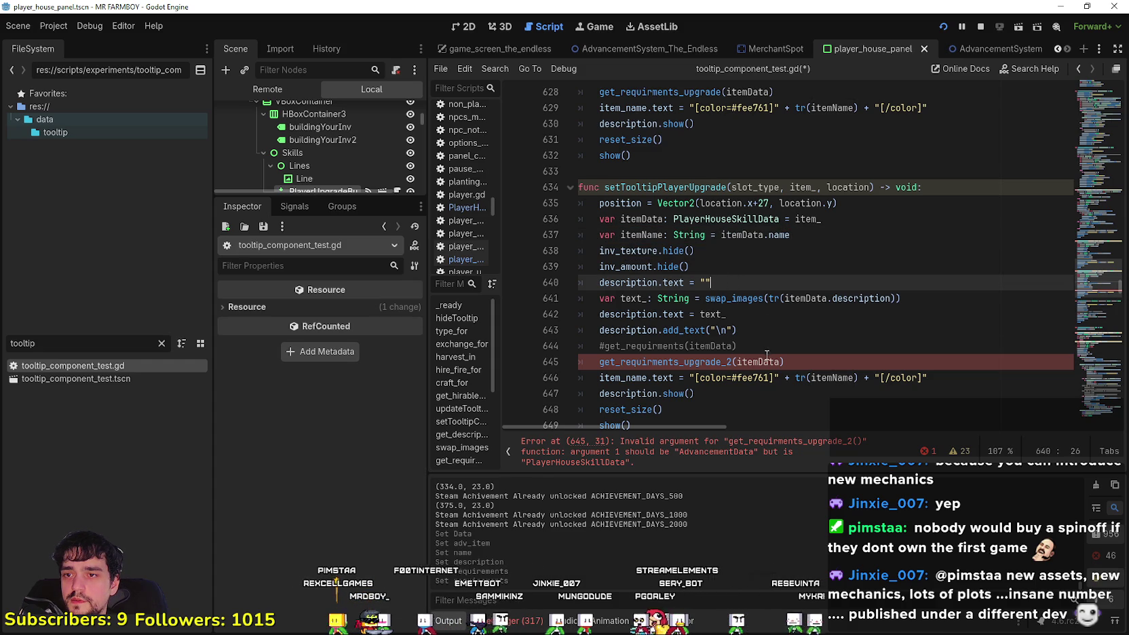
left_click(834, 361)
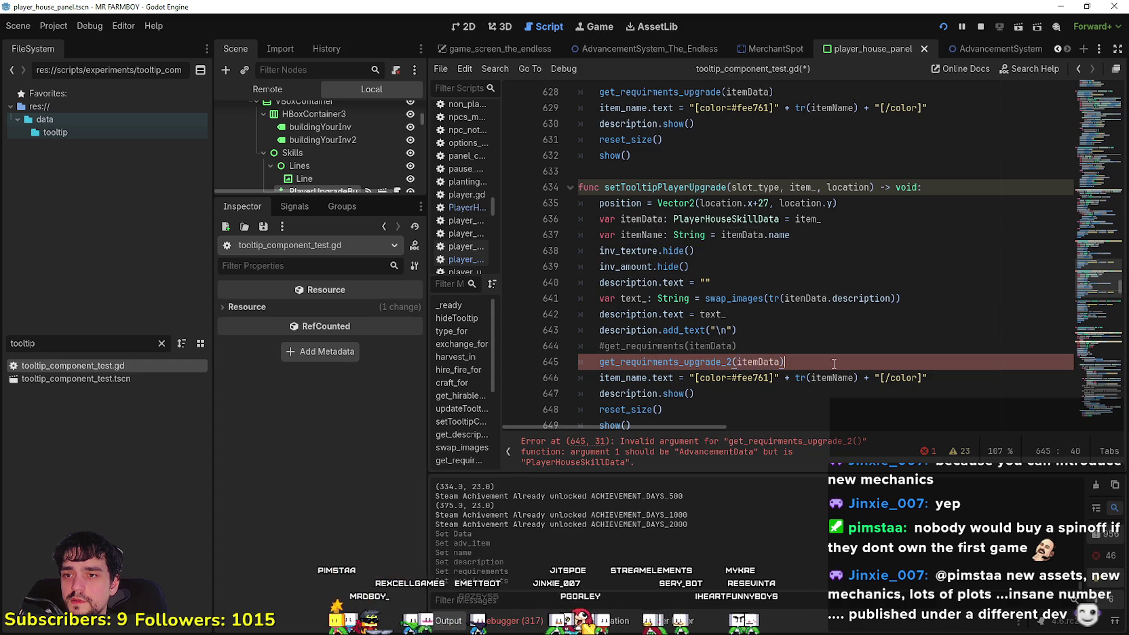
scroll("down", 3)
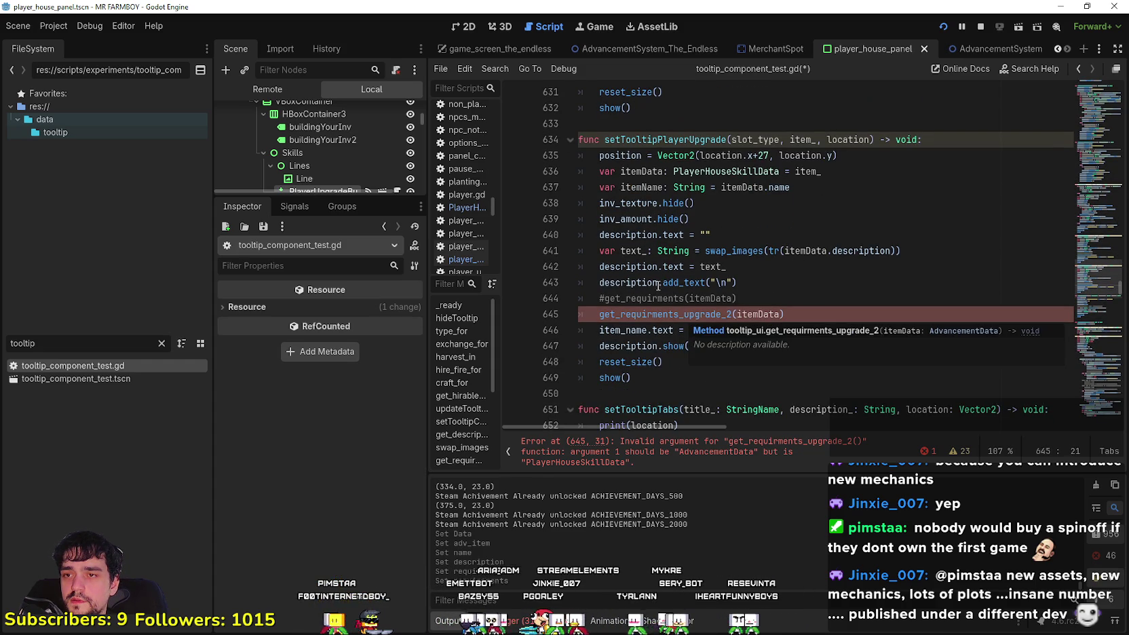
double_click(744, 251)
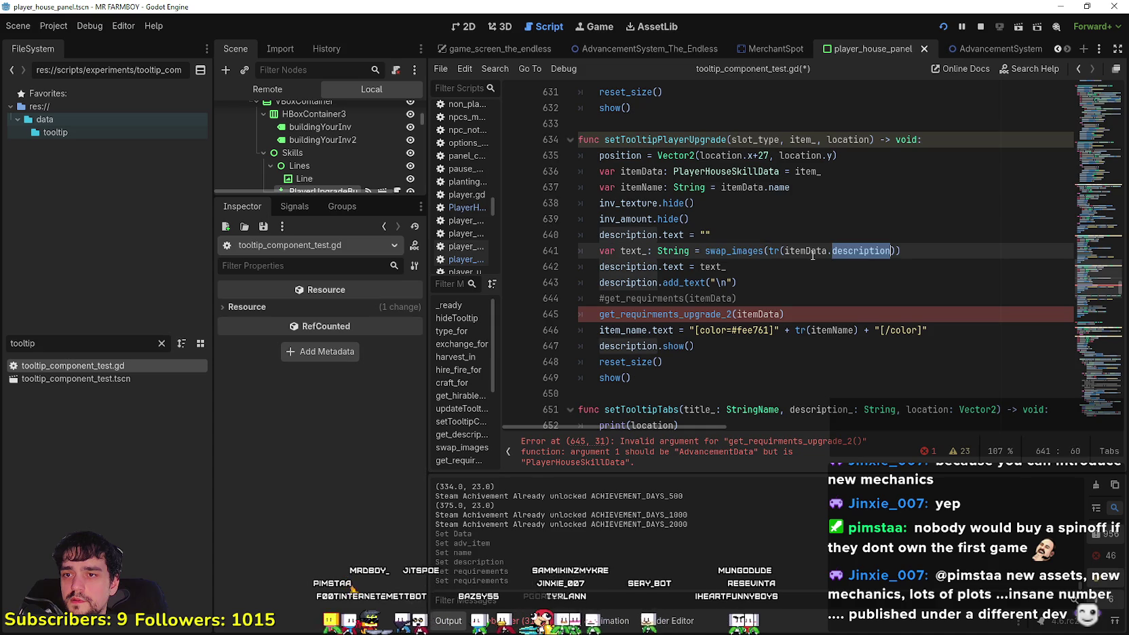
left_click(882, 267)
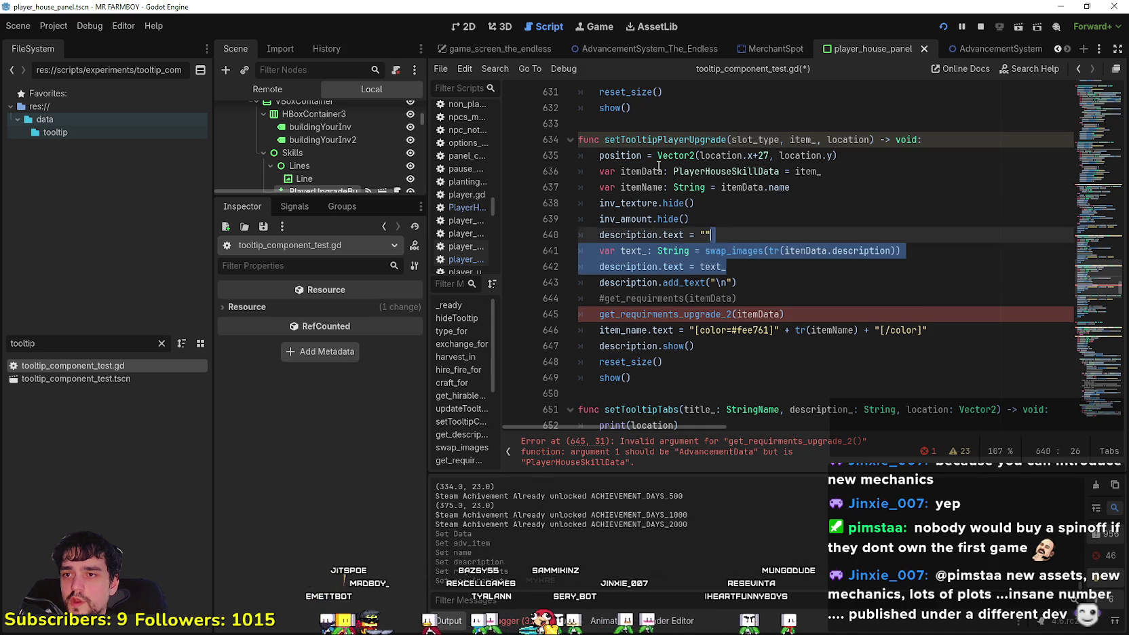
Jump to get_requirments_upgrade_2's definition and start retyping its AdvancementData parameter as 'Player'
right_click(651, 314)
left_click(708, 506)
left_click(788, 282)
scroll("down", 3)
left_click(814, 267)
left_click(839, 201)
double_click(844, 203)
type("Player")
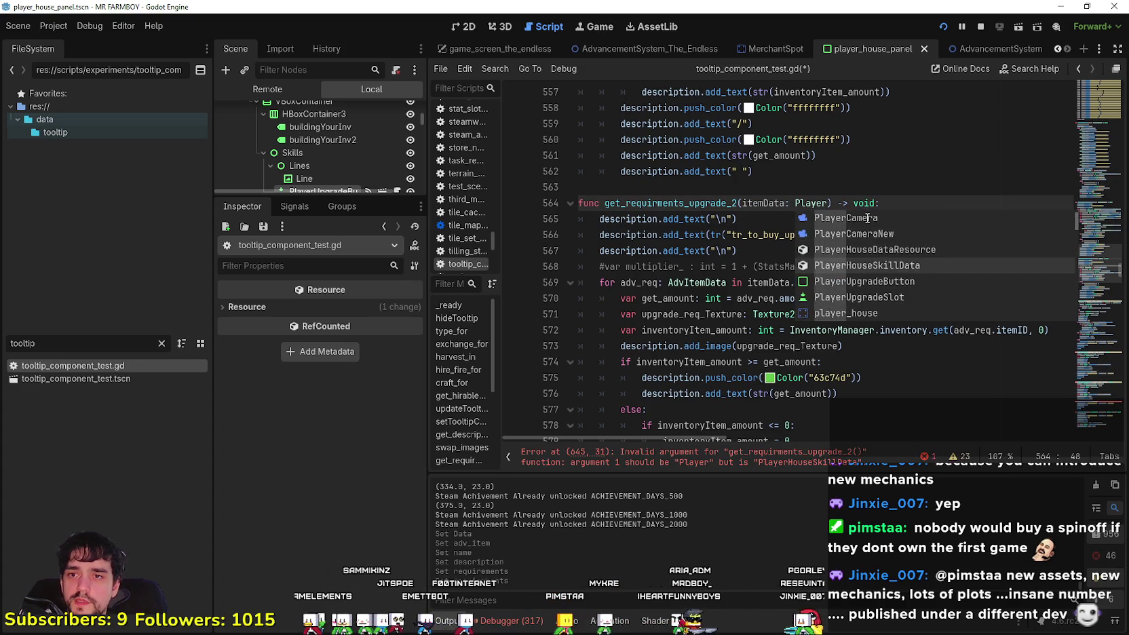
Type the parameter as PlayerHouseSkillData and loop over itemData.requirements by itemID
key("Return")
double_click(817, 287)
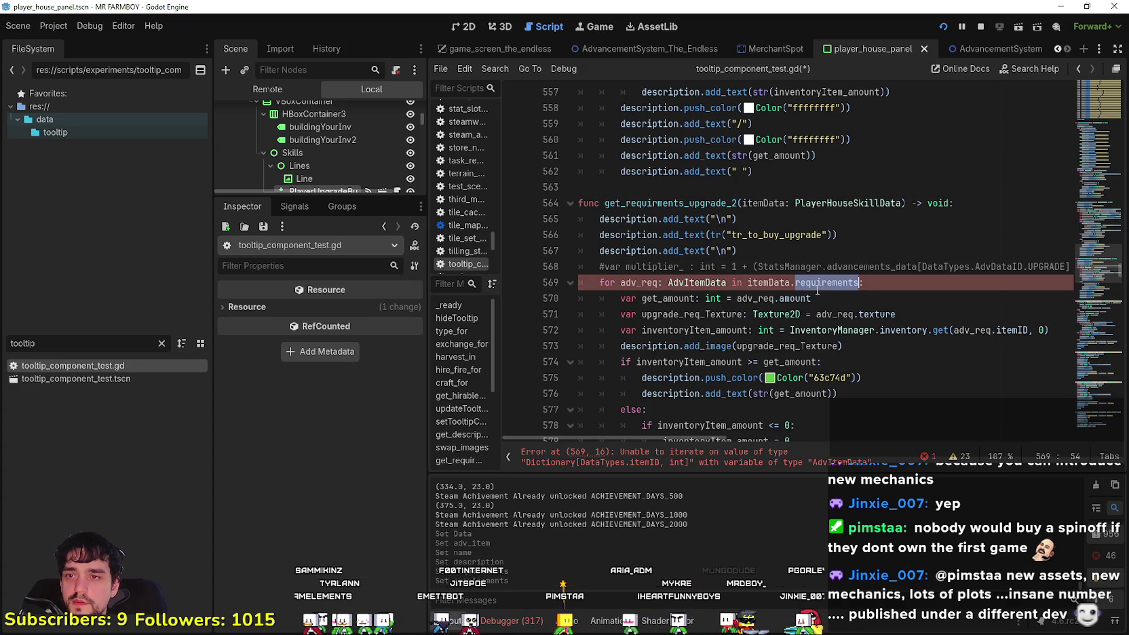
double_click(685, 283)
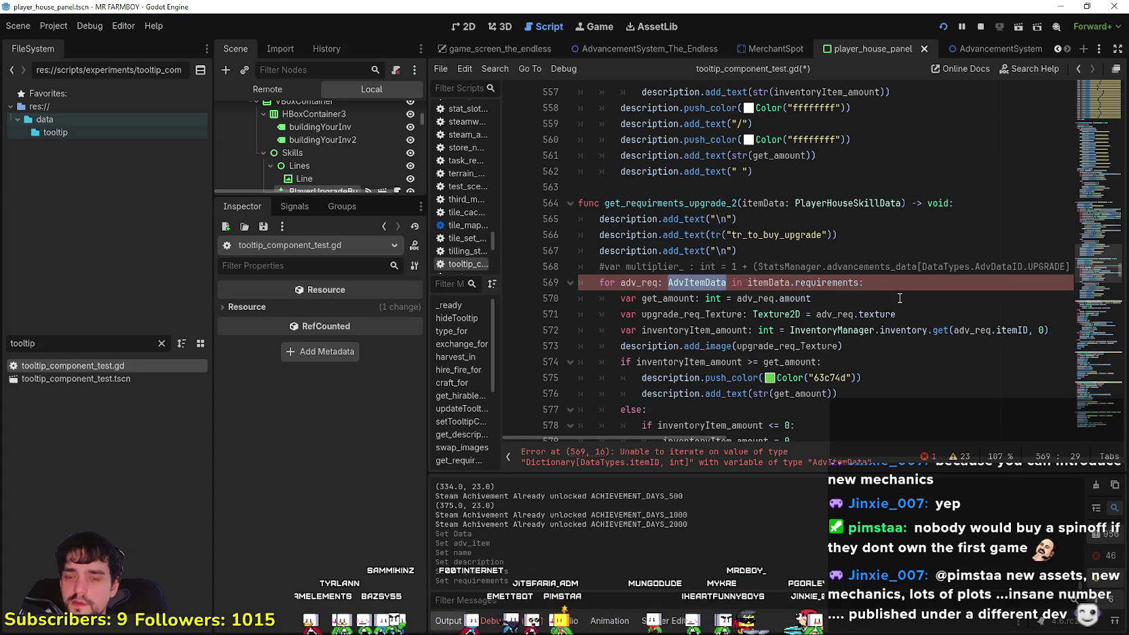
key("BackSpace")
key("BackSpace")
key("BackSpace")
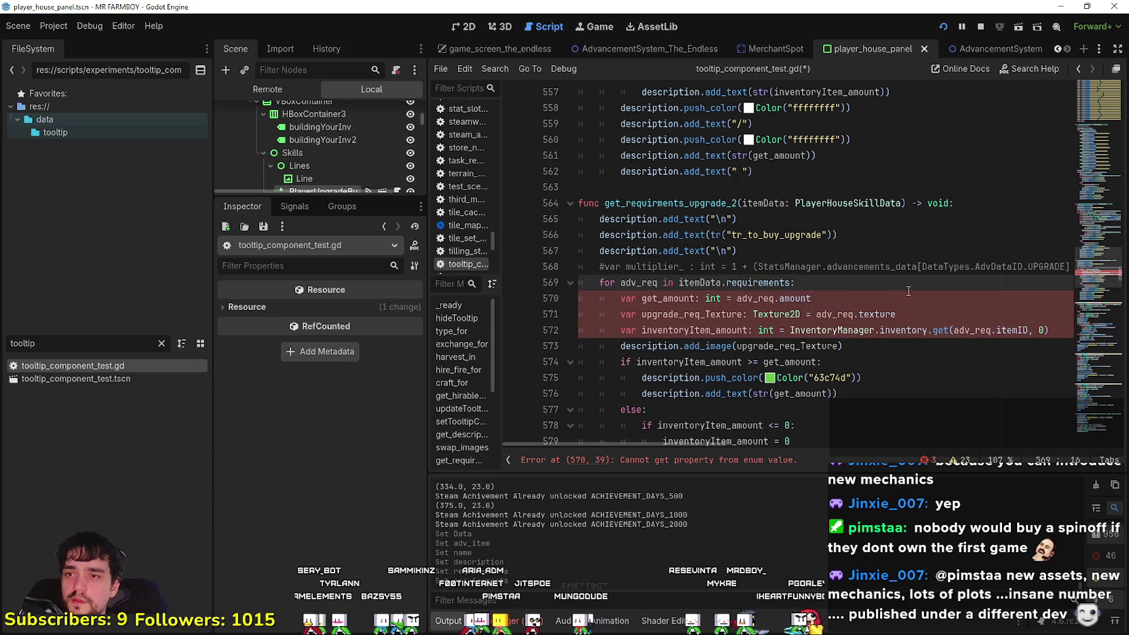
type("itemID")
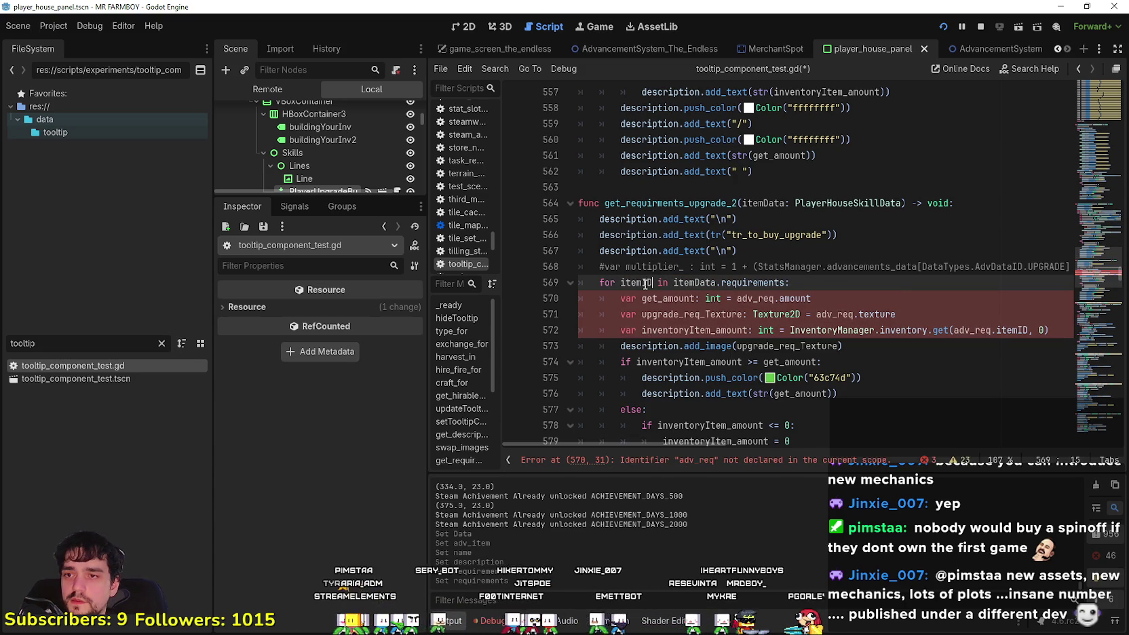
left_click(751, 284)
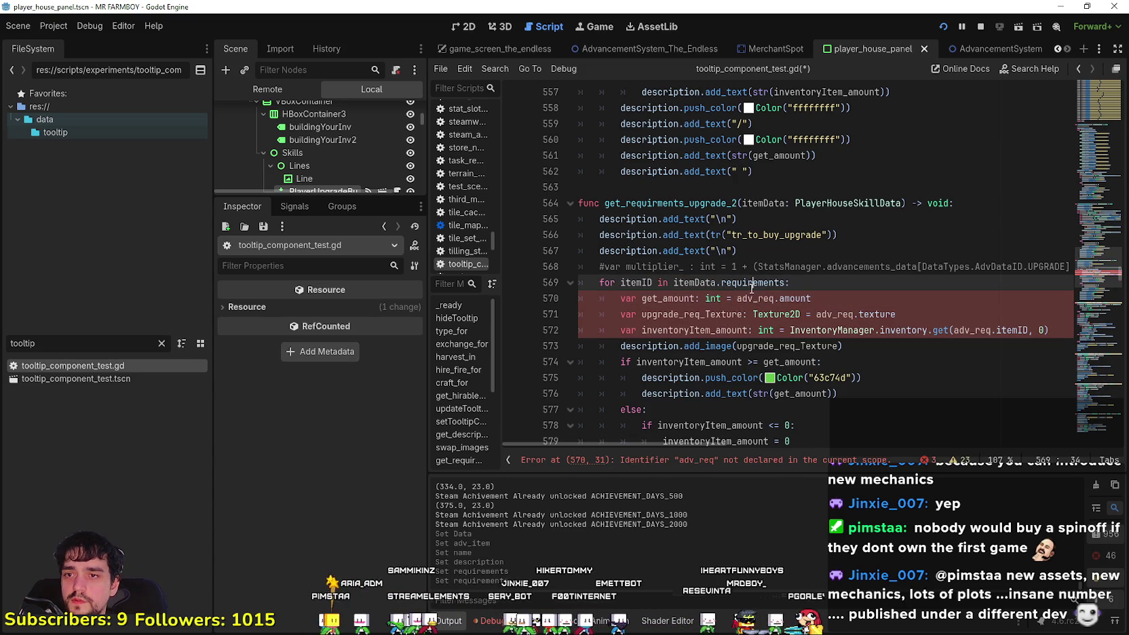
left_click_drag(777, 298, 736, 298)
type("itemData.requirements")
type("[")
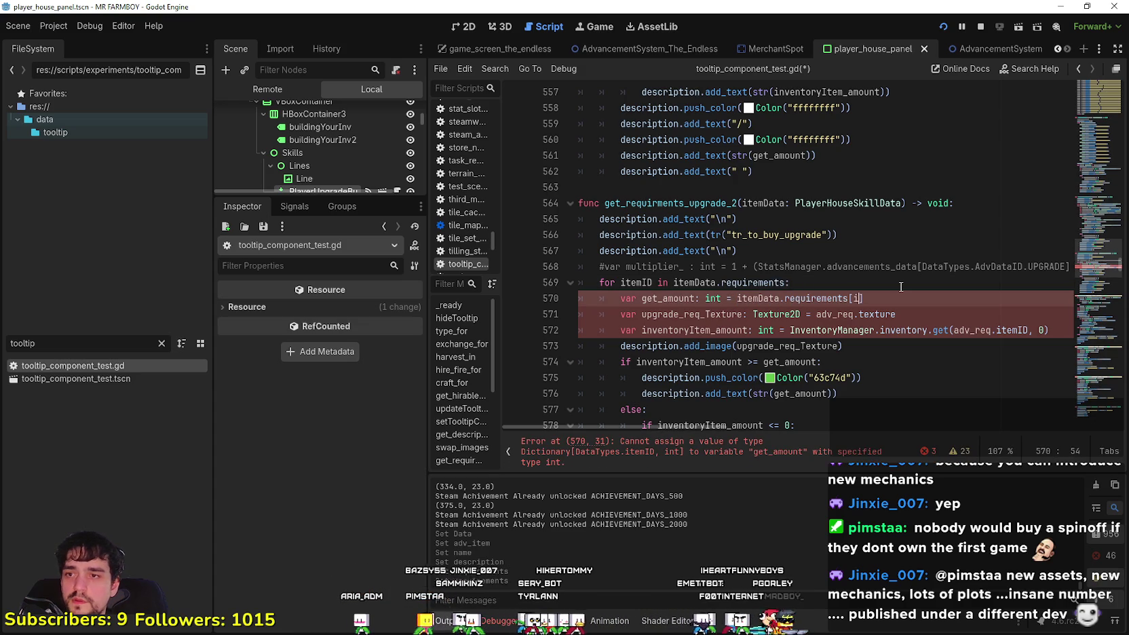
type("itemID")
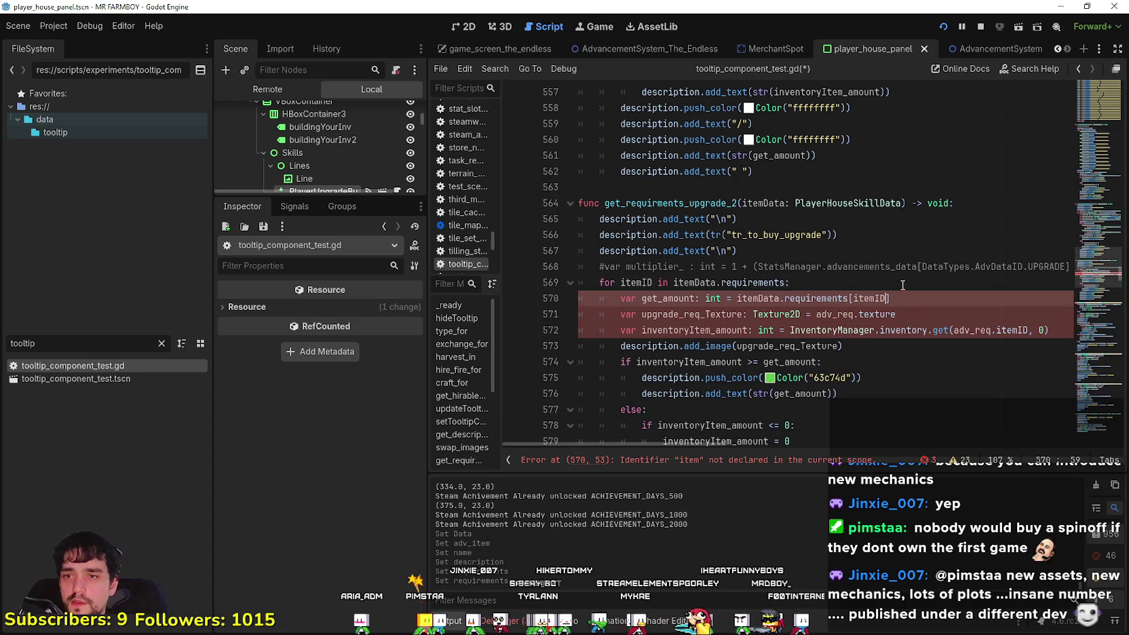
Change adv_req.itemID to itemID in the inventory lookup on line 572
left_click_drag(816, 314, 896, 314)
double_click(854, 314)
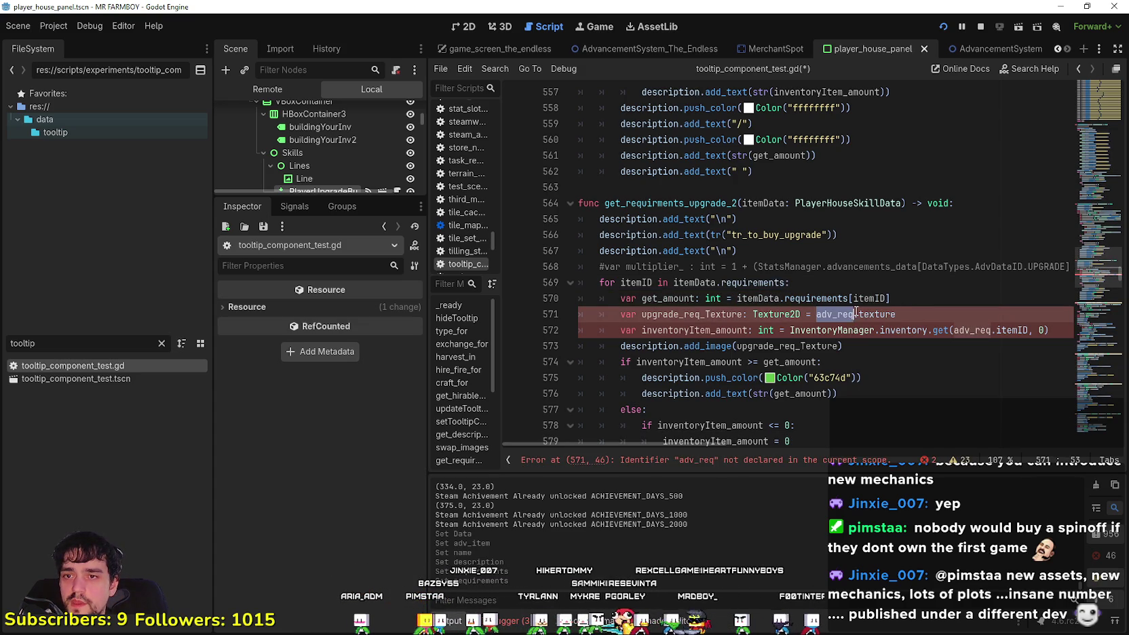
left_click(918, 314)
scroll("down", 3)
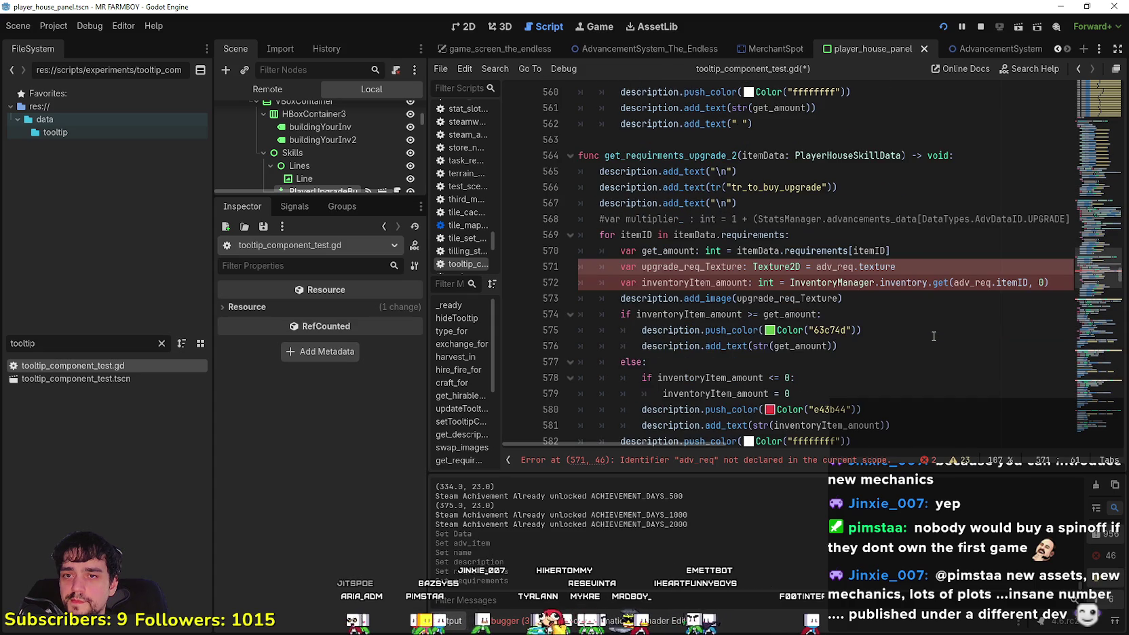
left_click_drag(923, 273, 814, 269)
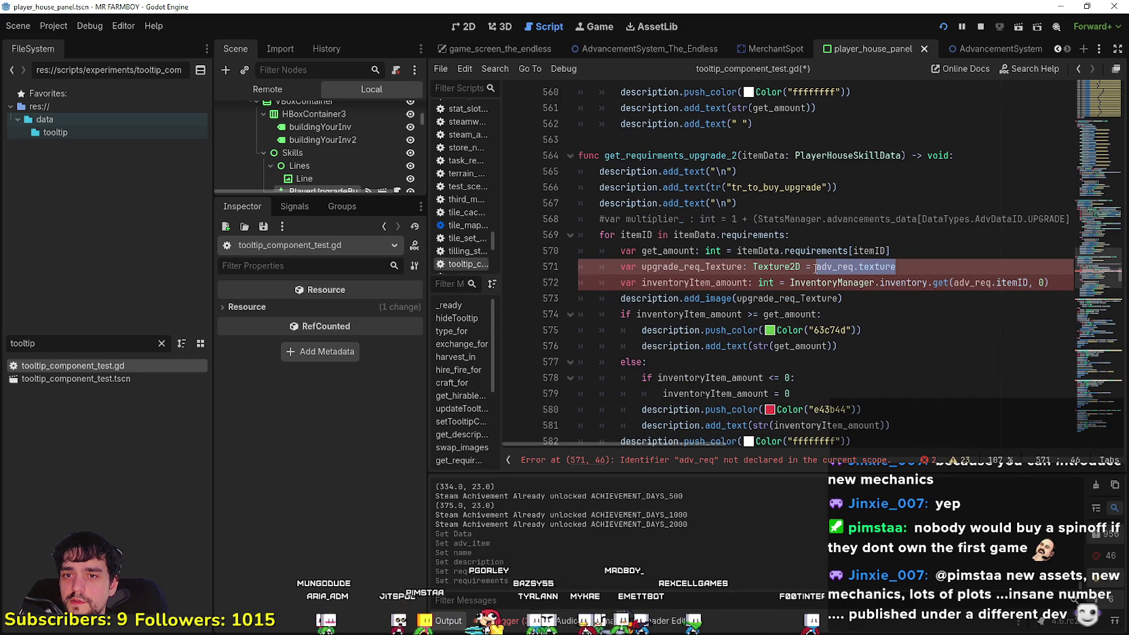
double_click(648, 234)
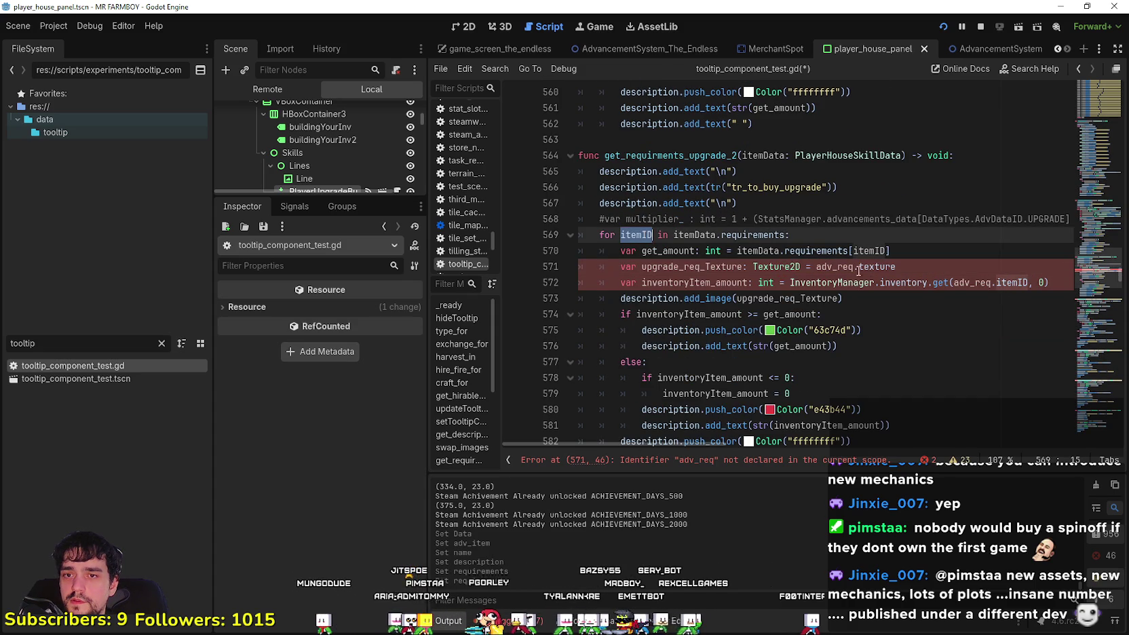
left_click_drag(996, 282, 952, 282)
key("BackSpace")
left_click(886, 298)
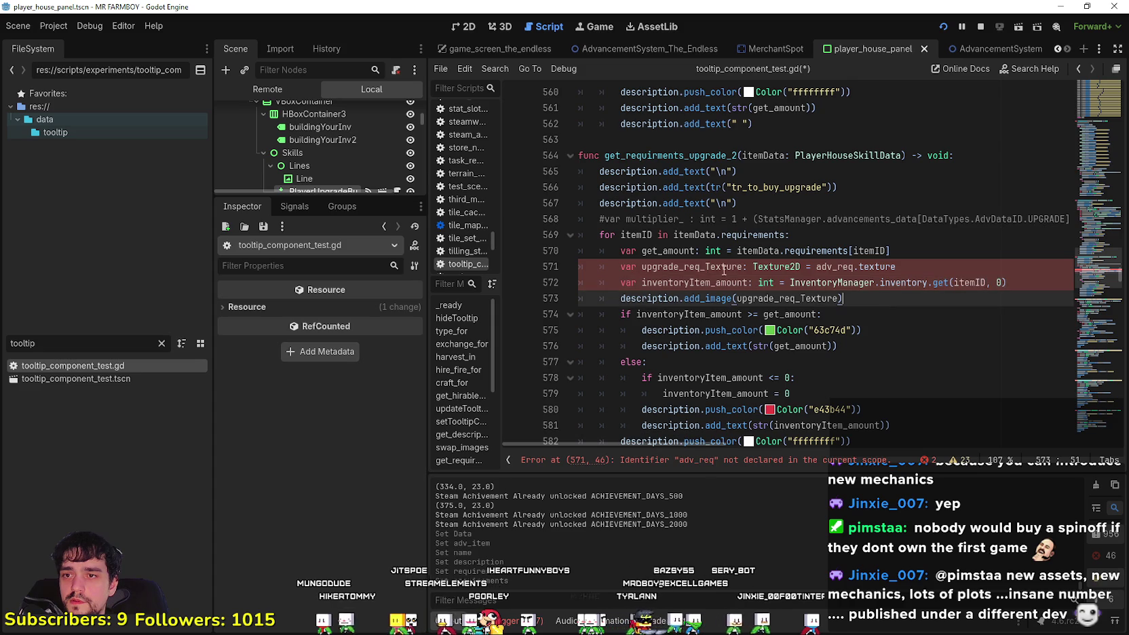
scroll("down", 3)
scroll("up", 3)
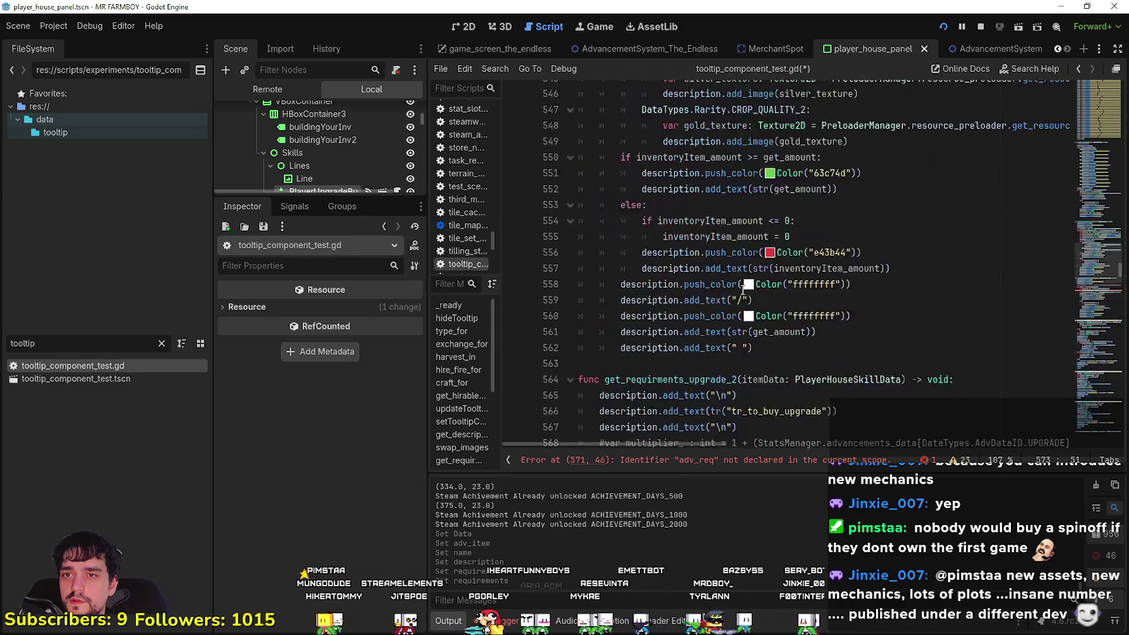
scroll("up", 3)
Set line 571 to PreloaderManager.get_item_data(DataTypes.preloadID.ITEM, itemID).texture and save
left_click_drag(832, 172, 1076, 170)
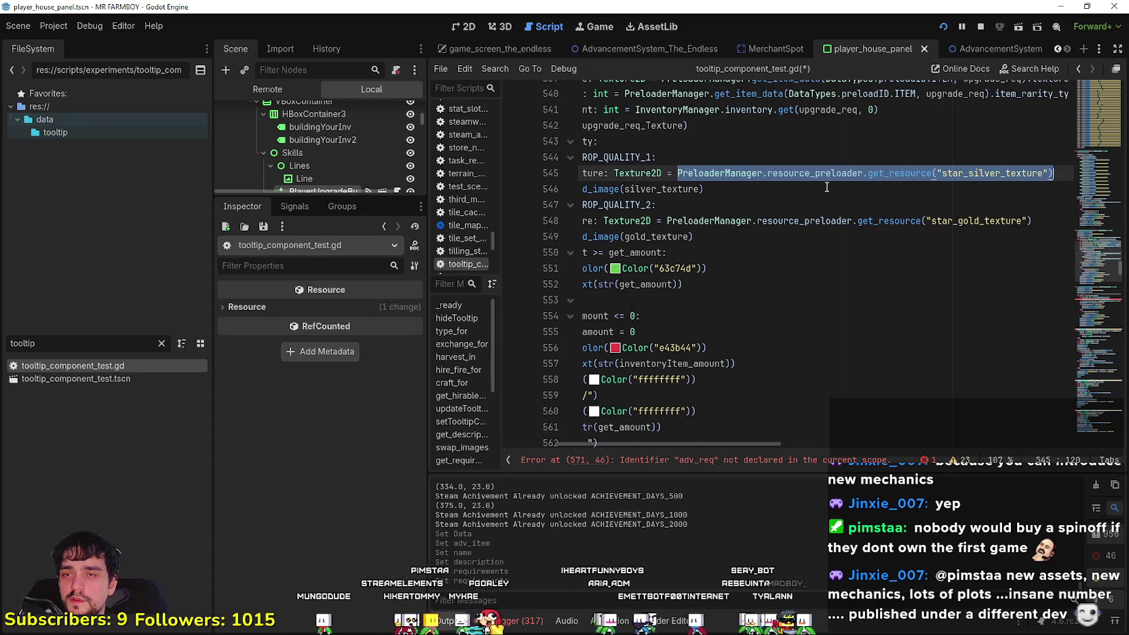
scroll("up", 3)
left_click(797, 204)
left_click_drag(661, 173, 1072, 173)
scroll("down", 3)
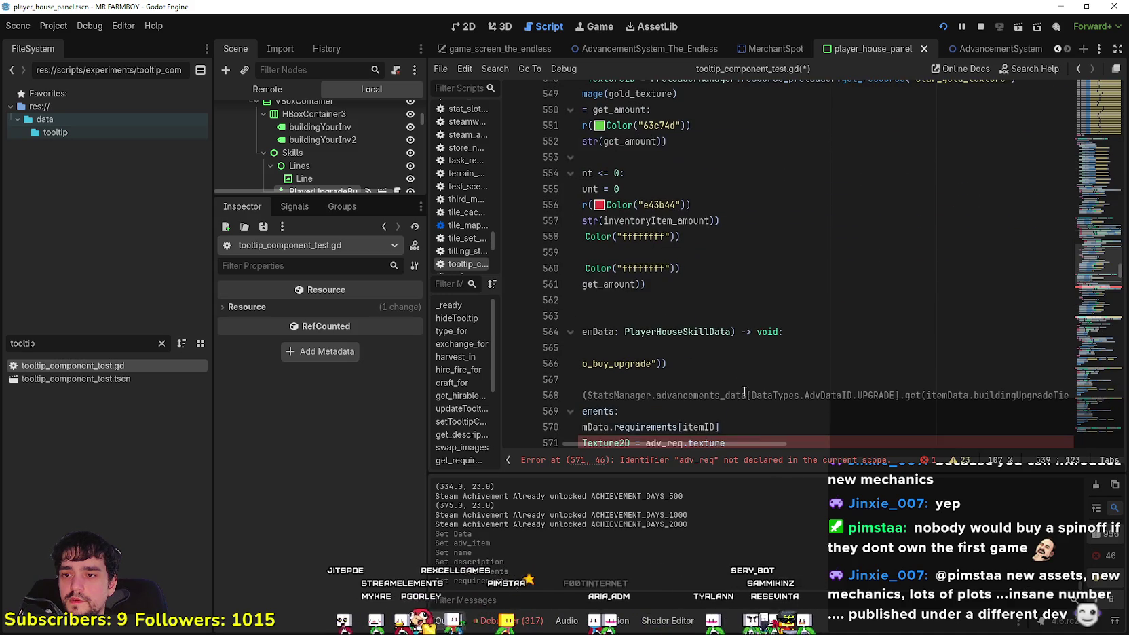
left_click_drag(816, 396, 895, 396)
type("PreloaderManager.get_item_data(DataTypes.preloadID.ITEM, itemID).texture")
scroll("down", 3)
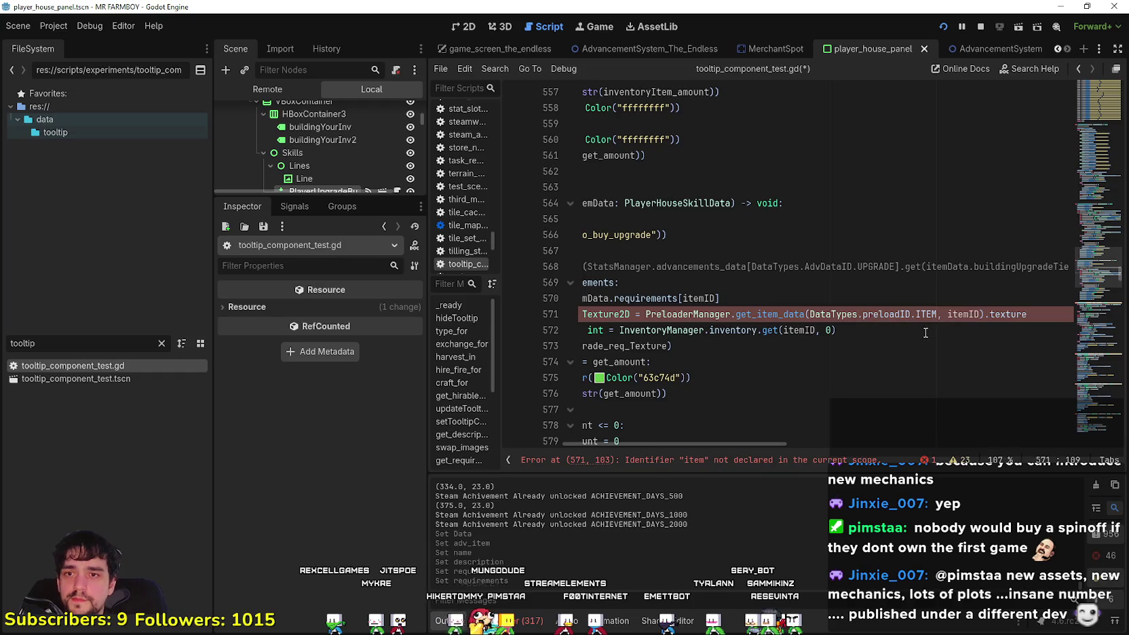
left_click_drag(1006, 330, 382, 265)
left_click(776, 314)
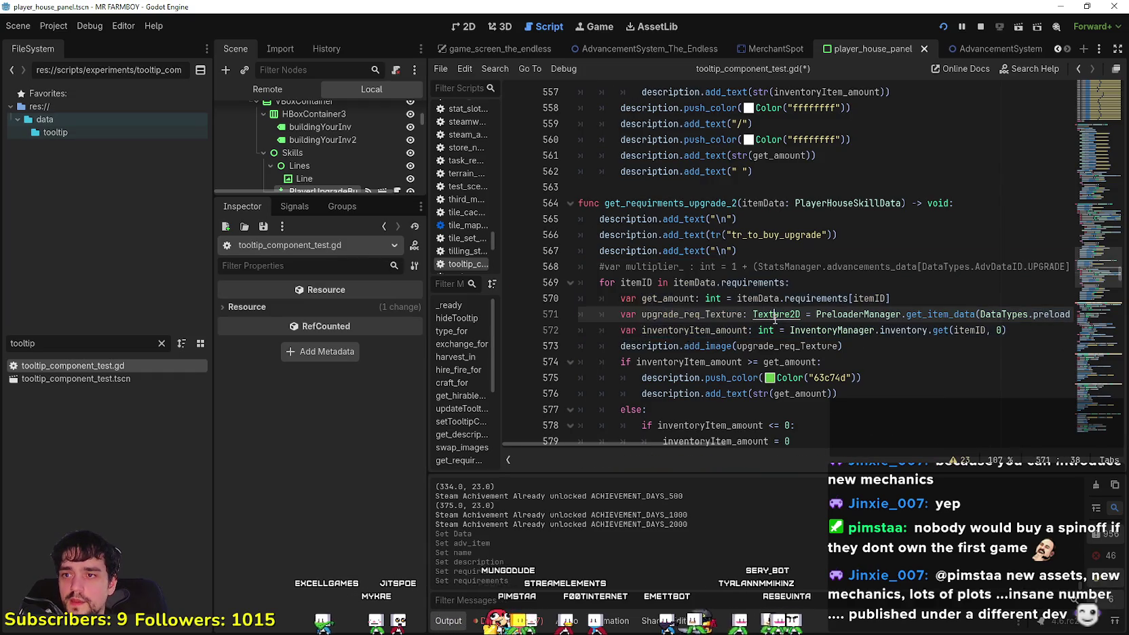
key("ctrl+s")
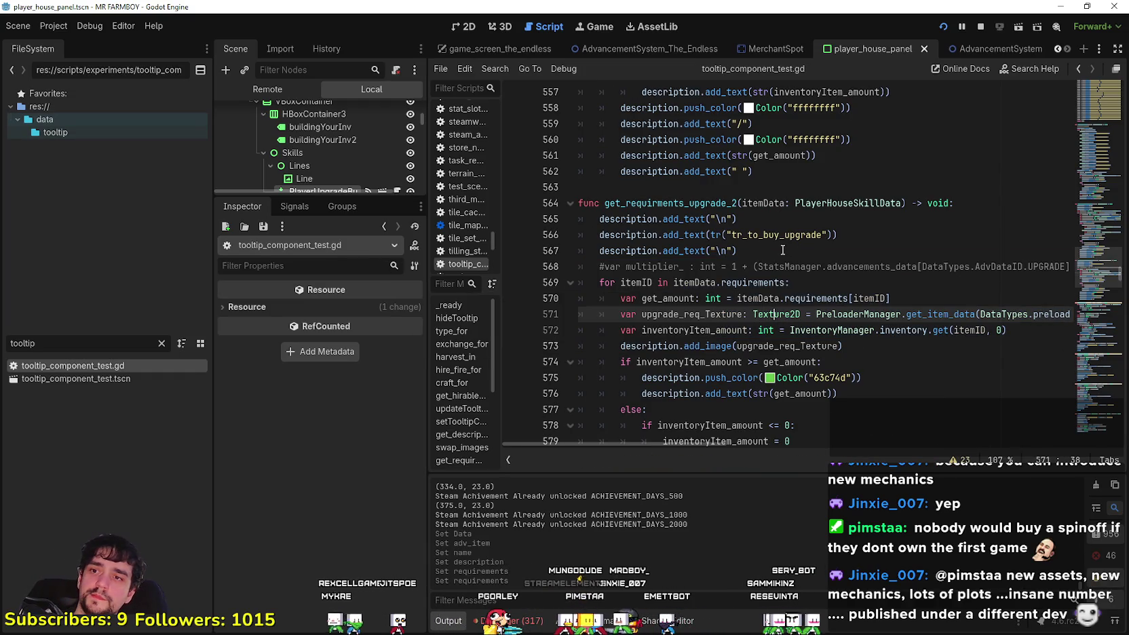
left_click(789, 250)
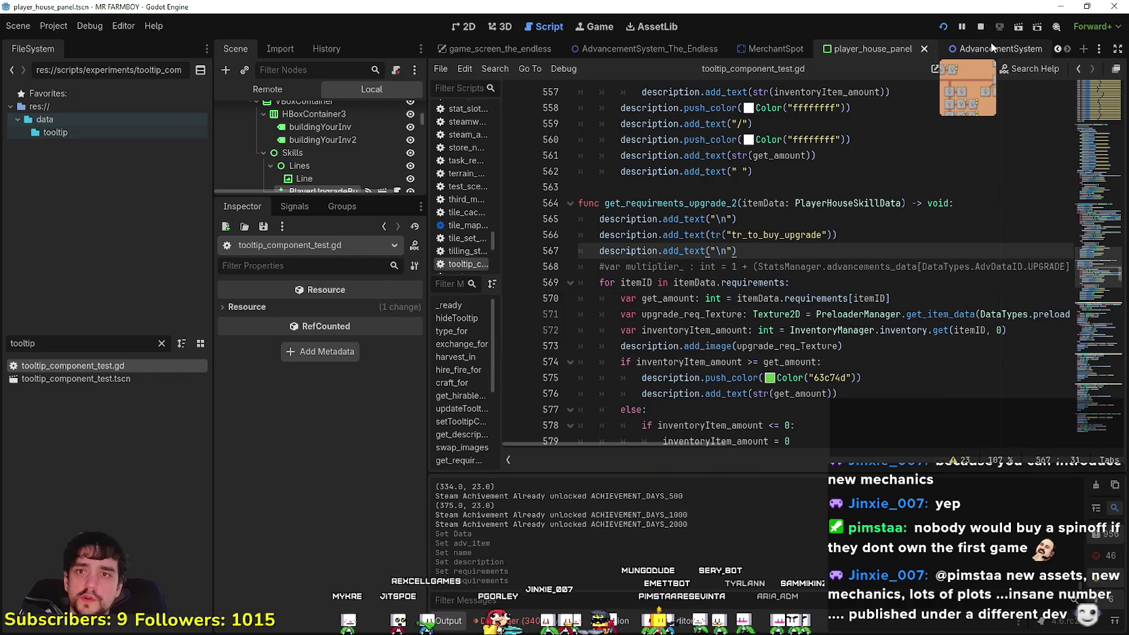
Inspect the first PlayerUpgradeButton's Data resource, then stop and rerun the project
scroll("down", 3)
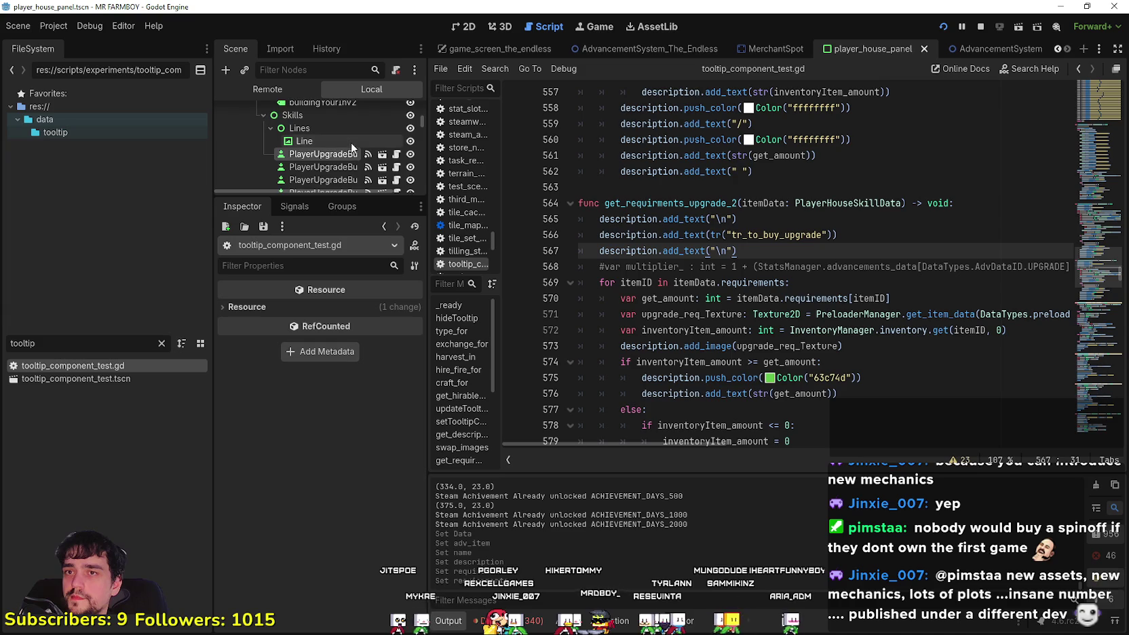
left_click(337, 137)
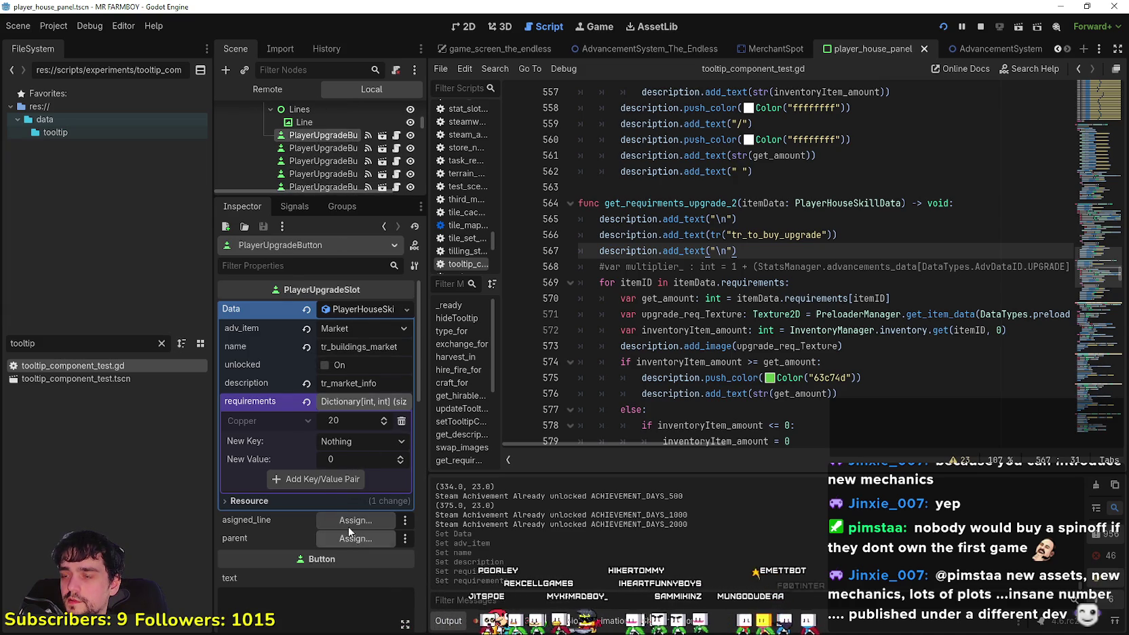
left_click(356, 310)
left_click(357, 309)
left_click(357, 310)
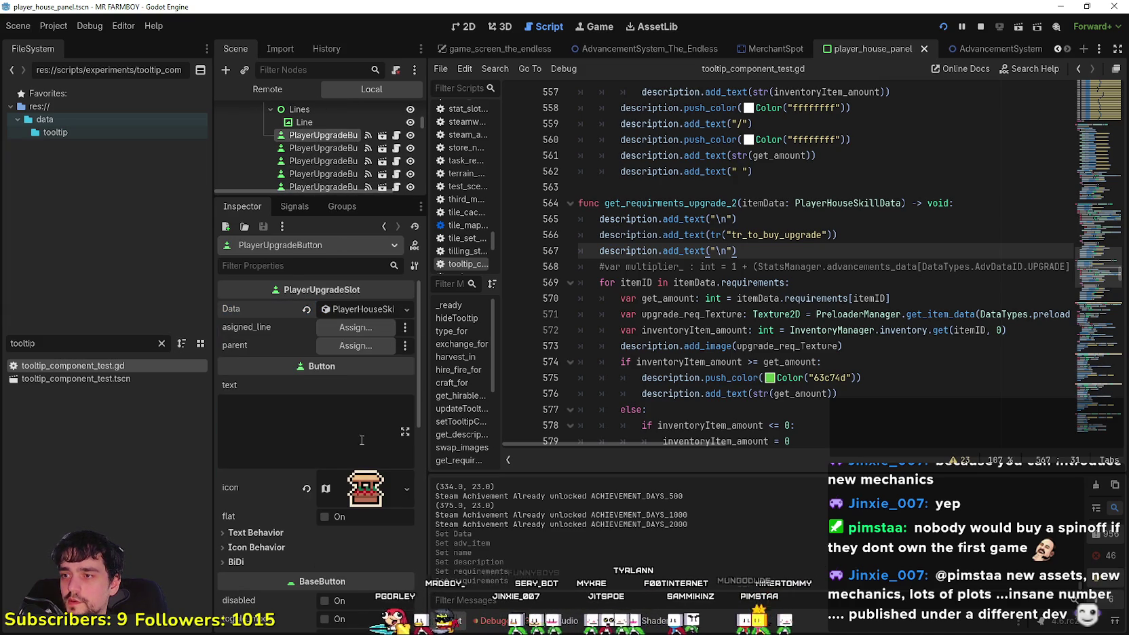
left_click(942, 25)
left_click(944, 27)
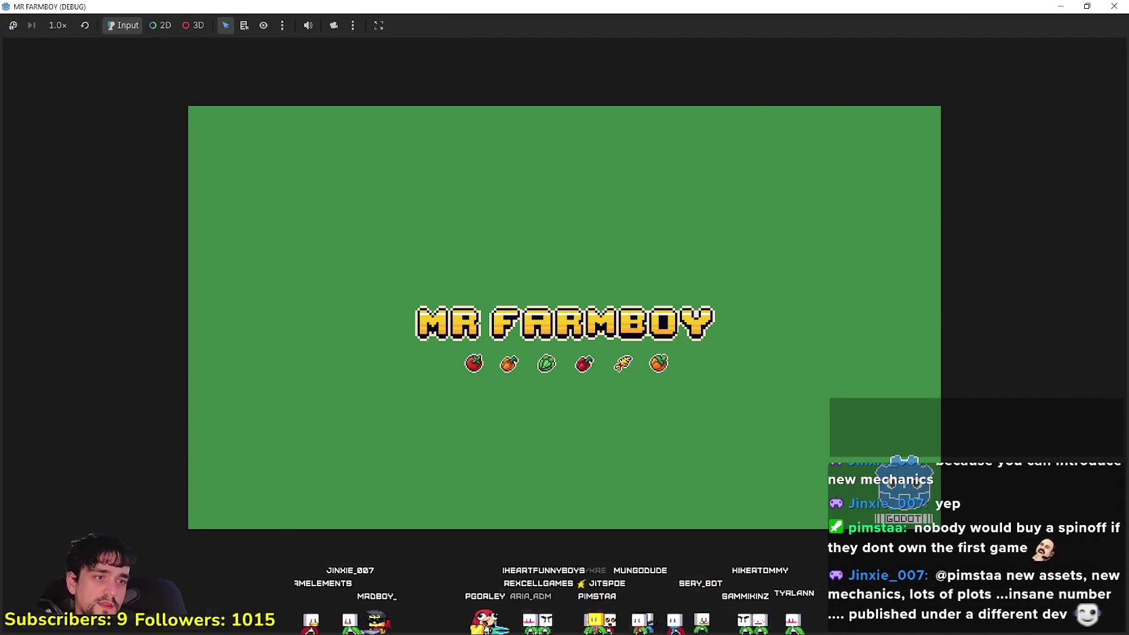
Create a new save on The Endless (Incremental) island from the save list
left_click(1113, 6)
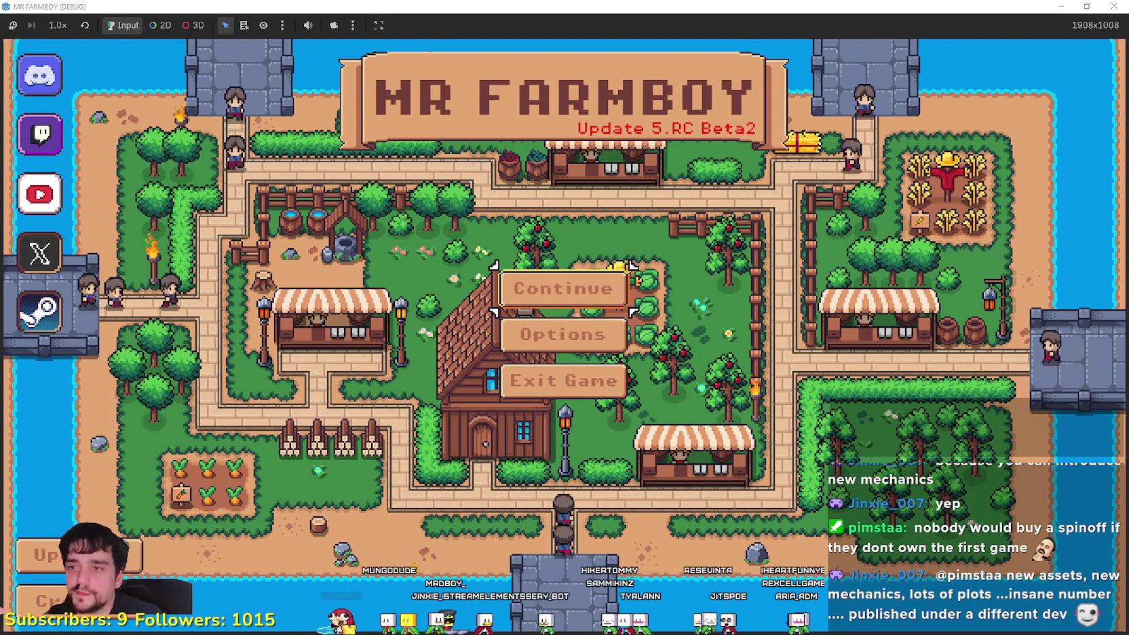
left_click(577, 306)
scroll("down", 3)
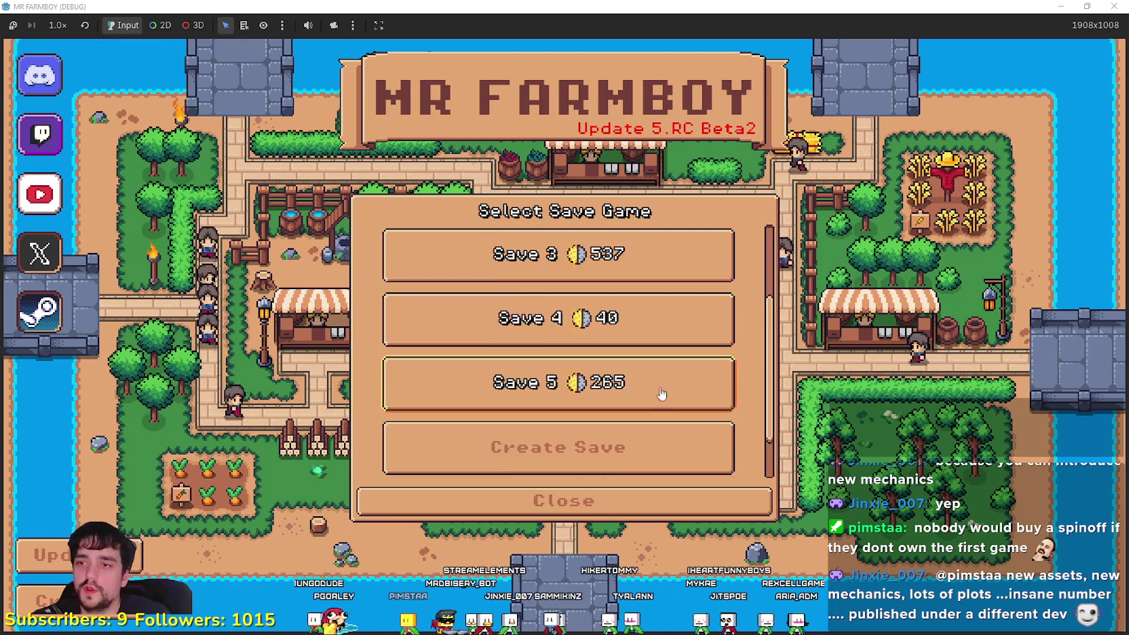
scroll("down", 3)
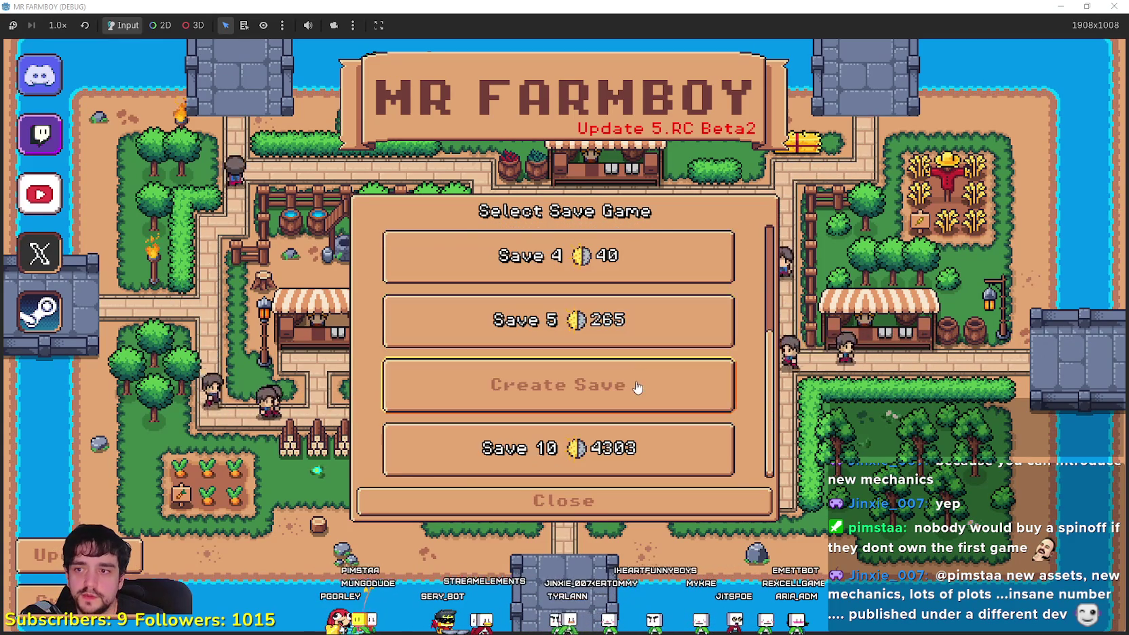
left_click(638, 384)
left_click(746, 375)
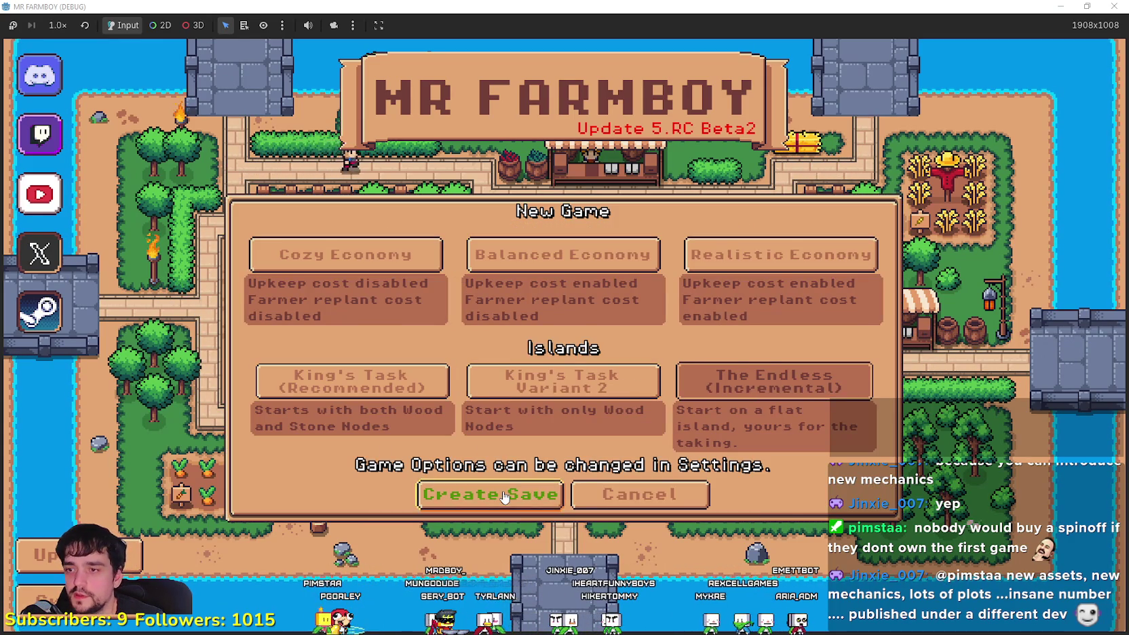
left_click(522, 494)
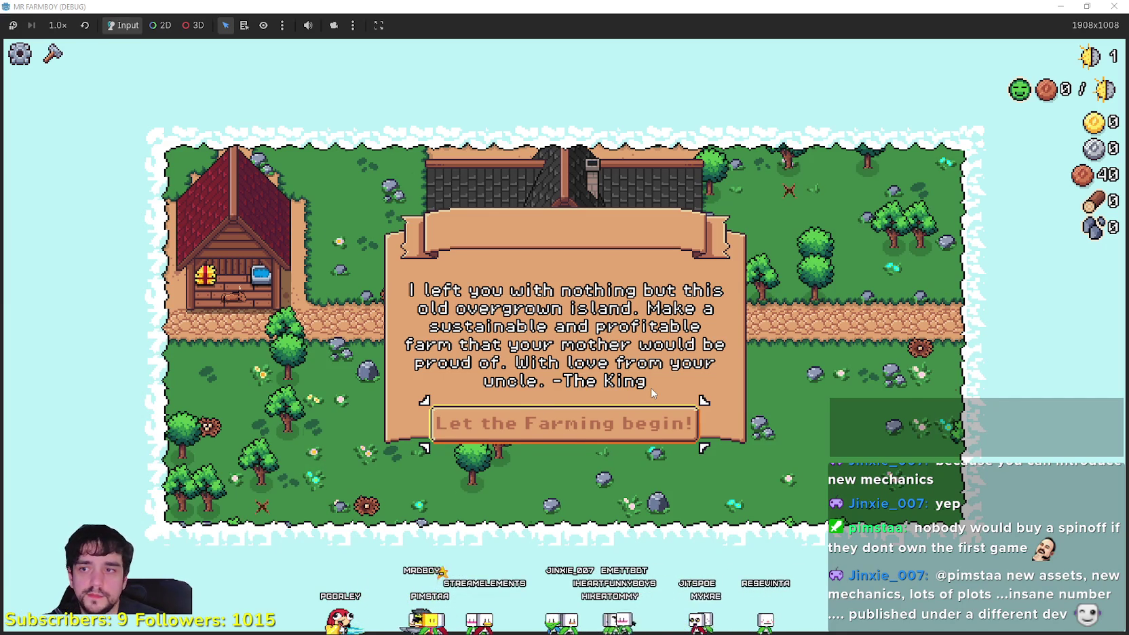
Dismiss the King's intro letter and resize the game window to fill the screen
key("Return")
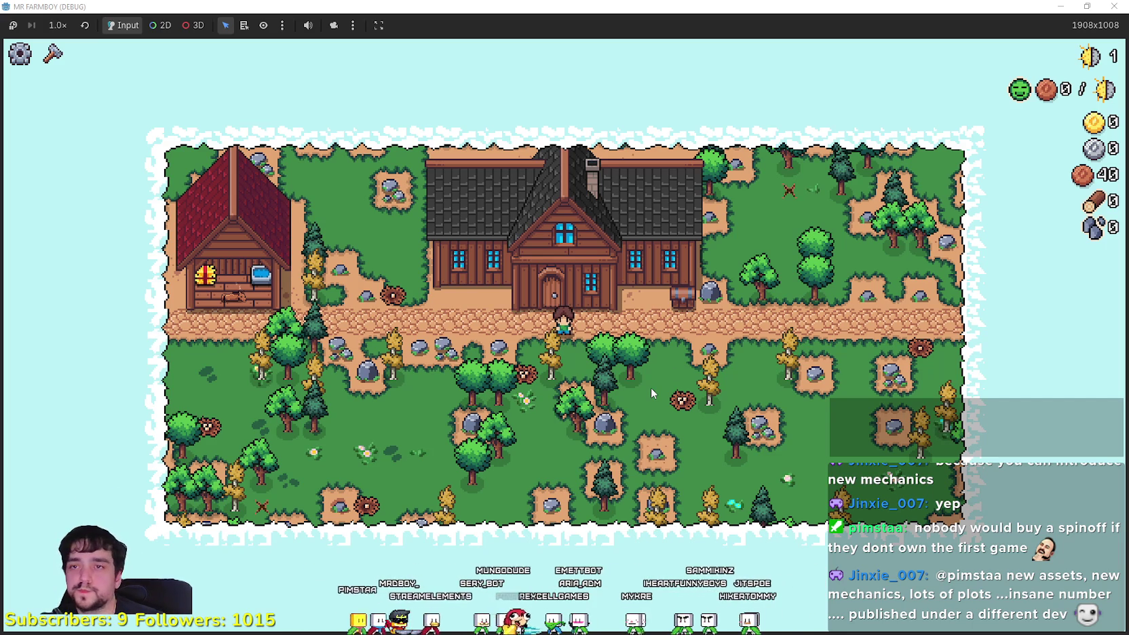
double_click(580, 7)
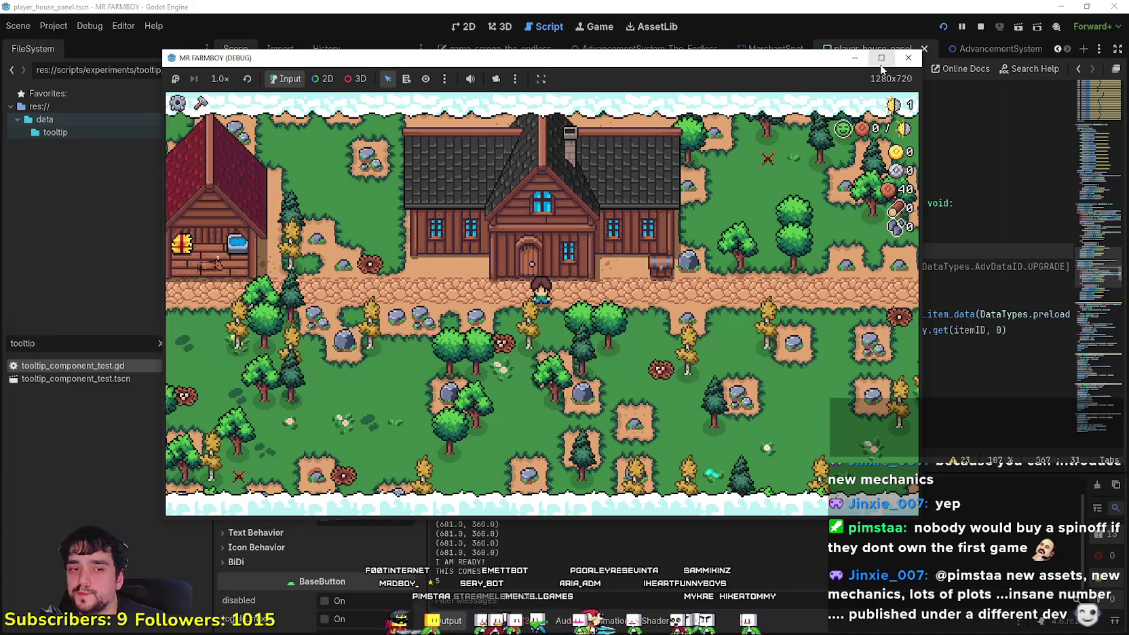
left_click(881, 59)
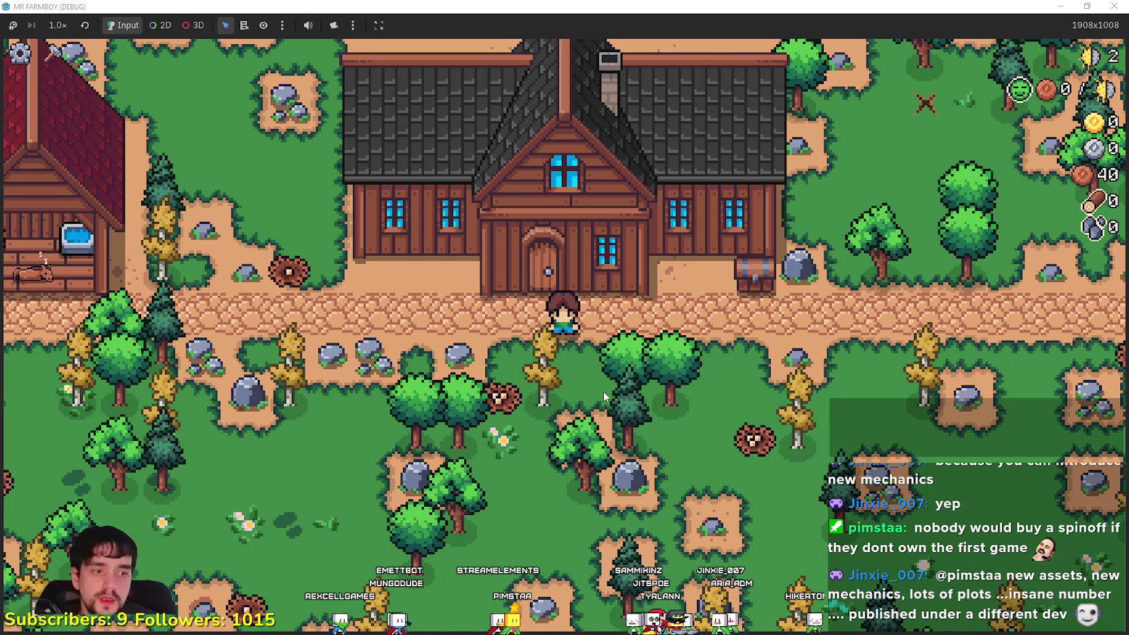
Chop the yellow tree for wood, then view the Market node's tooltip in the Player House skill tree
key("d")
left_click(687, 377)
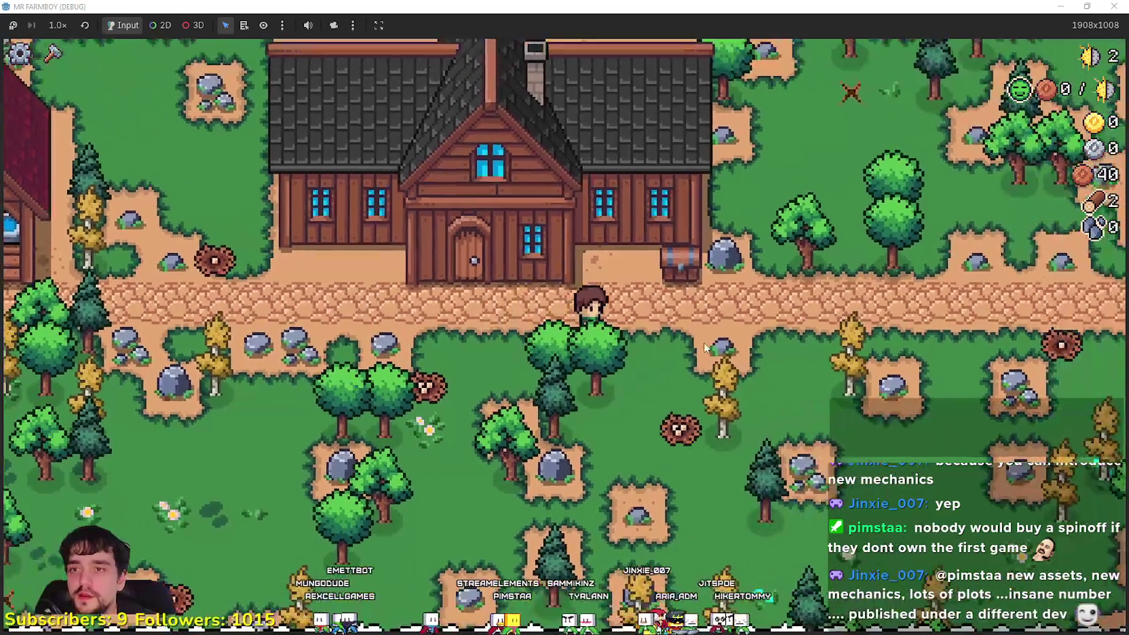
key("e")
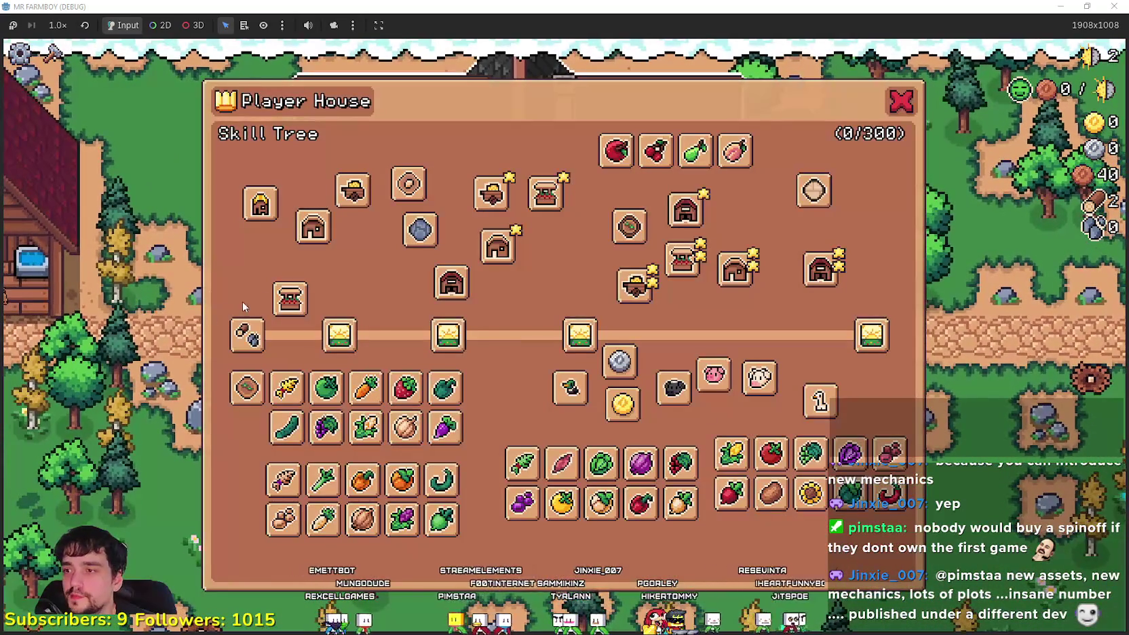
mouse_move(281, 307)
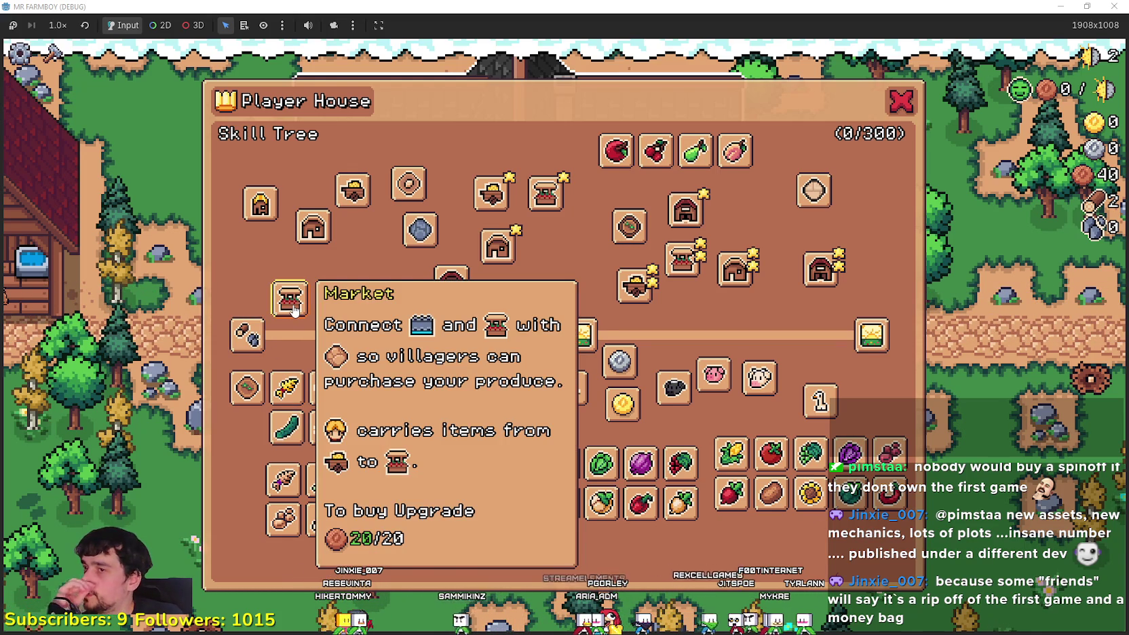
left_click_drag(577, 23, 577, 59)
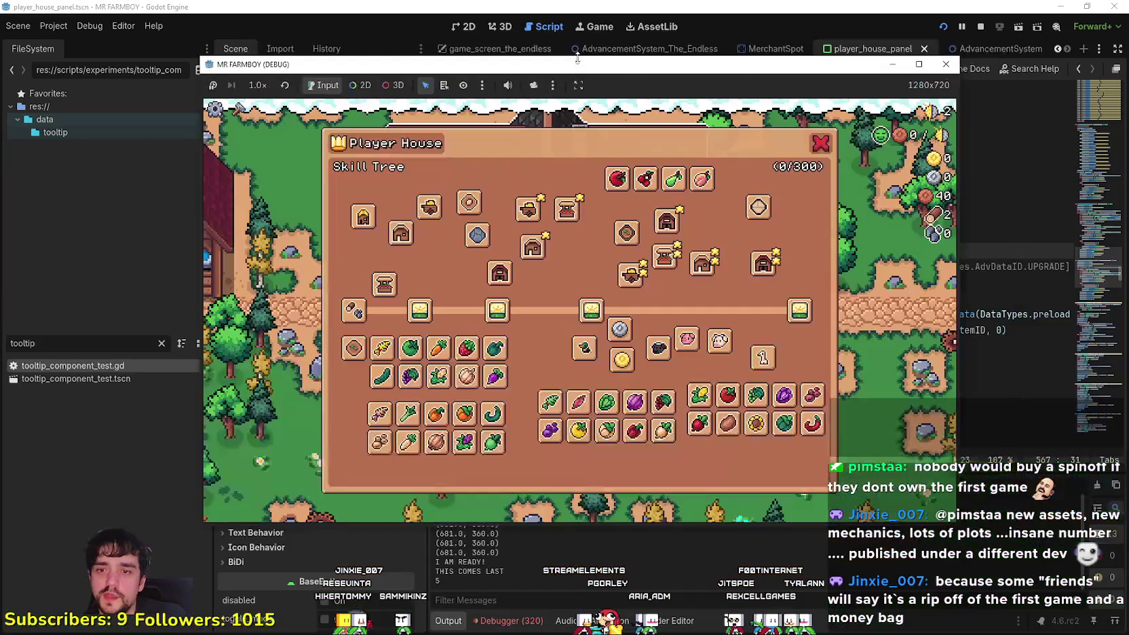
Check the debugger panel, then close the game and return to tooltip_component_test.gd
left_click(1029, 568)
left_click(512, 619)
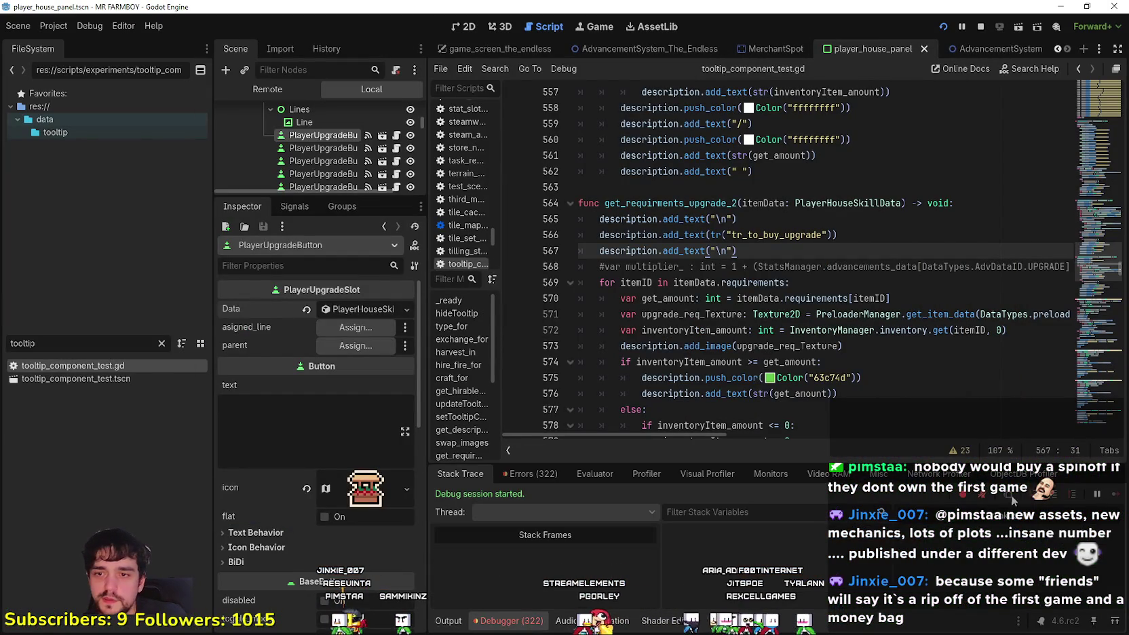
left_click(986, 498)
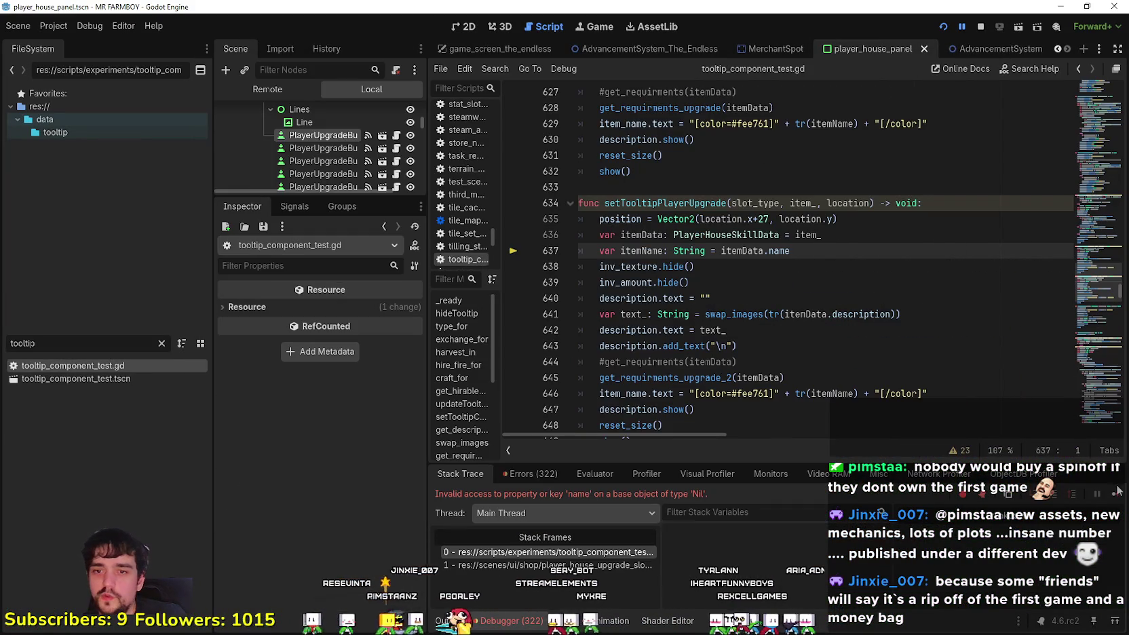
left_click(1072, 483)
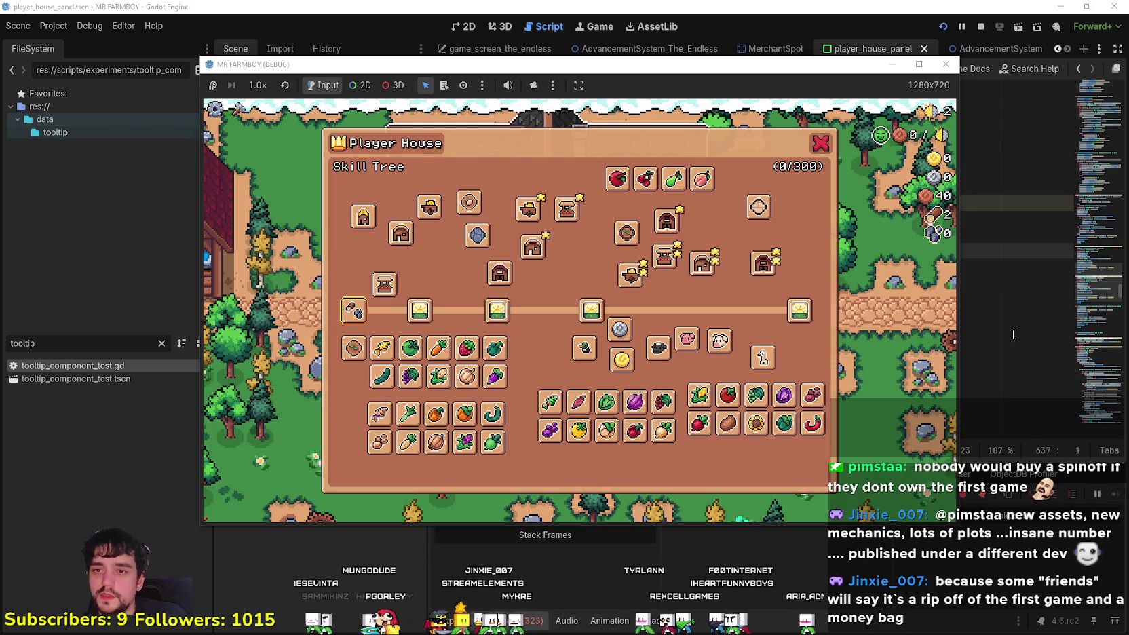
left_click(930, 202)
scroll("up", 3)
scroll("down", 3)
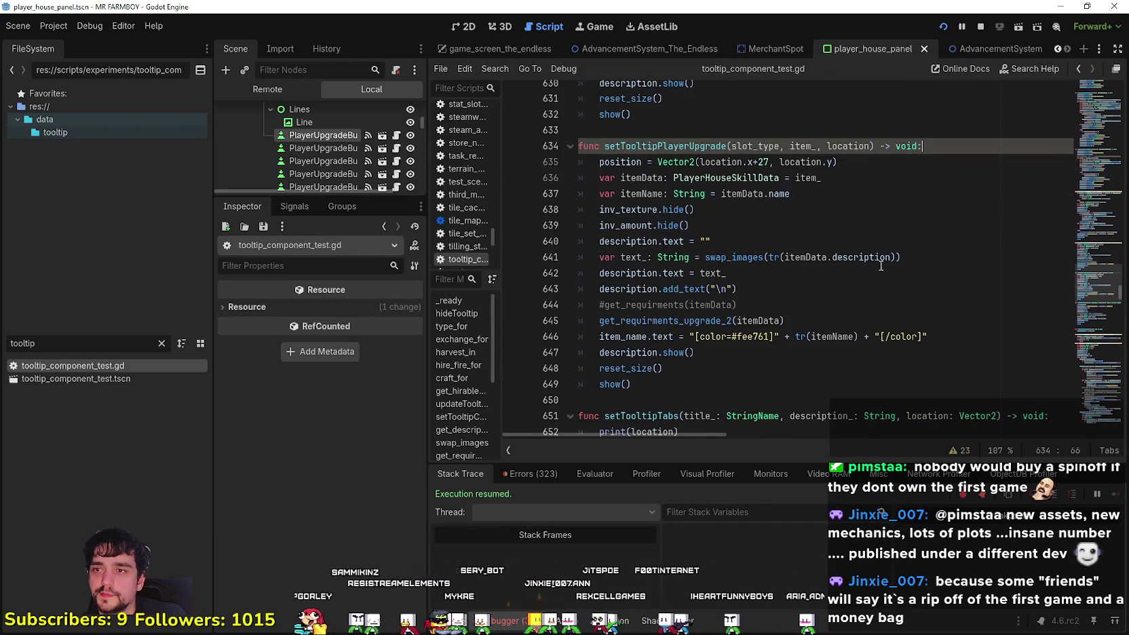
scroll("up", 3)
Write an 'if !item_: return' guard at the start of setTooltipPlayerUpgrade
key("Return")
type("if i")
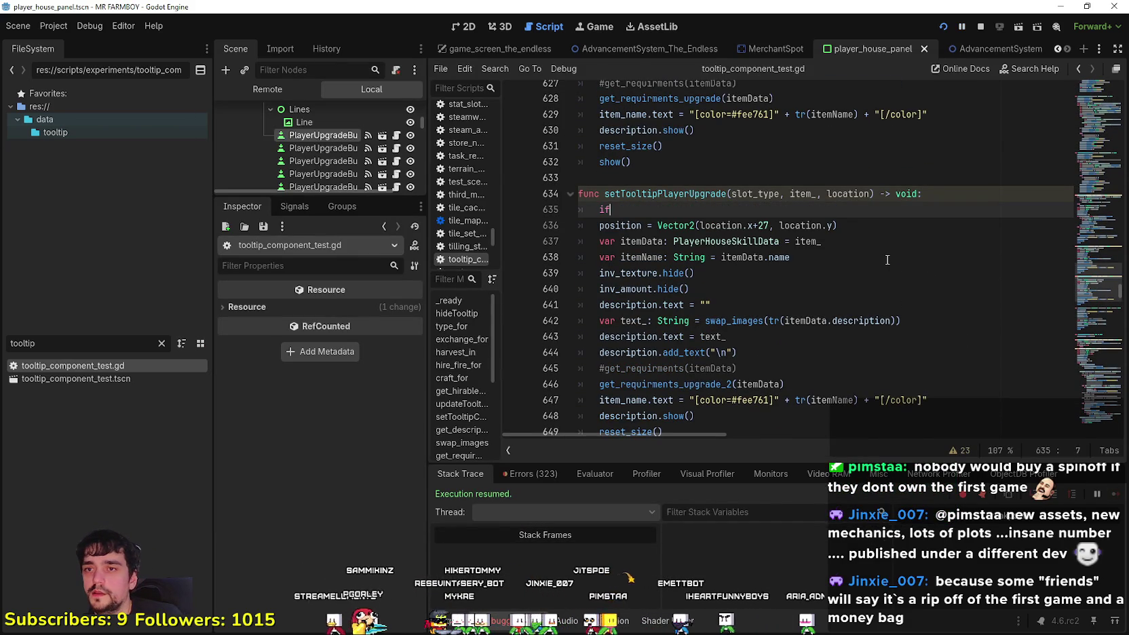
type("tem")
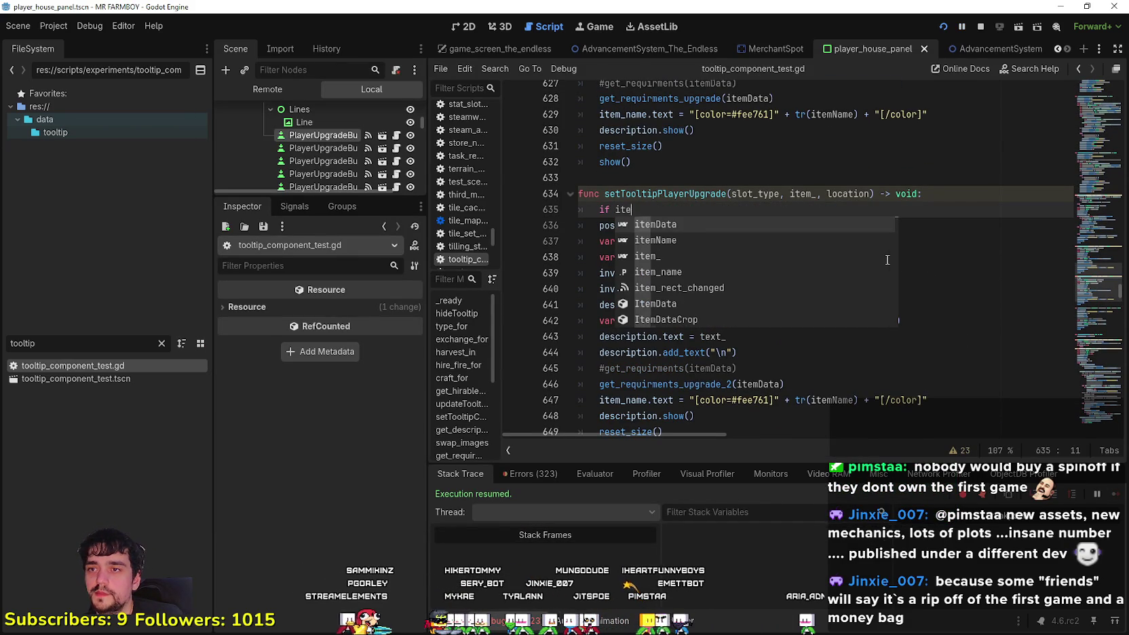
type("_")
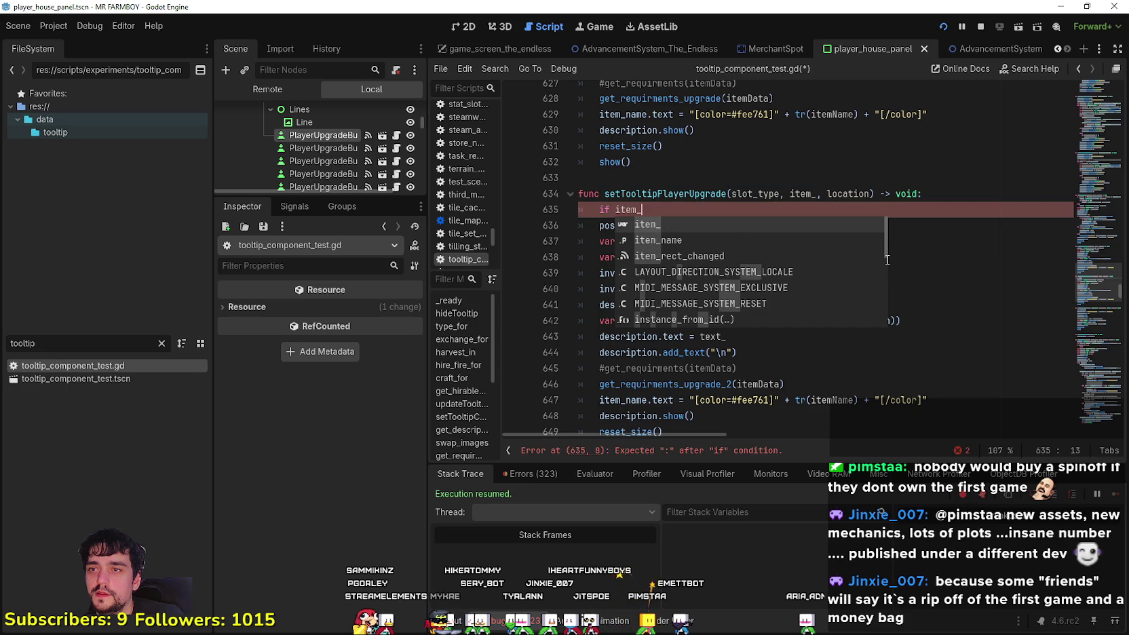
type(":")
key("Return")
type("return")
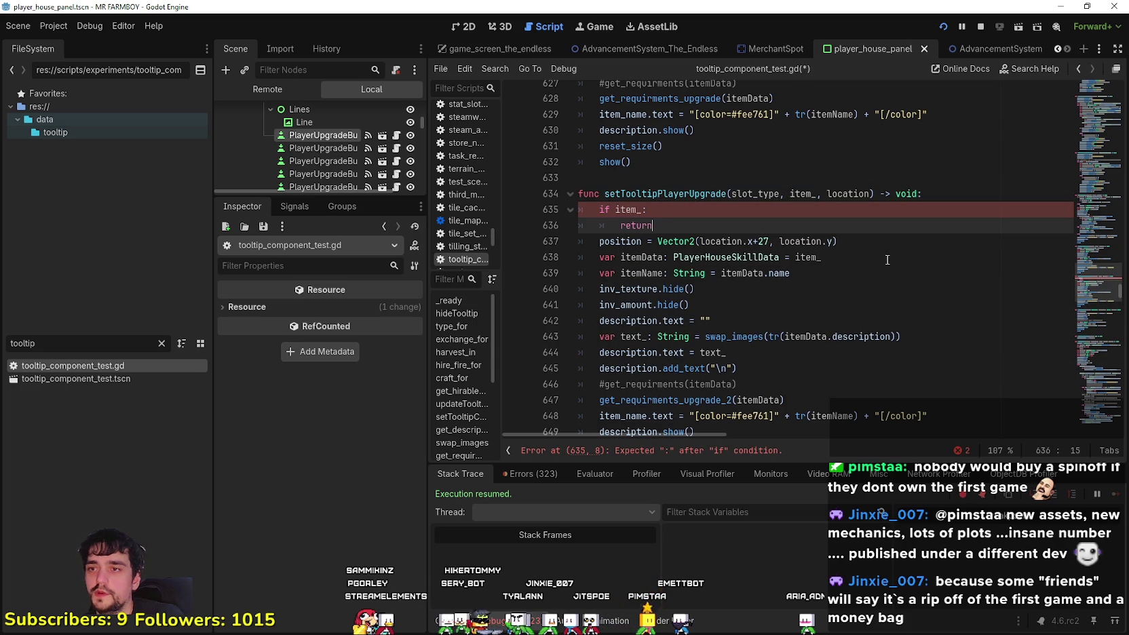
left_click(615, 210)
type("!")
left_click(666, 224)
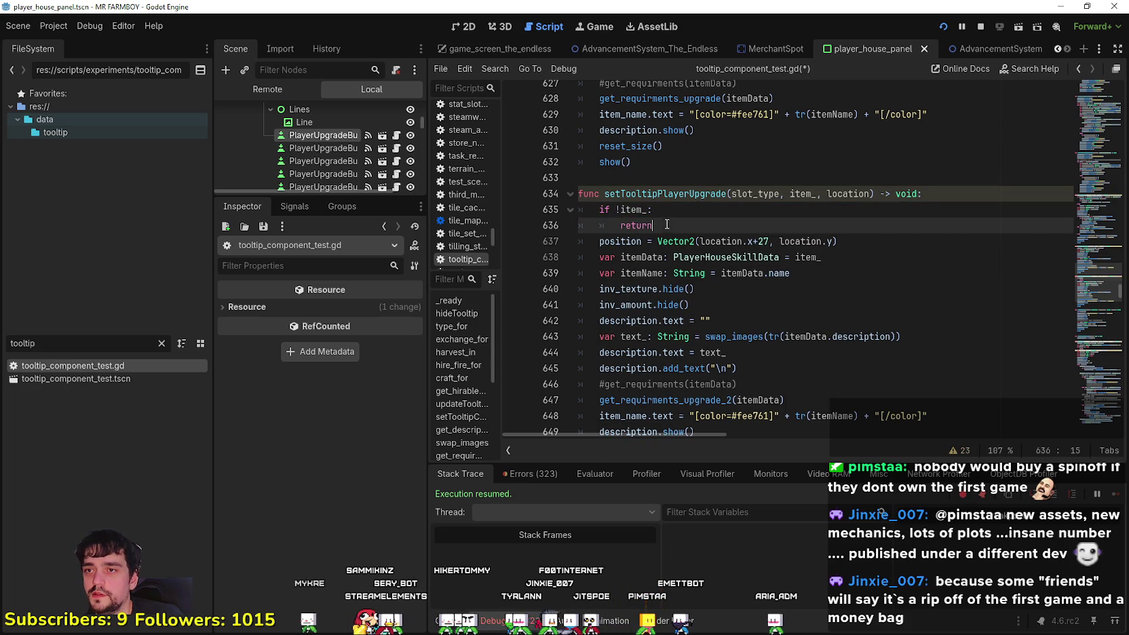
left_click(638, 210)
key("Home")
left_click_drag(653, 226, 581, 208)
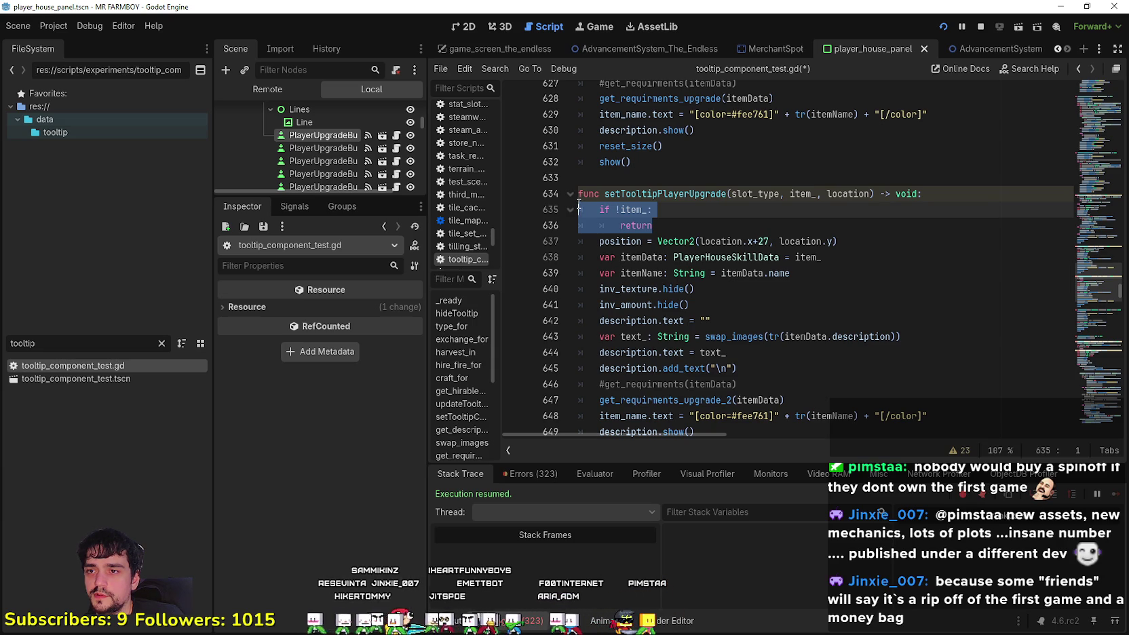
Move the guard below the position line and delete the original copy
scroll("down", 3)
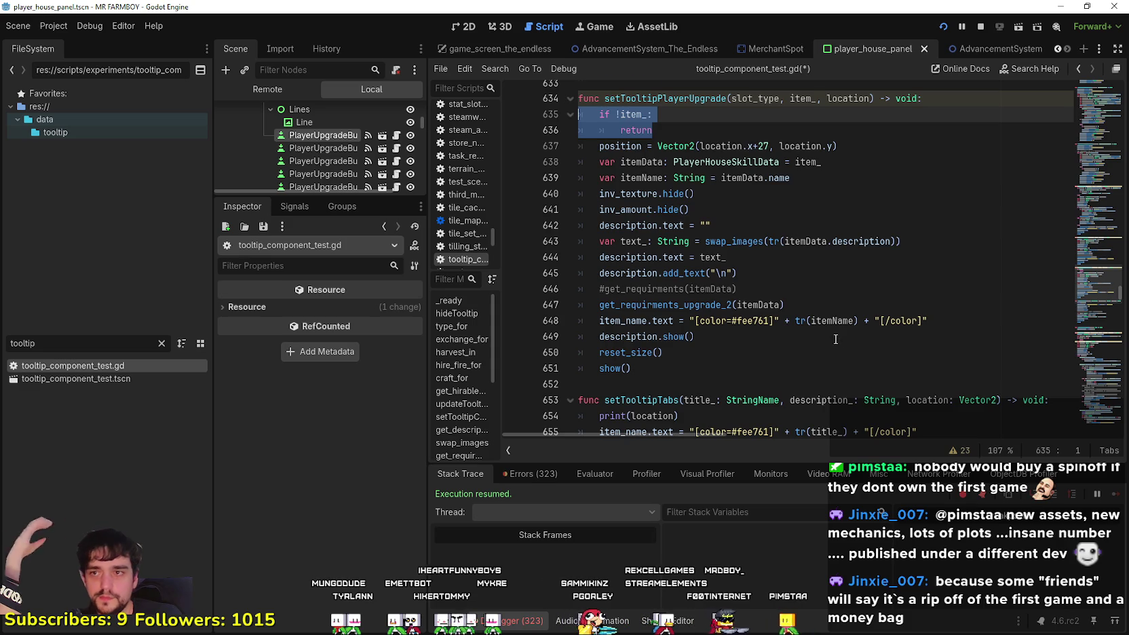
scroll("up", 3)
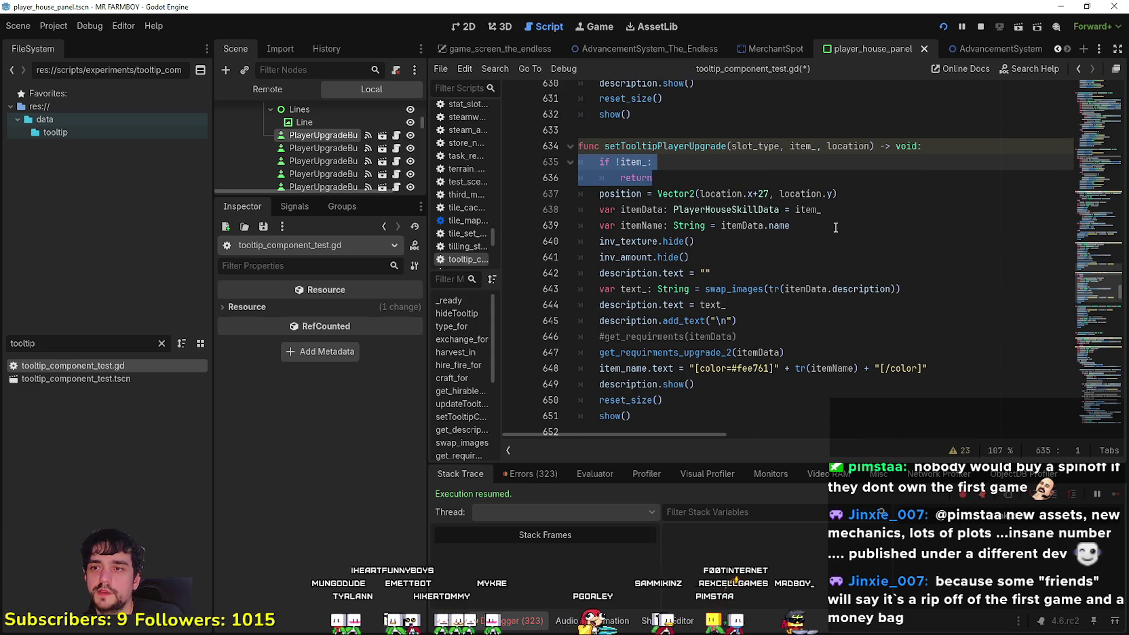
left_click(841, 210)
left_click(864, 195)
key("Return")
key("BackSpace")
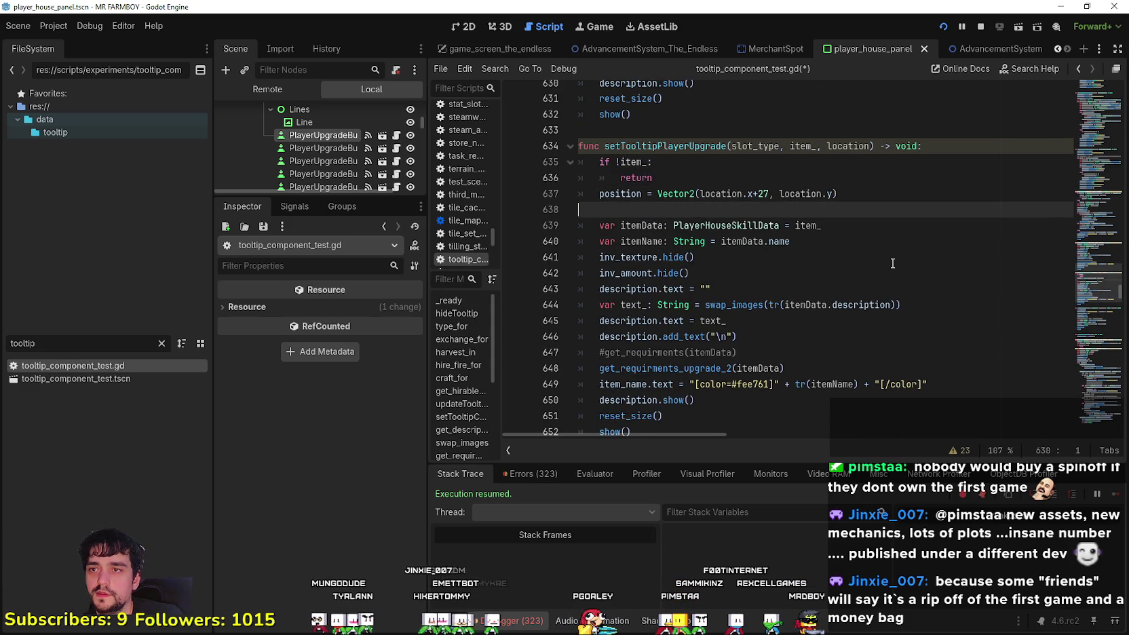
key("ctrl+v")
left_click(704, 210)
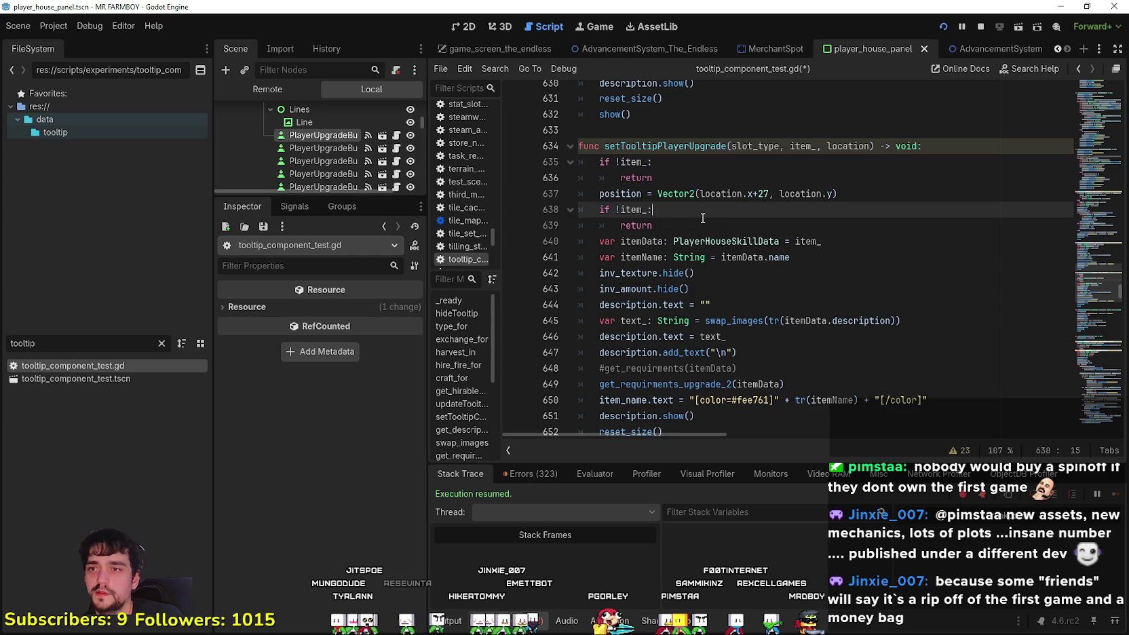
key("Return")
left_click_drag(685, 180, 545, 166)
key("BackSpace")
Make the guard set description.text to "No avaiable item Data" before returning, and save
left_click(686, 216)
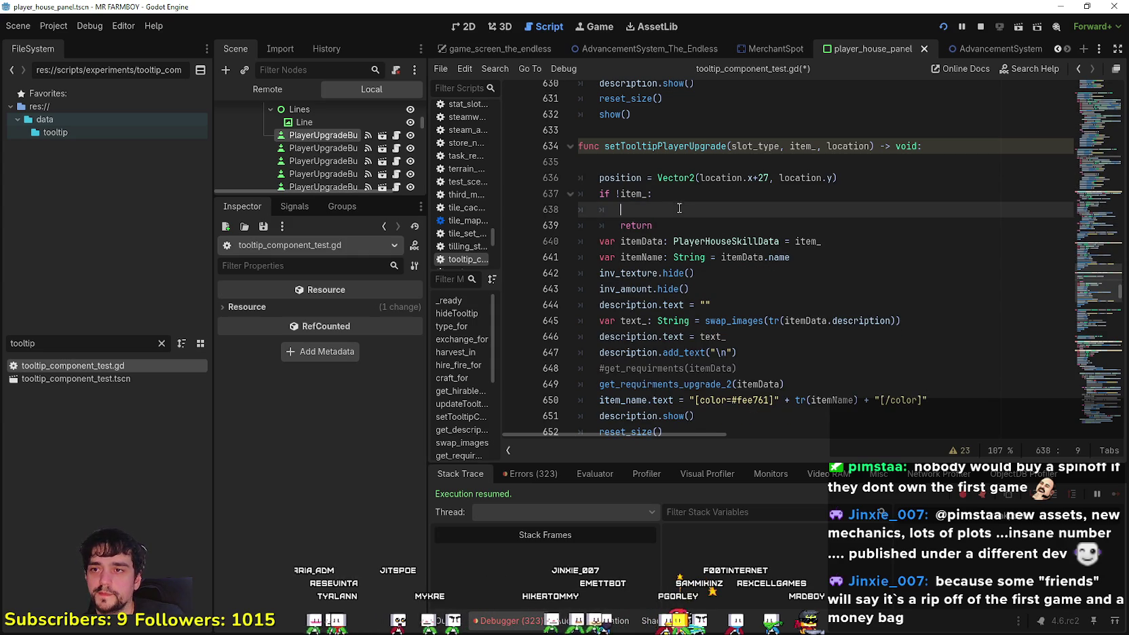
left_click_drag(625, 305, 707, 297)
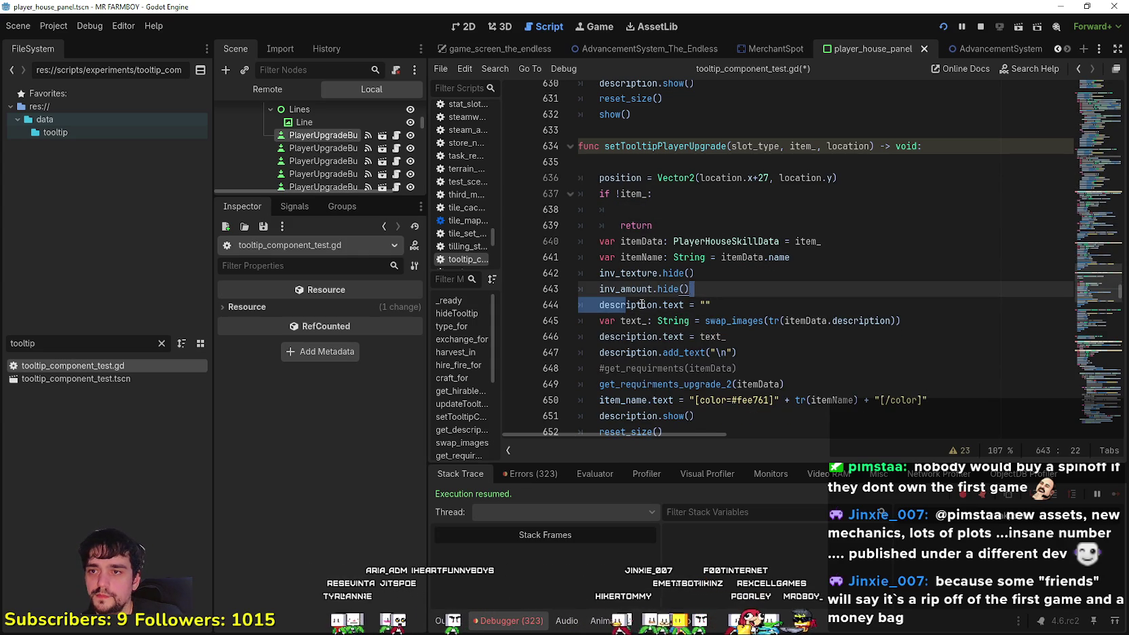
left_click(678, 211)
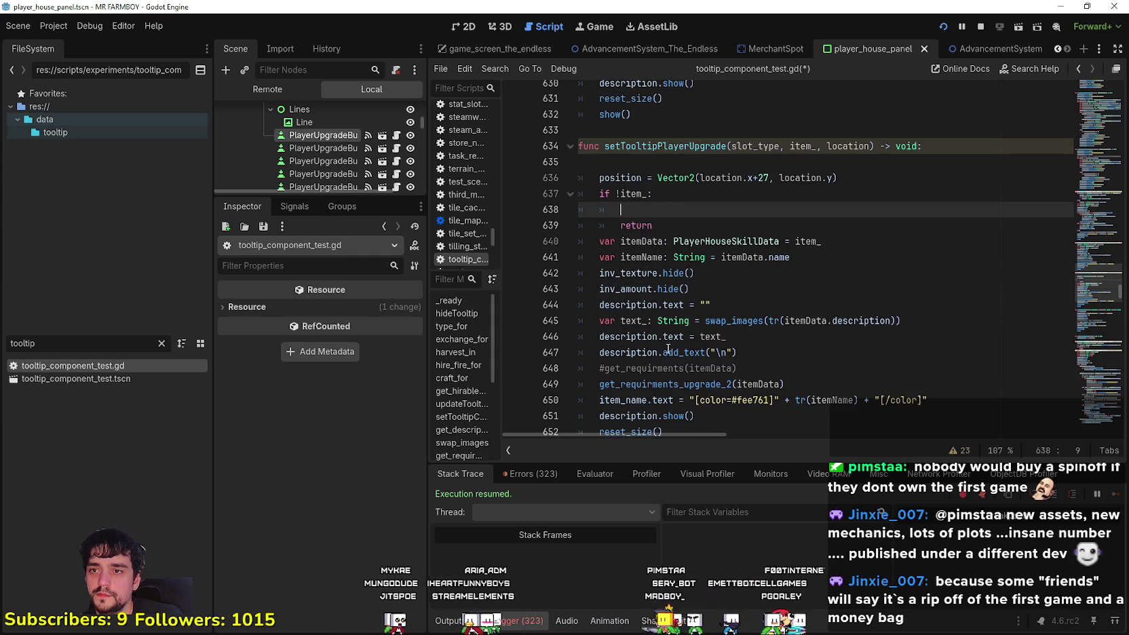
scroll("down", 3)
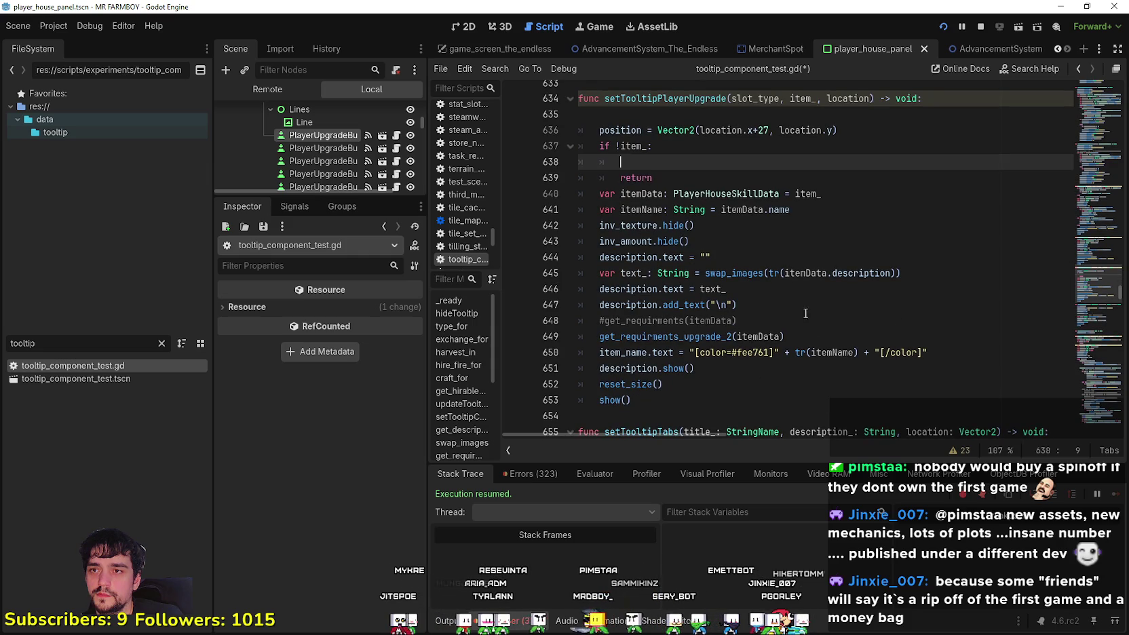
type("description.text = \"\"")
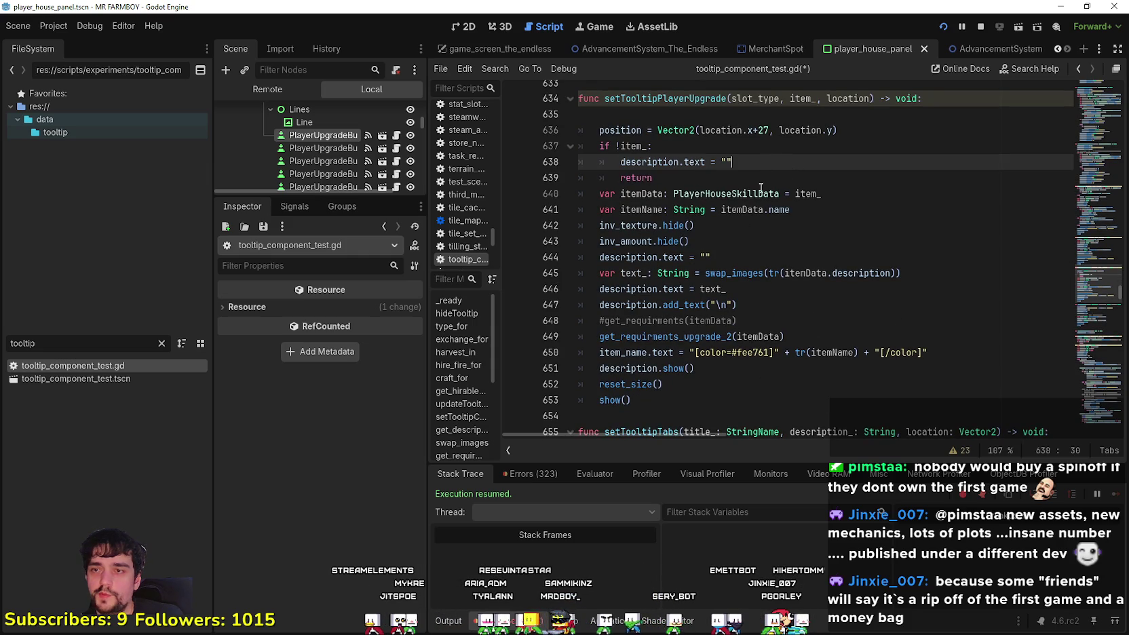
key("BackSpace")
type("No avaiable")
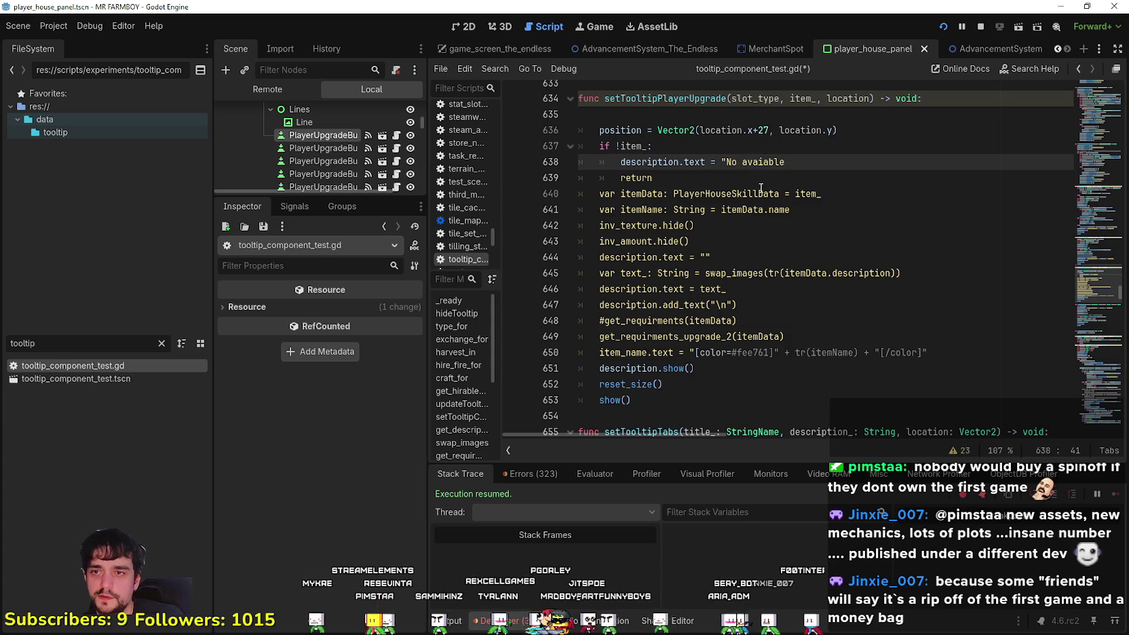
type("item Data")
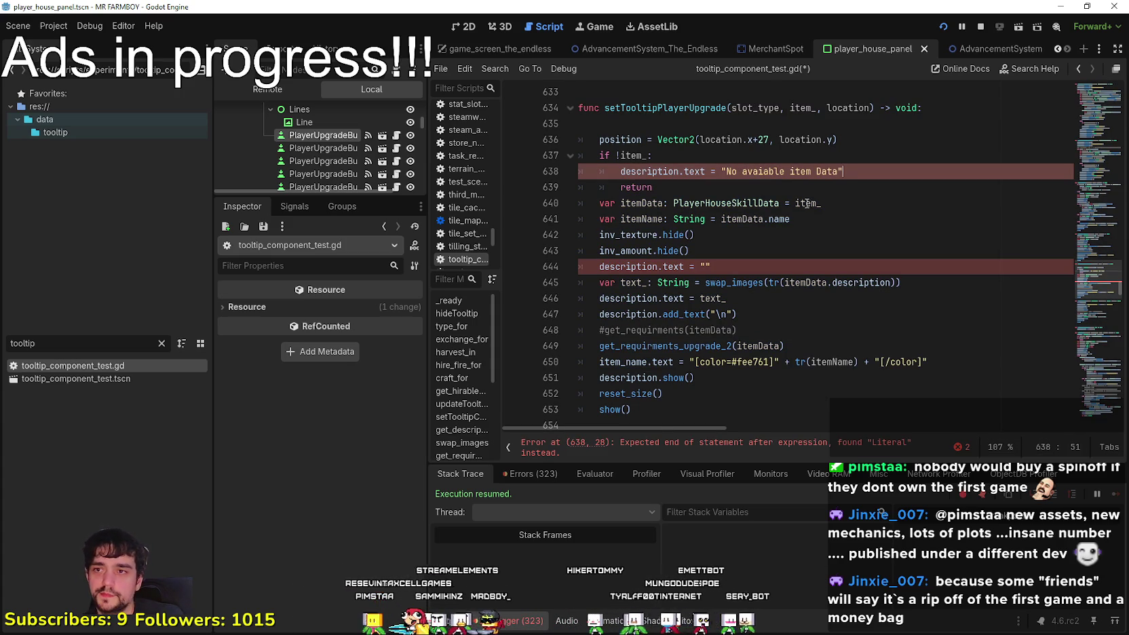
key("ctrl+s")
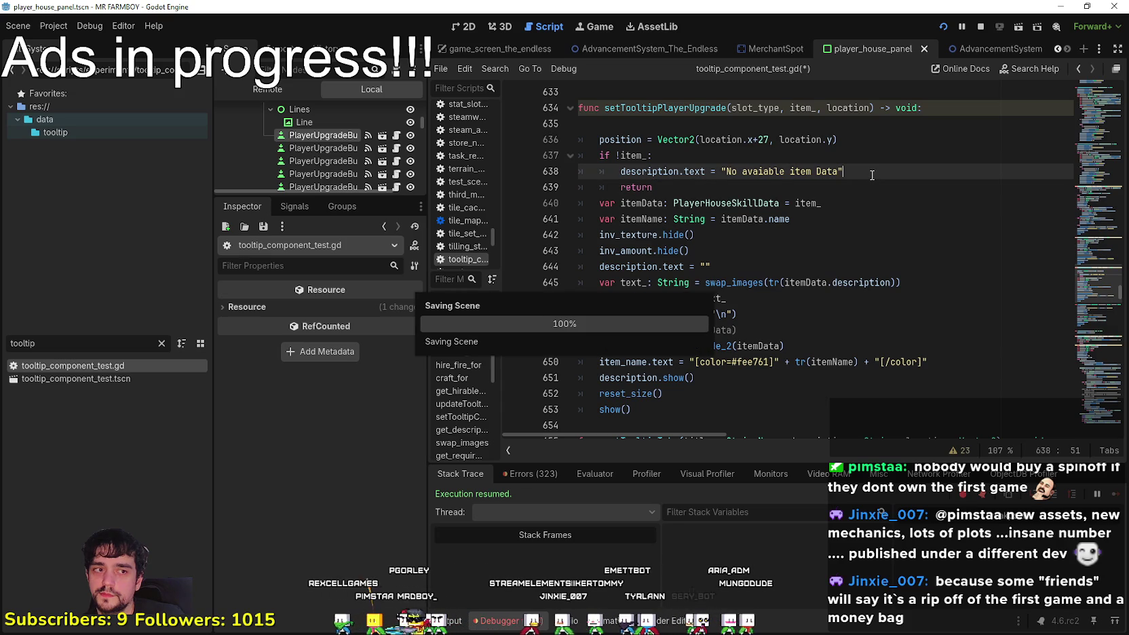
scroll("down", 3)
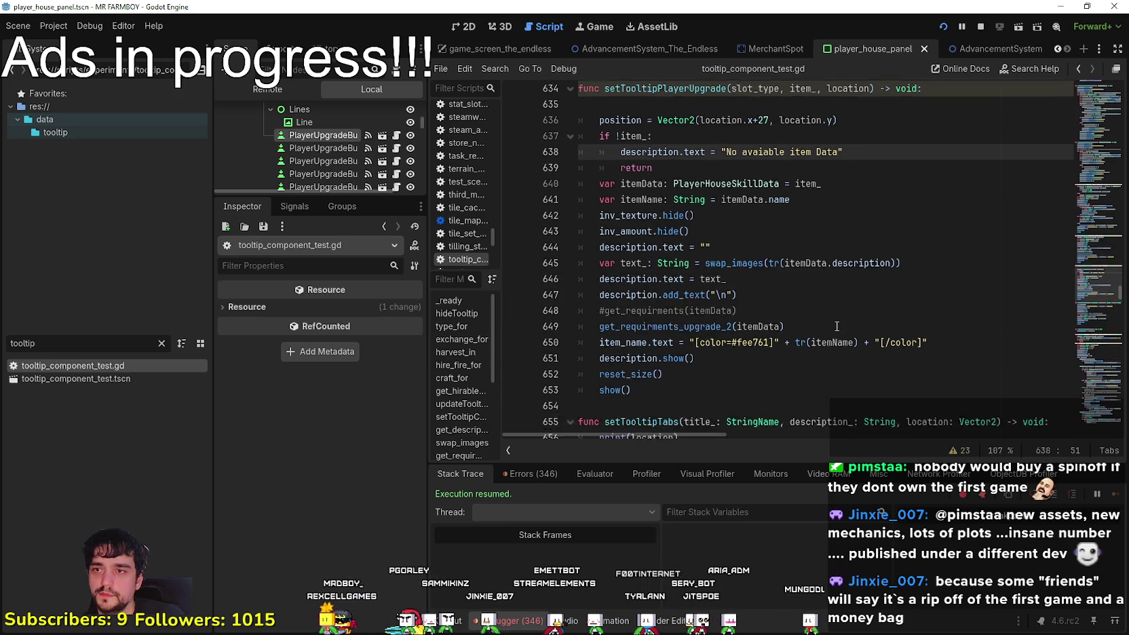
scroll("down", 3)
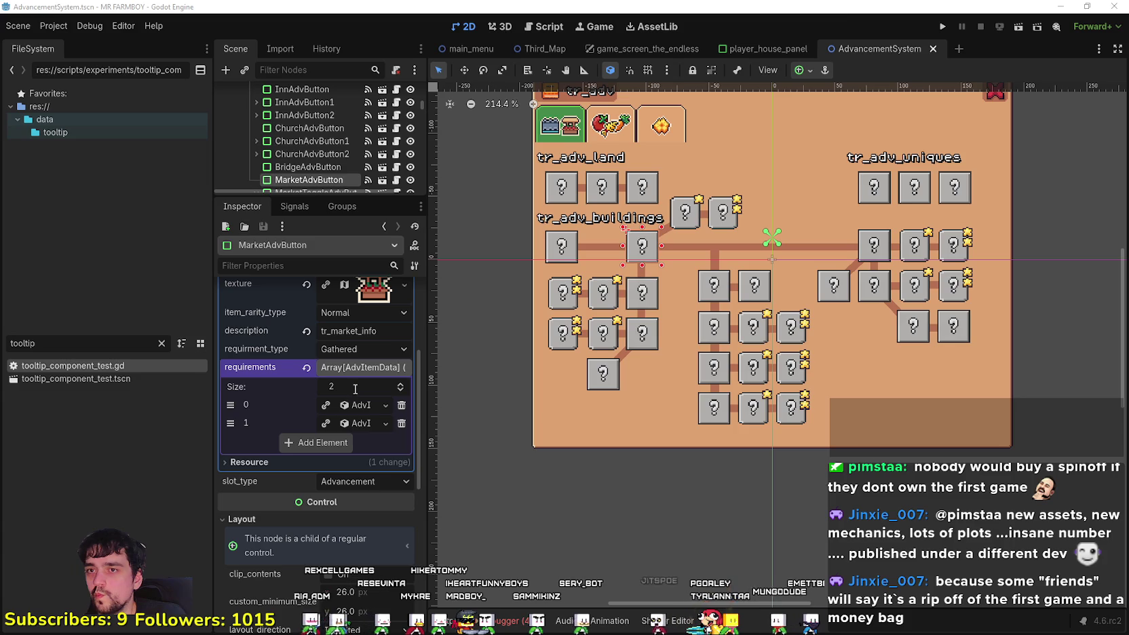
Restore and re-maximize the editor window, then bring up the 4.6-rc2 changelog
double_click(837, 6)
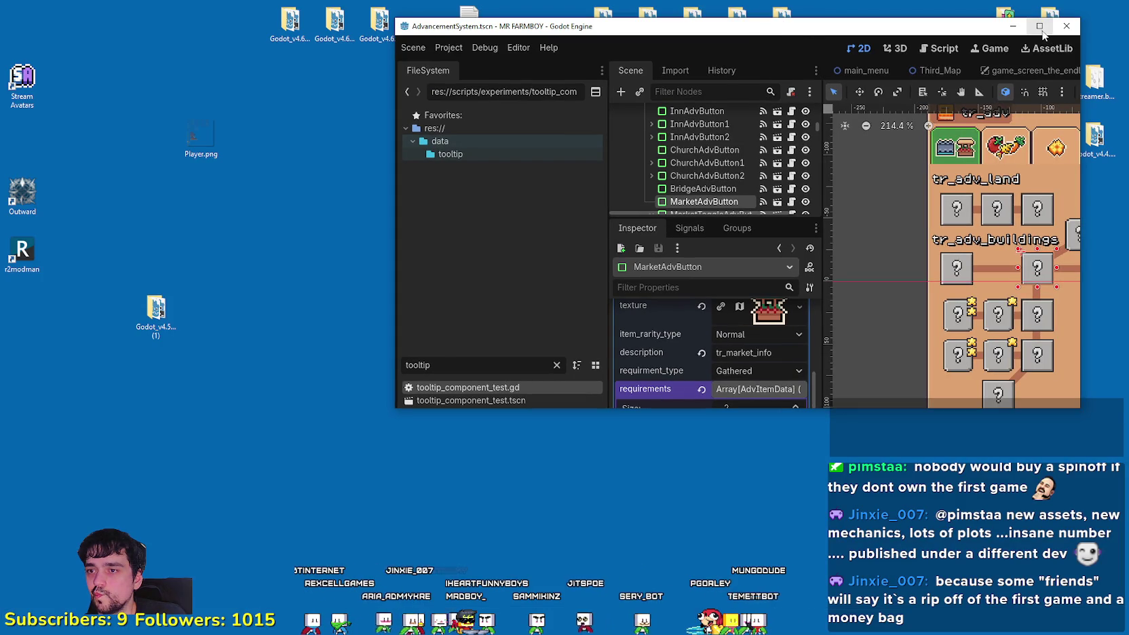
left_click_drag(781, 30, 784, 30)
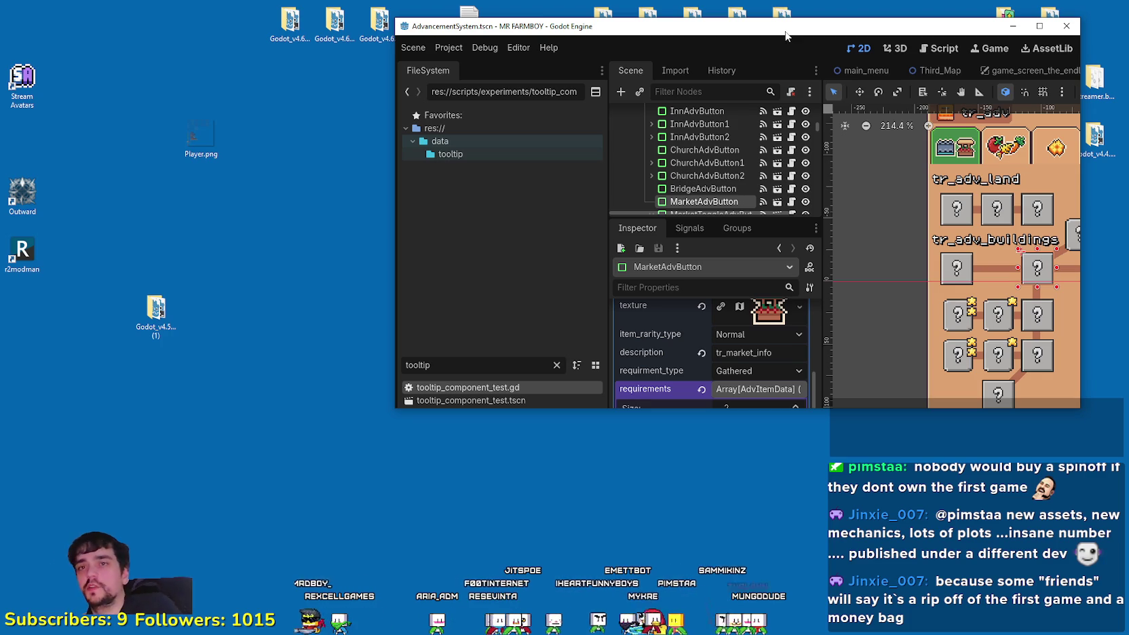
left_click(1039, 27)
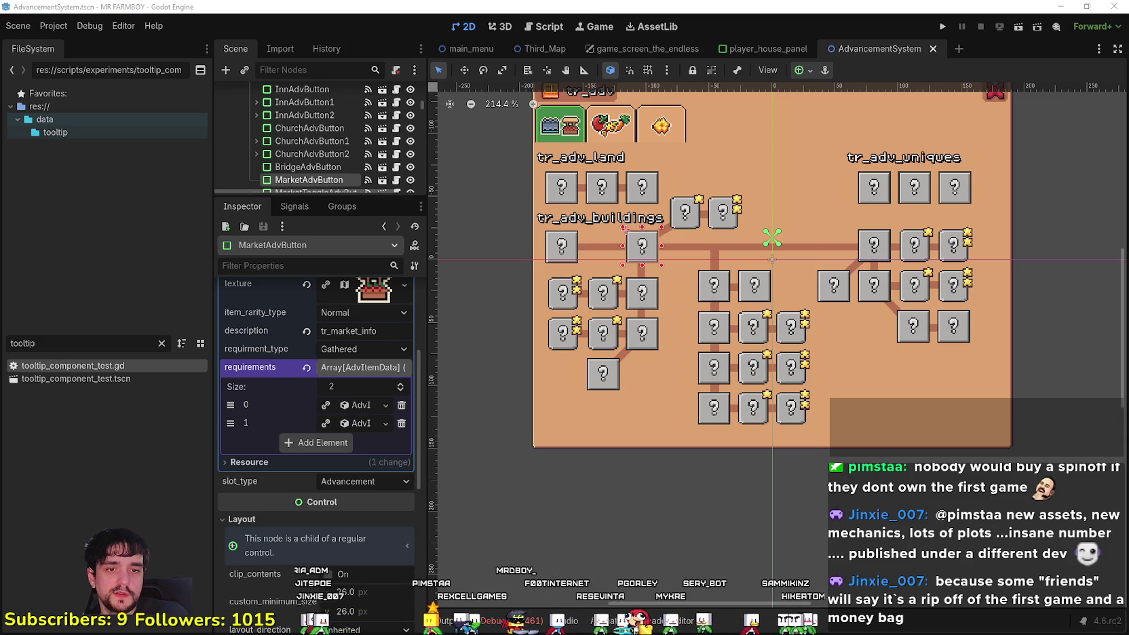
scroll("up", 3)
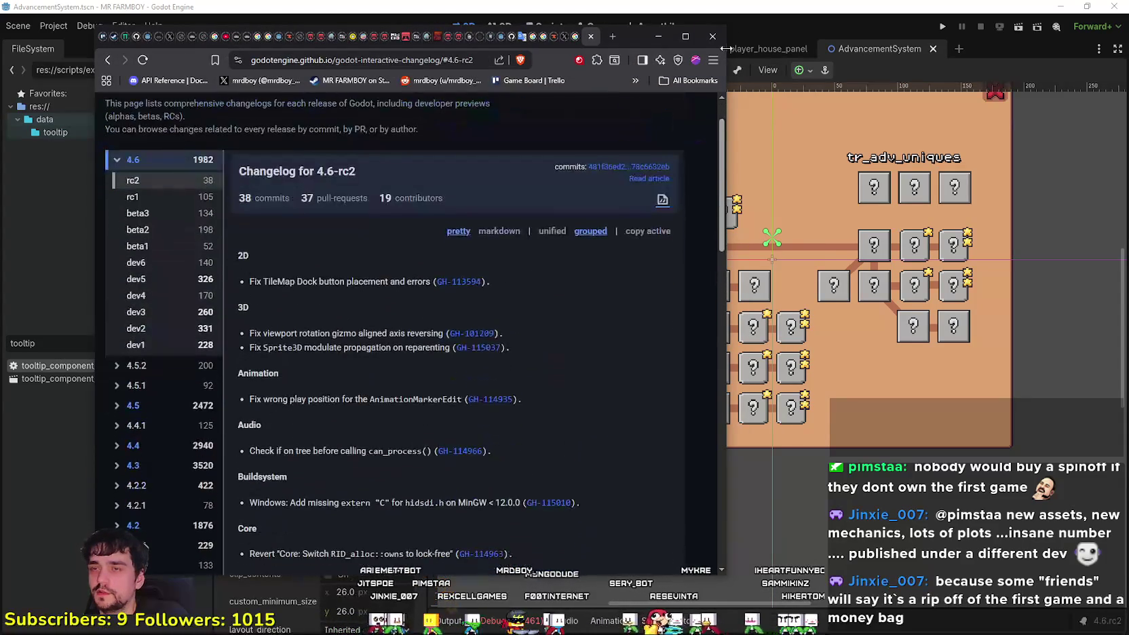
Open the TileMap Dock fix PR GH-113594, then go to the godot repository's pull requests
left_click(685, 36)
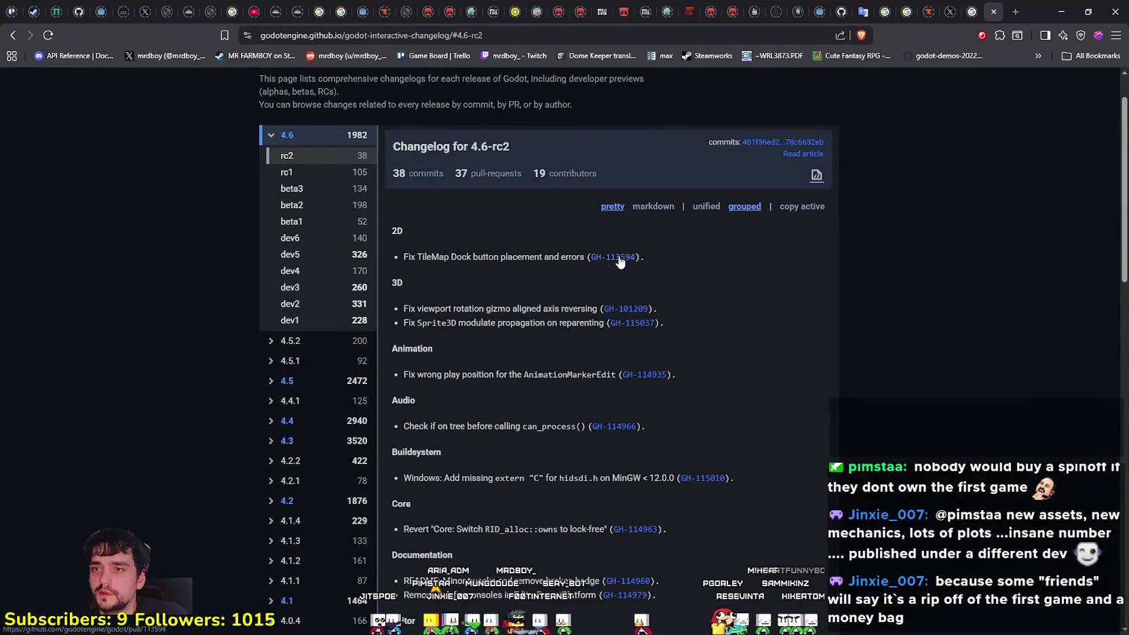
left_click(619, 259)
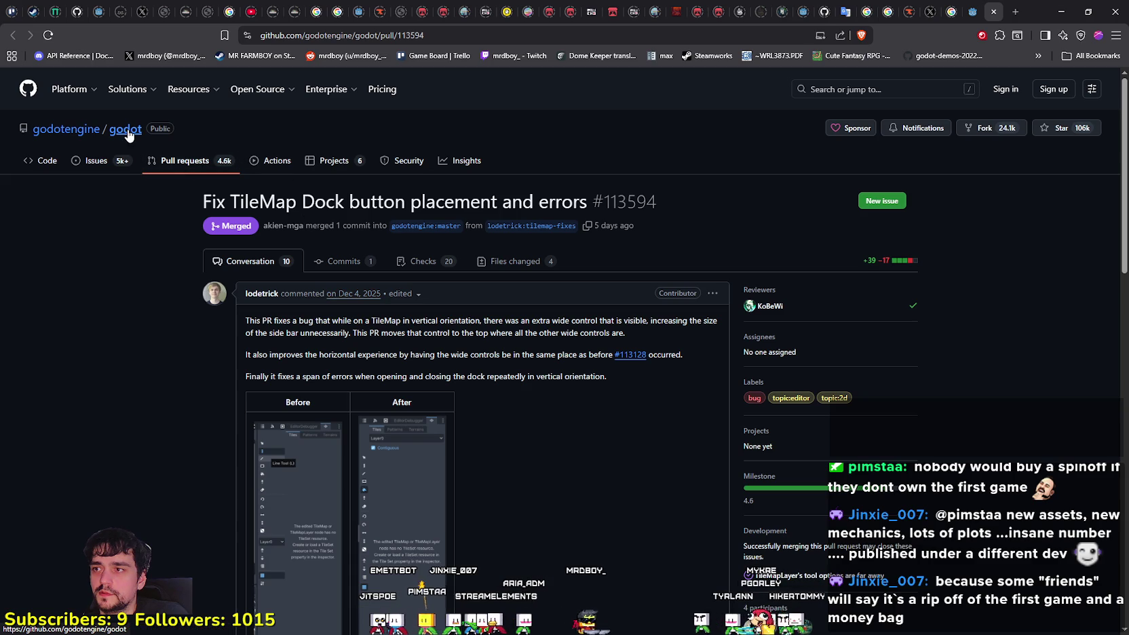
left_click(177, 163)
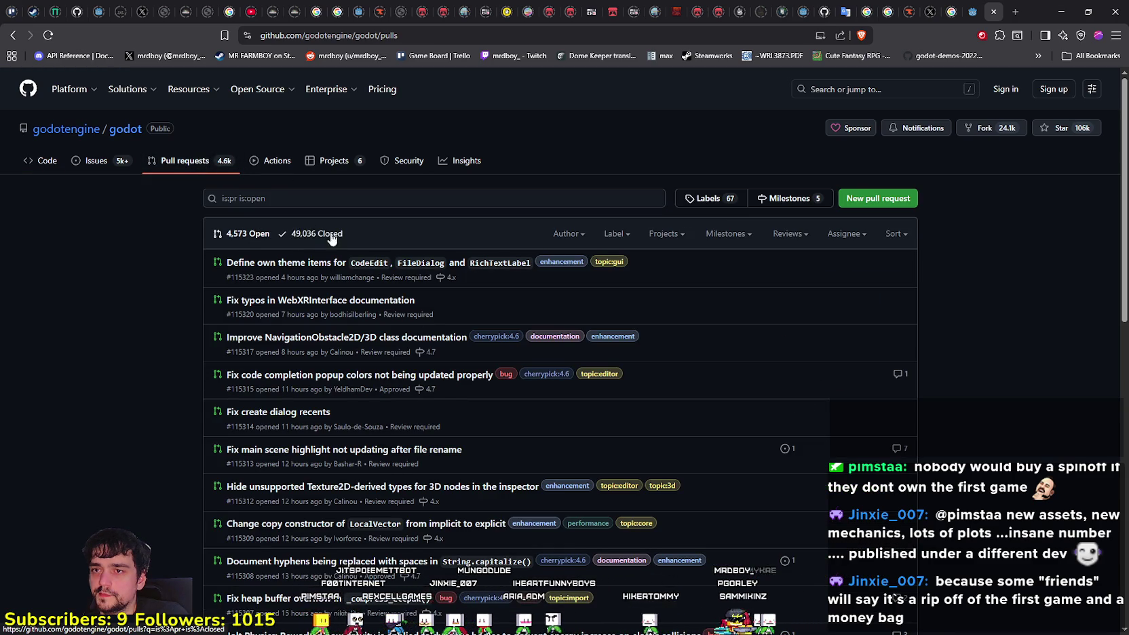
mouse_move(304, 453)
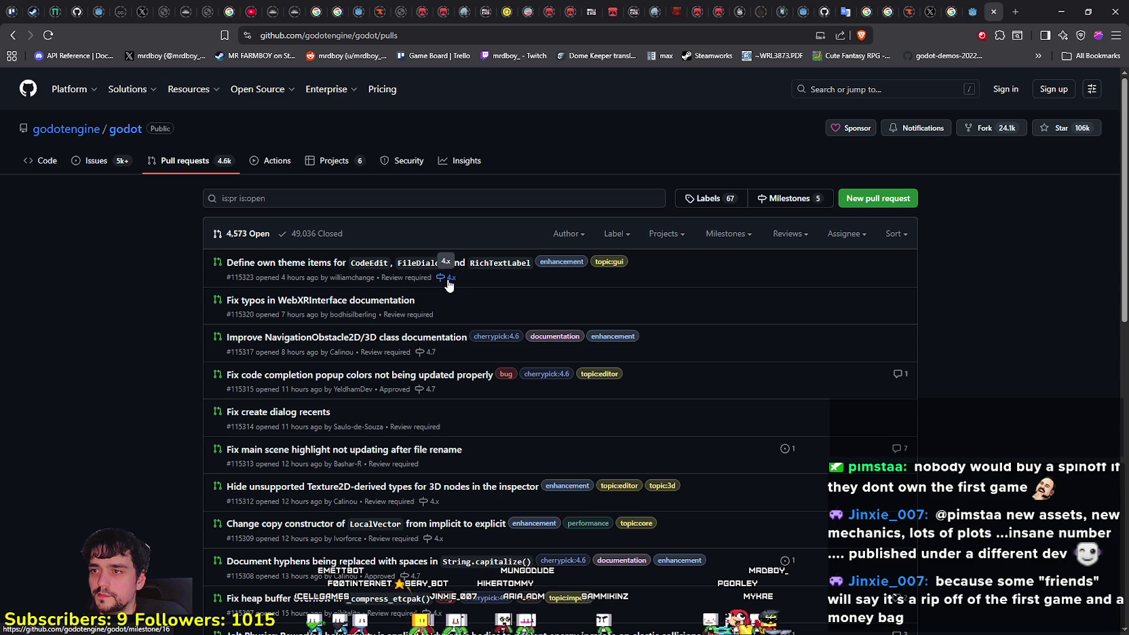
Filter by the cherrypick:4.6 label and scroll through all 70 open items
left_click(739, 206)
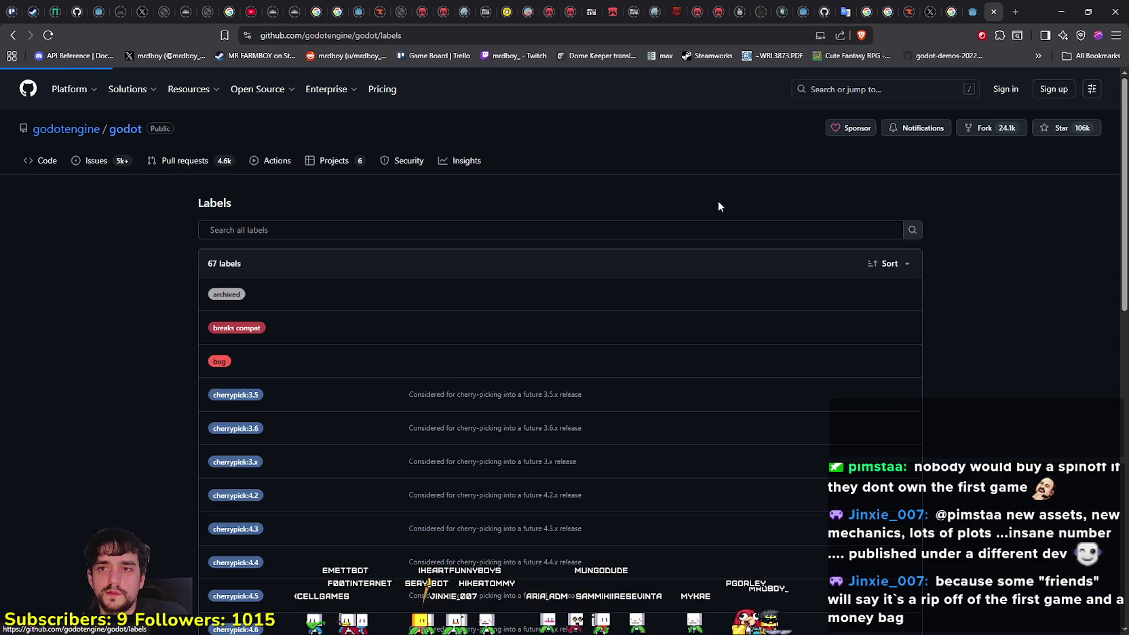
scroll("down", 3)
scroll("down", 3)
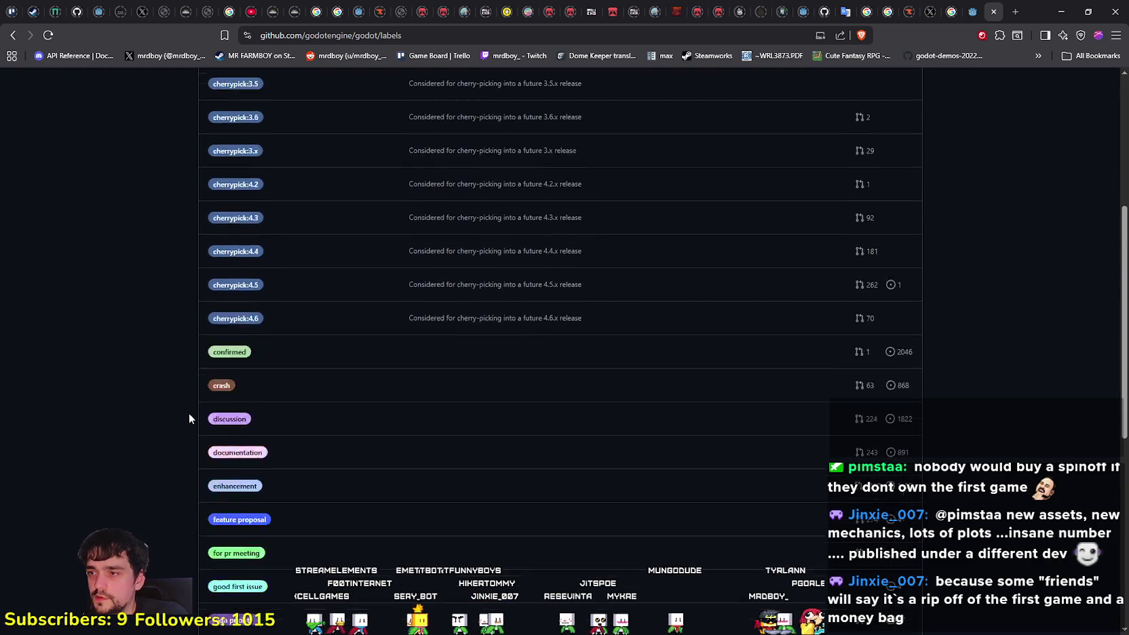
scroll("up", 3)
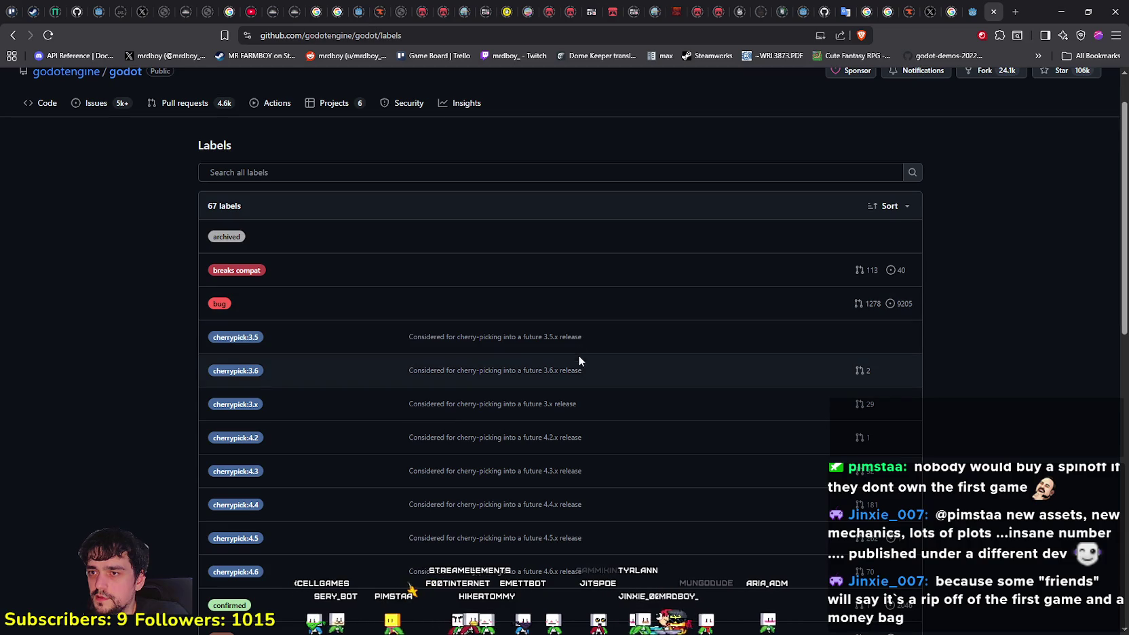
left_click(243, 575)
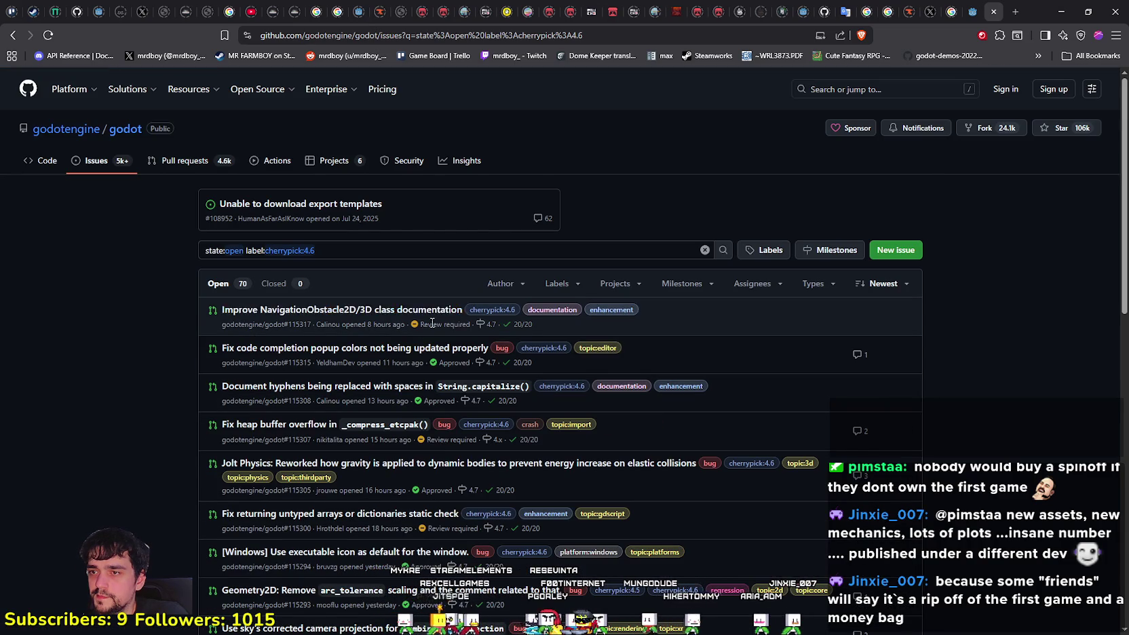
mouse_move(379, 317)
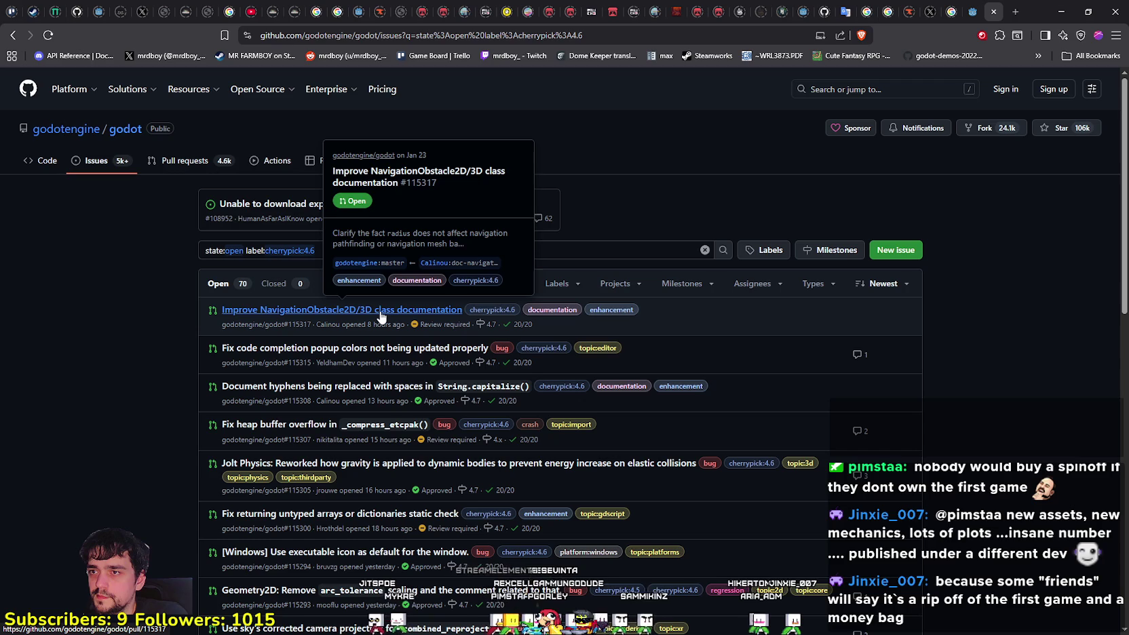
scroll("down", 3)
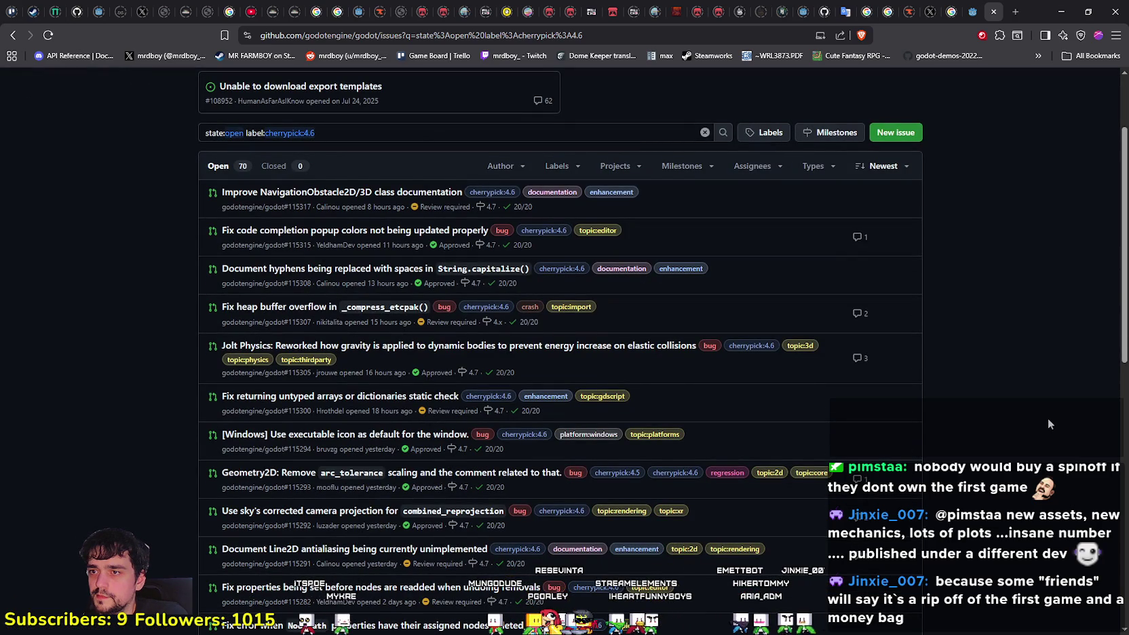
scroll("down", 3)
scroll("down", 3)
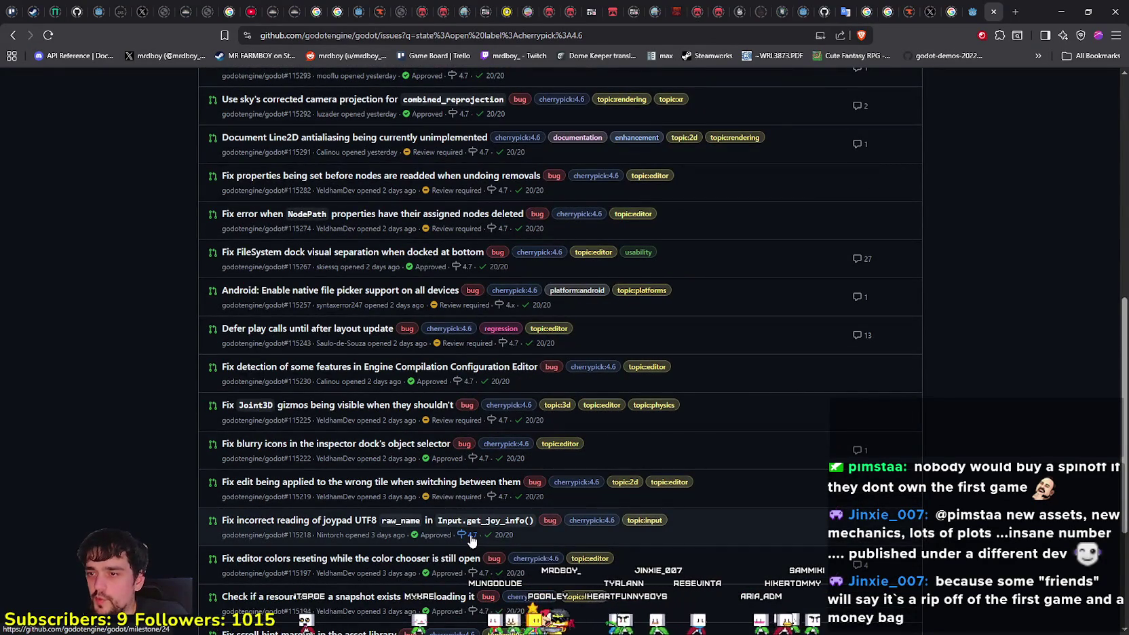
scroll("down", 3)
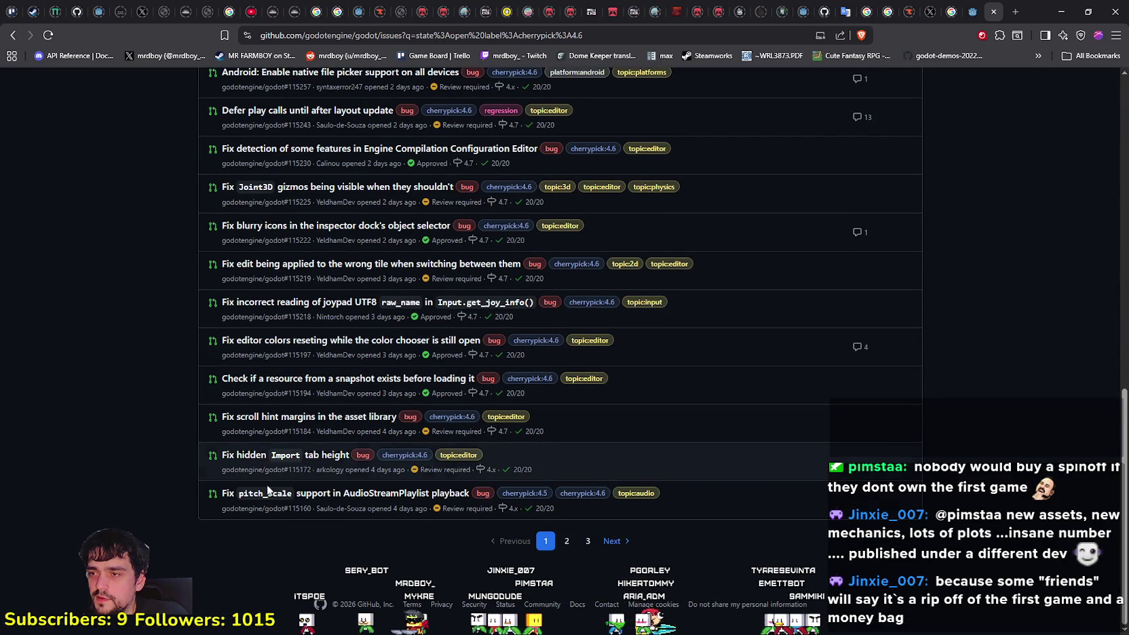
scroll("up", 3)
scroll("up", 3)
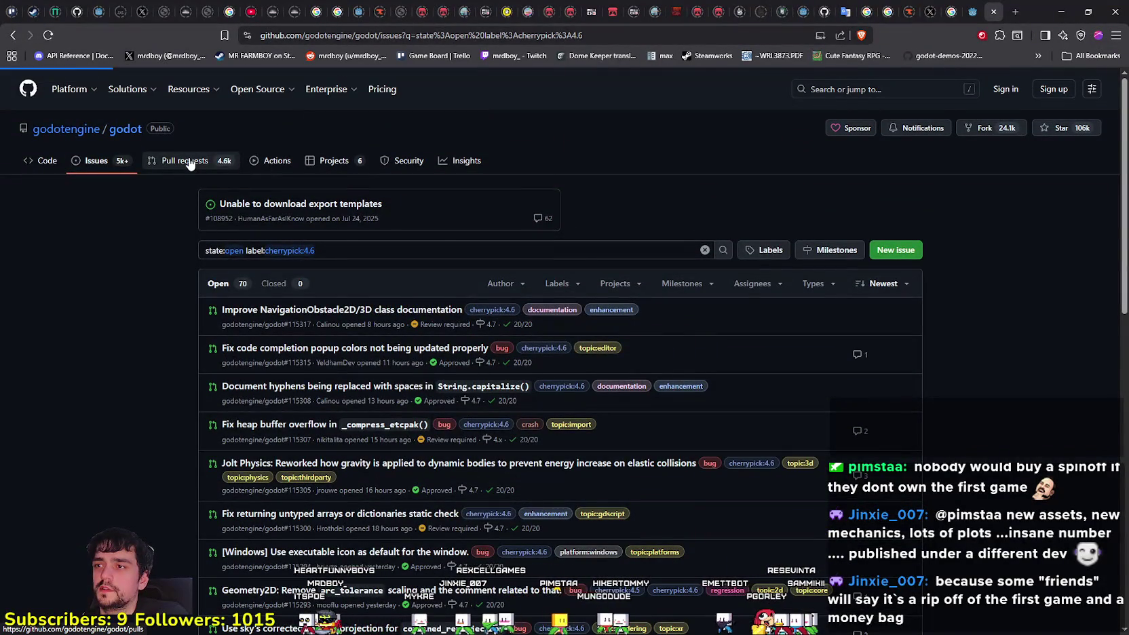
Search the repository's open pull requests for "lag"
left_click(189, 164)
left_click(376, 202)
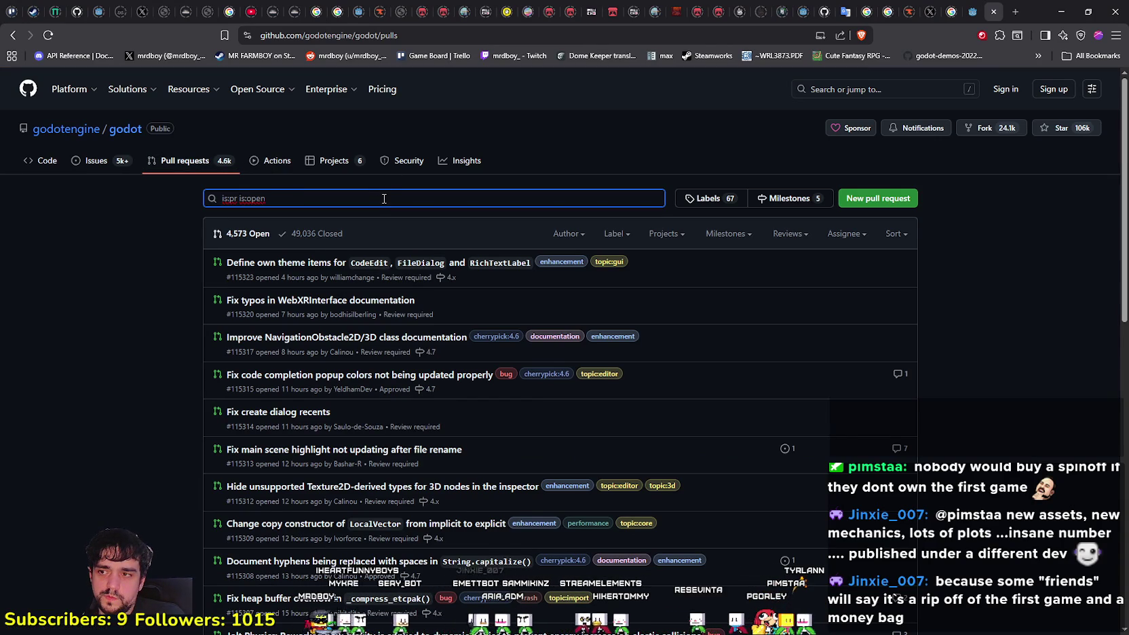
key("Return")
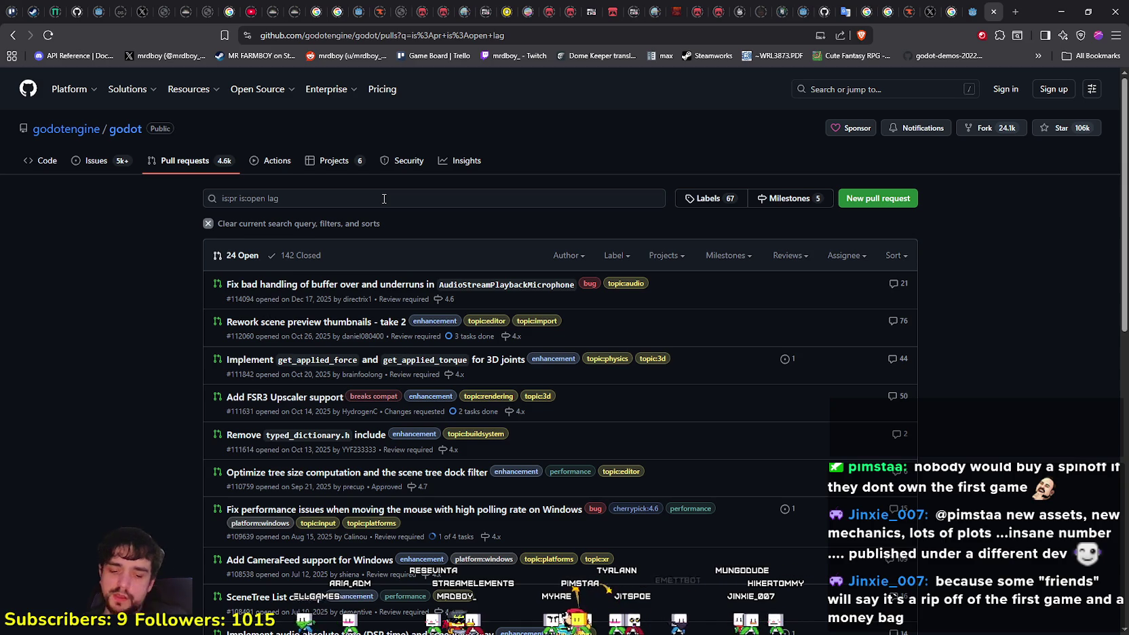
Refine the search to "switching tab lag" for 3 results, then return to Godot
left_click(384, 198)
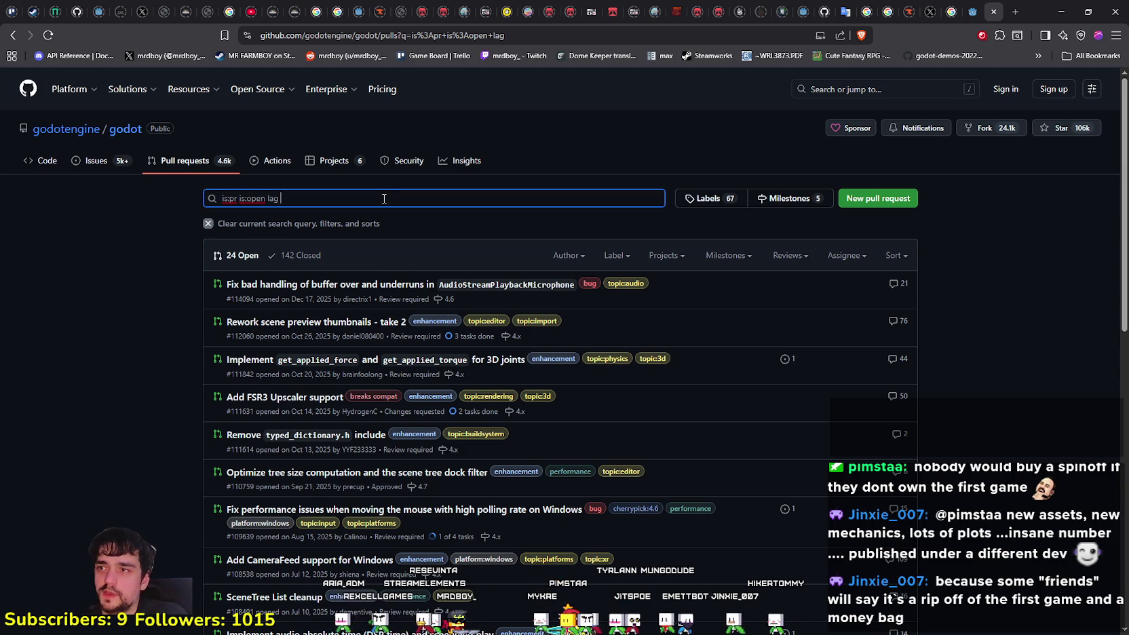
key("BackSpace")
key("BackSpace")
key("BackSpace")
type("switchi")
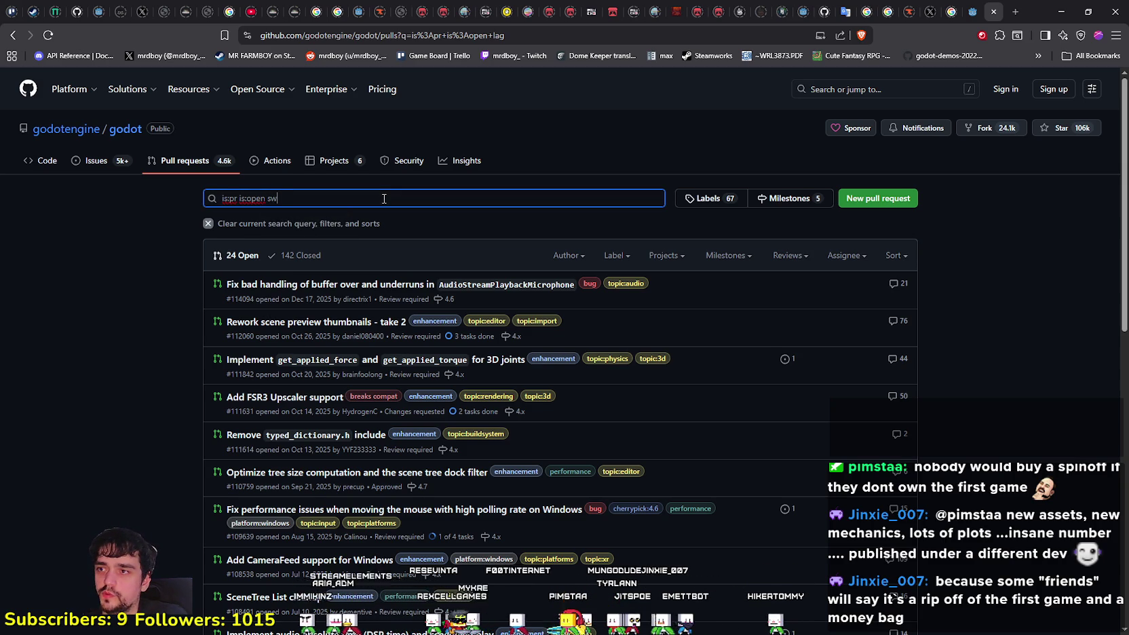
type("ng tab lag")
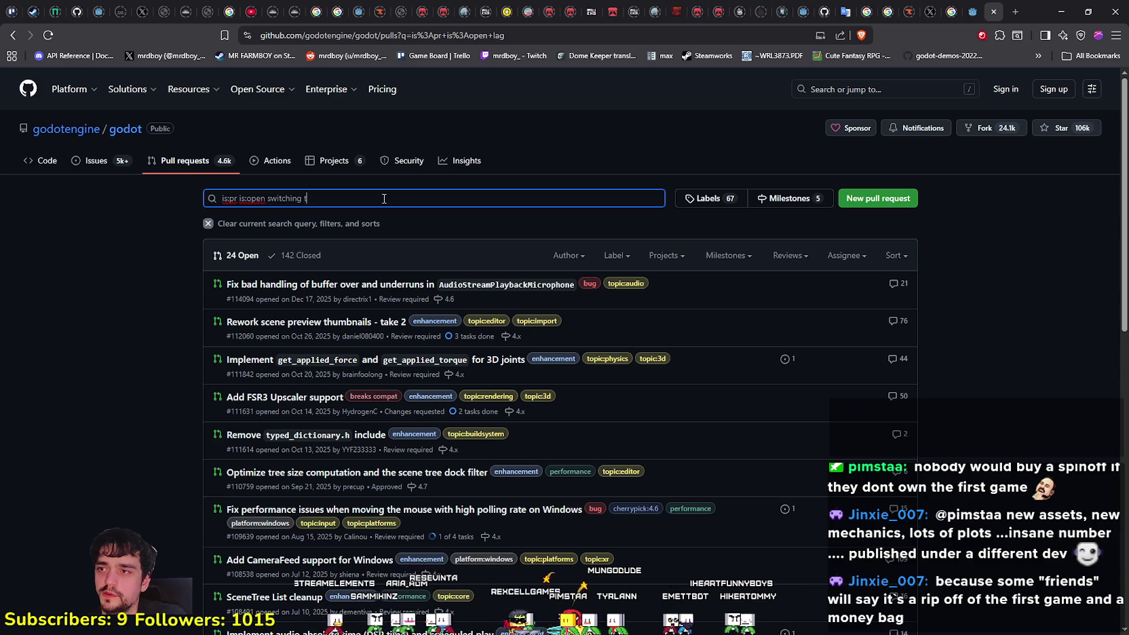
key("Return")
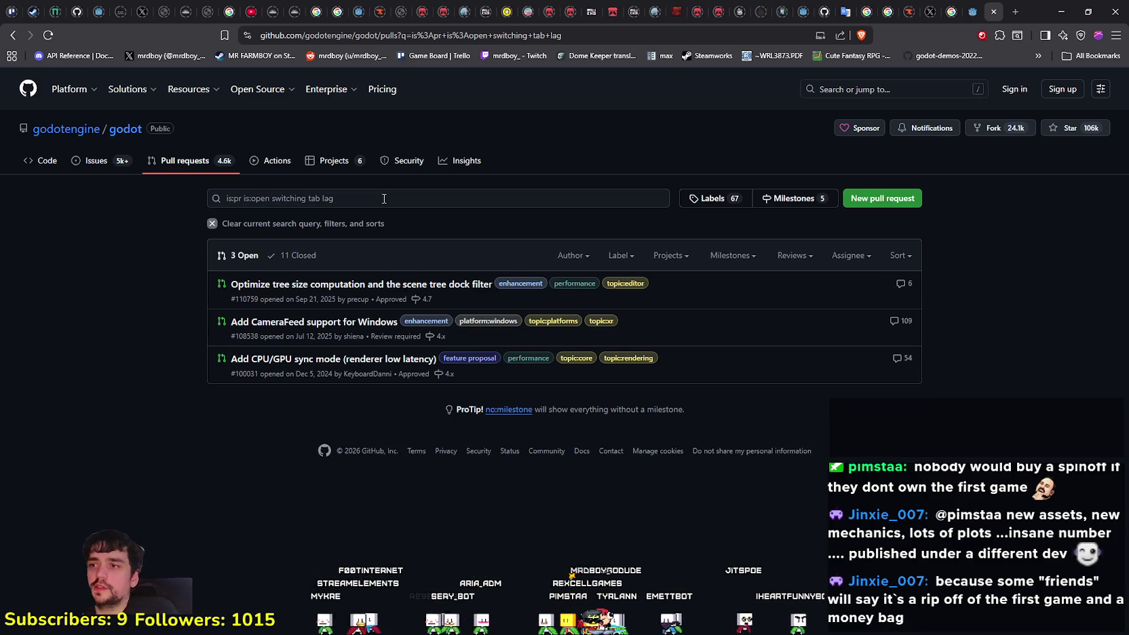
mouse_move(371, 293)
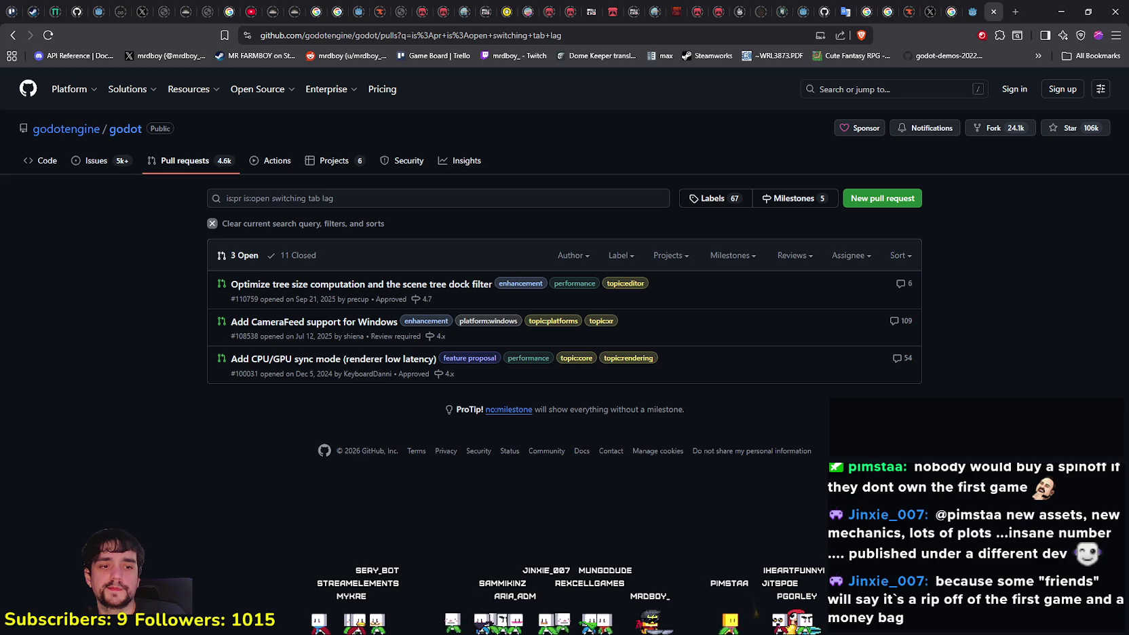
key("alt+Tab")
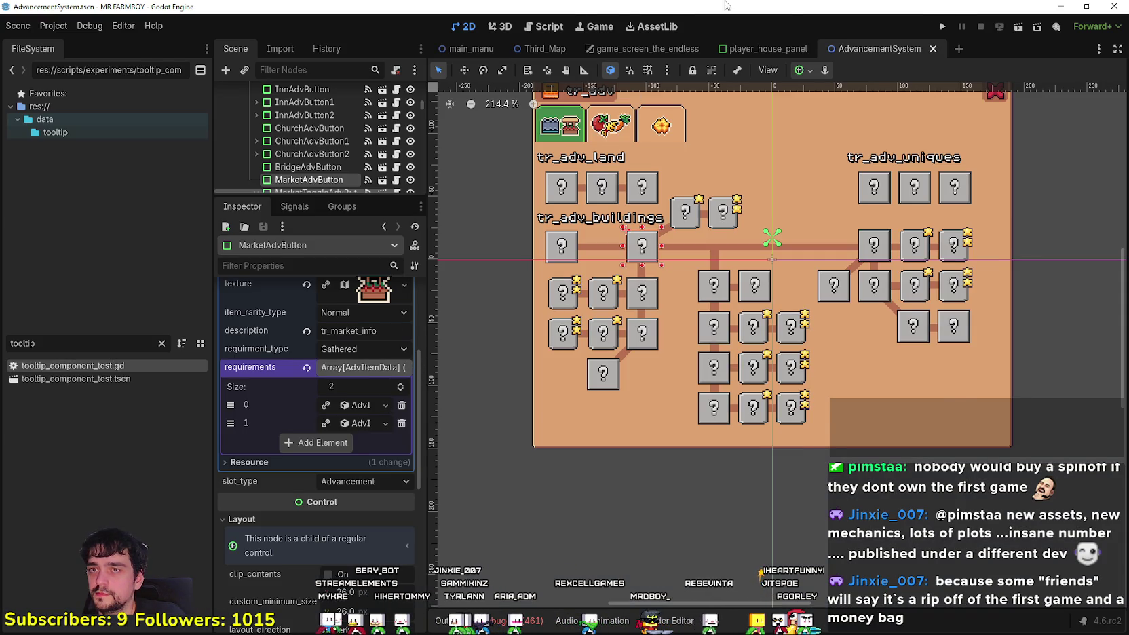
Restore the Godot editor from full screen to a window, then move and resize it
double_click(729, 6)
left_click_drag(902, 52, 756, 41)
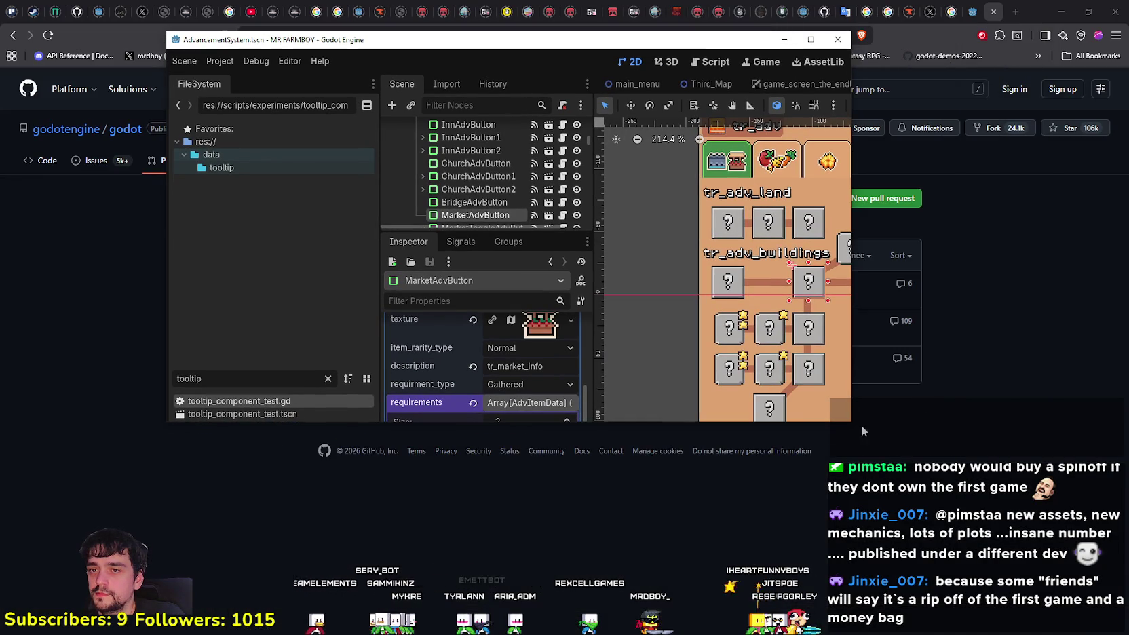
left_click_drag(851, 423, 956, 373)
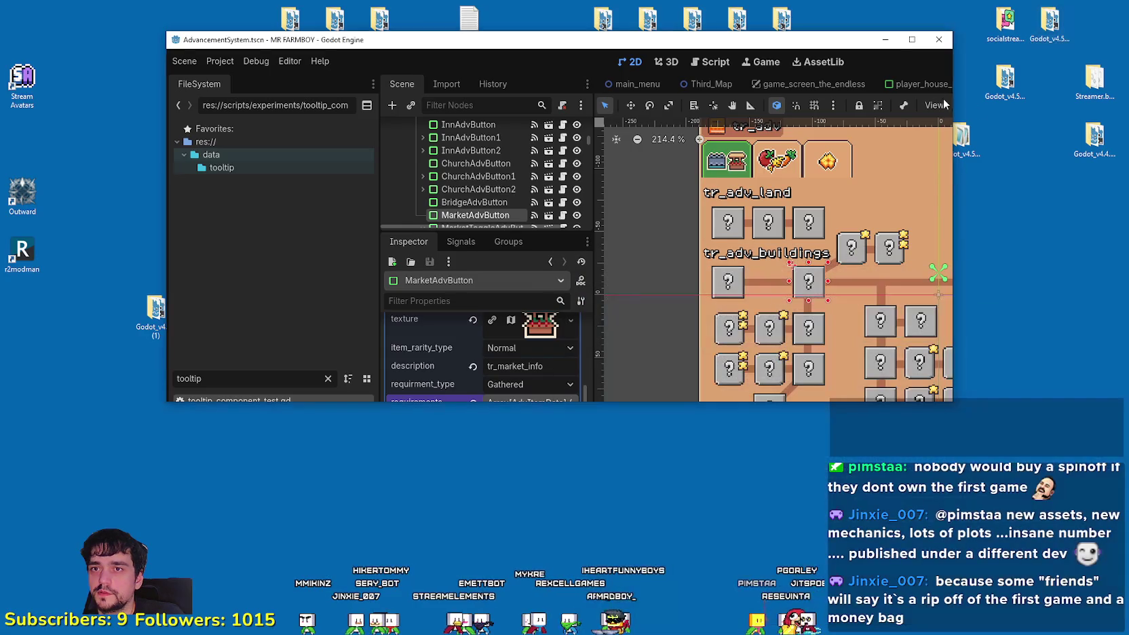
left_click_drag(953, 406, 641, 274)
left_click_drag(563, 40, 453, 11)
left_click_drag(652, 371, 757, 373)
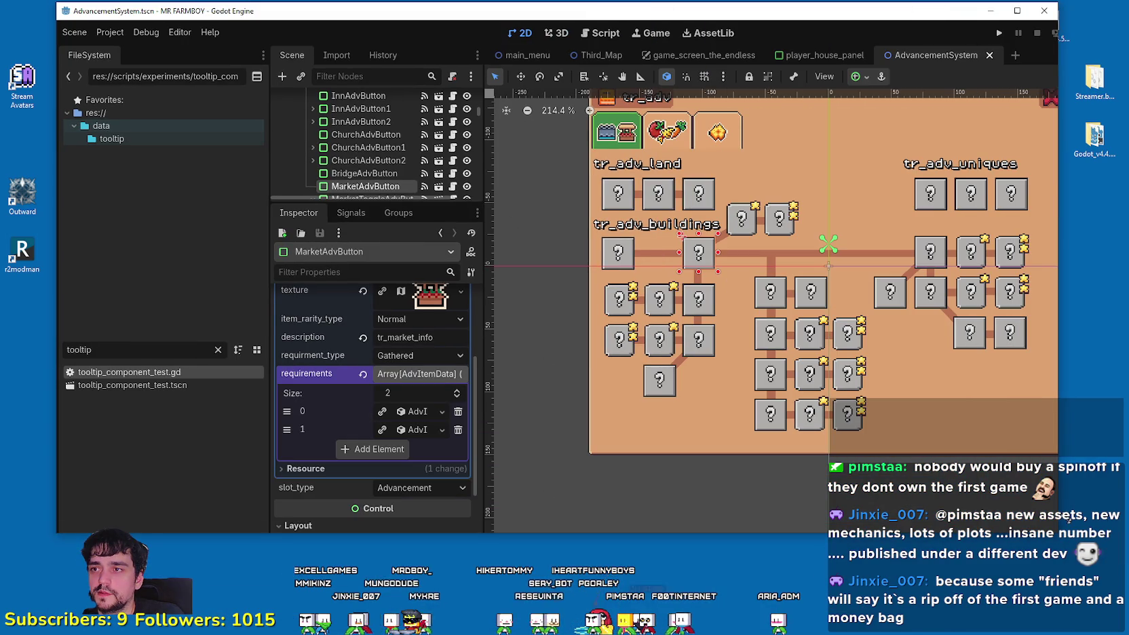
Toggle the editor between maximized and windowed, refreshing the desktop in between
left_click(1021, 10)
left_click(1086, 6)
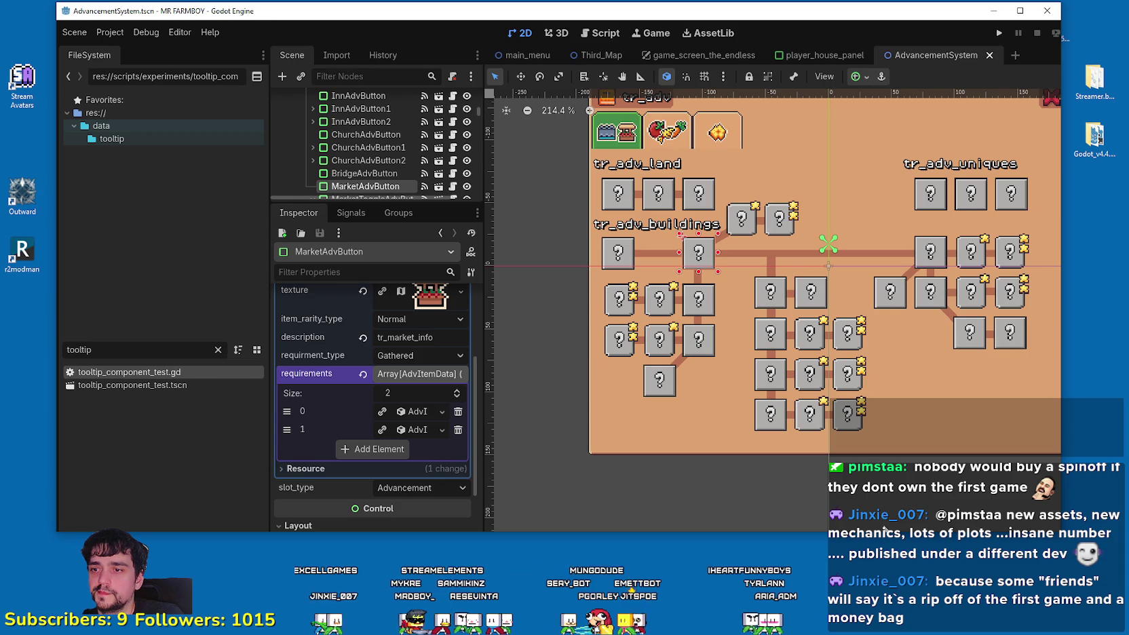
right_click(870, 544)
left_click(948, 407)
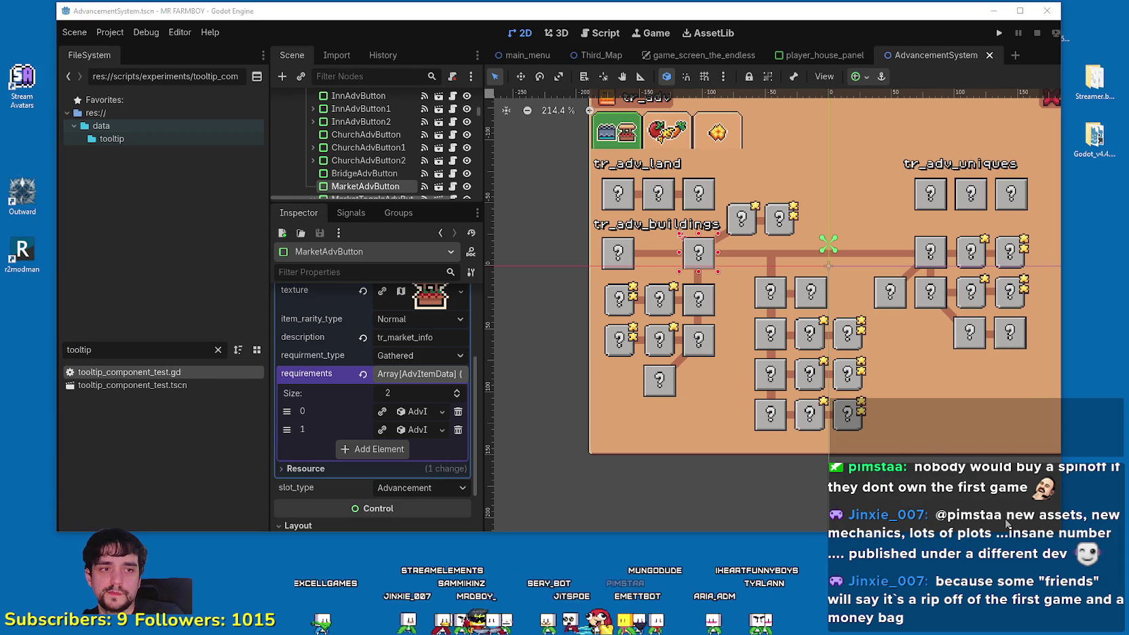
left_click(1019, 11)
left_click(1087, 10)
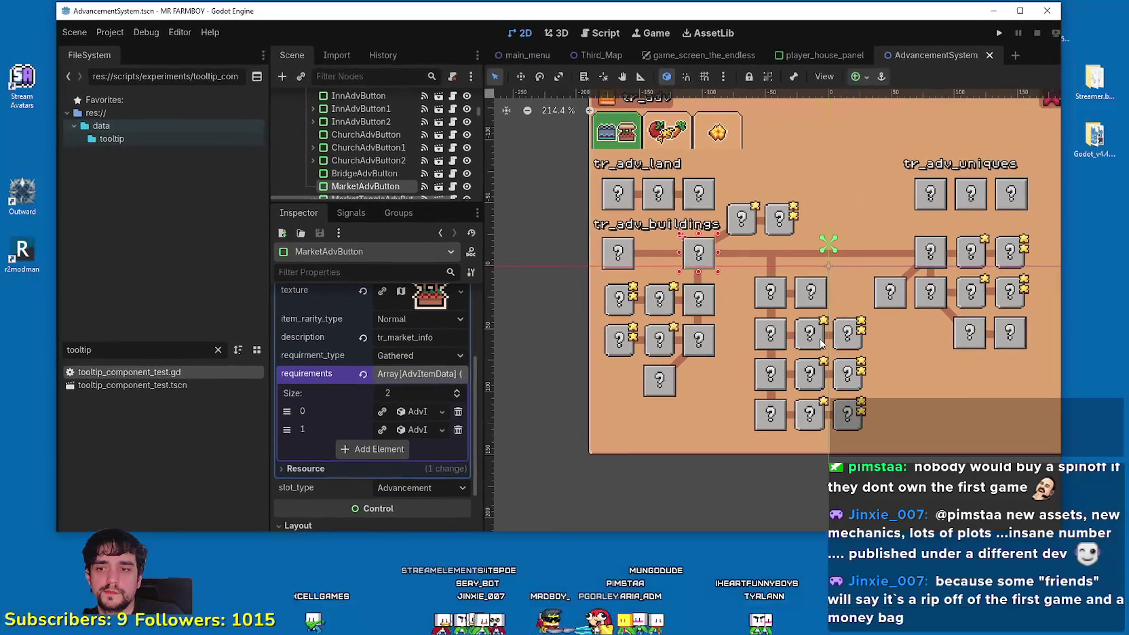
left_click(1019, 11)
left_click(1087, 8)
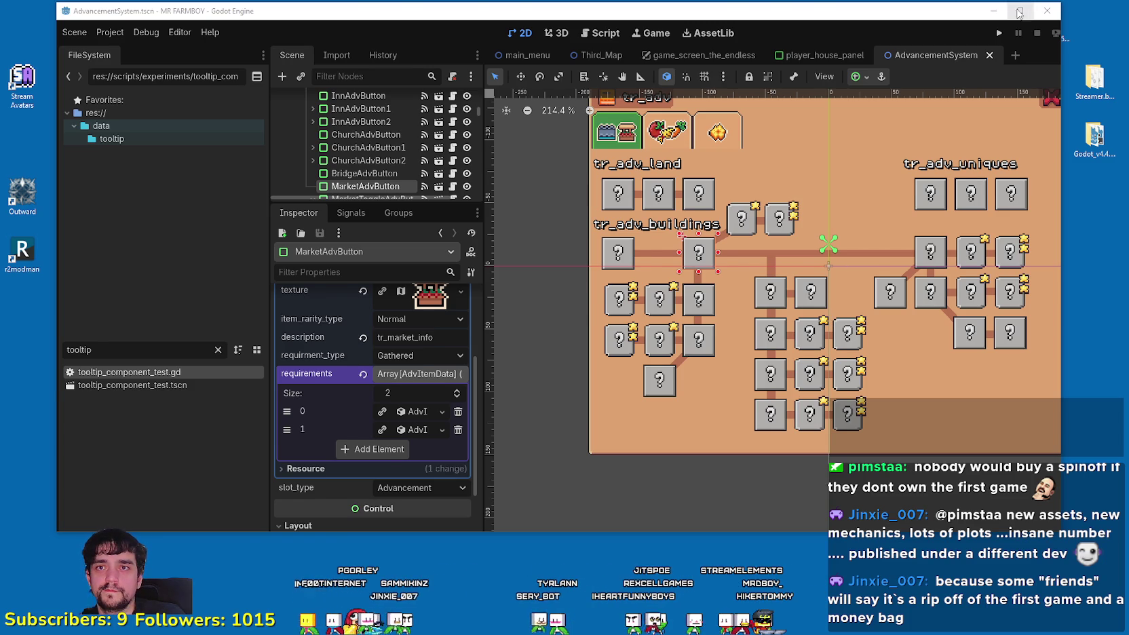
Shrink the editor to a shorter window, then select the 'switching tab lag' words in the GitHub search
left_click(1019, 11)
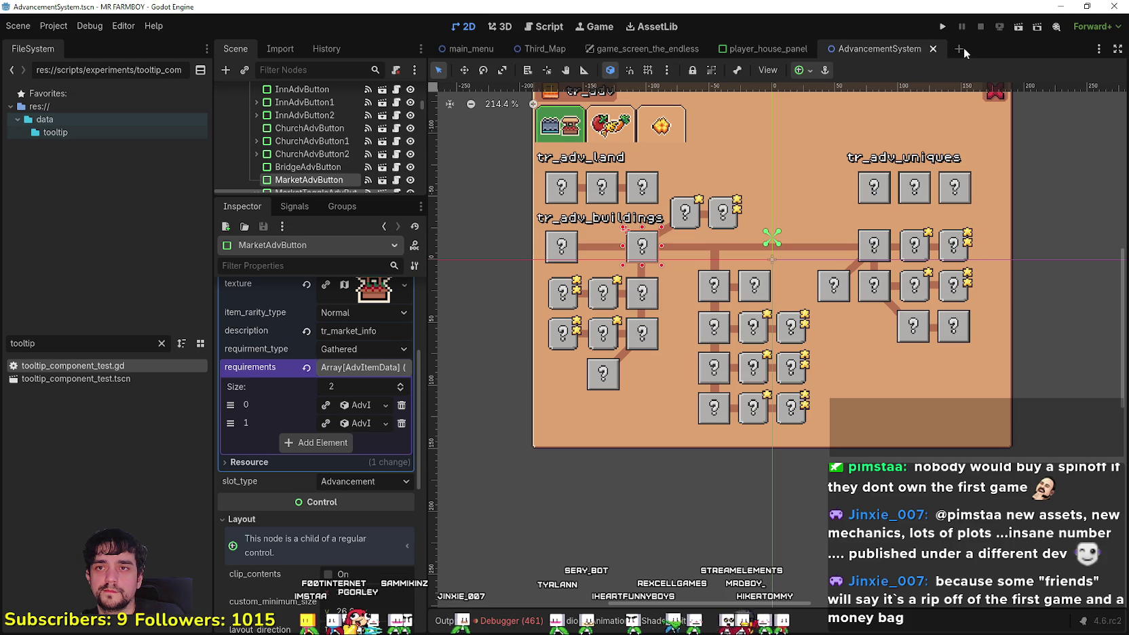
key("super+Down")
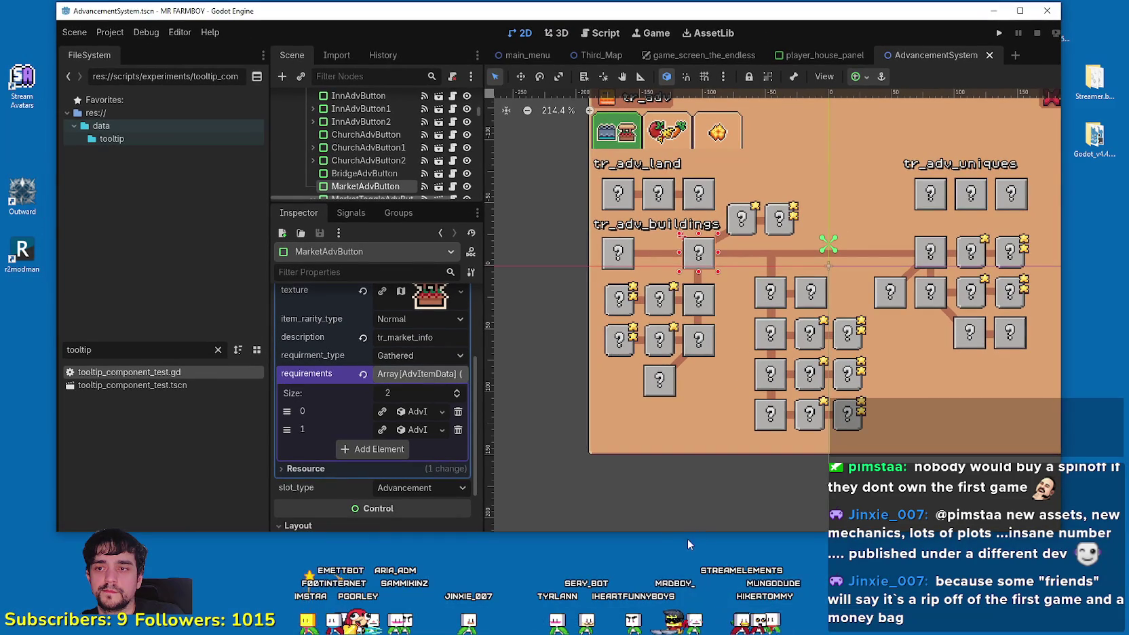
left_click_drag(687, 532, 628, 450)
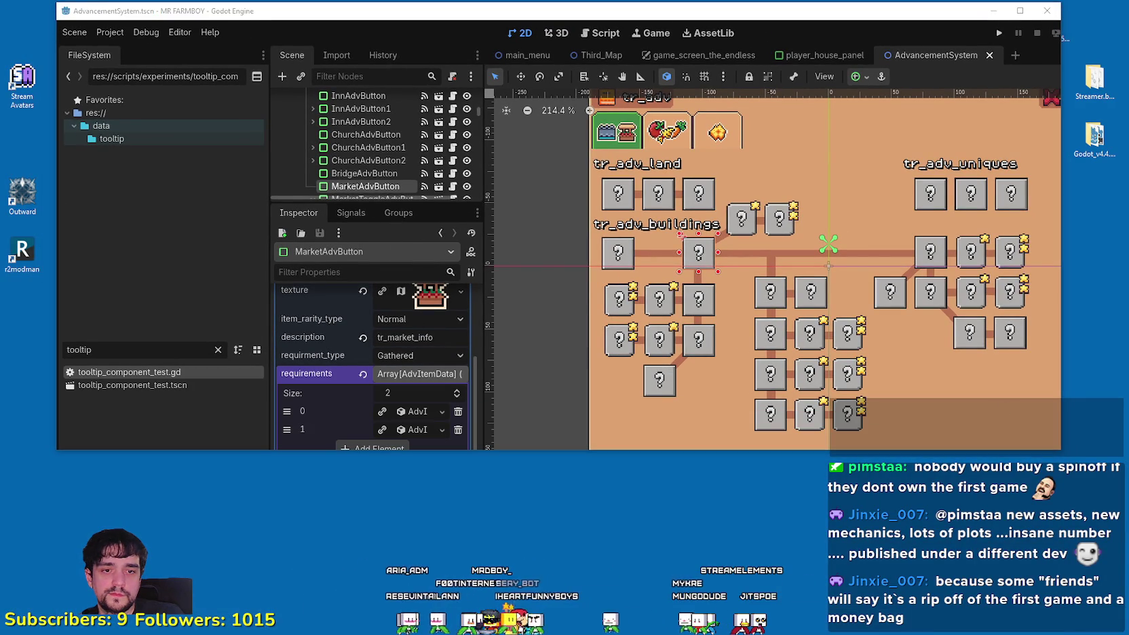
key("alt+Tab")
left_click_drag(378, 201, 275, 198)
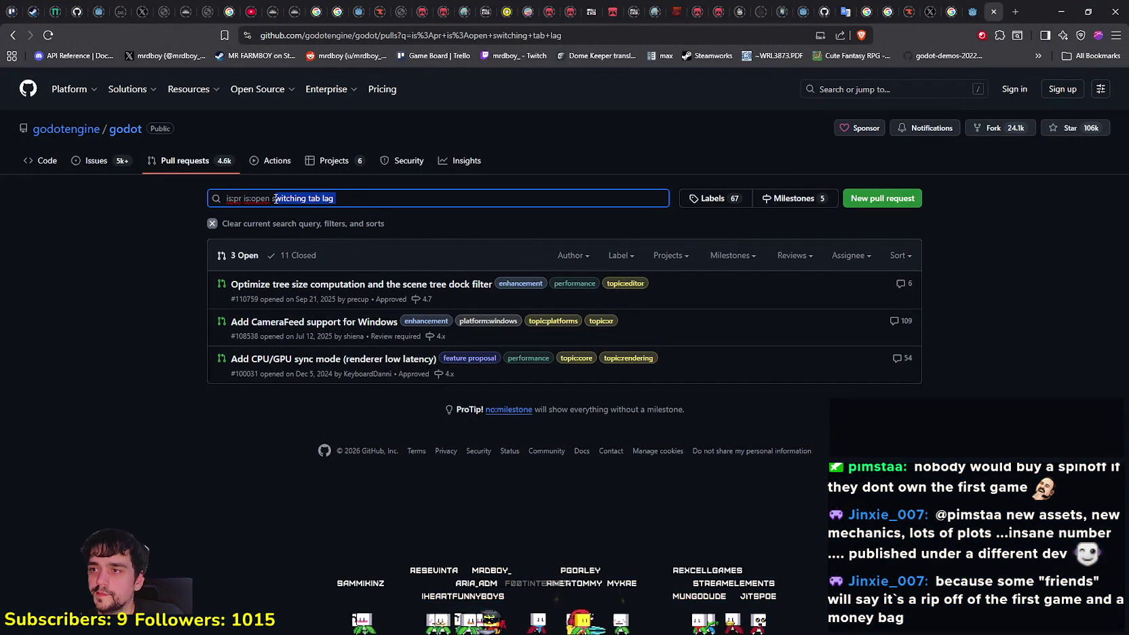
Replace the search words with 'inspector lag' and search the open pull requests
type("swit")
key("BackSpace")
key("BackSpace")
key("BackSpace")
type("switc")
type("hing")
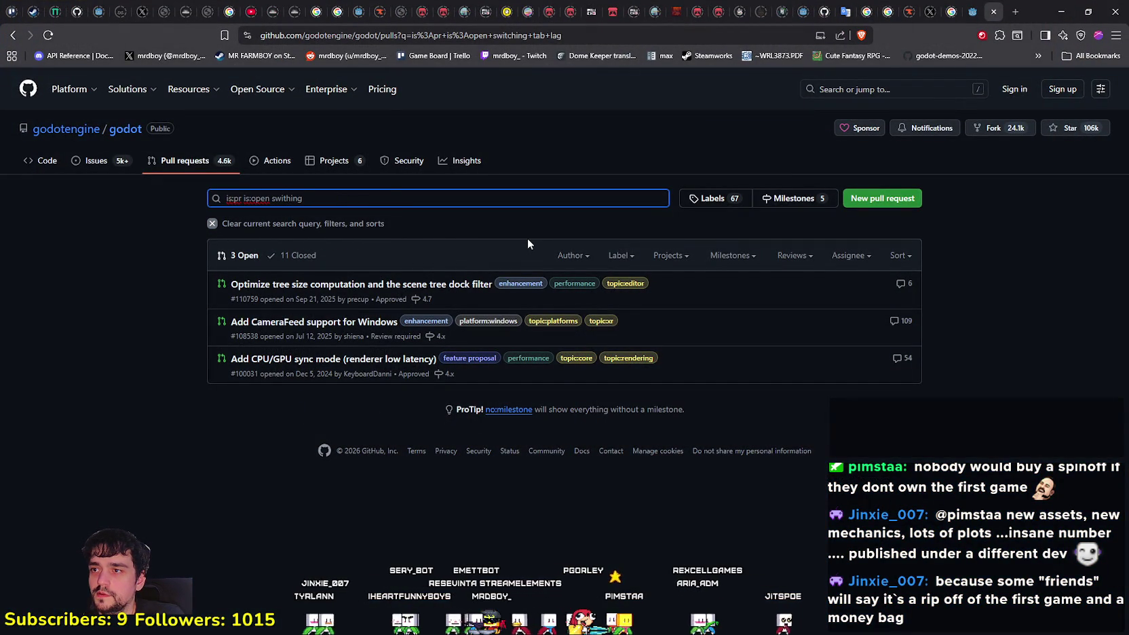
key("BackSpace")
key("BackSpace")
key("BackSpace")
type("inspect")
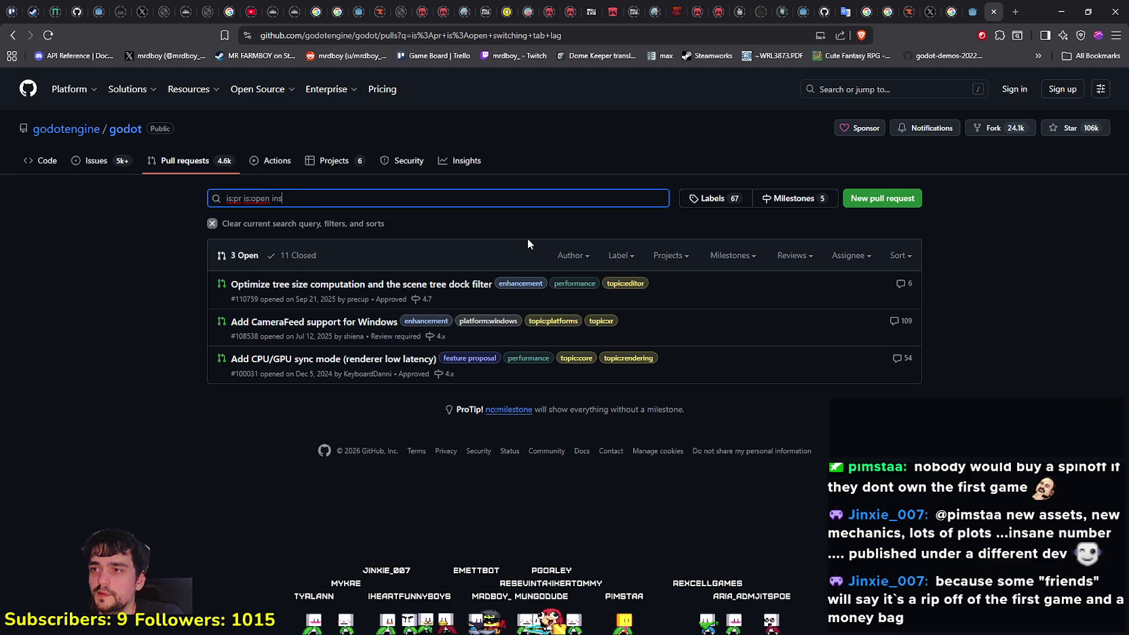
type("or lag")
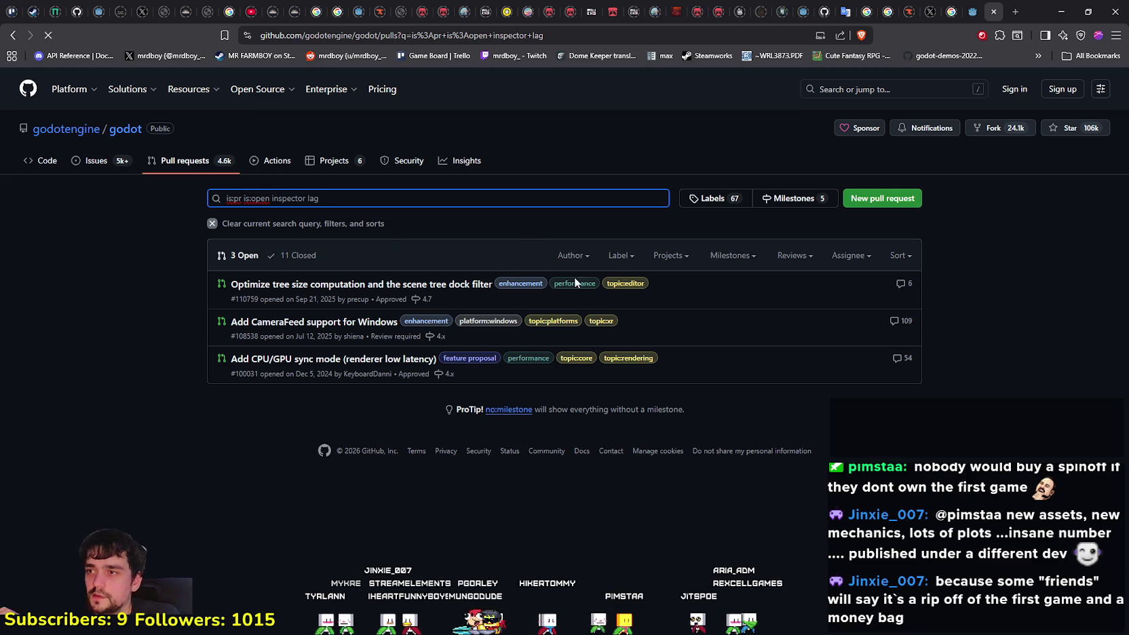
key("Return")
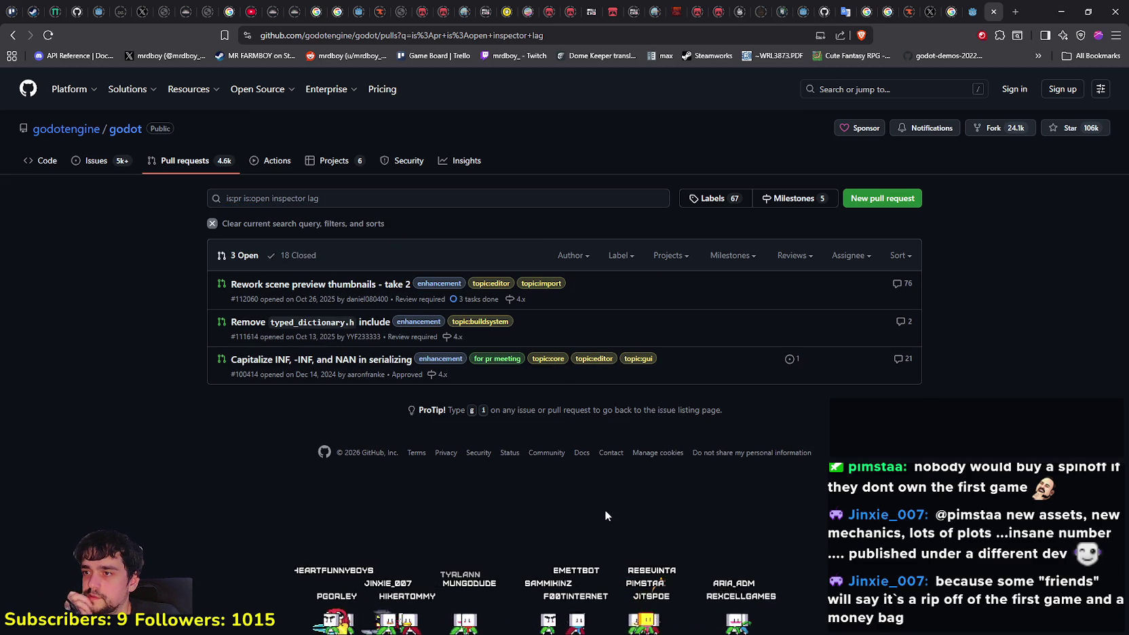
Clear the search to list all open pull requests, then search again for 'ilag'
left_click(366, 203)
left_click_drag(367, 205, 299, 201)
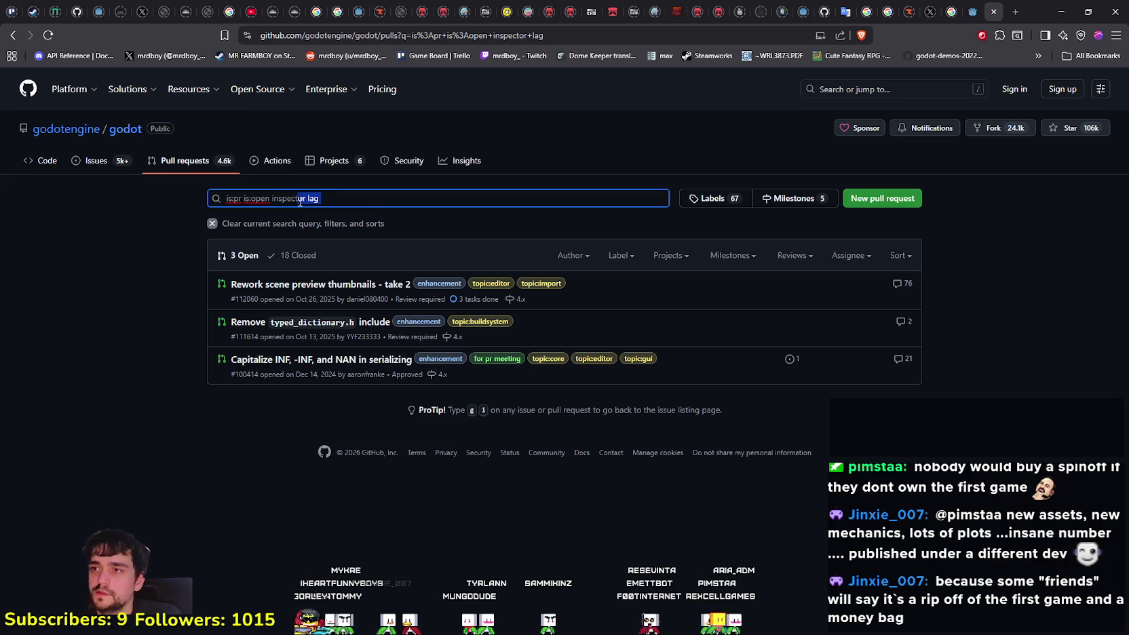
key("BackSpace")
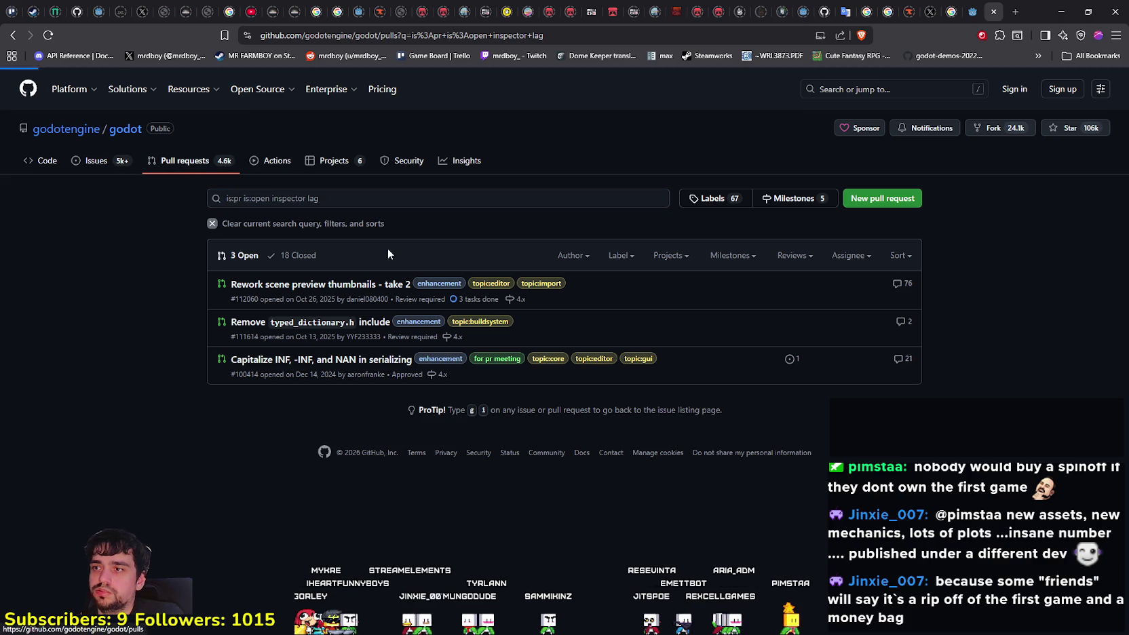
key("Return")
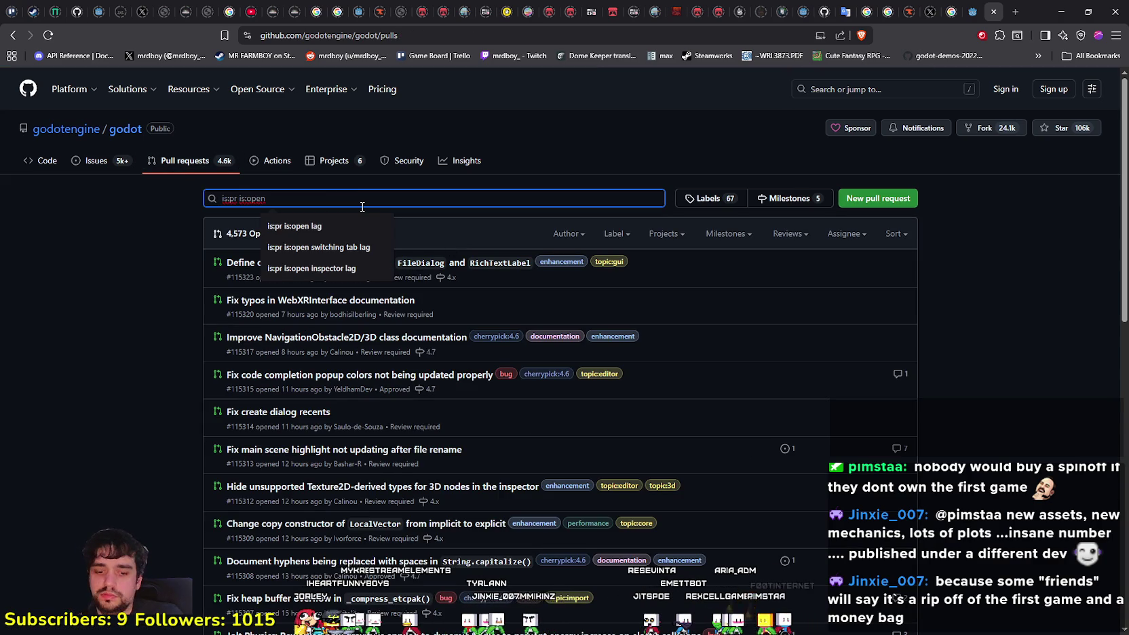
type("inspector")
type("lag")
key("Return")
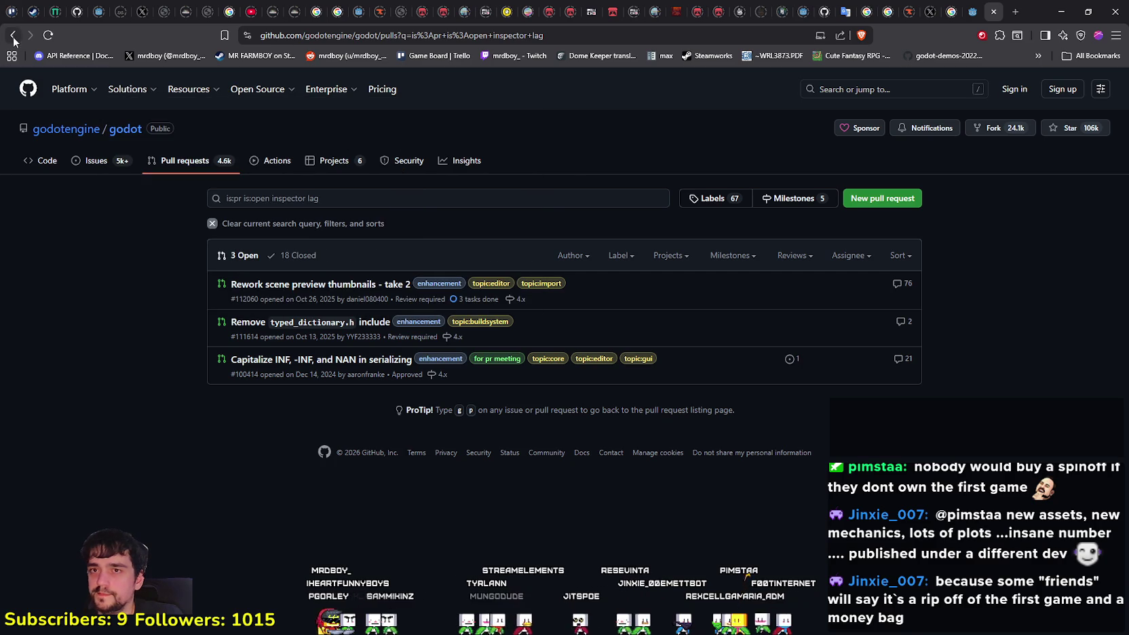
Re-run the 'inspector lag' search, scroll through its results, and minimize the browser
left_click(12, 36)
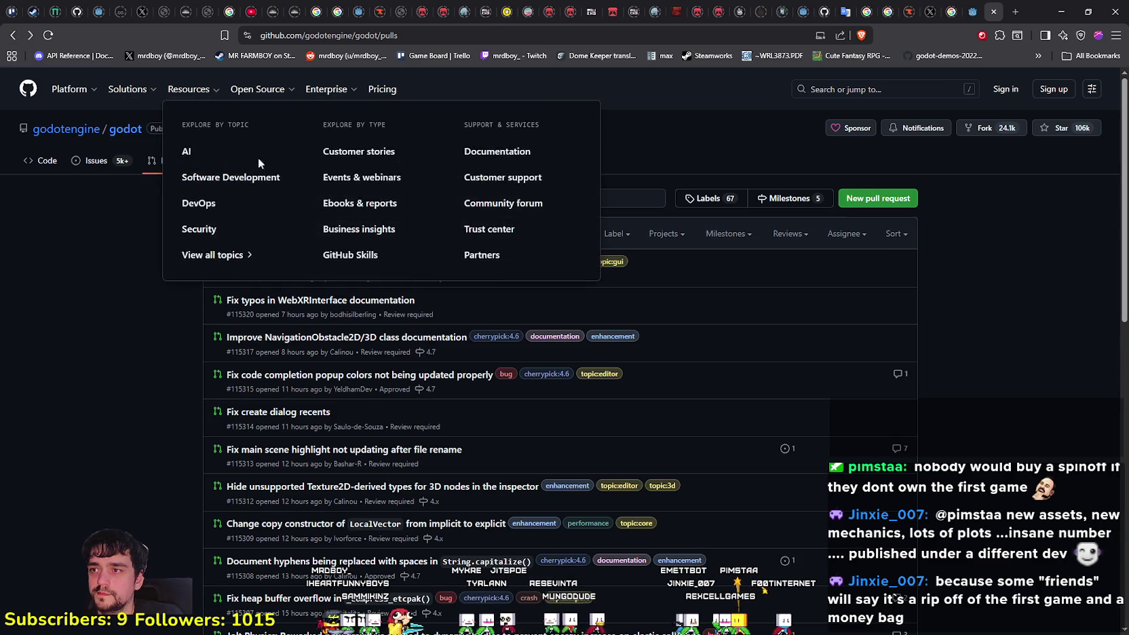
left_click(364, 199)
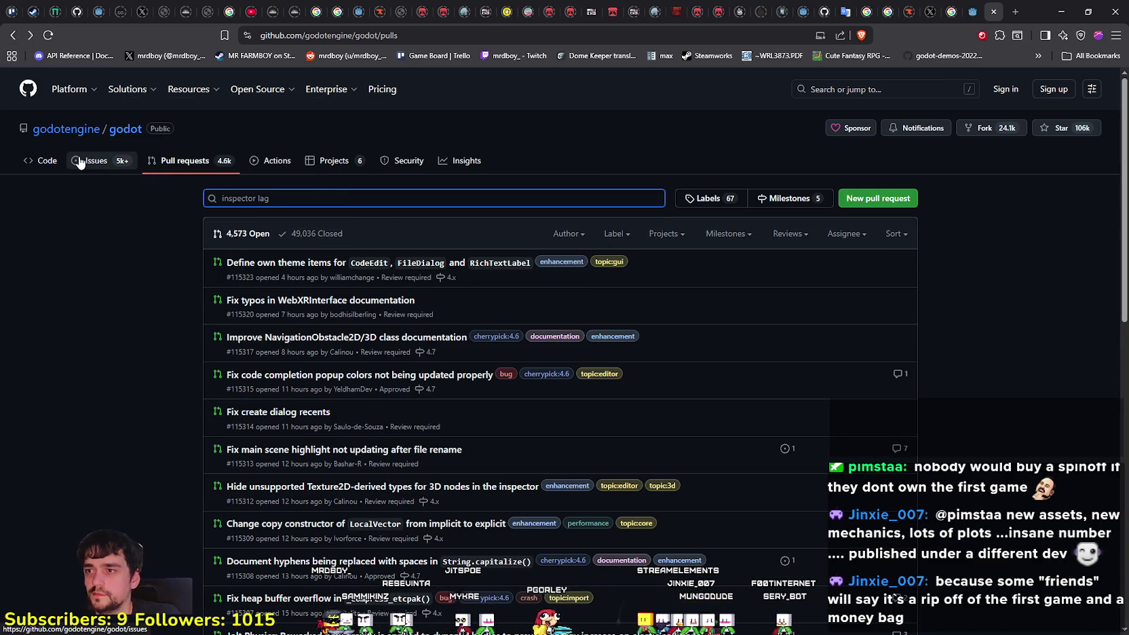
key("Return")
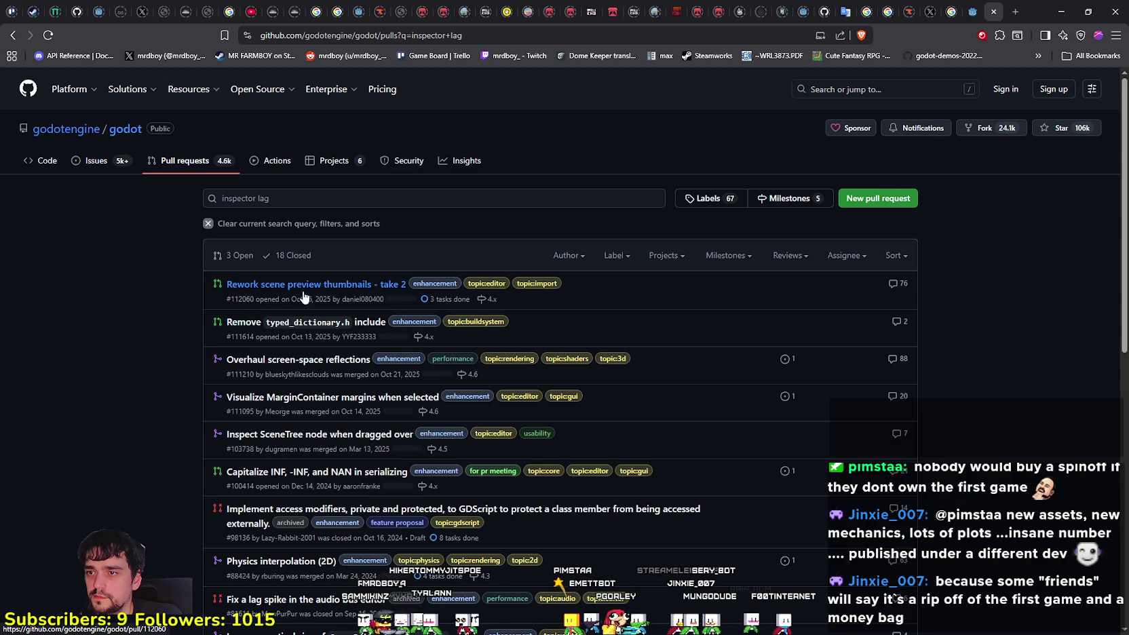
scroll("down", 3)
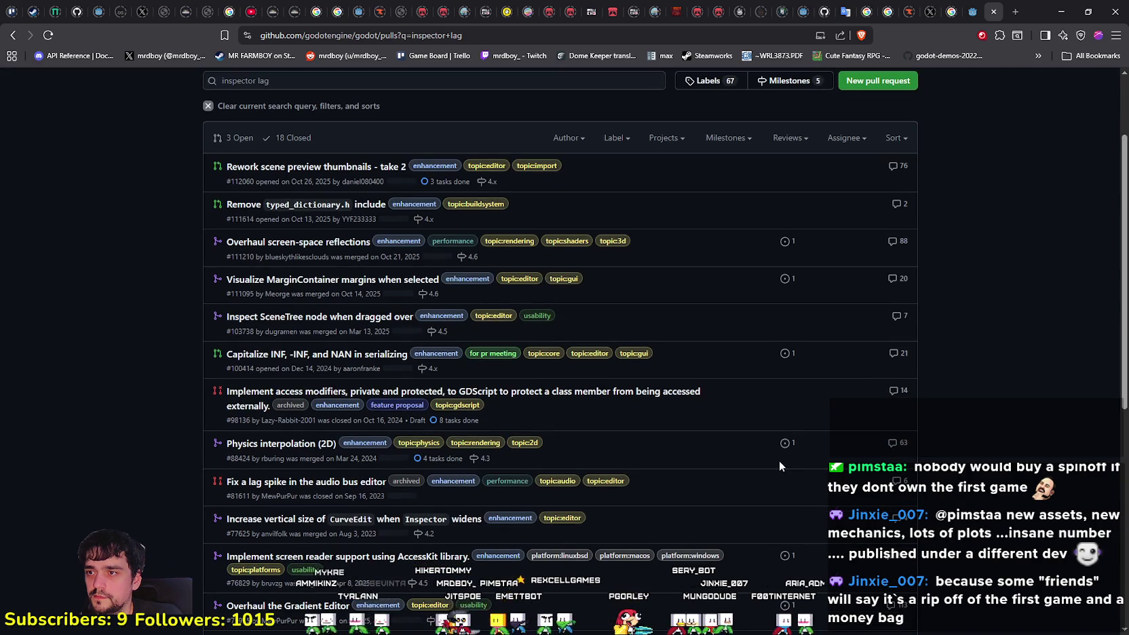
scroll("down", 3)
scroll("down", 3)
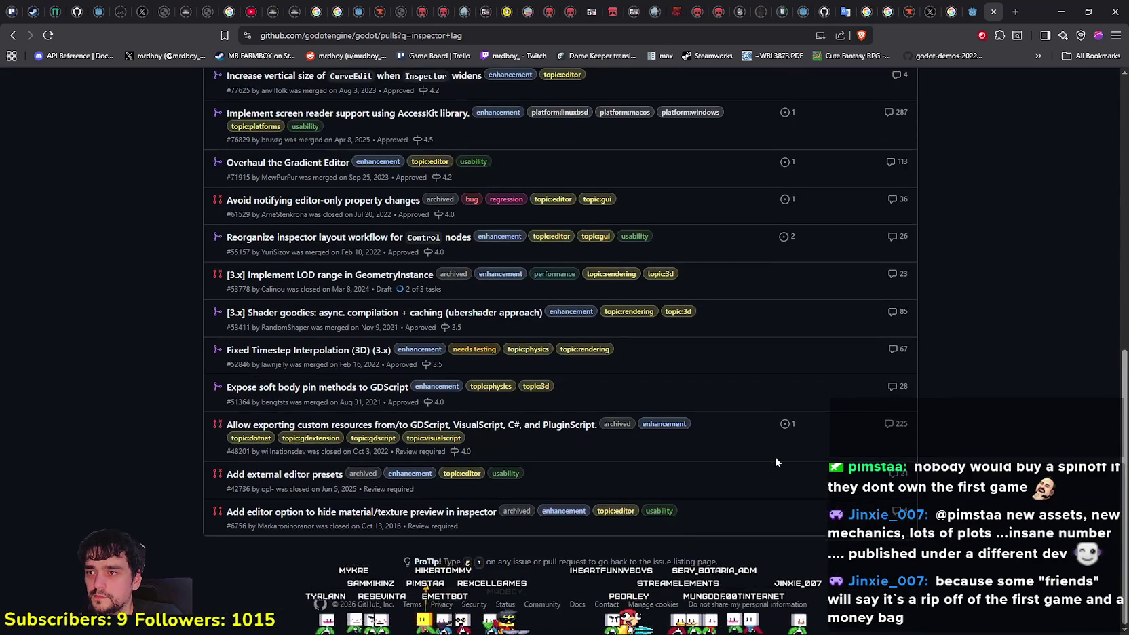
scroll("up", 3)
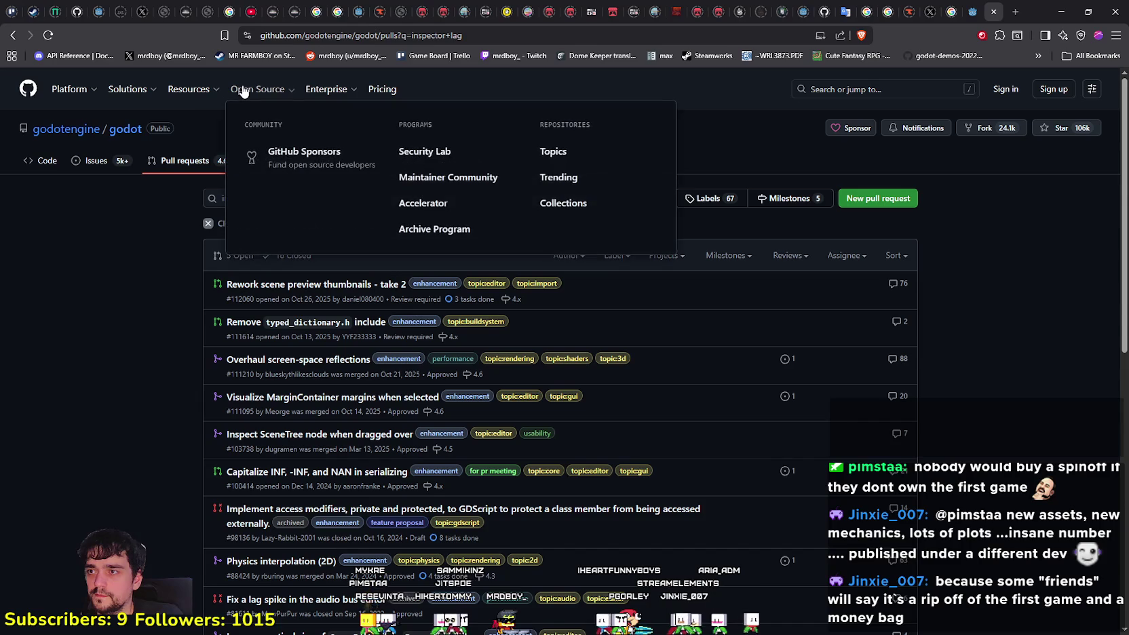
left_click(1062, 9)
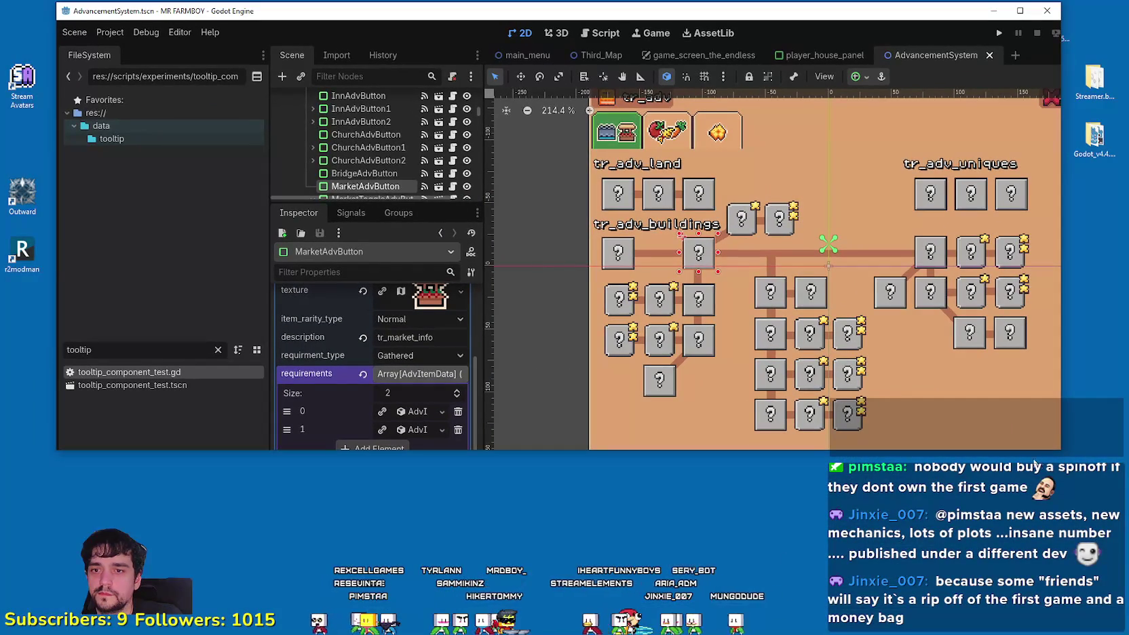
Narrow the Godot window, pick an option from the desktop menu, and show the desktop with Win+D
left_click_drag(1055, 450, 830, 449)
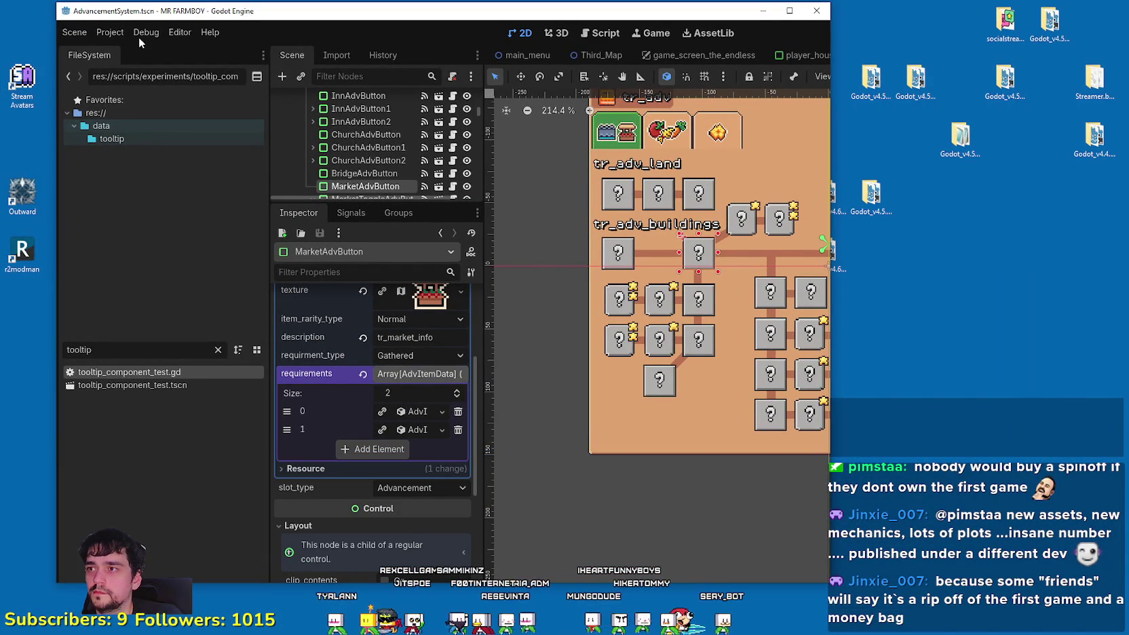
right_click(967, 322)
left_click(1018, 359)
key("super+d")
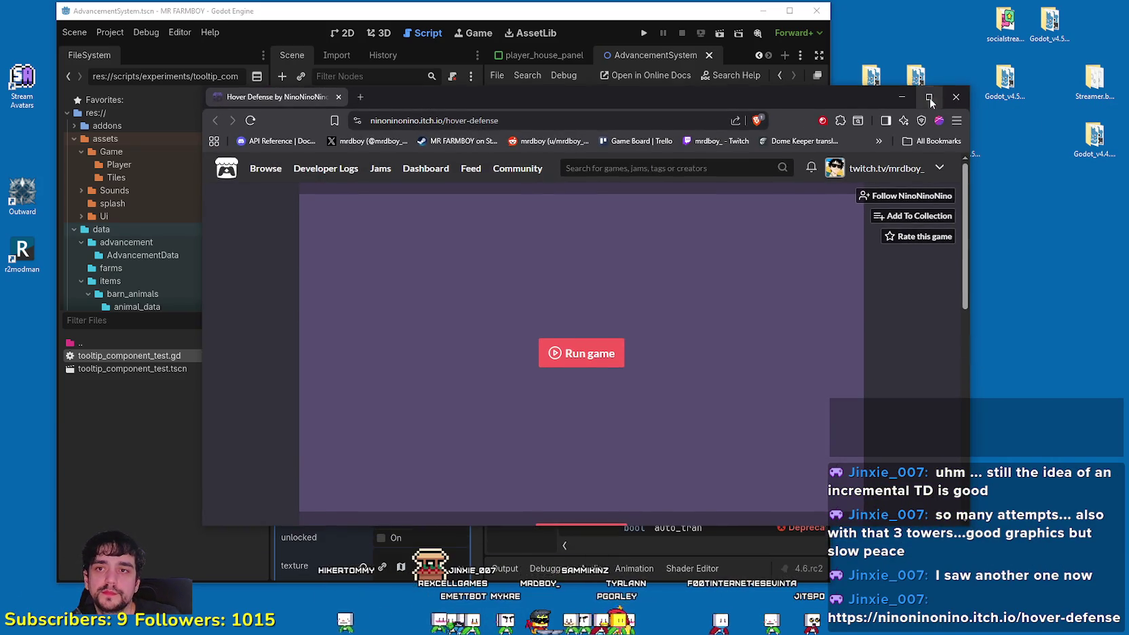
Bring up the Hover Defense page, run the game, and switch it to fullscreen
left_click(937, 96)
scroll("down", 3)
scroll("up", 3)
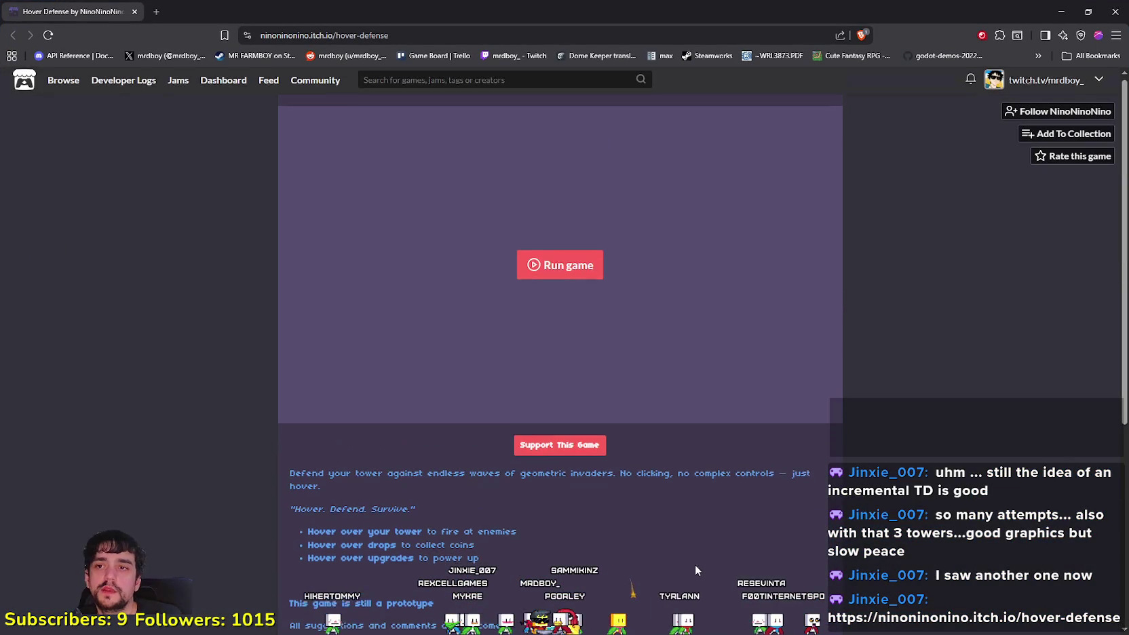
left_click(576, 271)
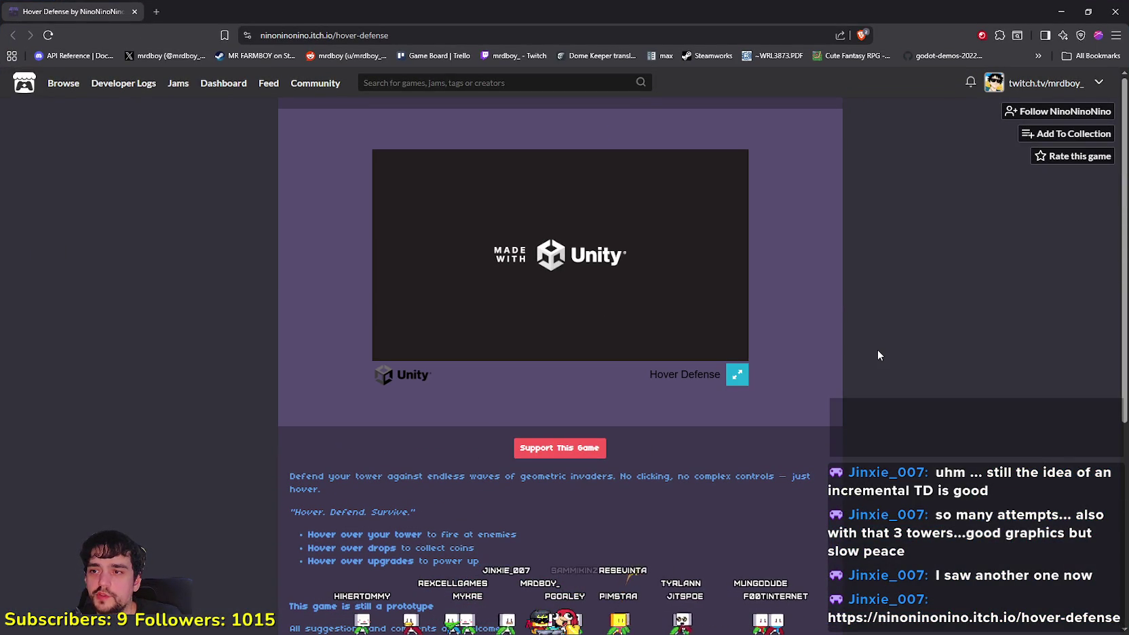
scroll("down", 3)
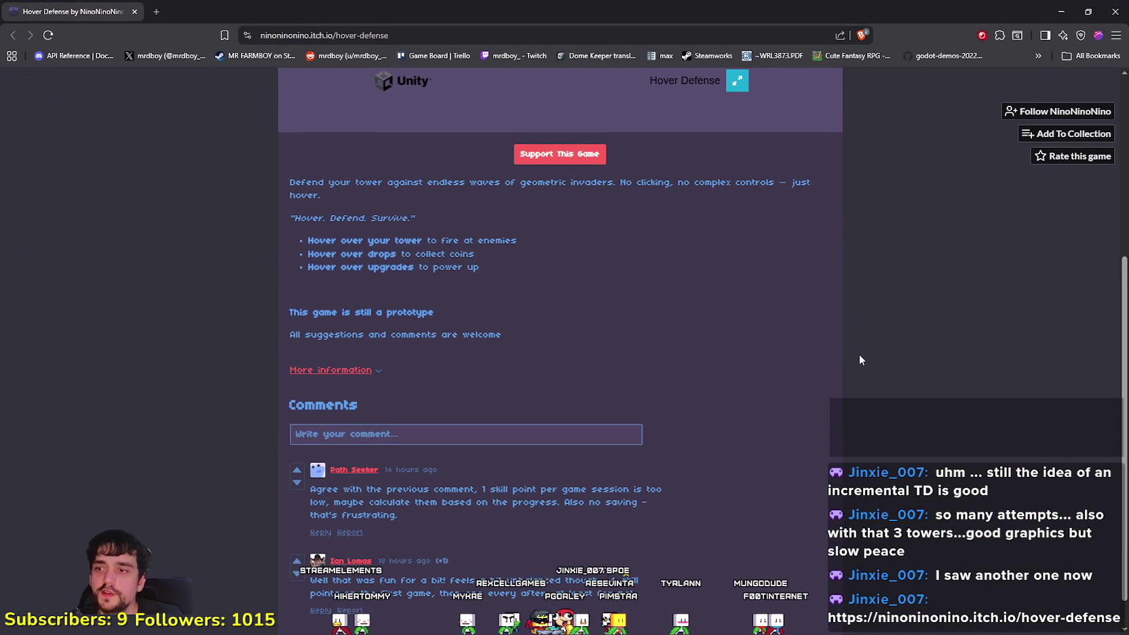
scroll("up", 3)
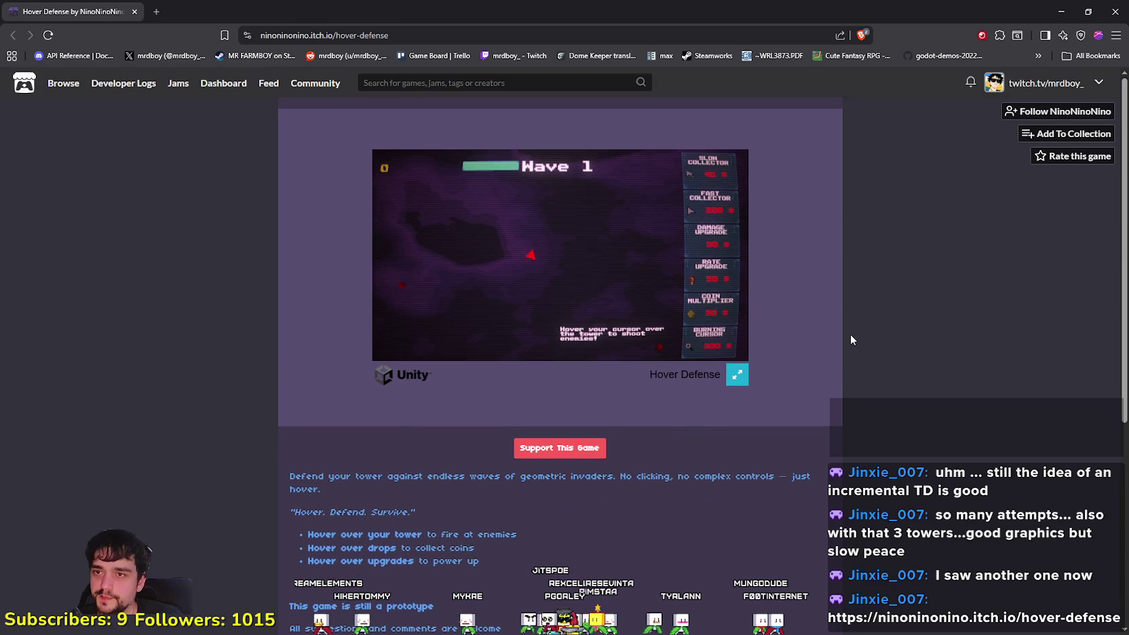
left_click(731, 374)
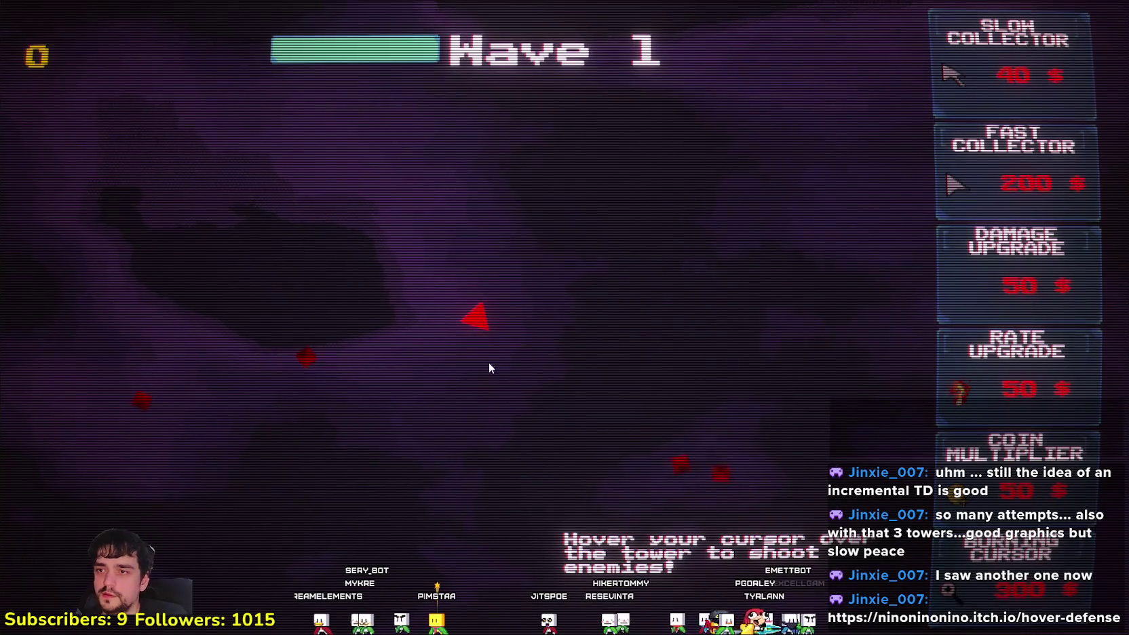
Return the game to fullscreen and defend the tower while collecting coins
key("Escape")
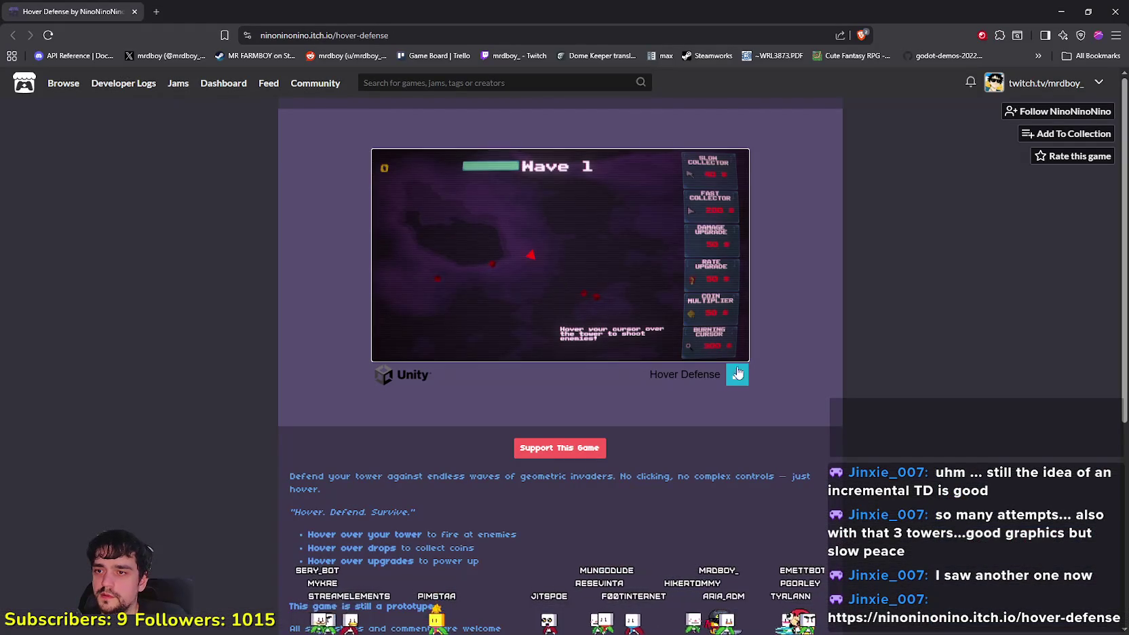
left_click(737, 377)
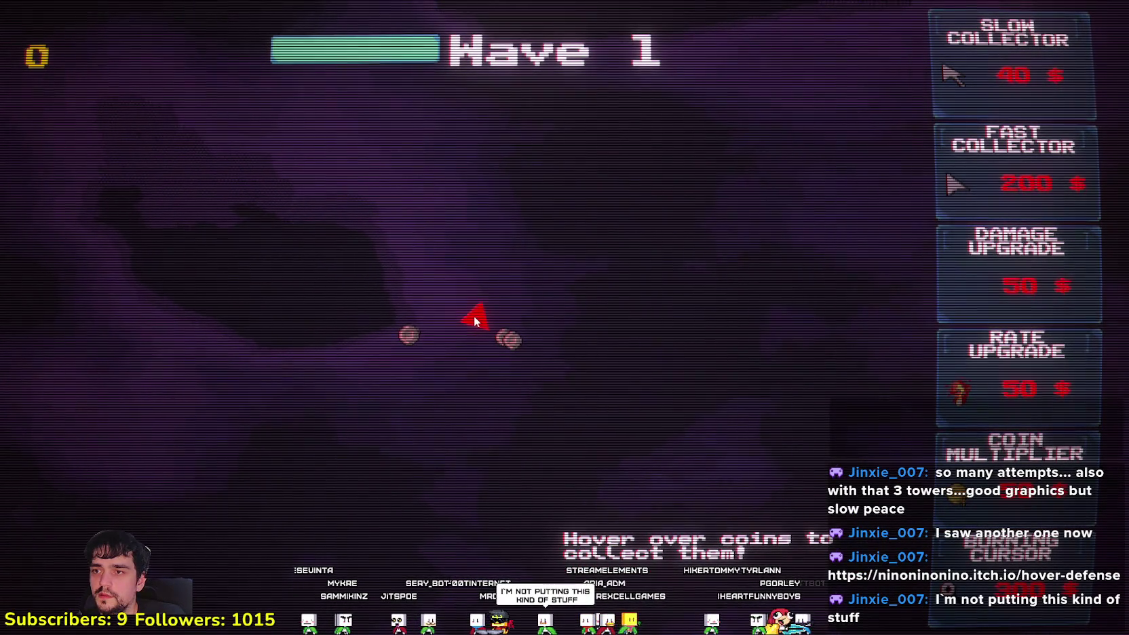
mouse_move(400, 335)
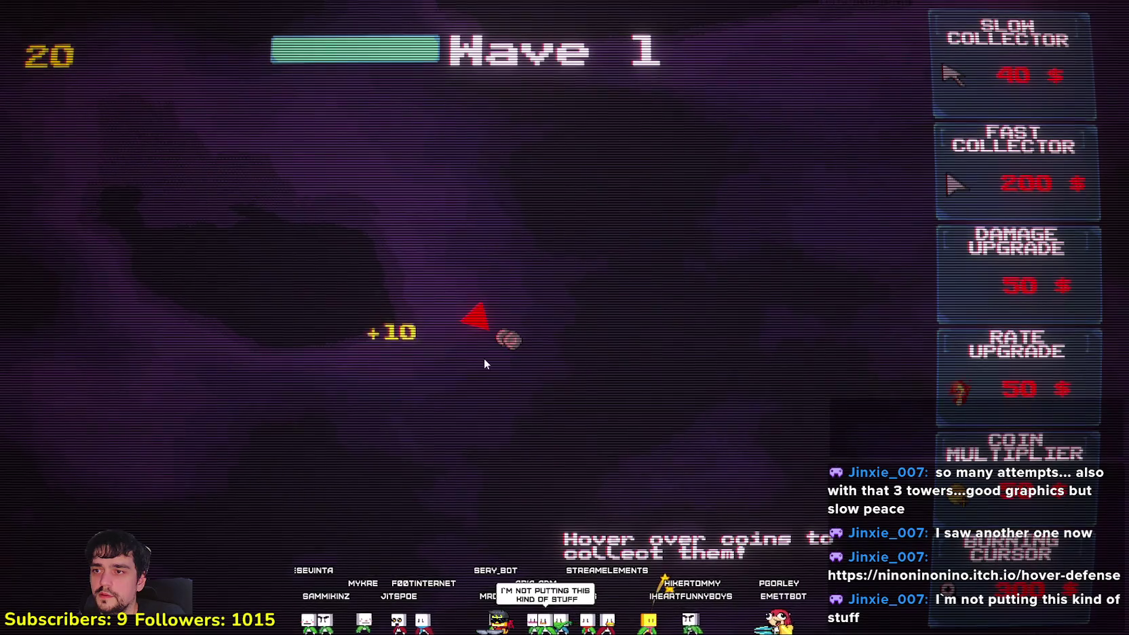
mouse_move(510, 339)
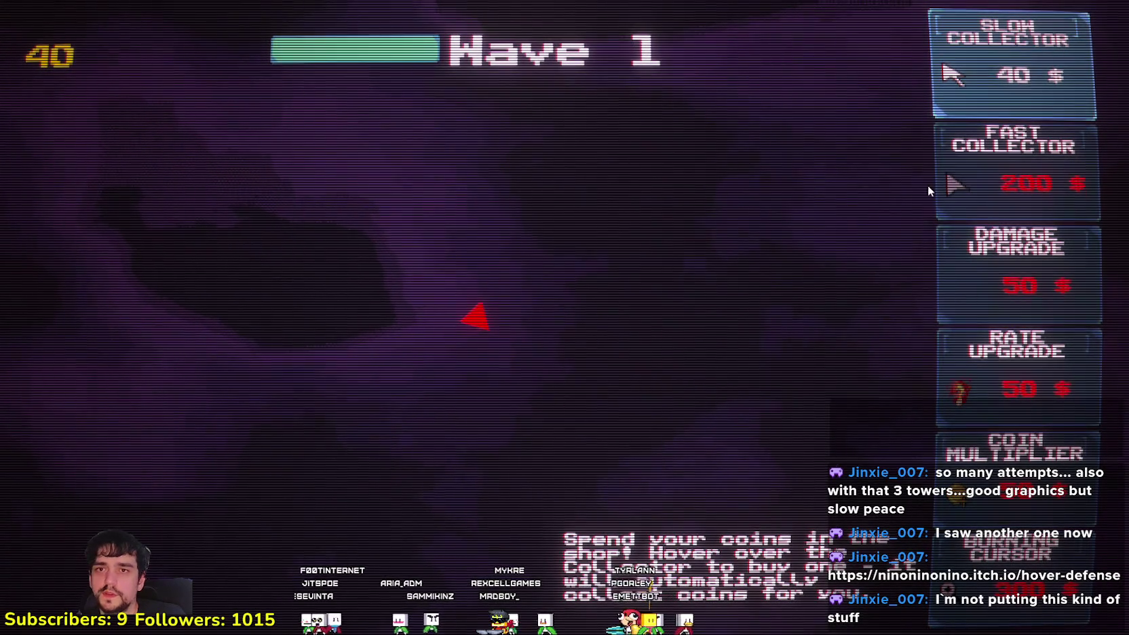
mouse_move(988, 55)
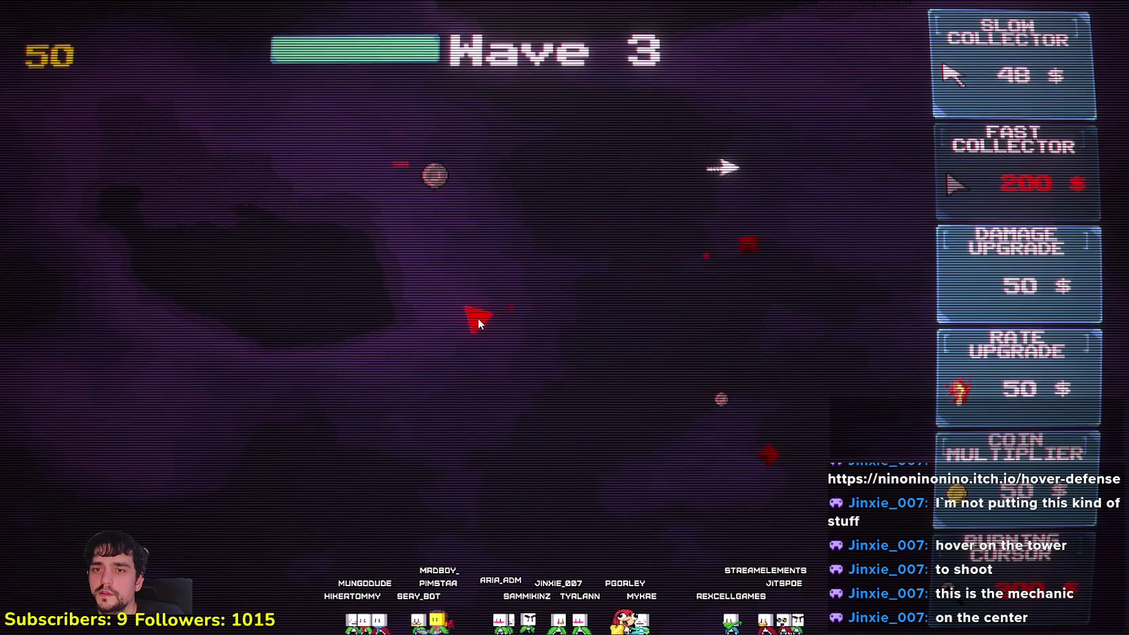
Buy a damage upgrade, another Slow Collector, a coin multiplier and a Fast Collector
left_click(1007, 277)
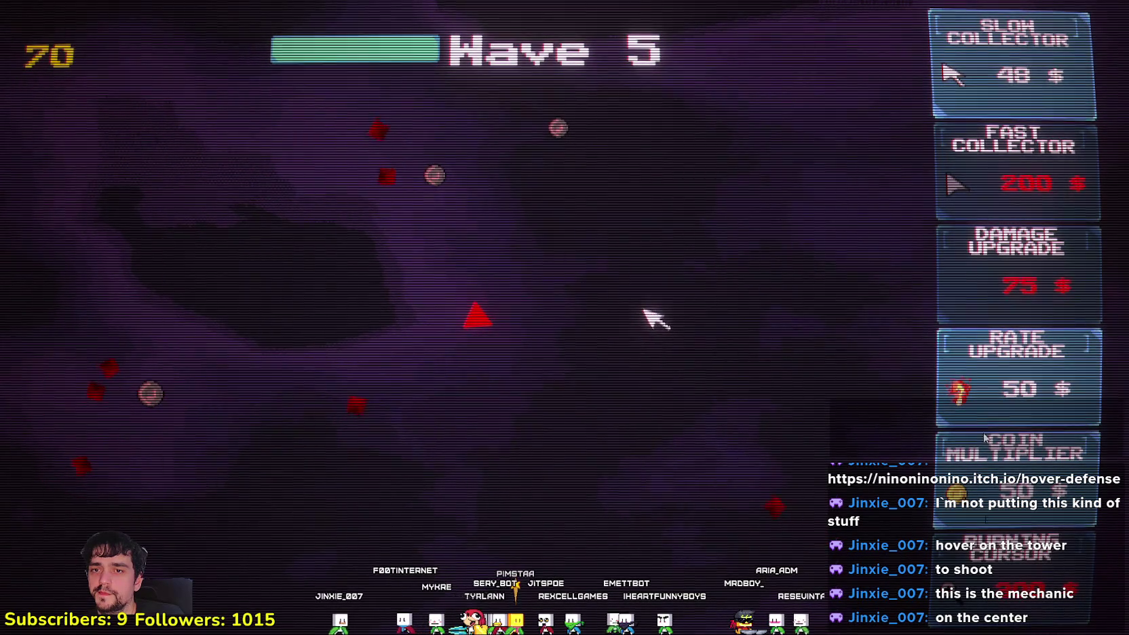
mouse_move(1007, 378)
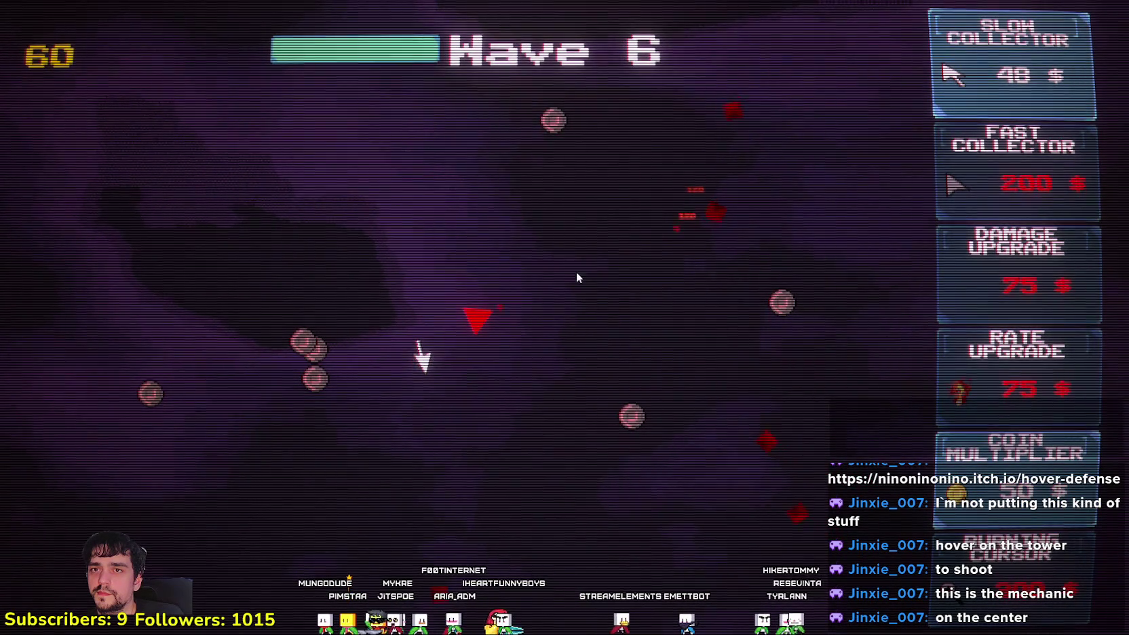
mouse_move(1005, 76)
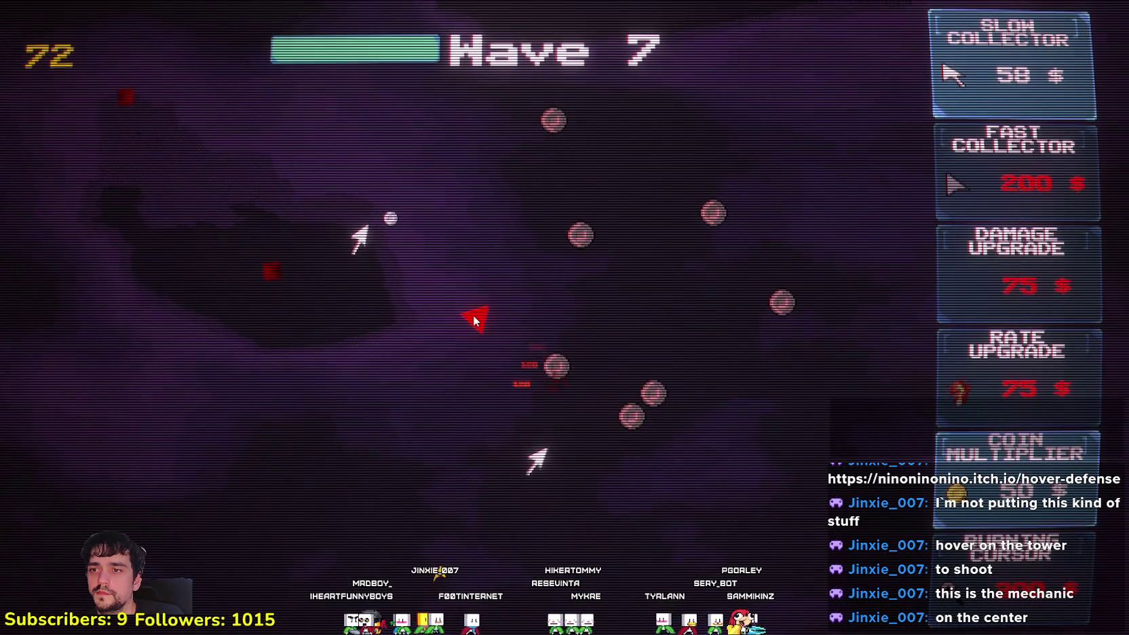
left_click(974, 59)
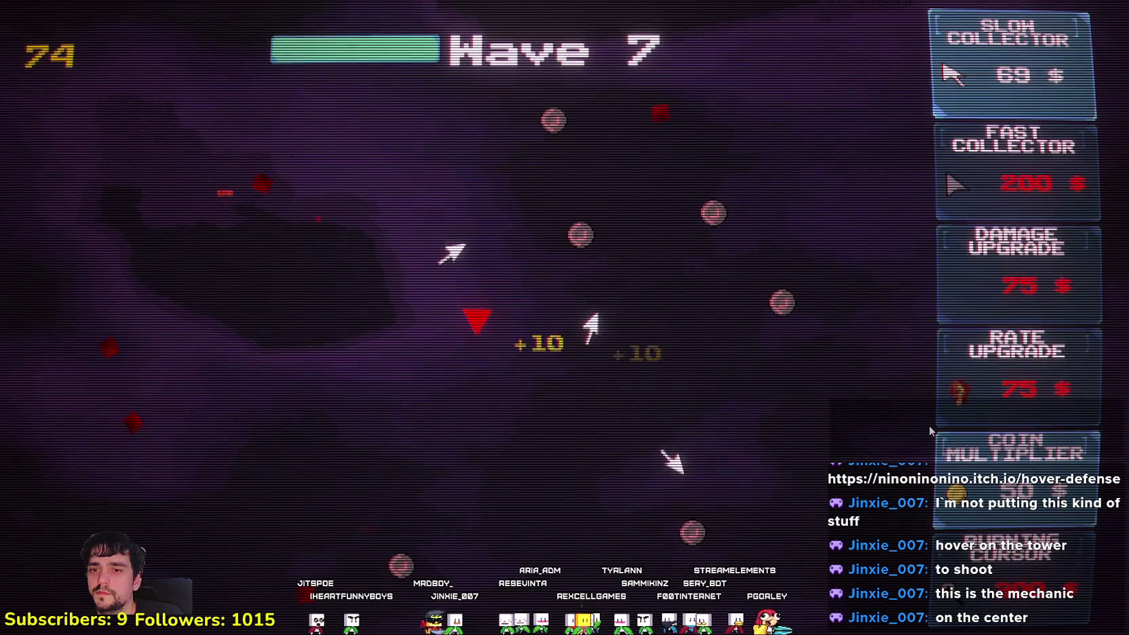
left_click(967, 473)
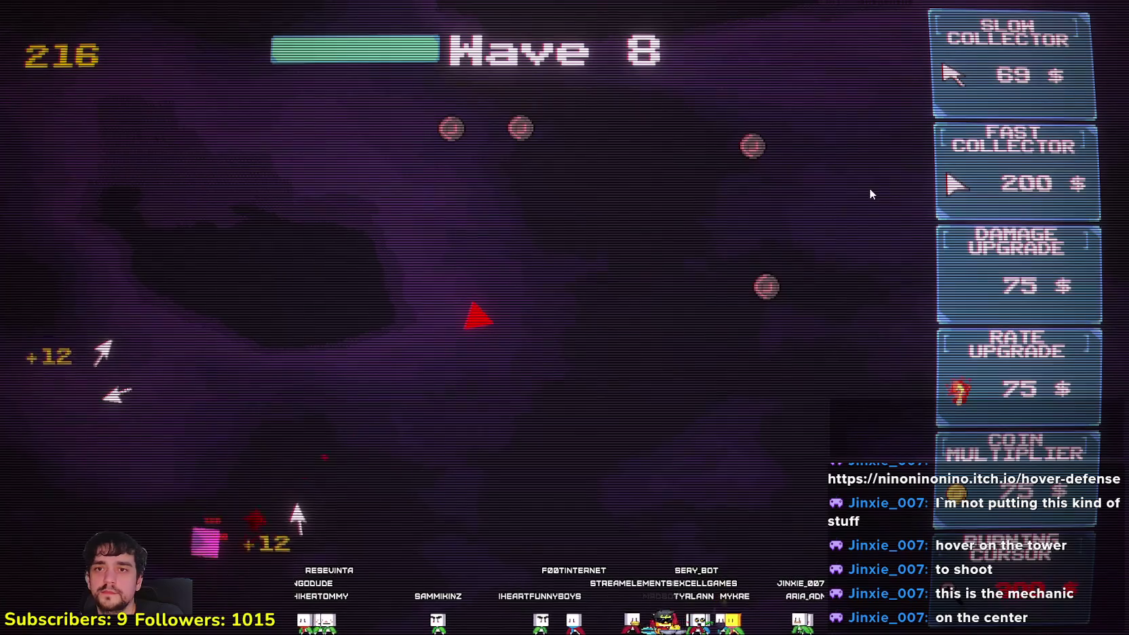
left_click(1034, 167)
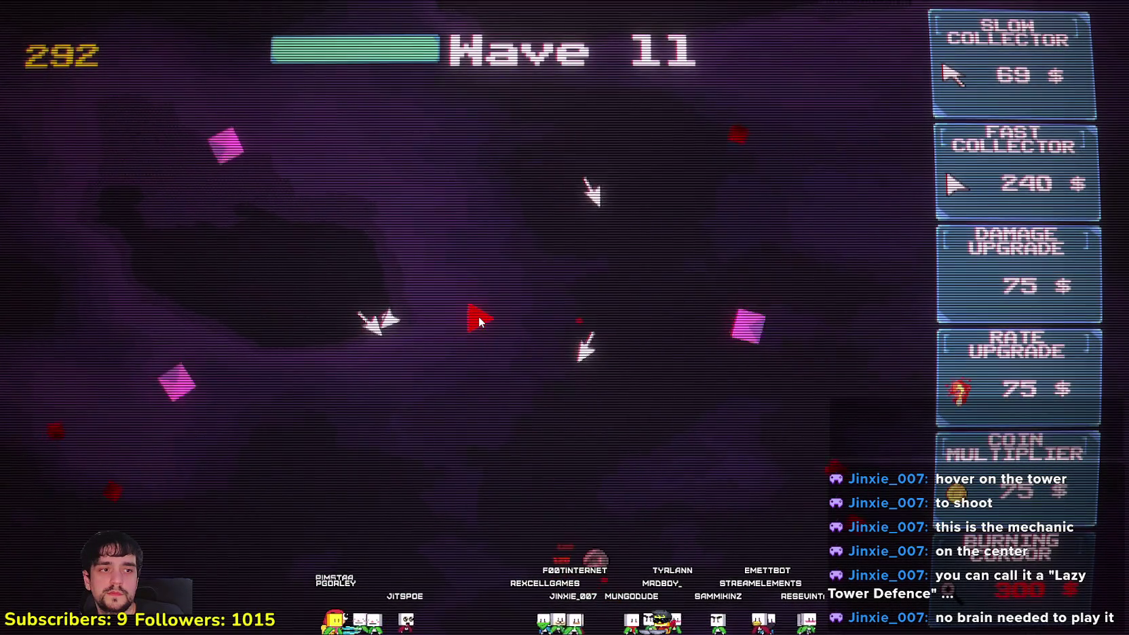
Buy Burning Cursor, coin multipliers, rate and damage upgrades, and a Slow Collector
key("6")
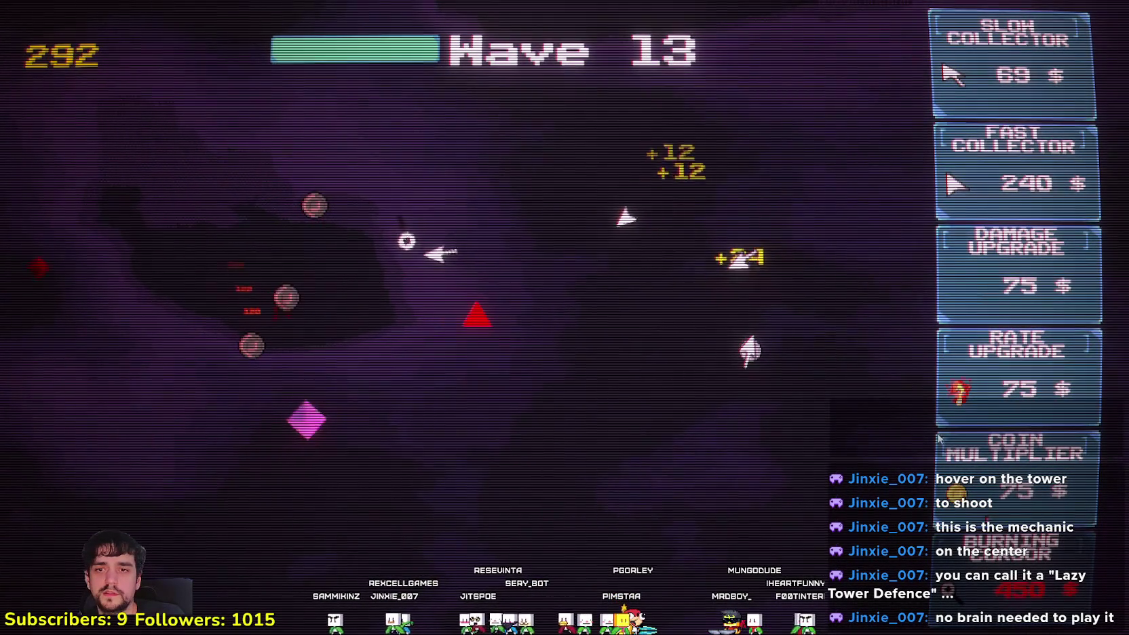
left_click(978, 462)
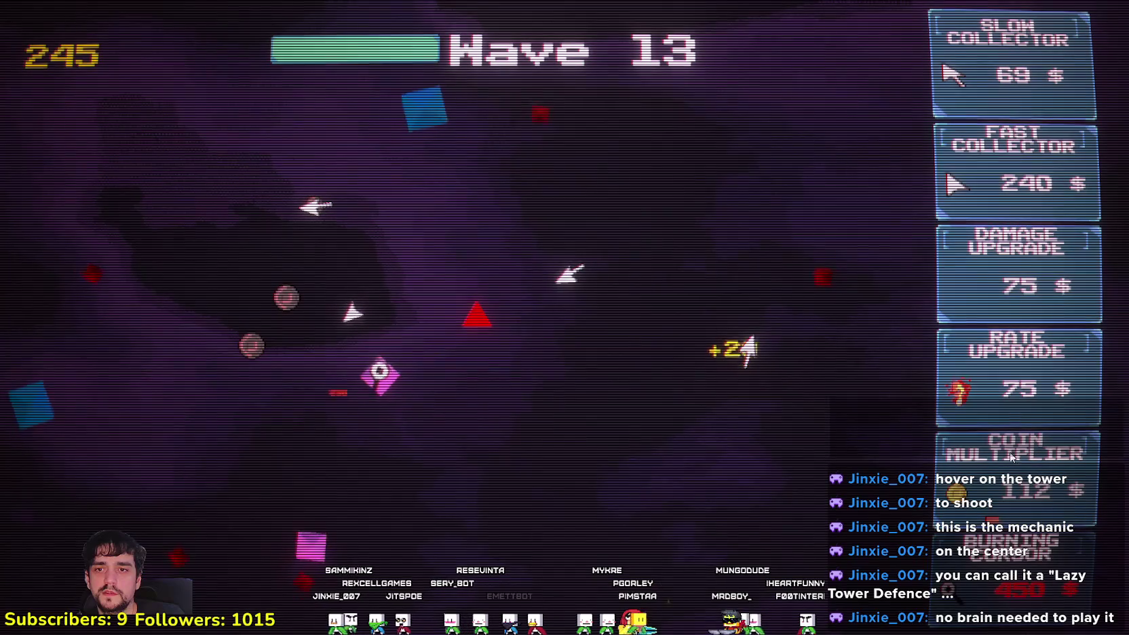
left_click(1023, 390)
left_click(1017, 289)
left_click(1014, 271)
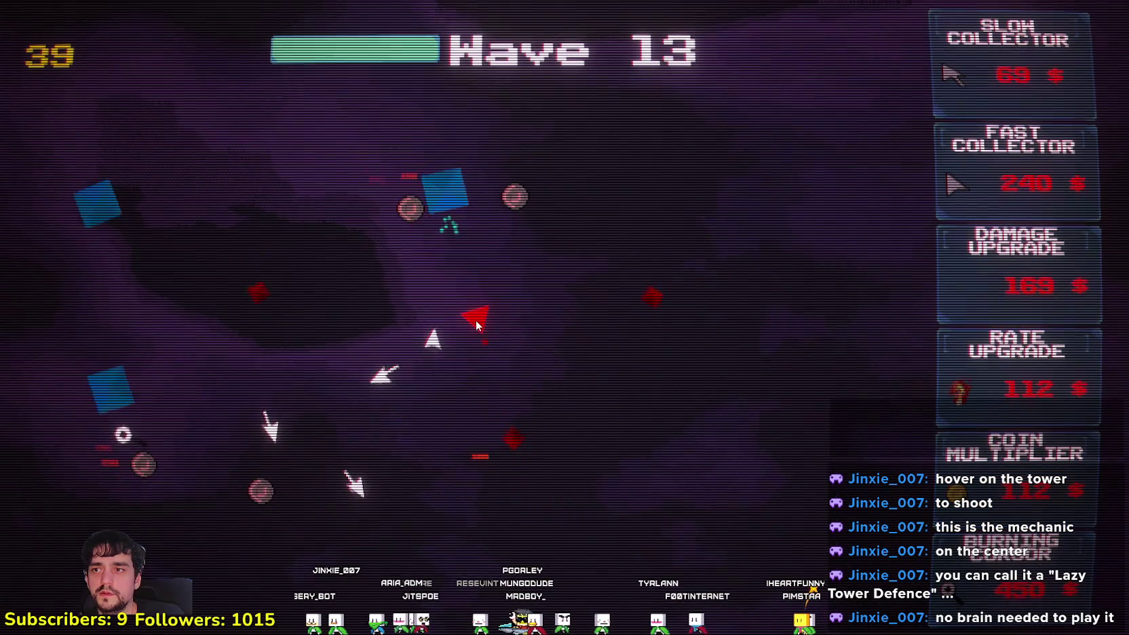
left_click(991, 51)
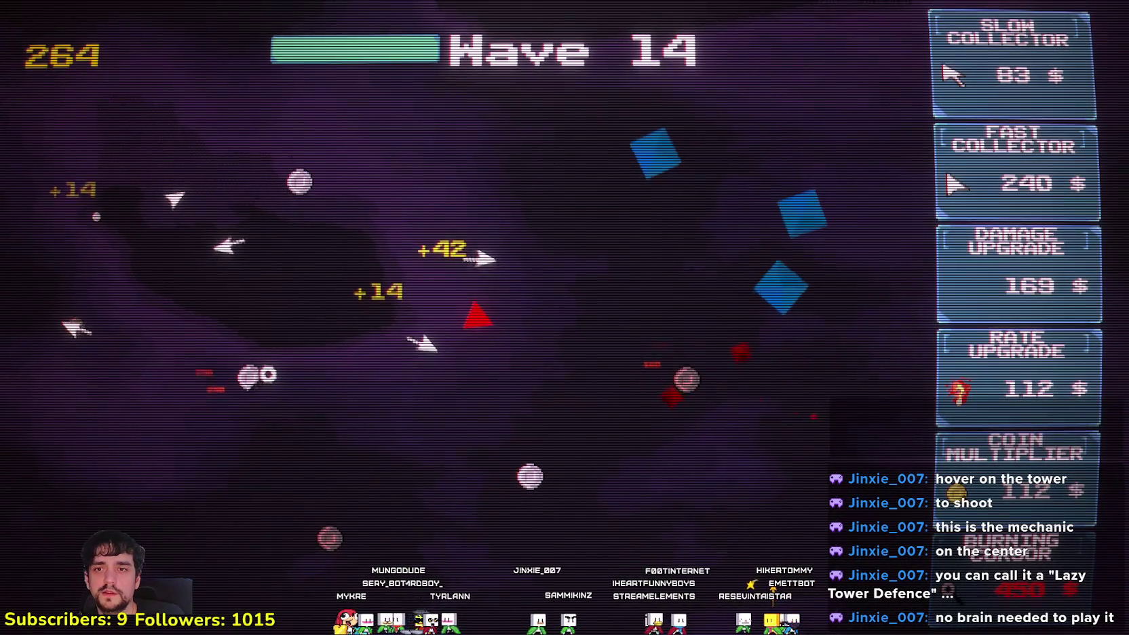
left_click(1047, 287)
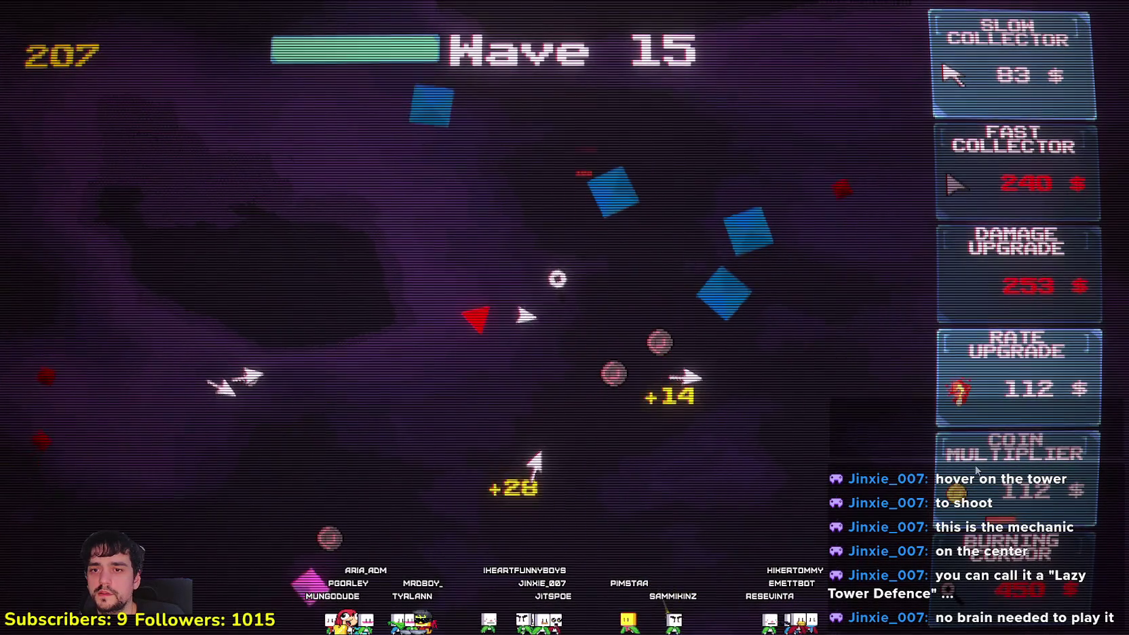
left_click(1018, 468)
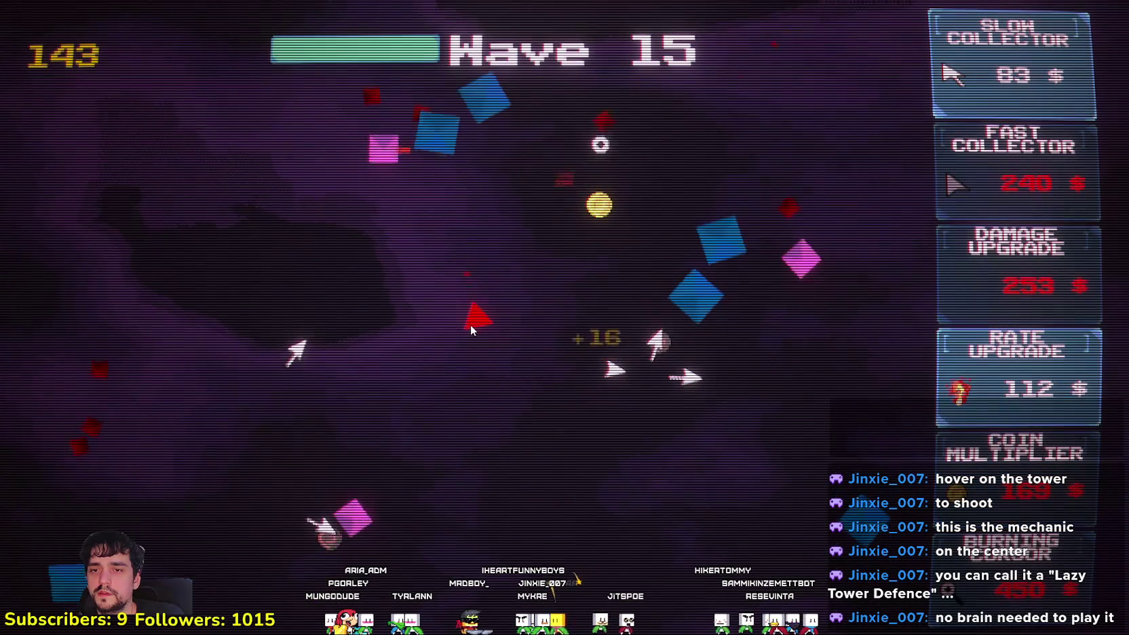
left_click(1048, 387)
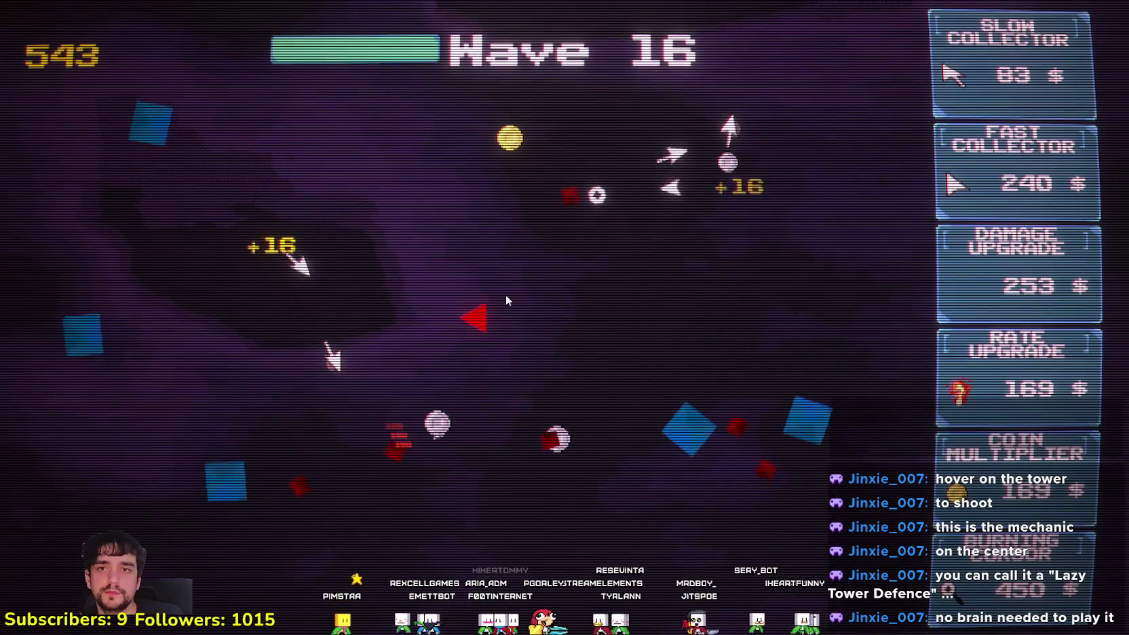
Buy a Fast Collector, a damage upgrade and two Slow Collectors
left_click(985, 159)
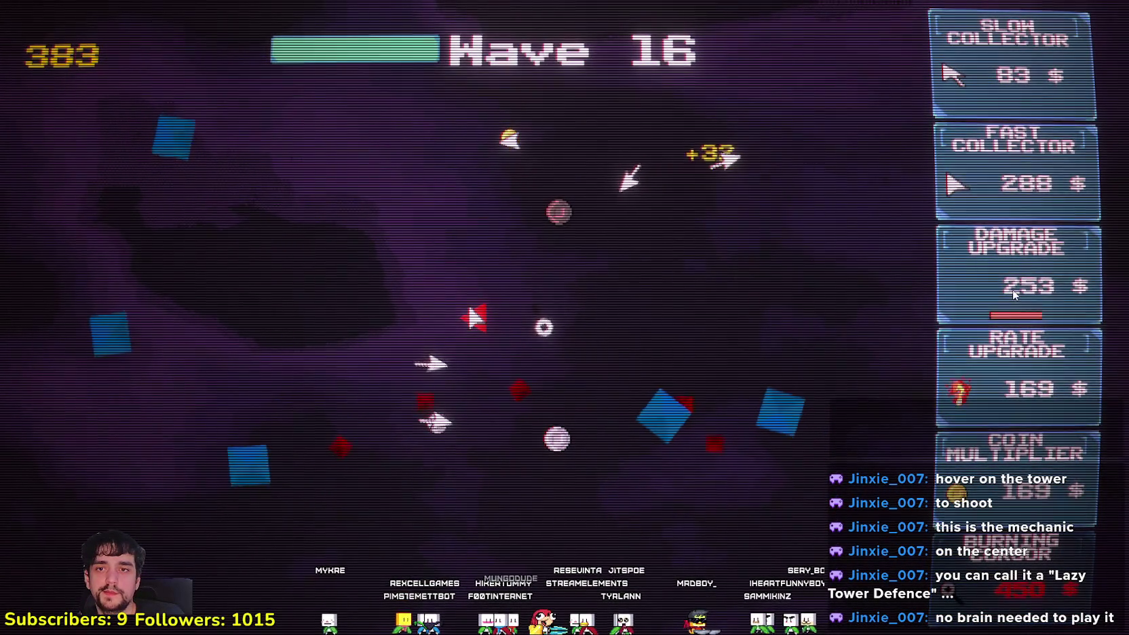
left_click(1012, 289)
left_click(1001, 75)
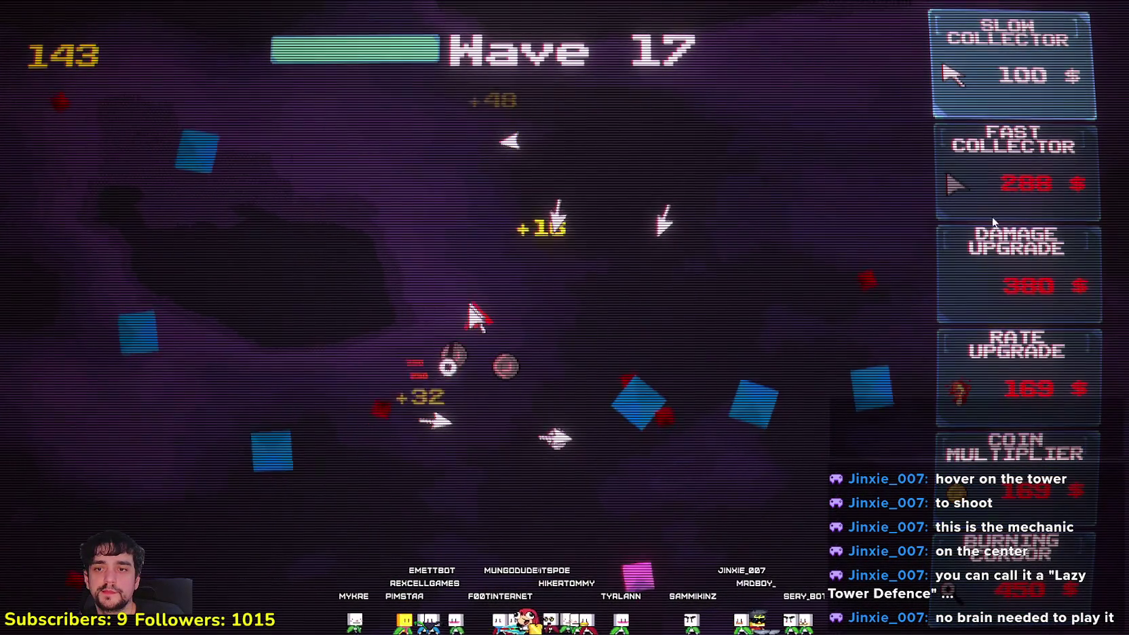
left_click(1001, 75)
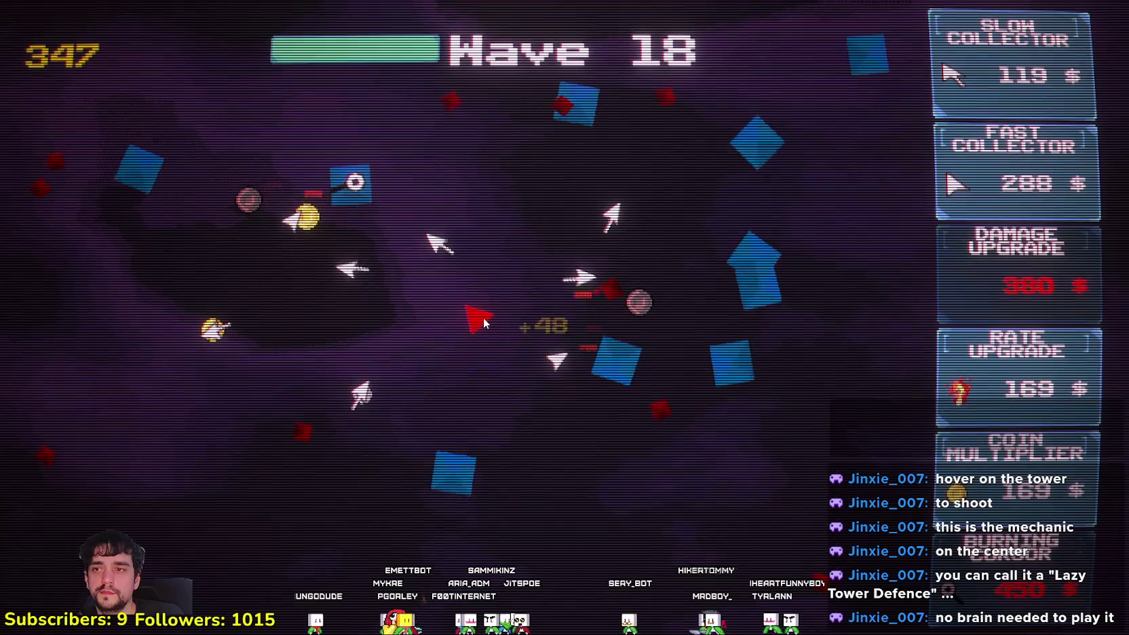
Buy more rate and damage upgrades, then open the skill tree after Game Over
left_click(985, 380)
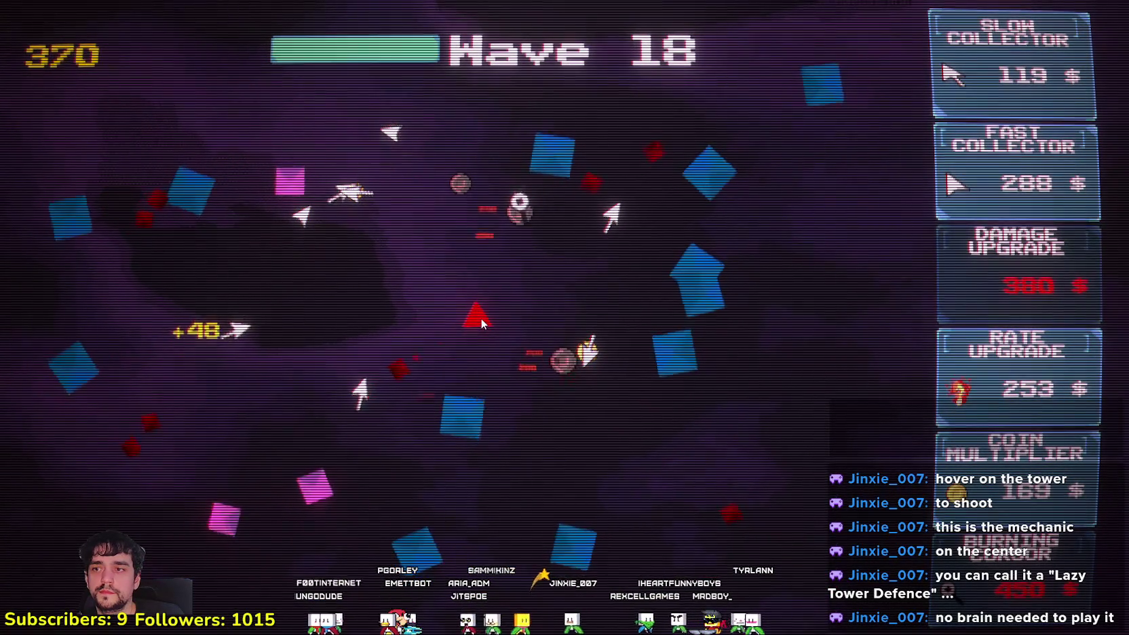
left_click(1047, 273)
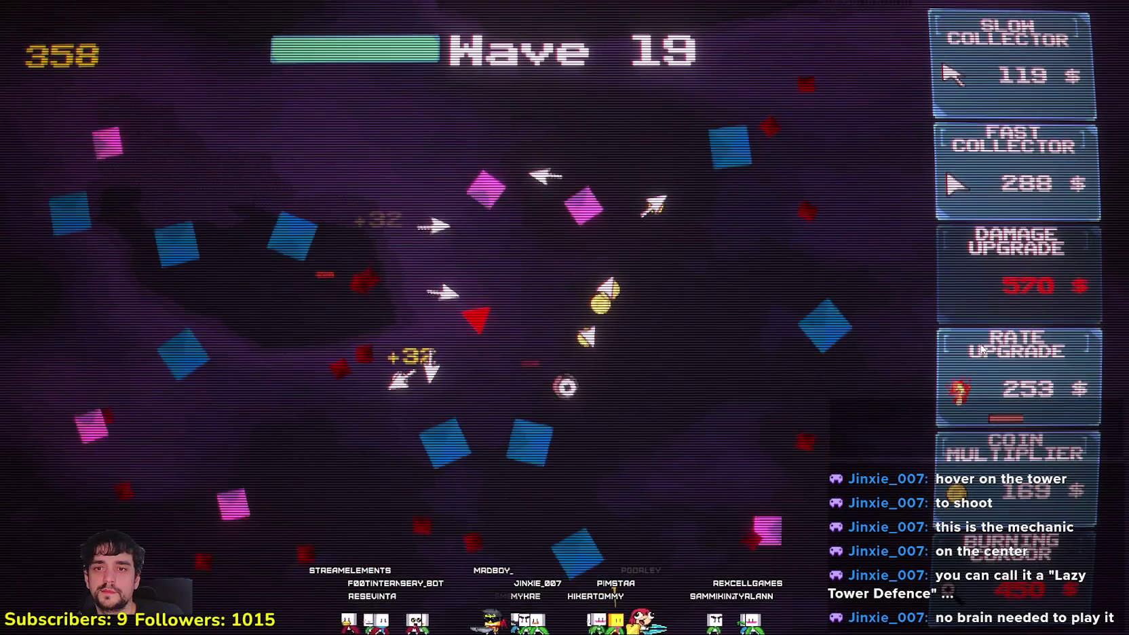
left_click(1017, 376)
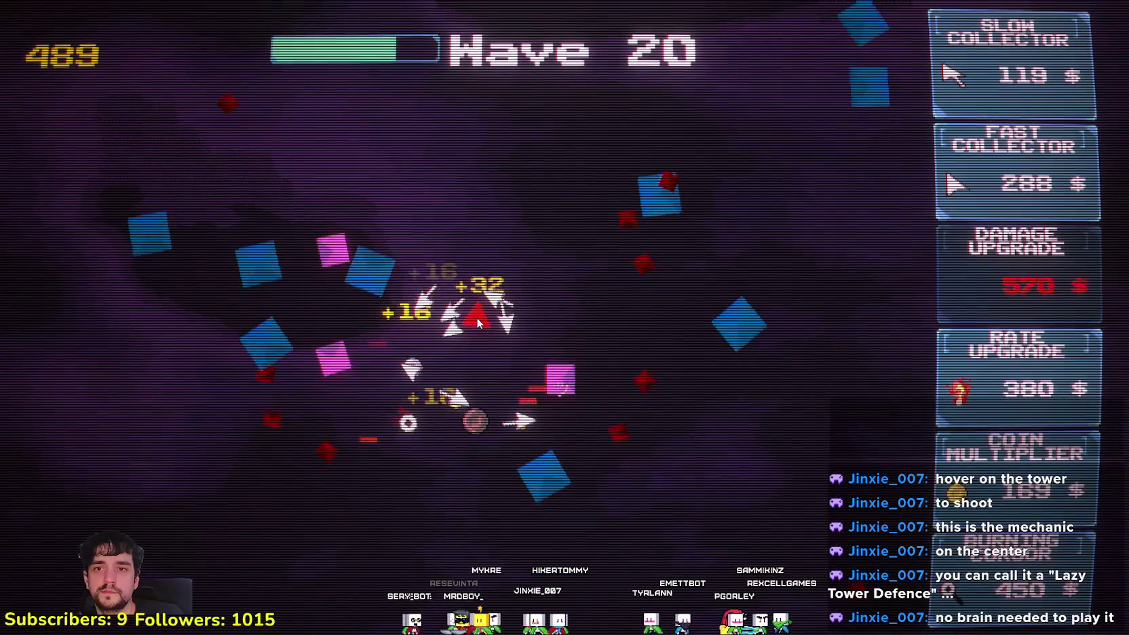
mouse_move(1050, 355)
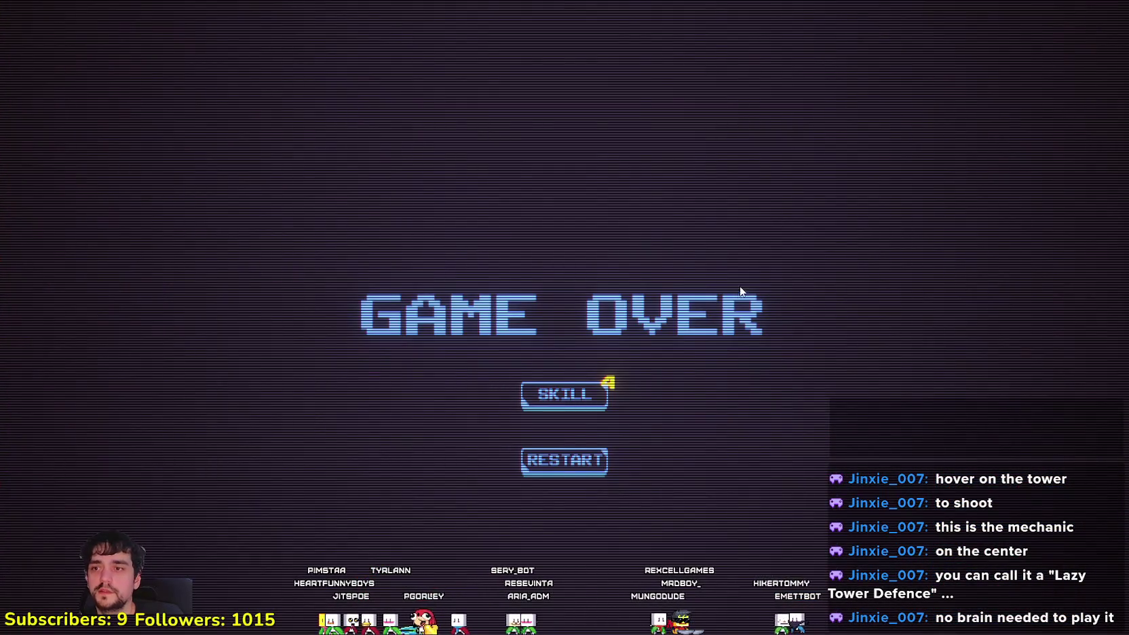
left_click(600, 393)
Spend the 4 skill points on projectile damage, critical hit and piercing, then restart at wave 1
mouse_move(291, 175)
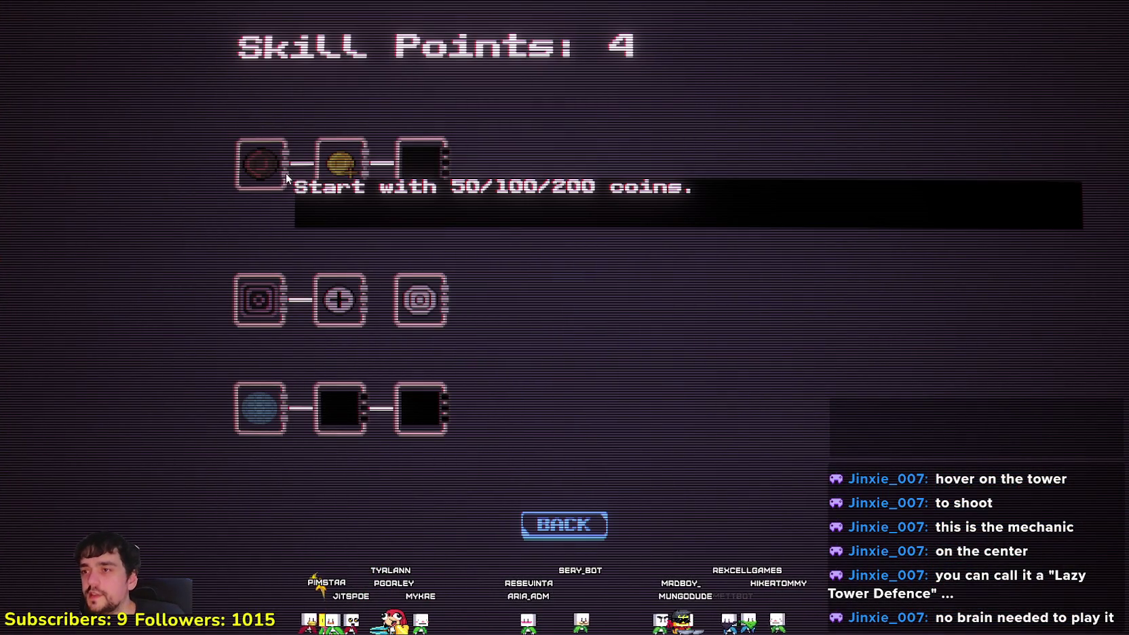
mouse_move(273, 401)
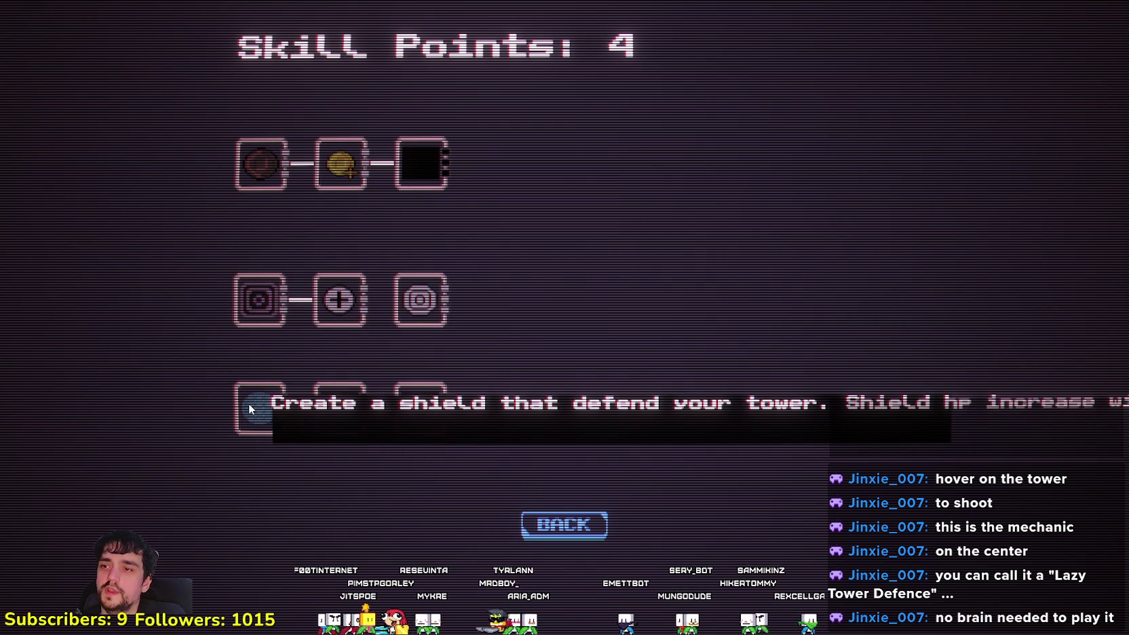
mouse_move(261, 297)
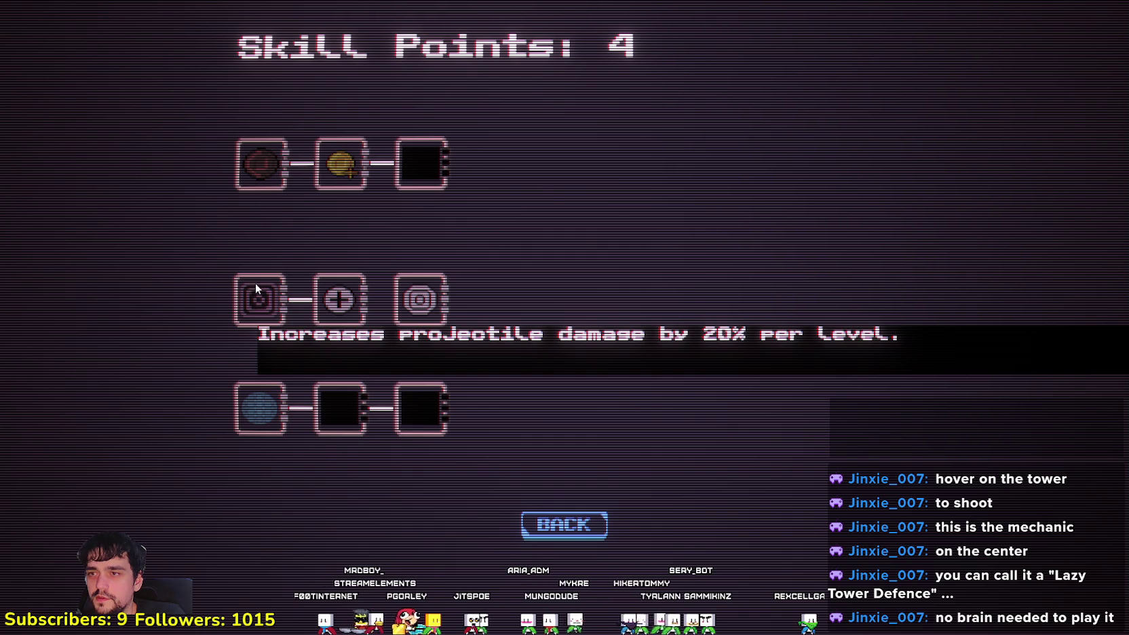
mouse_move(252, 167)
left_click(268, 299)
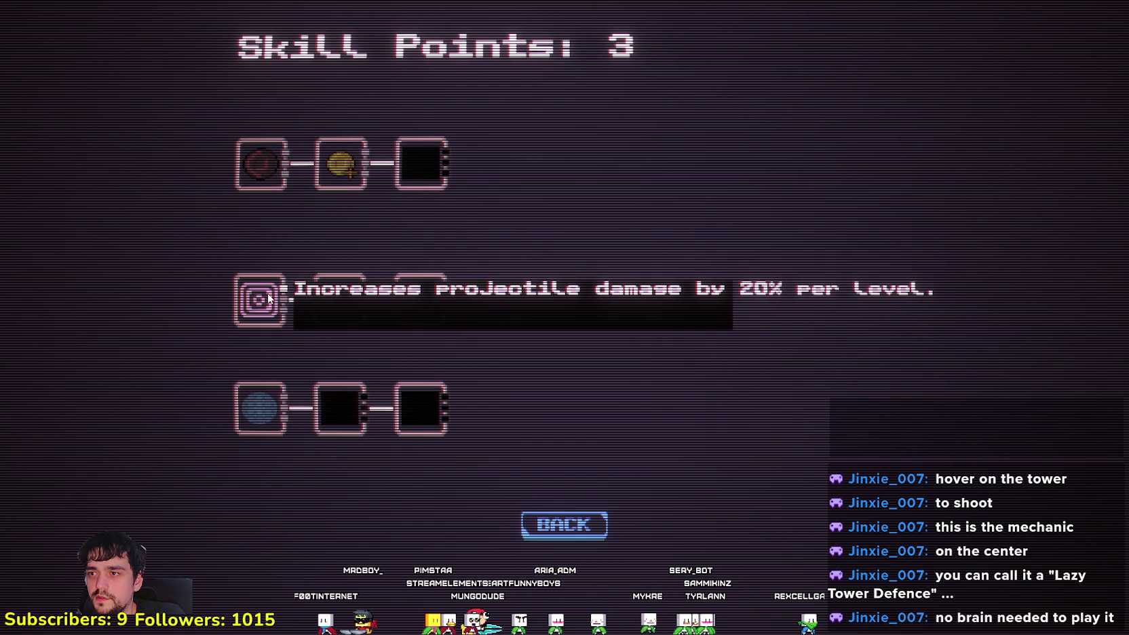
mouse_move(329, 301)
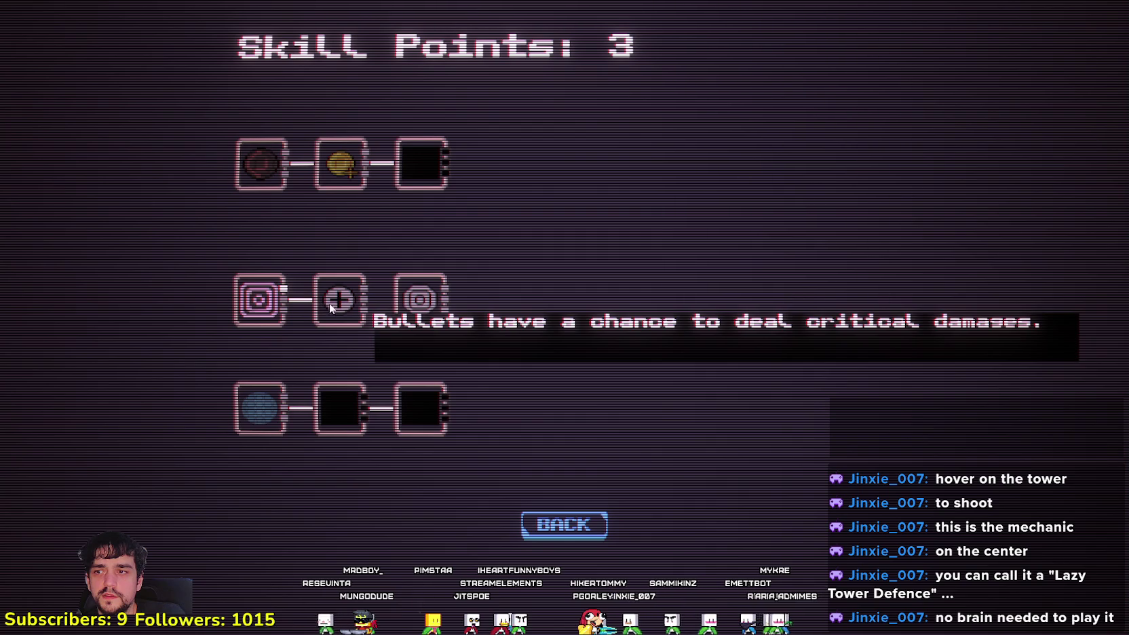
left_click(339, 302)
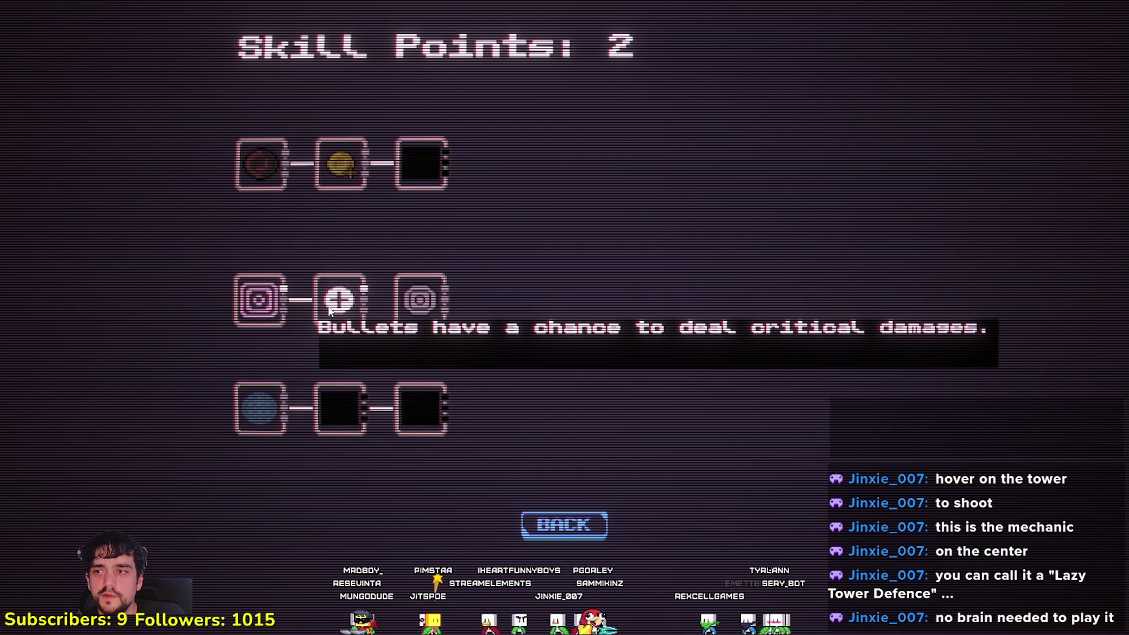
left_click(257, 311)
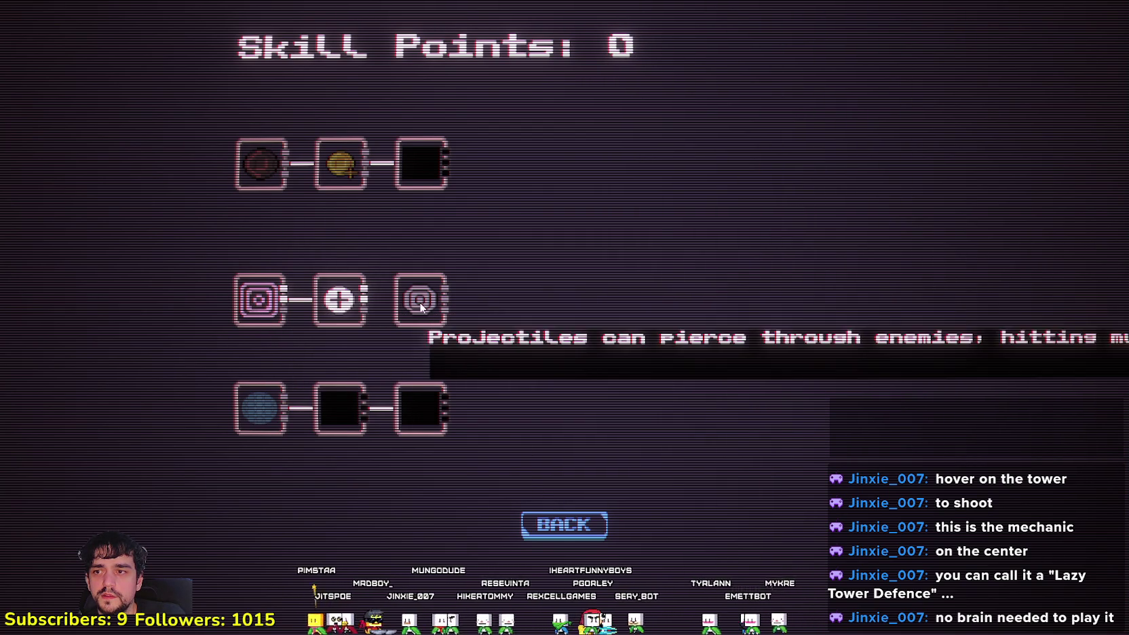
left_click(570, 527)
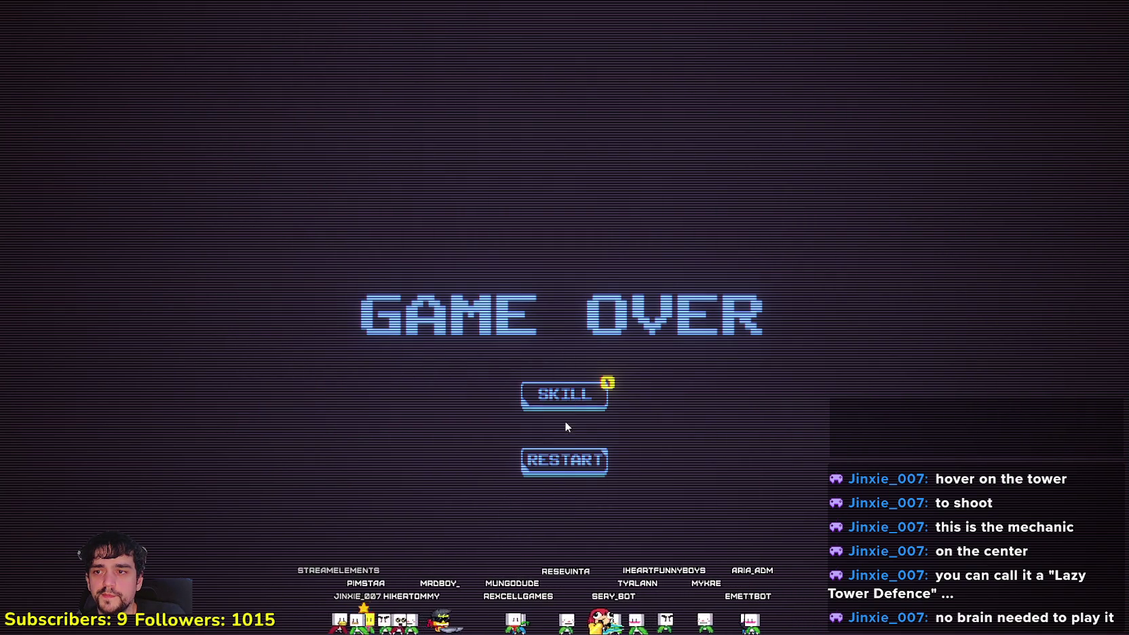
left_click(562, 465)
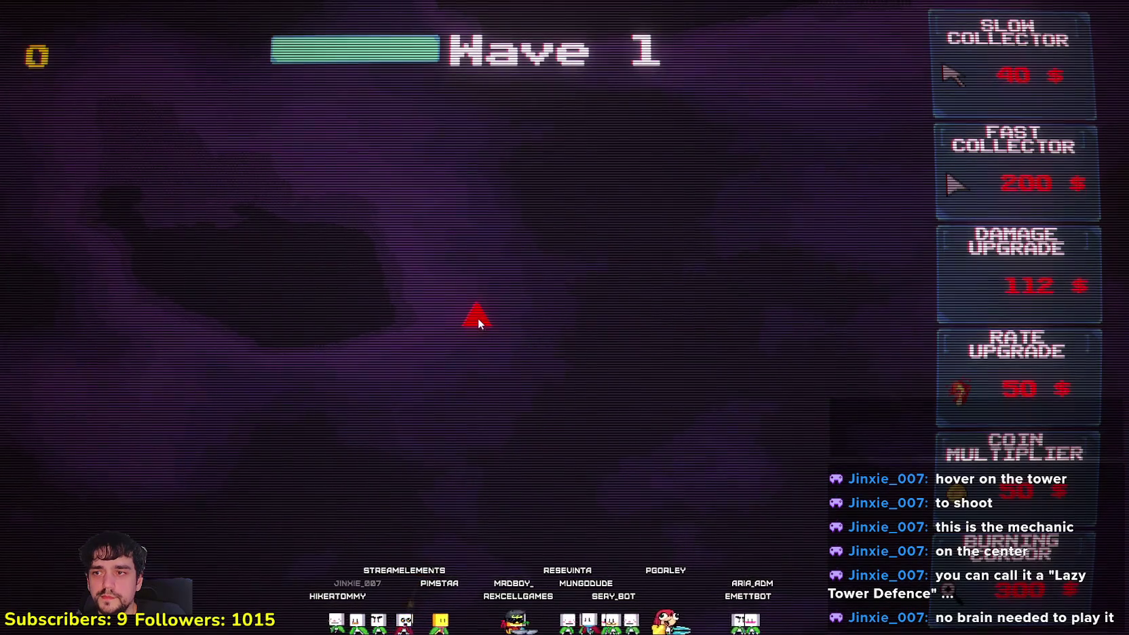
Leave fullscreen, check the comments, reload the page, close the browser and maximize Godot
key("Escape")
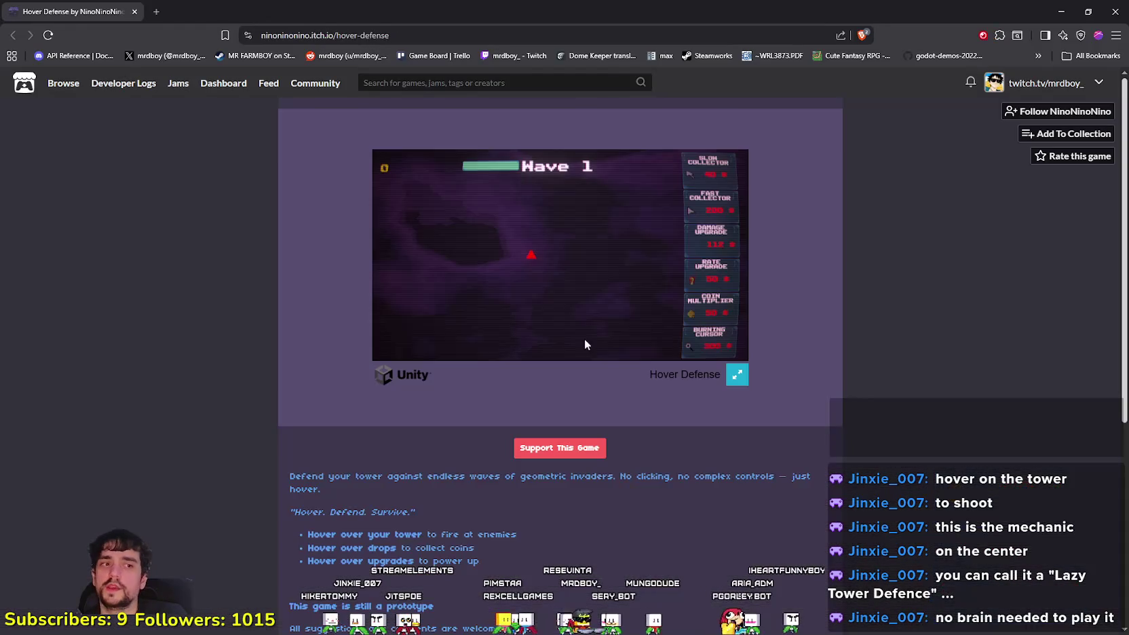
scroll("down", 3)
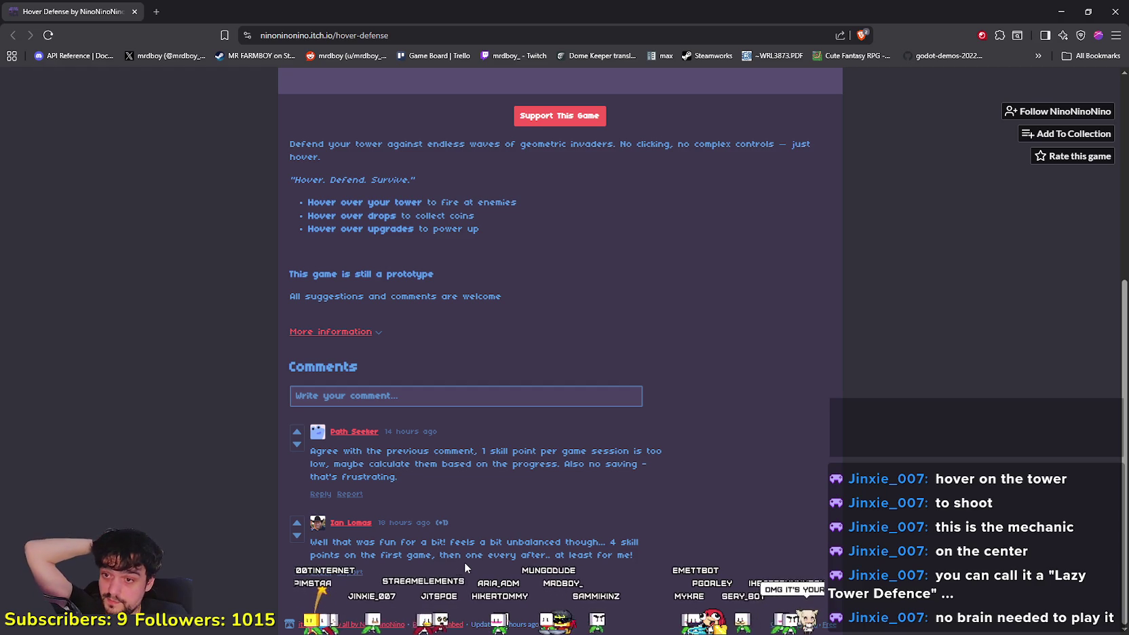
scroll("up", 3)
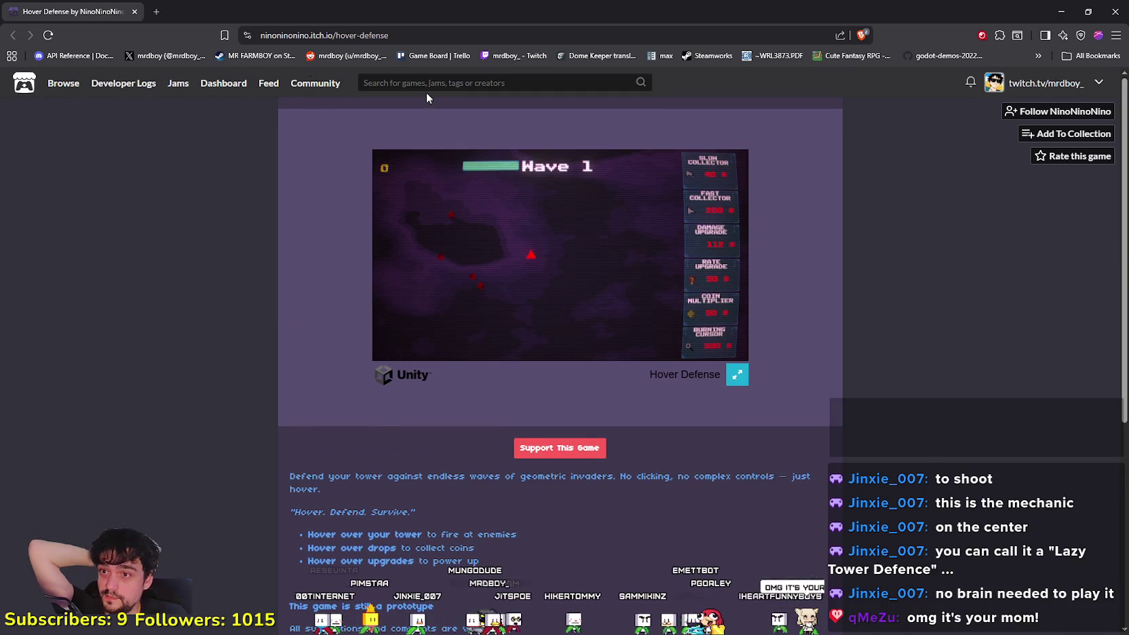
key("F5")
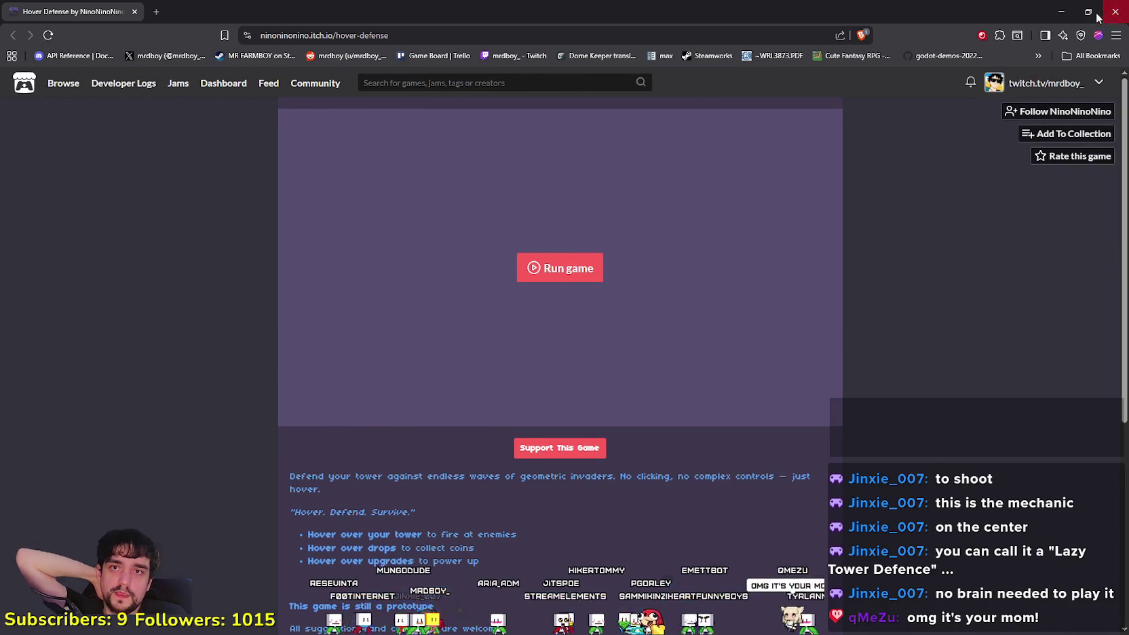
left_click(1116, 11)
left_click(787, 12)
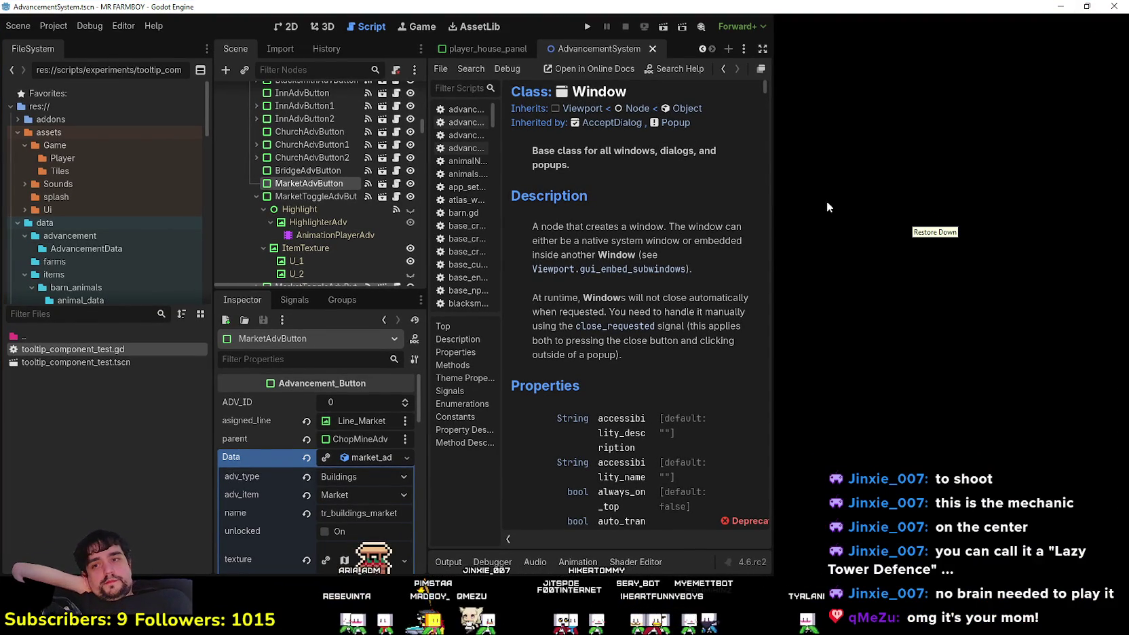
Show the desktop with Win+D, select then deselect a Godot folder, and refresh the desktop
key("super+d")
left_click(839, 196)
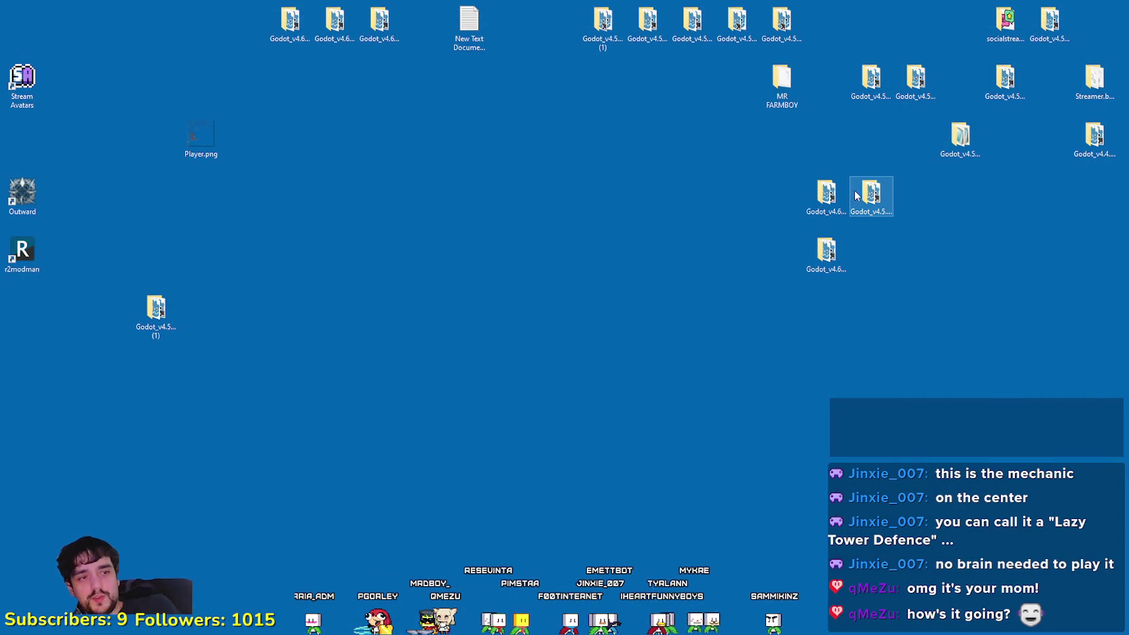
left_click(1096, 393)
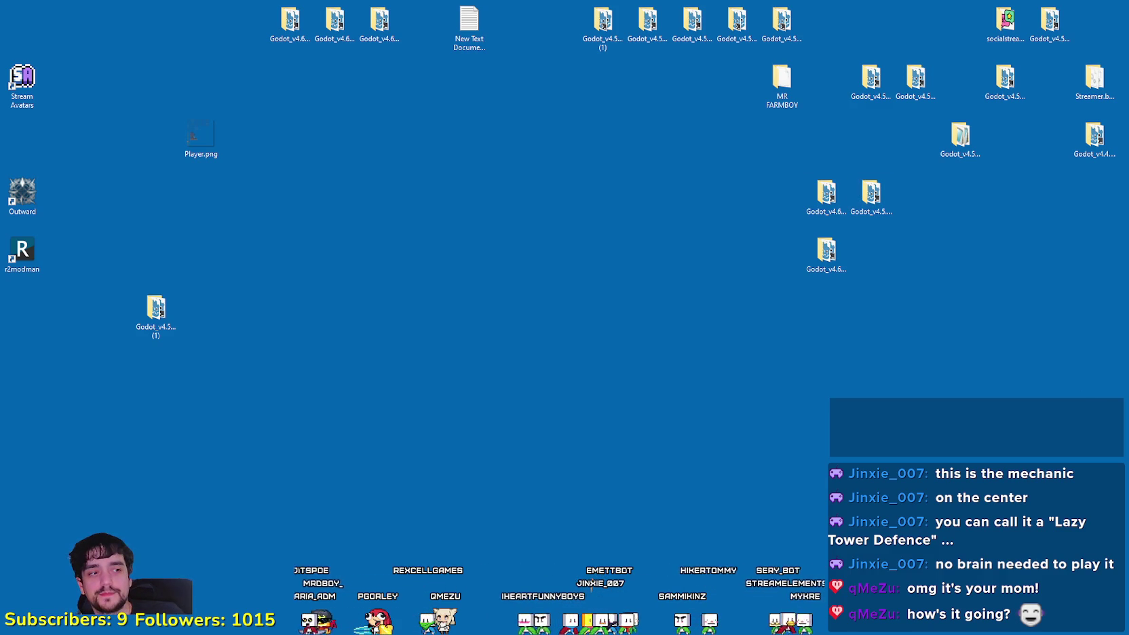
right_click(799, 230)
left_click(822, 262)
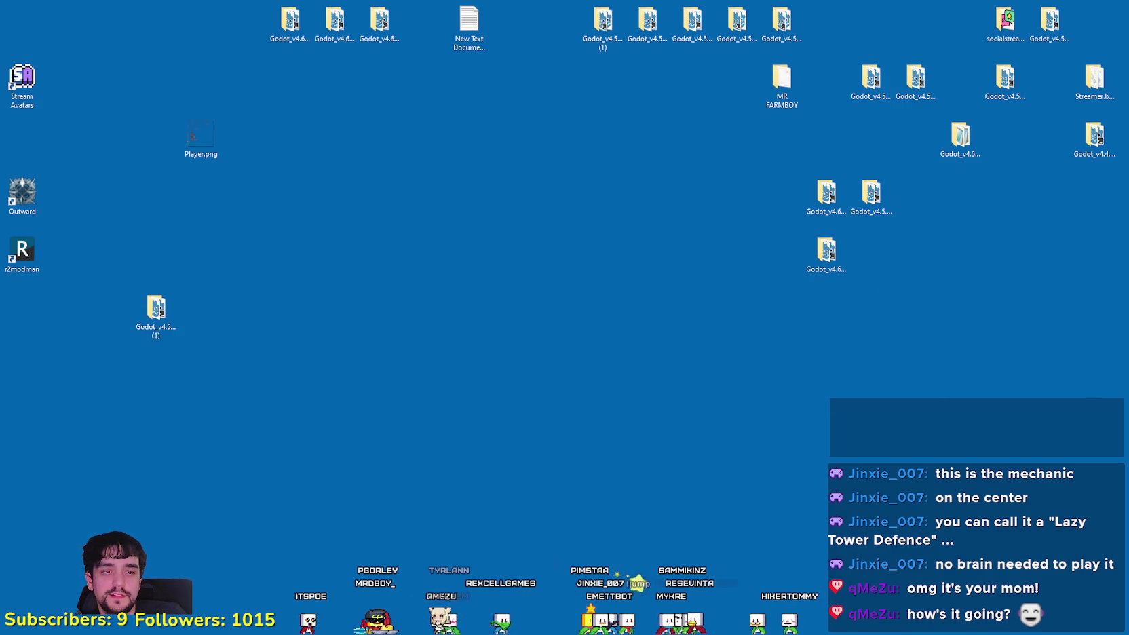